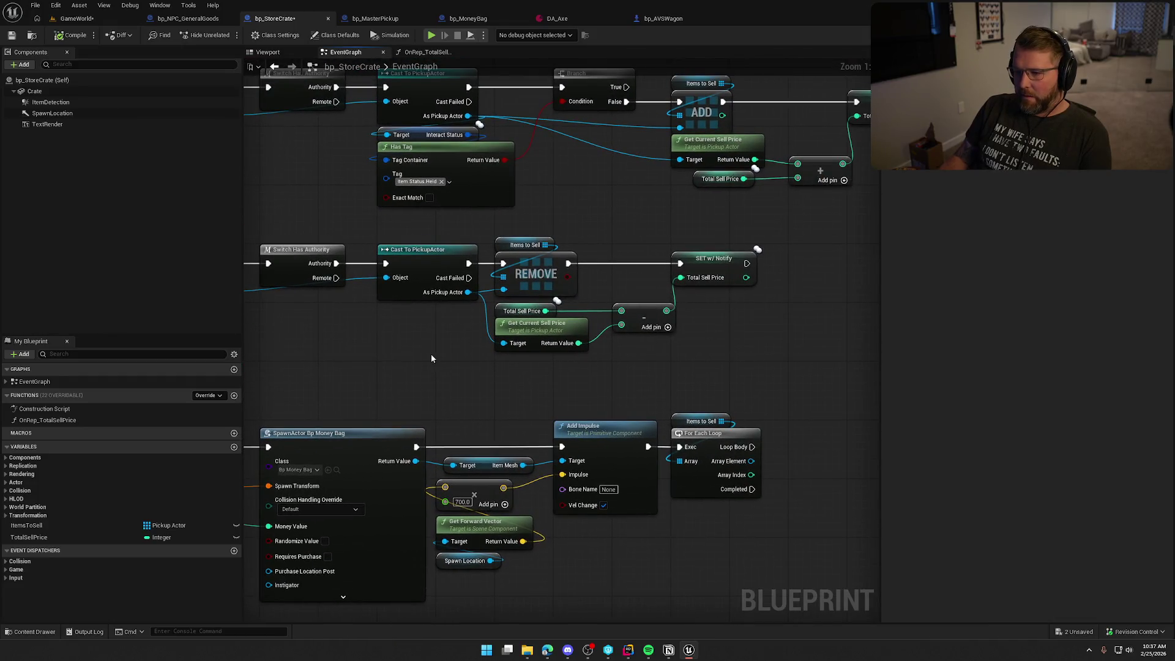
Move the removal nodes aside and place a Branch node in front of REMOVE
mouse_move(747, 367)
mouse_down()
mouse_move(543, 270)
mouse_move(688, 271)
mouse_move(660, 270)
mouse_up()
click(517, 311)
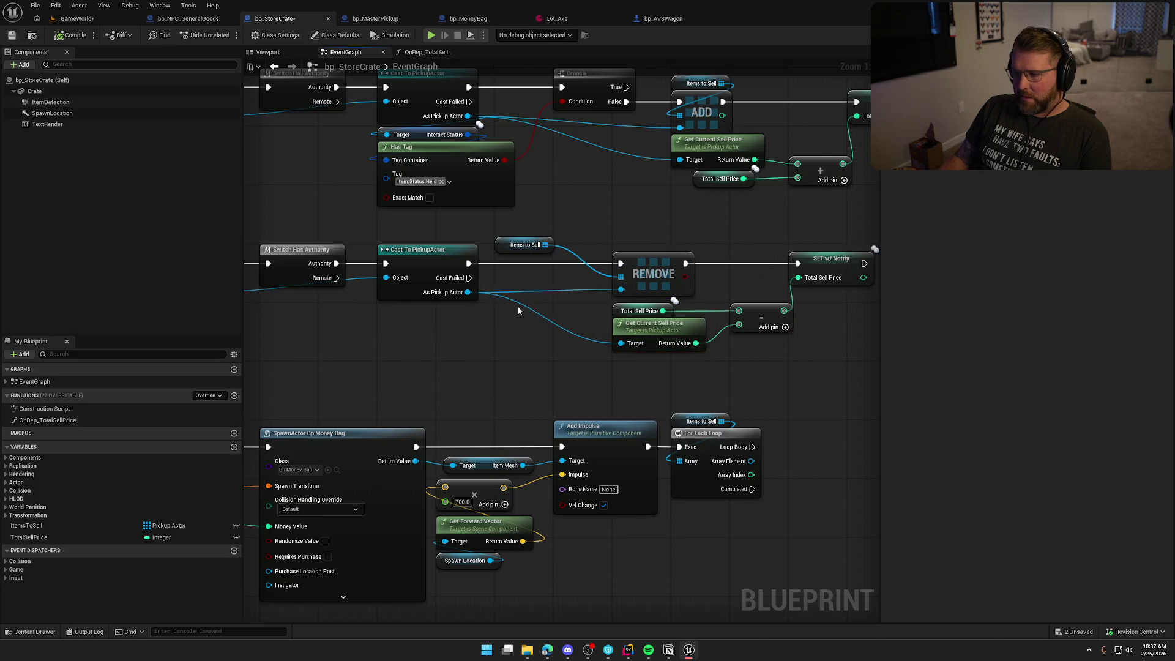
click(506, 297)
mouse_move(538, 312)
mouse_down()
mouse_move(523, 251)
mouse_move(497, 321)
mouse_move(468, 292)
mouse_up()
click(569, 241)
Feed As Pickup Actor into an Items to Sell CONTAINS node for the Branch Condition; run REMOVE on True
text(contains)
key(Return)
mouse_move(588, 334)
mouse_down()
mouse_move(505, 279)
mouse_move(620, 263)
mouse_up()
drag(547, 335, 547, 306)
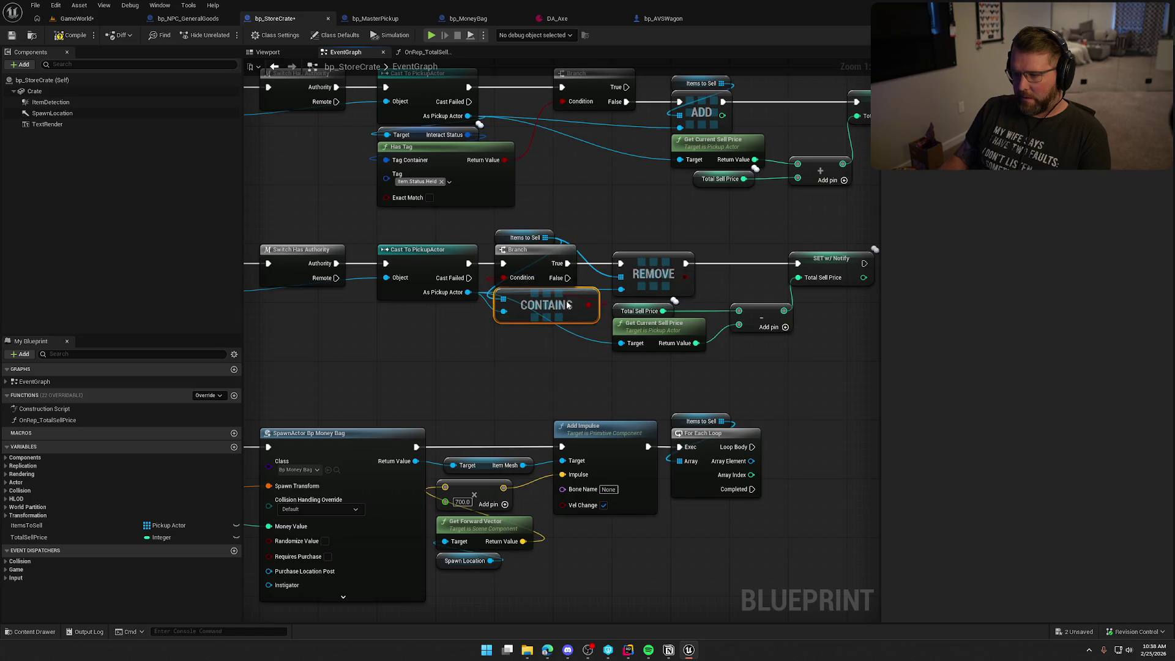
drag(559, 379, 503, 392)
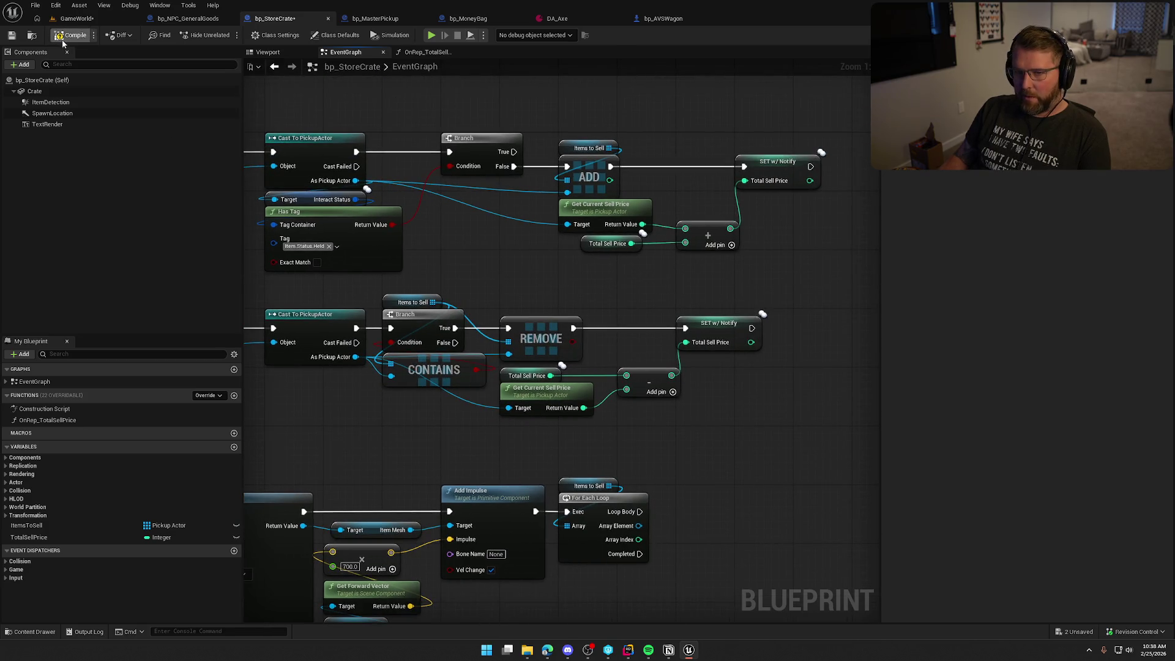
Compile and save the store crate blueprint, review the overlap events, and return to GameWorld
key(ctrl+s)
mouse_move(437, 260)
mouse_down()
mouse_move(406, 281)
mouse_move(597, 271)
mouse_up()
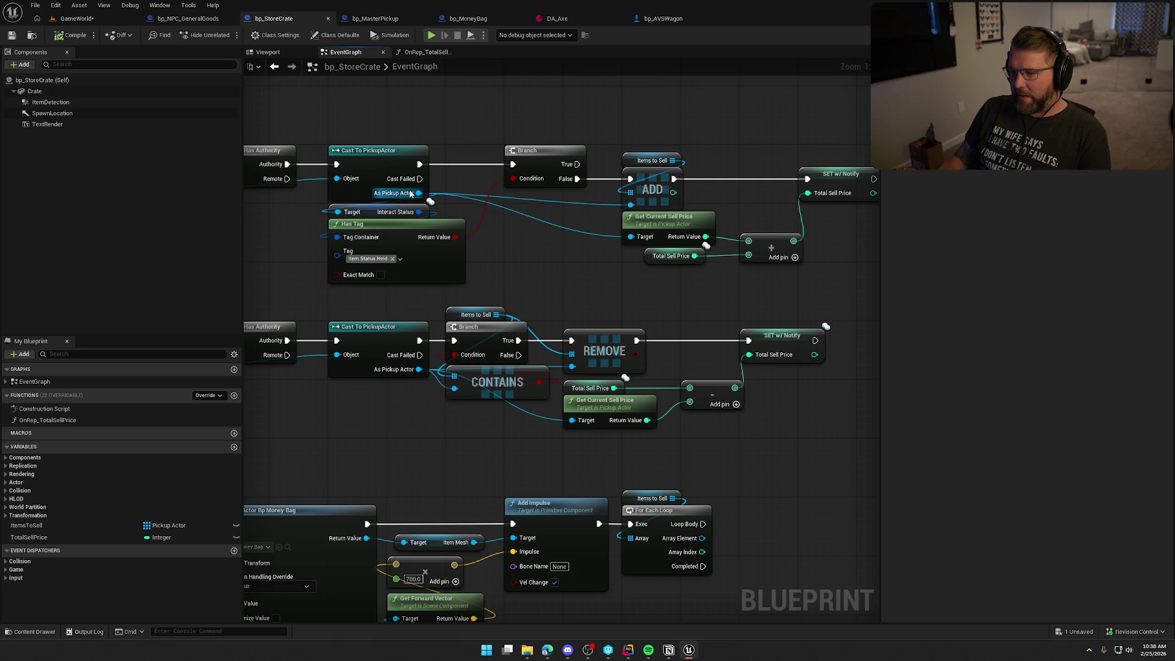
drag(620, 190, 561, 201)
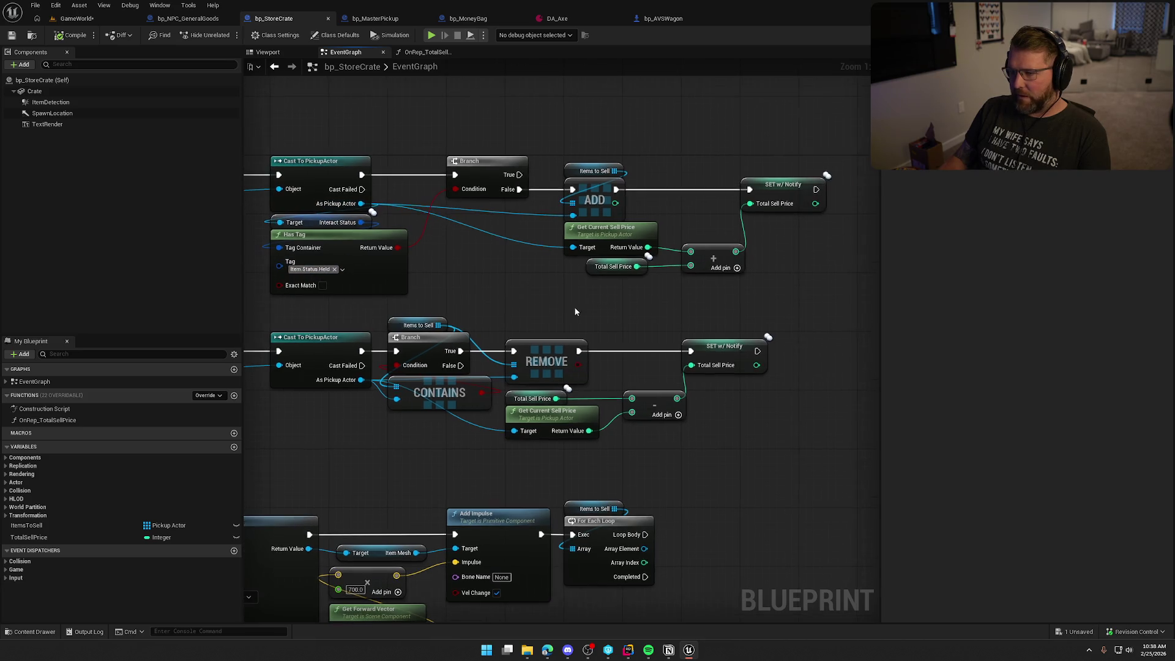
drag(802, 288, 710, 238)
drag(448, 147, 504, 205)
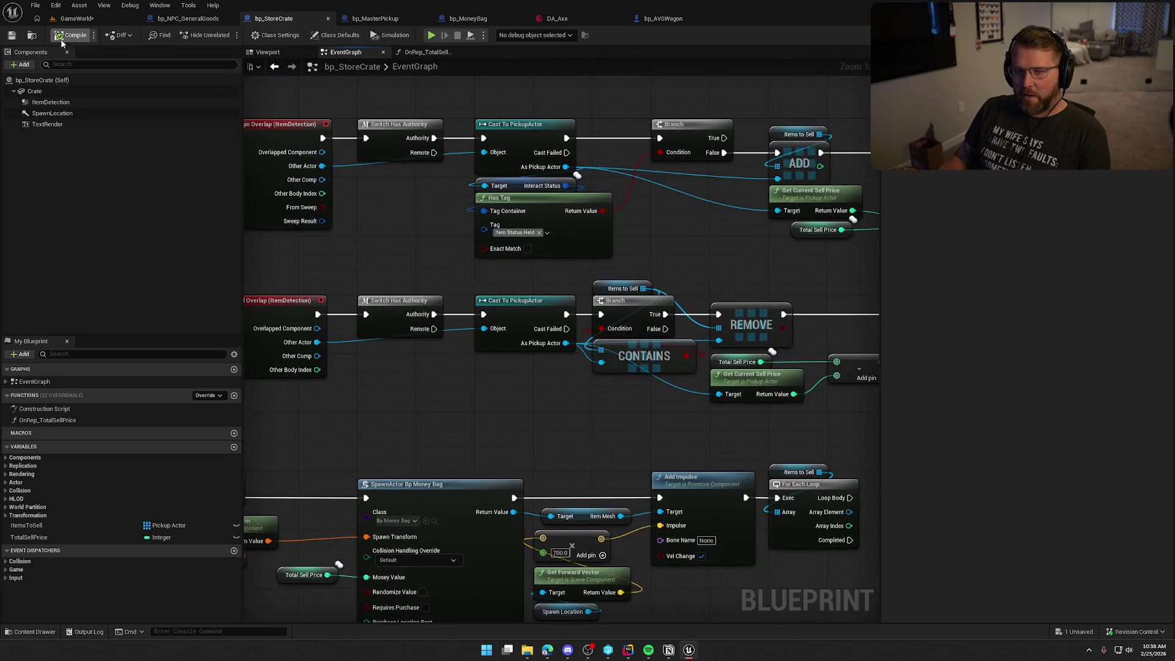
click(76, 18)
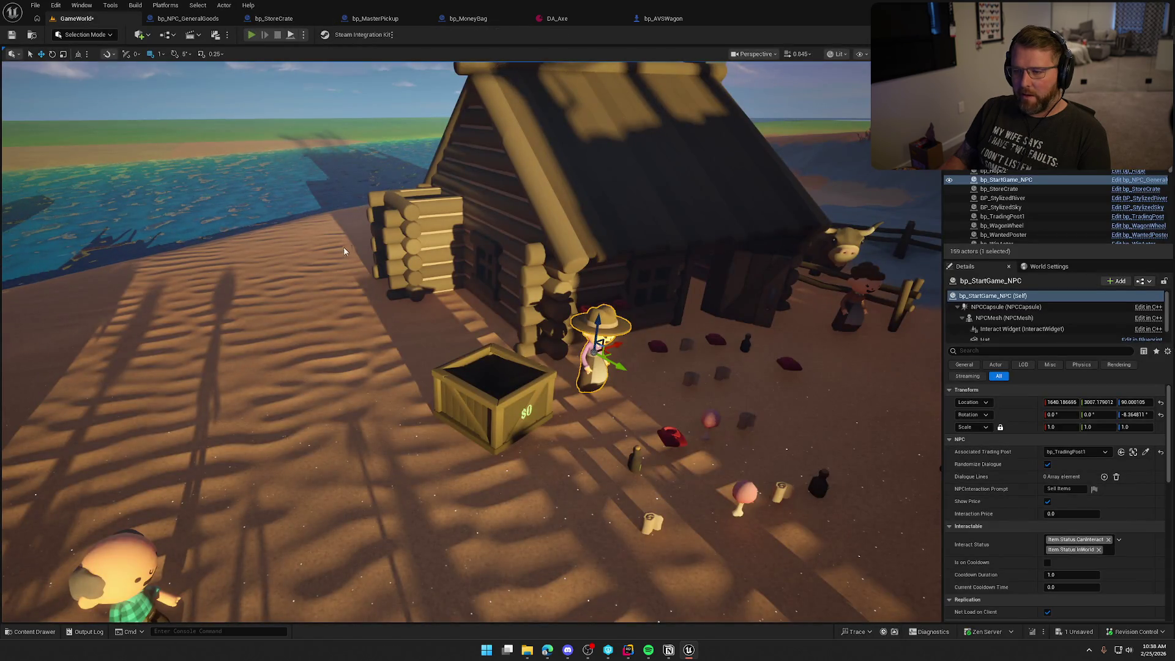
Play-test dropping the axe into the trading post crate and retrieving it several times, then stop
key(alt+p)
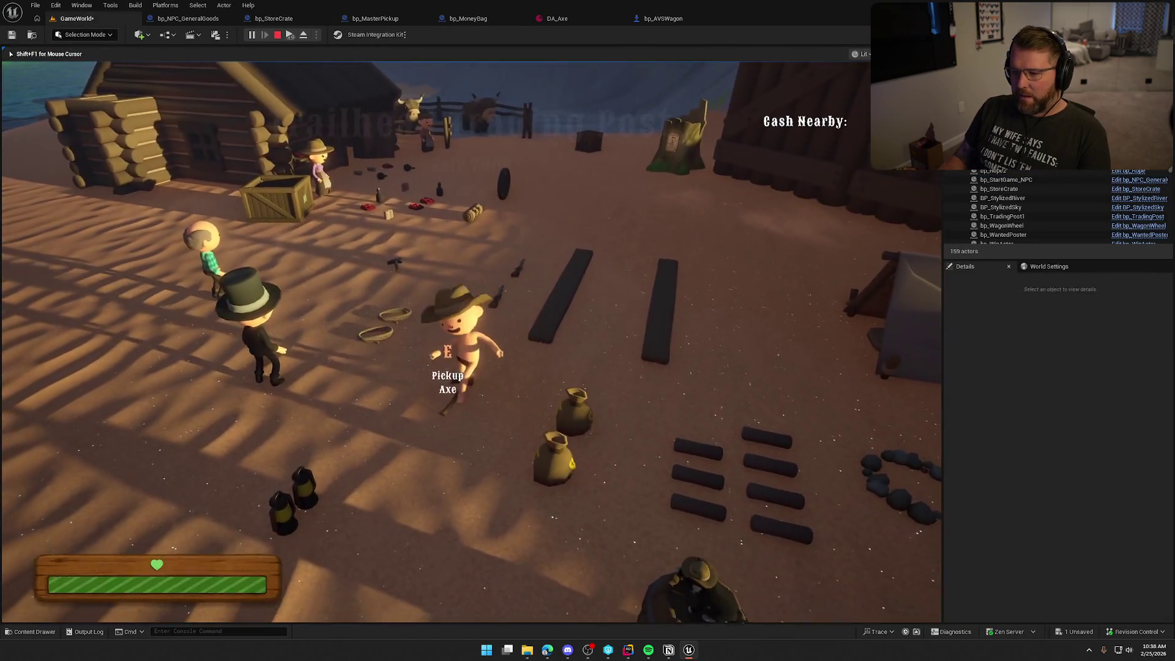
key(e)
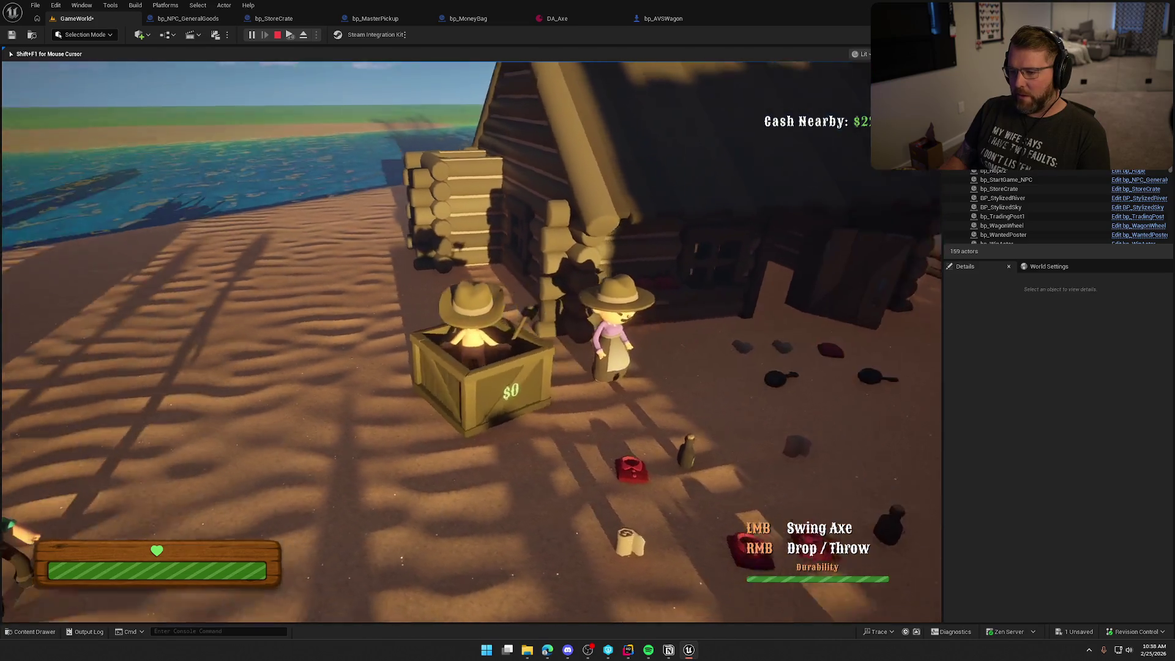
right_click(471, 341)
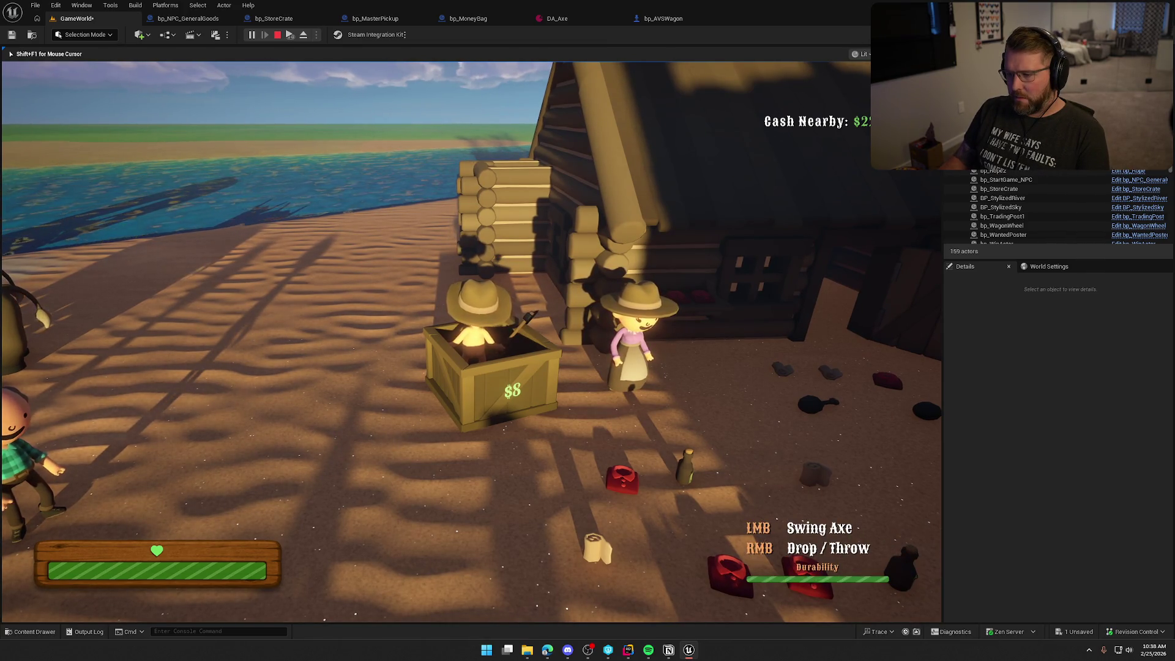
key(e)
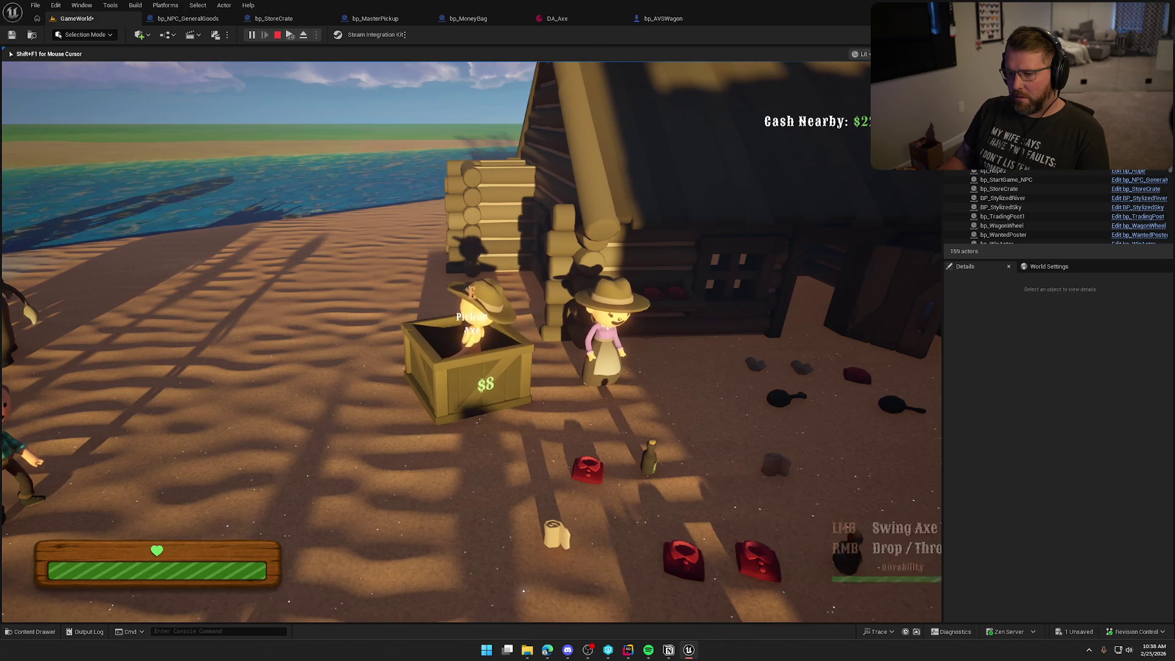
key(e)
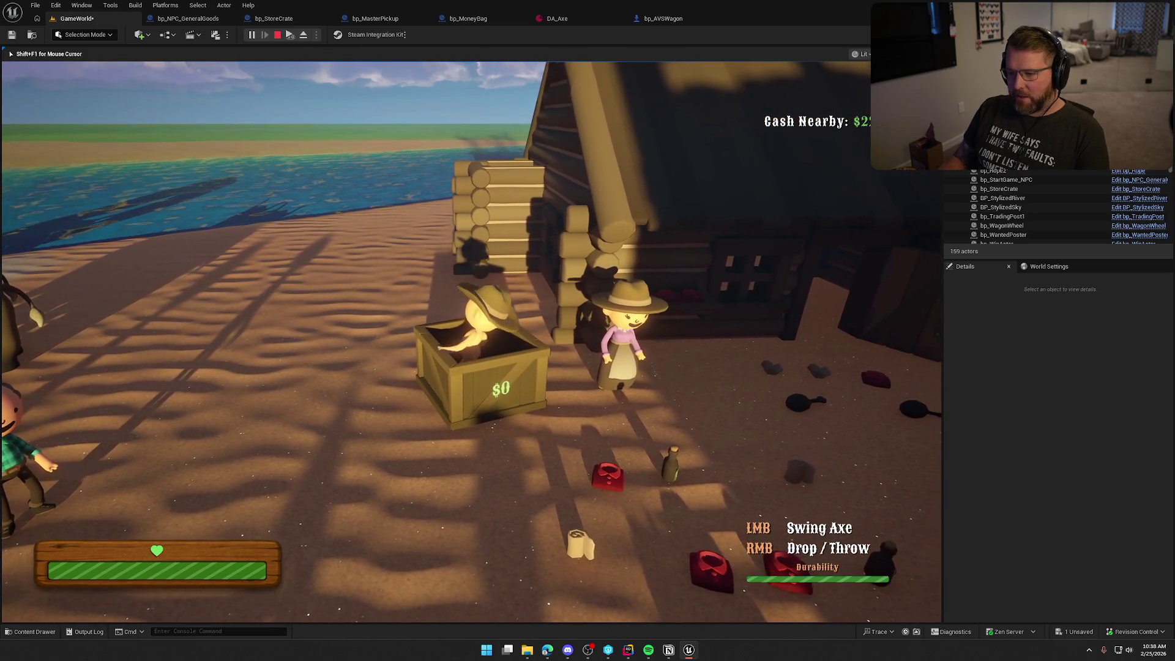
right_click(471, 341)
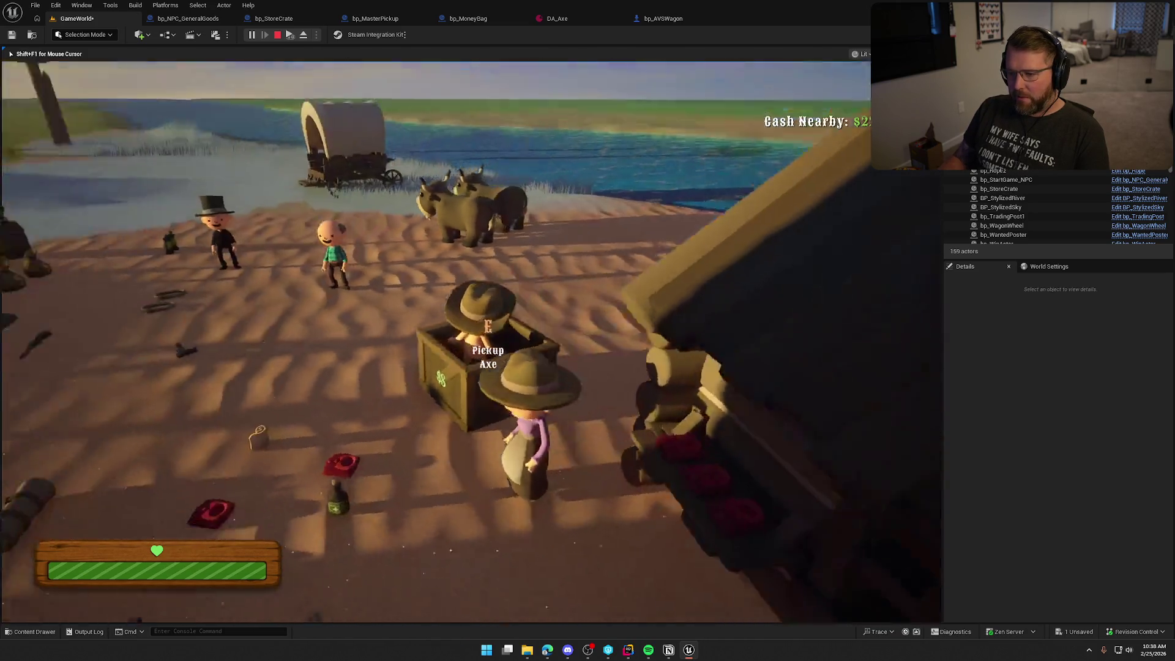
key(e)
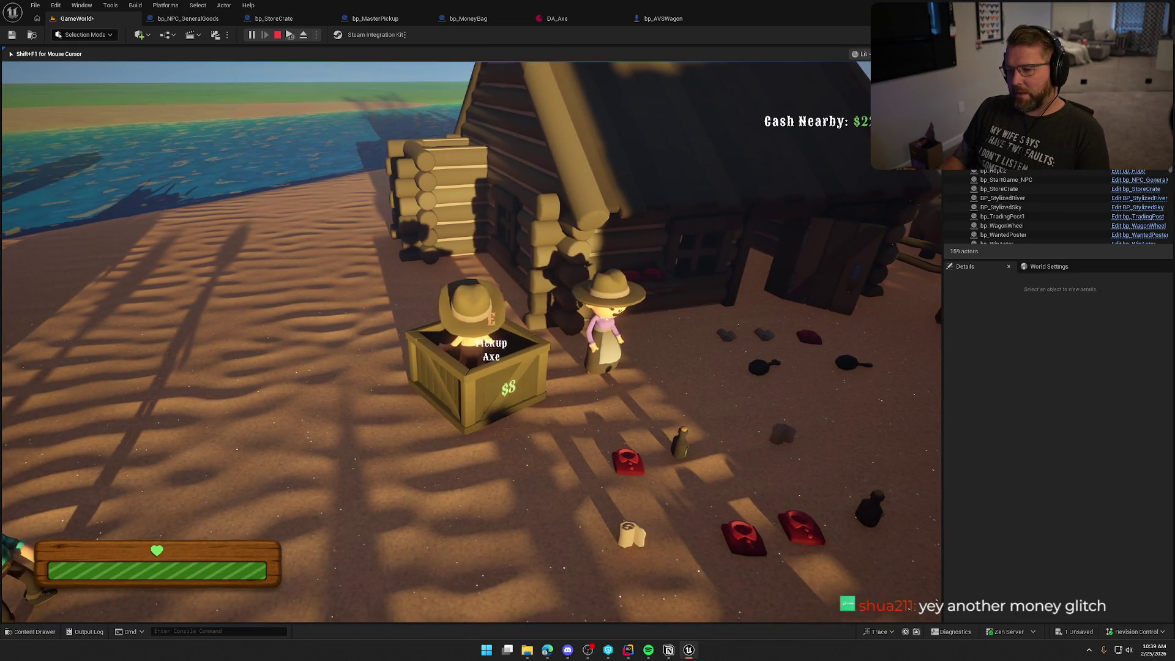
key(e)
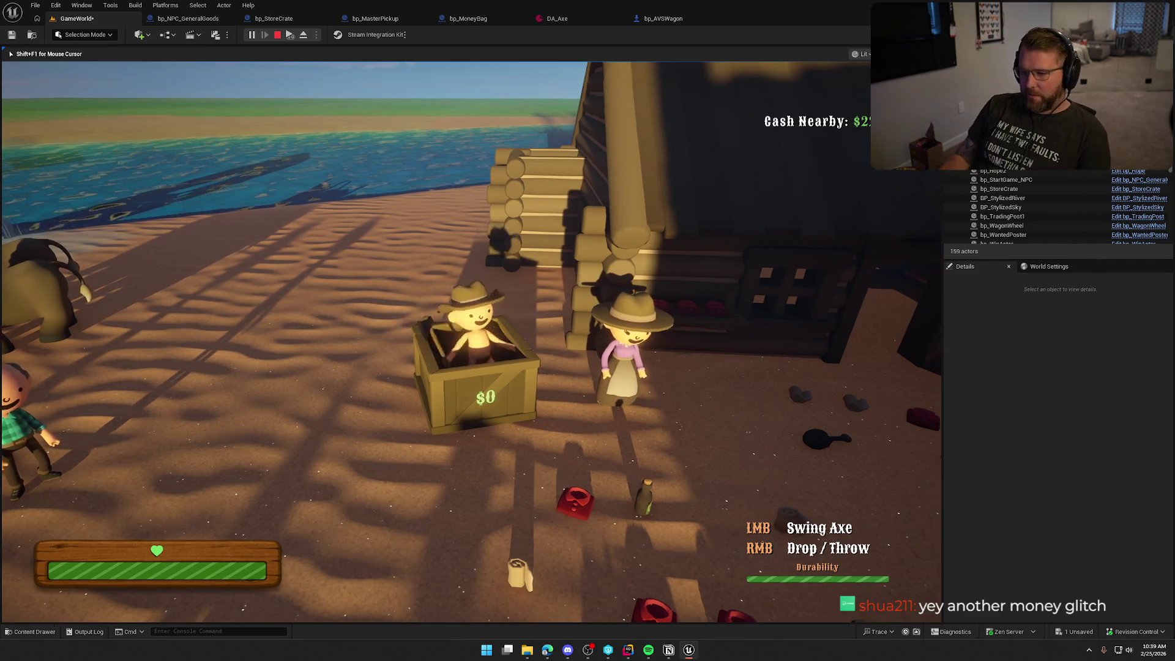
right_click(471, 341)
key(e)
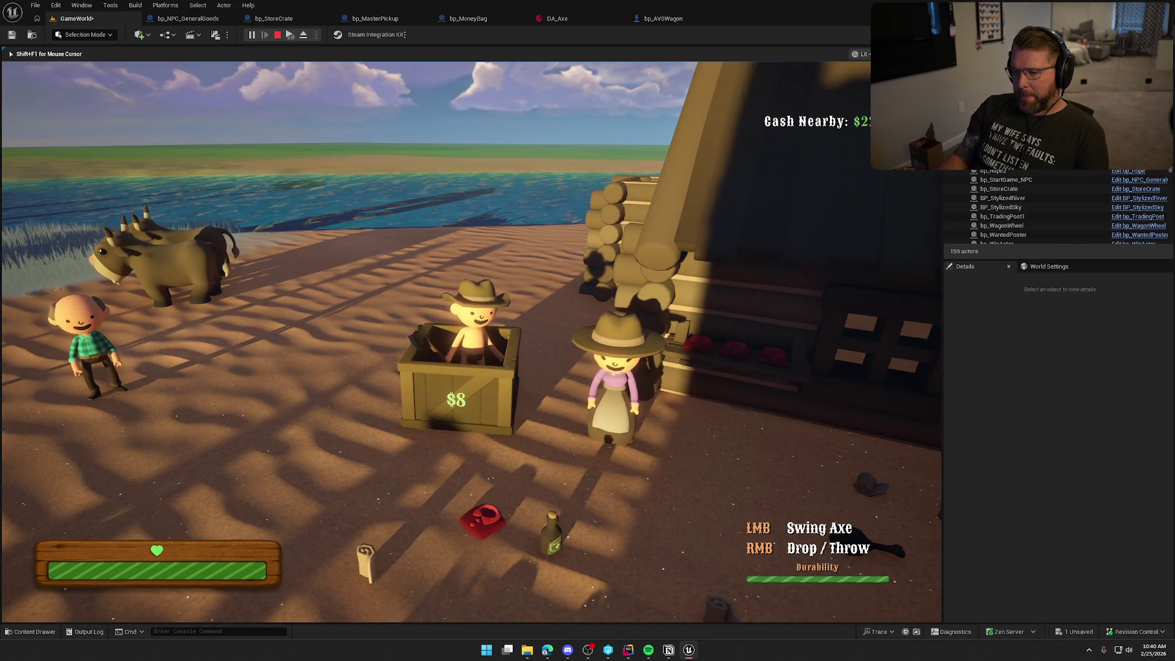
key(Escape)
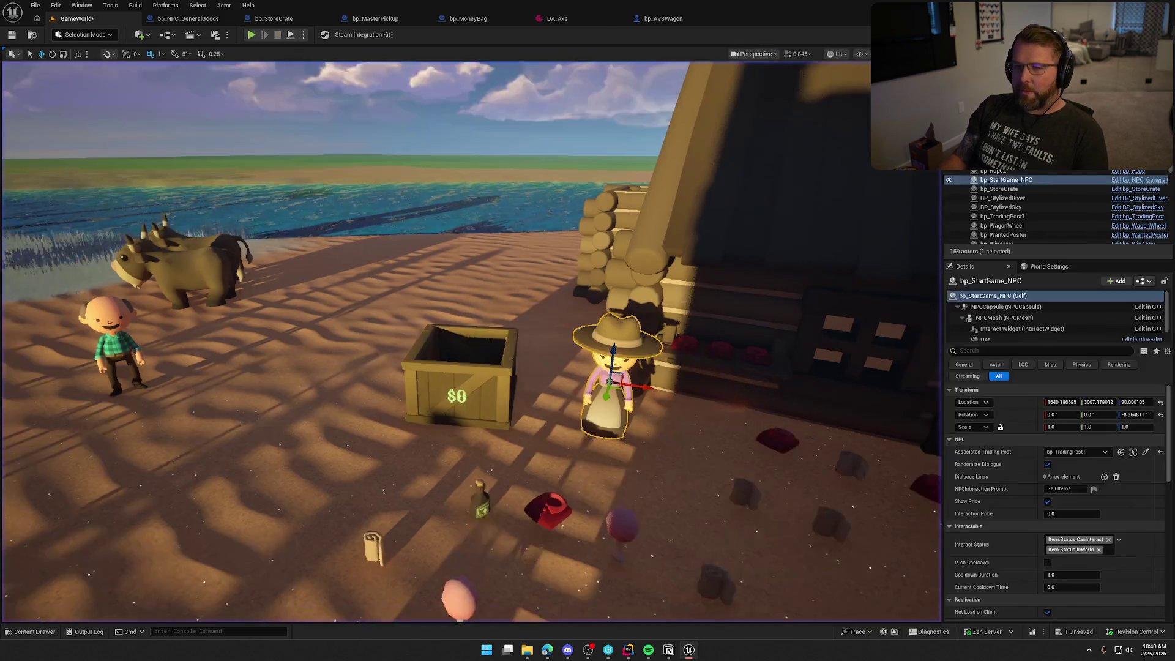
Add a Destroy Actor node on the For Each Loop body, fed by the Array Element
click(273, 18)
scroll(380, 229, up, 4)
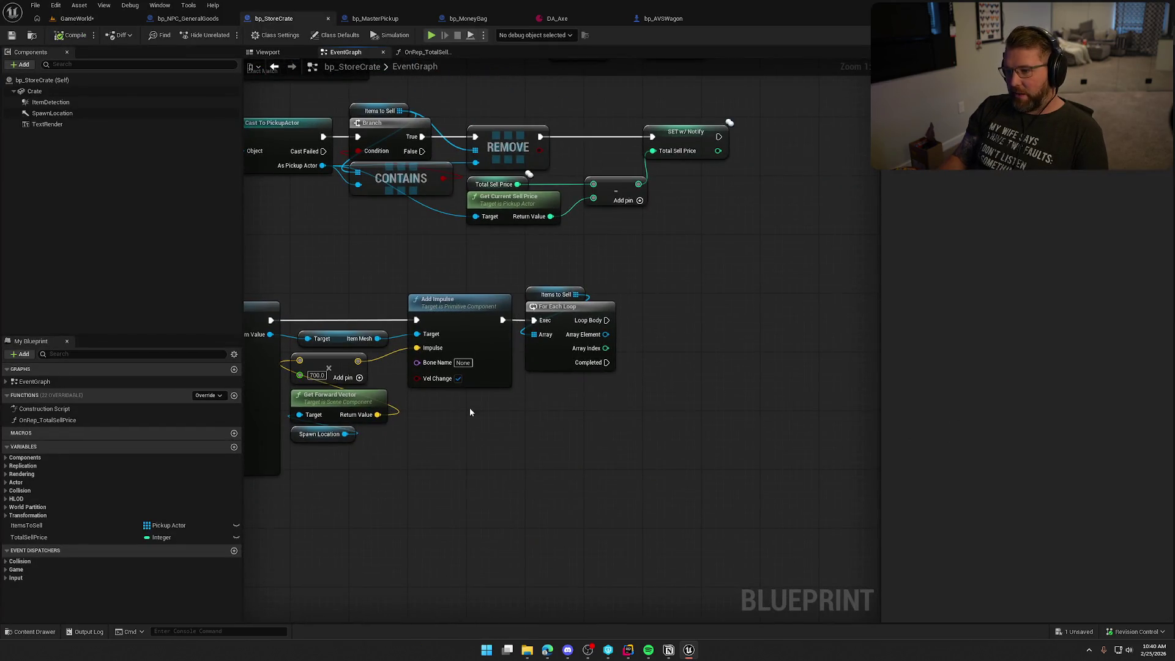
drag(665, 410, 669, 372)
mouse_move(620, 336)
mouse_down()
mouse_move(658, 343)
mouse_move(659, 365)
mouse_move(677, 323)
mouse_up()
text(destroy)
key(Return)
Add a Clear node for Items to Sell on the loop's Completed pin, then return to GameWorld
scroll(676, 423, down, 2)
mouse_move(675, 423)
mouse_down()
mouse_move(718, 461)
mouse_move(771, 467)
mouse_move(668, 463)
mouse_up()
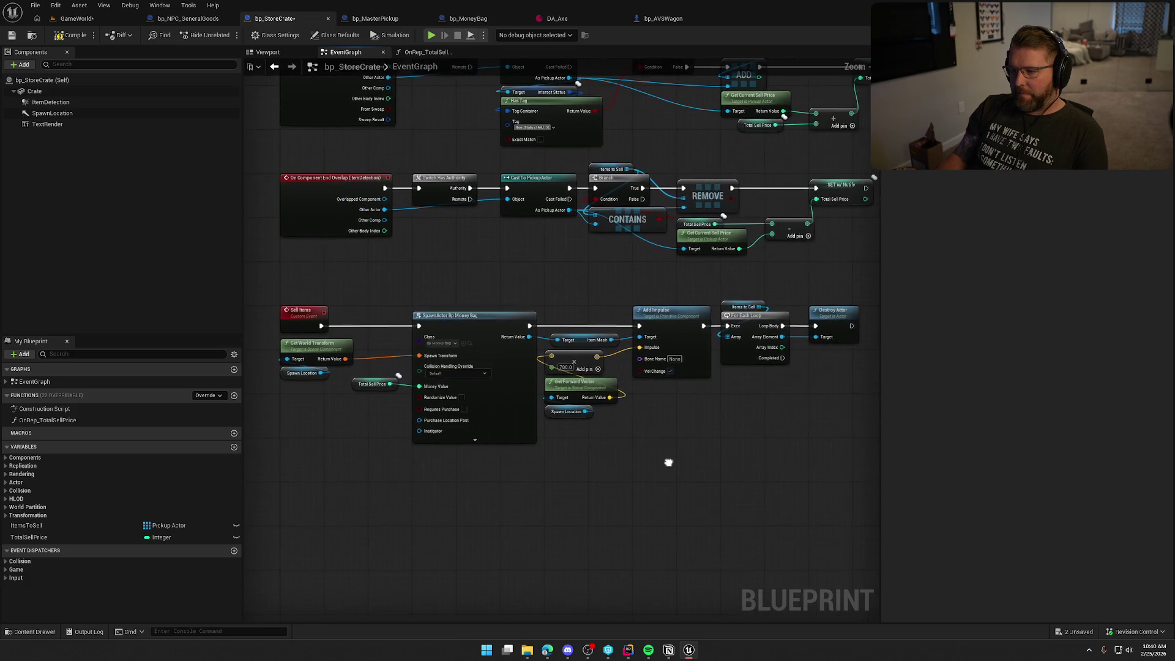
scroll(797, 408, up, 2)
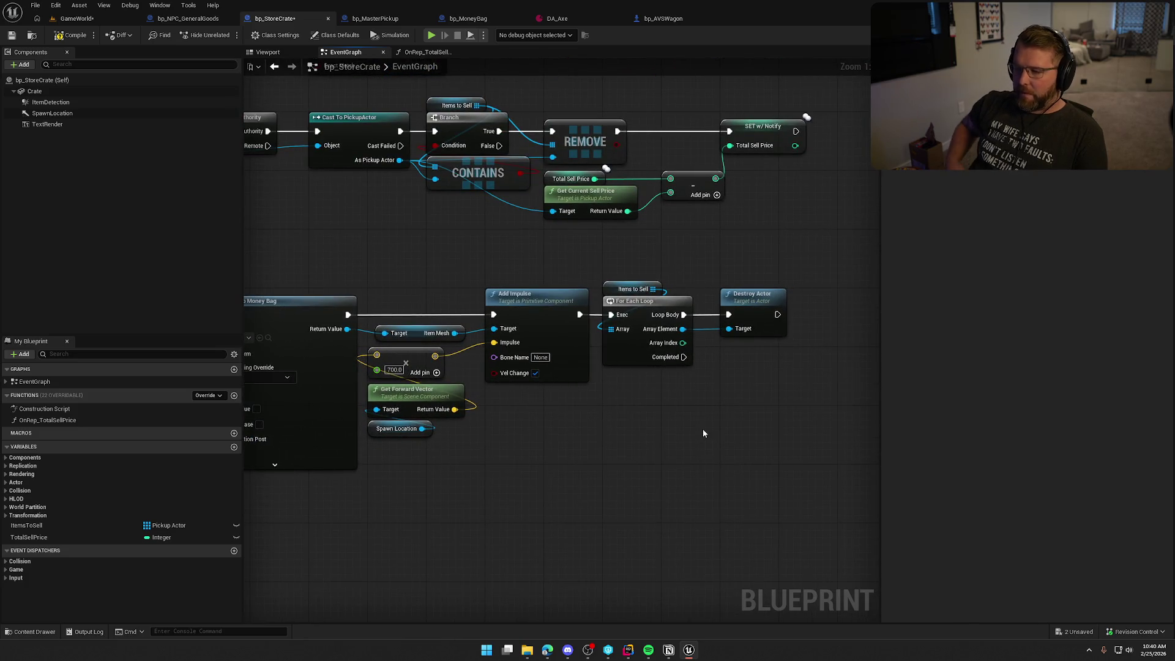
drag(702, 428, 671, 371)
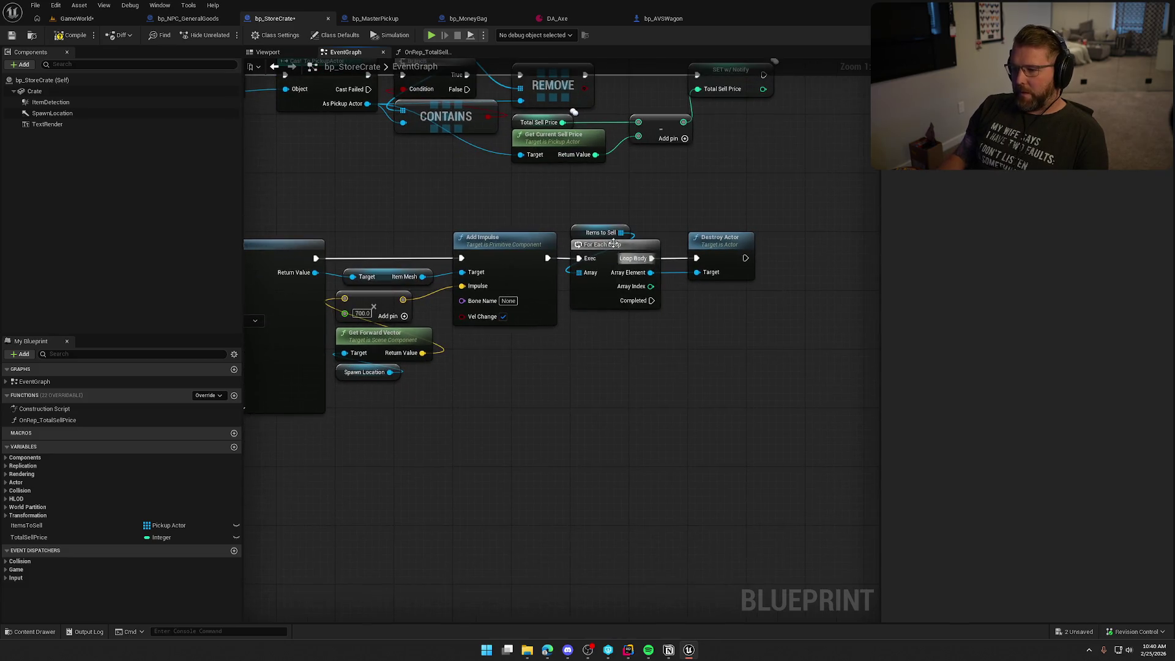
drag(621, 232, 699, 377)
text(clear)
key(Return)
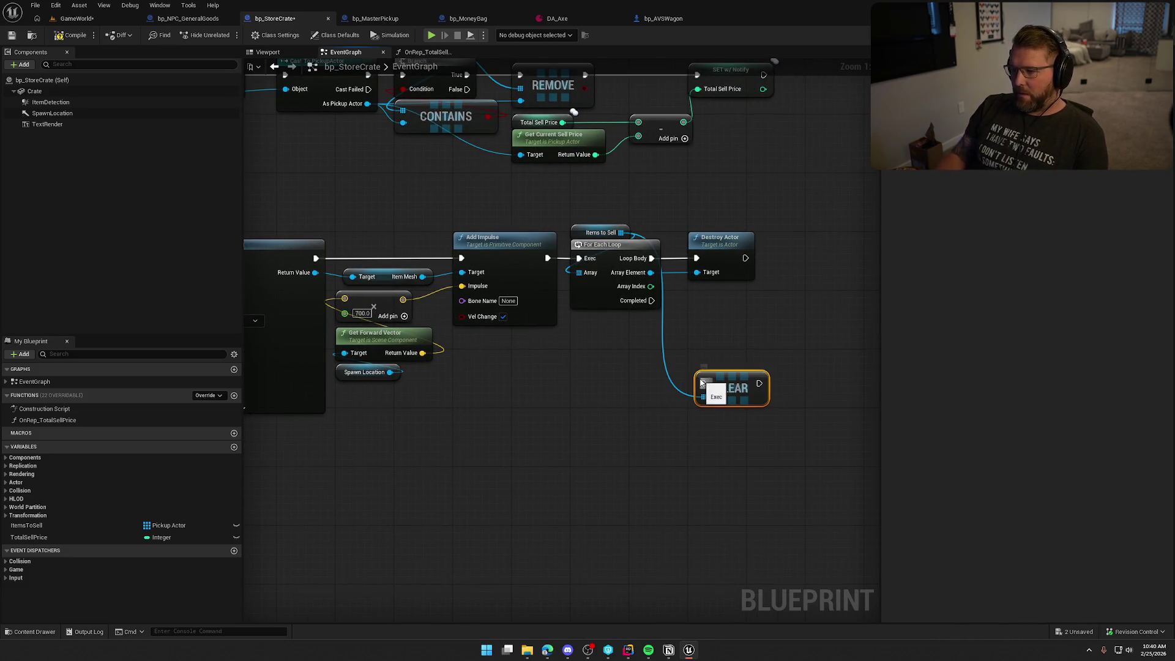
mouse_move(652, 300)
mouse_down()
mouse_move(704, 383)
mouse_move(723, 300)
mouse_up()
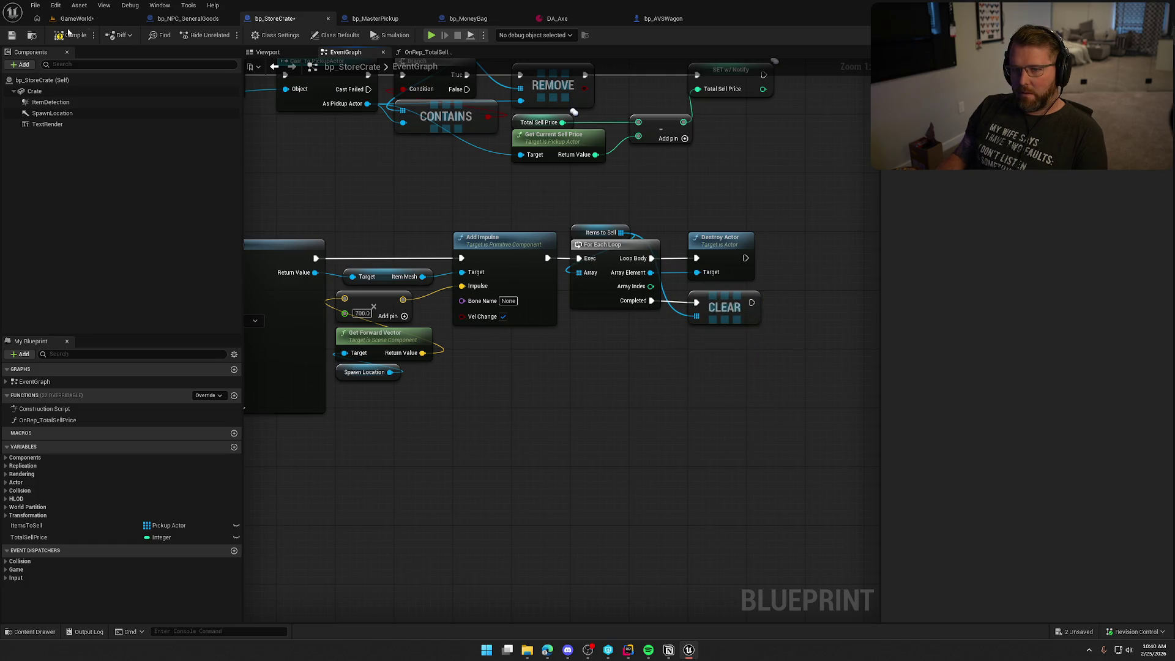
click(84, 17)
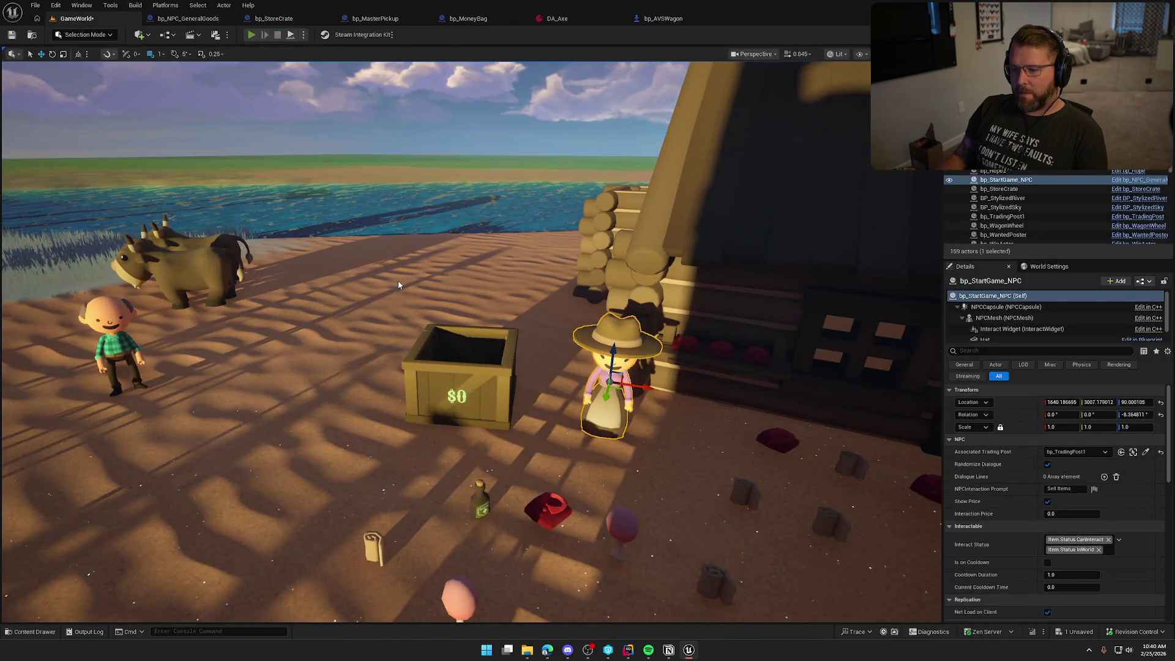
Play-test walking onto the trading-post crate and over to the shopkeeper, then stop the game
key(alt+p)
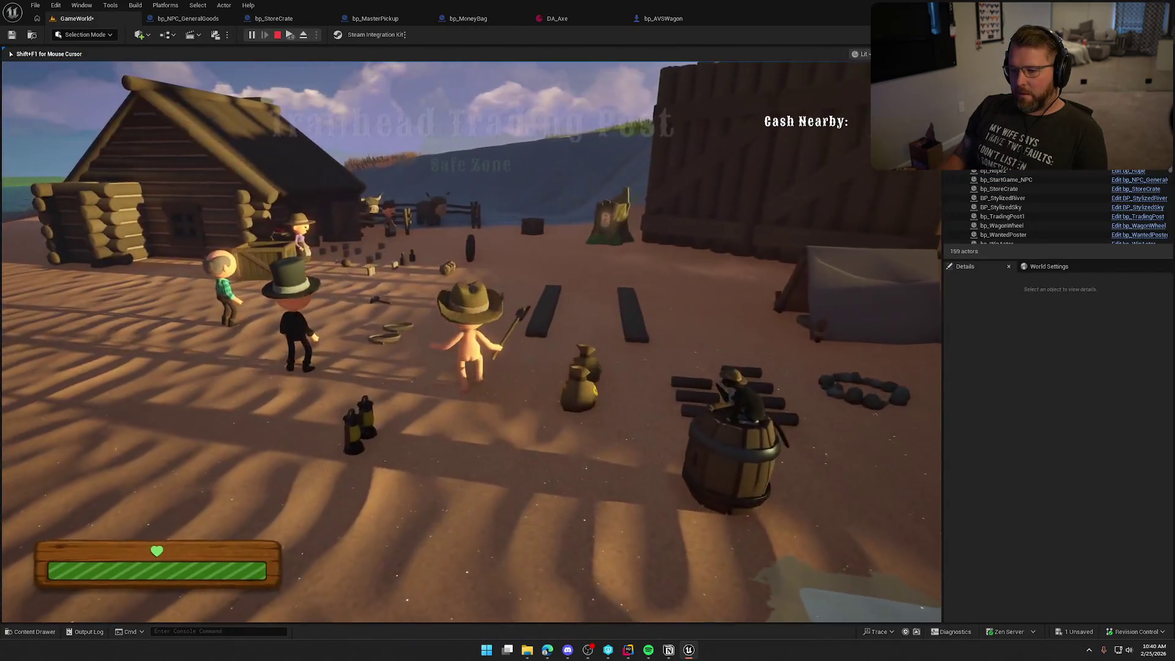
key(w)
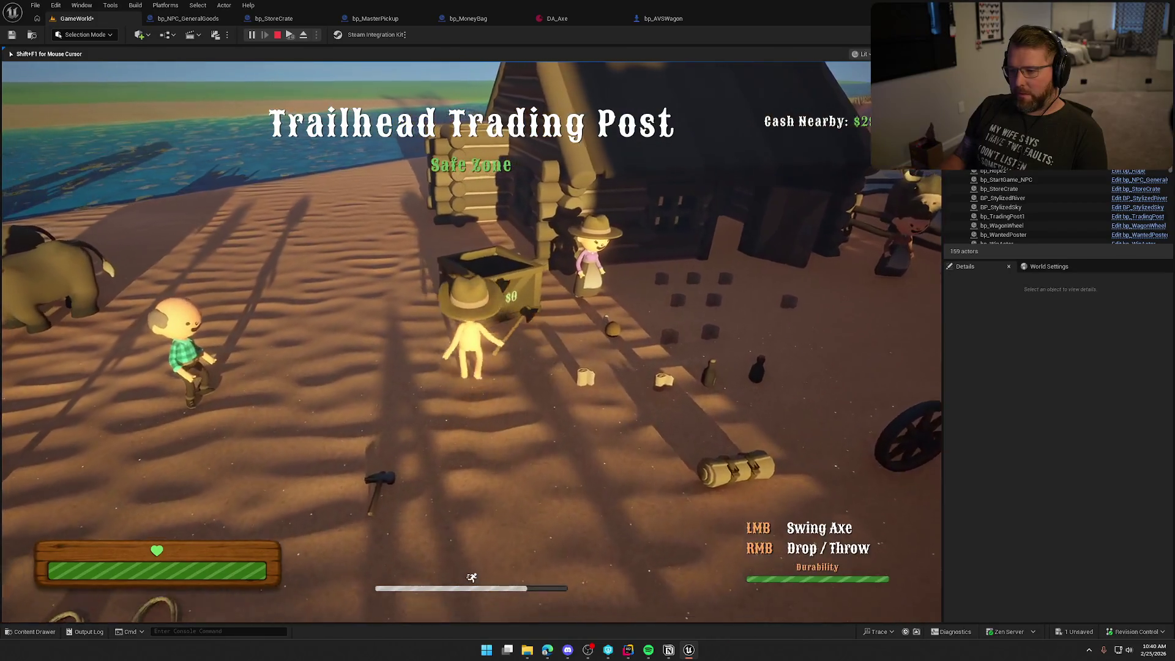
key(space)
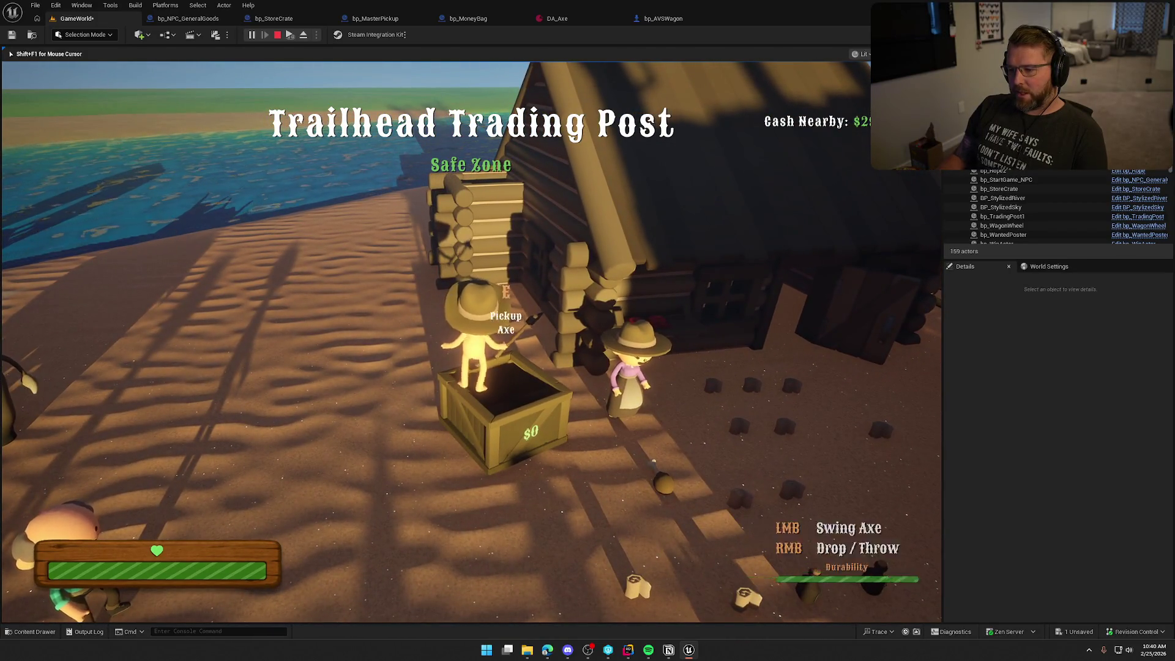
key(w)
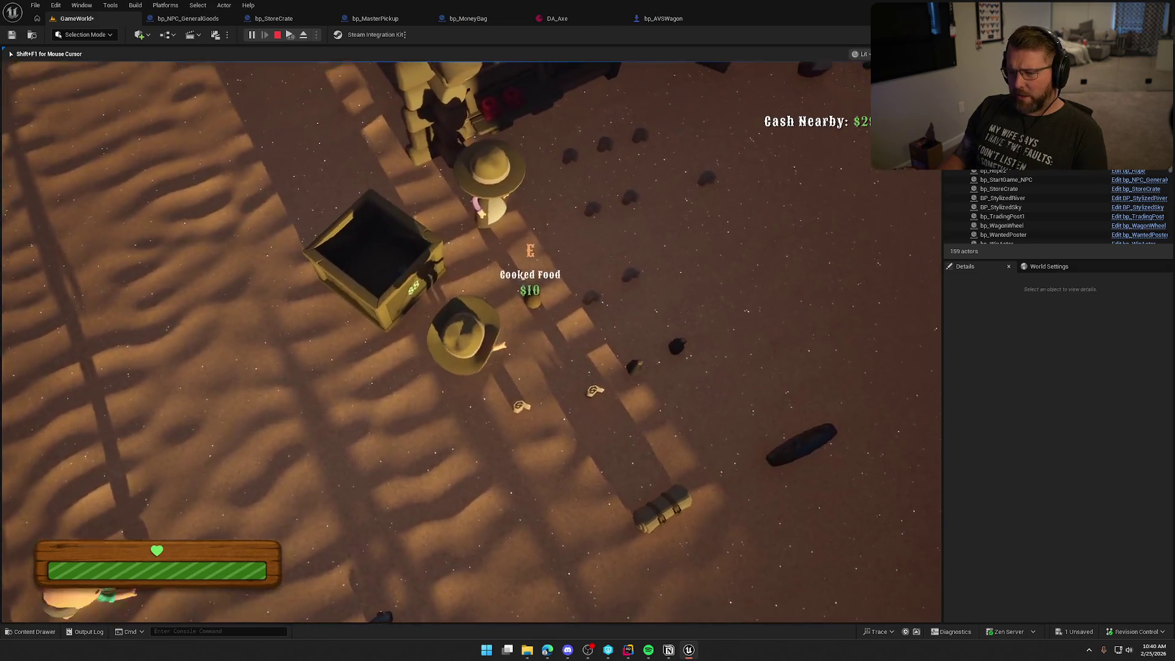
key(w)
key(s)
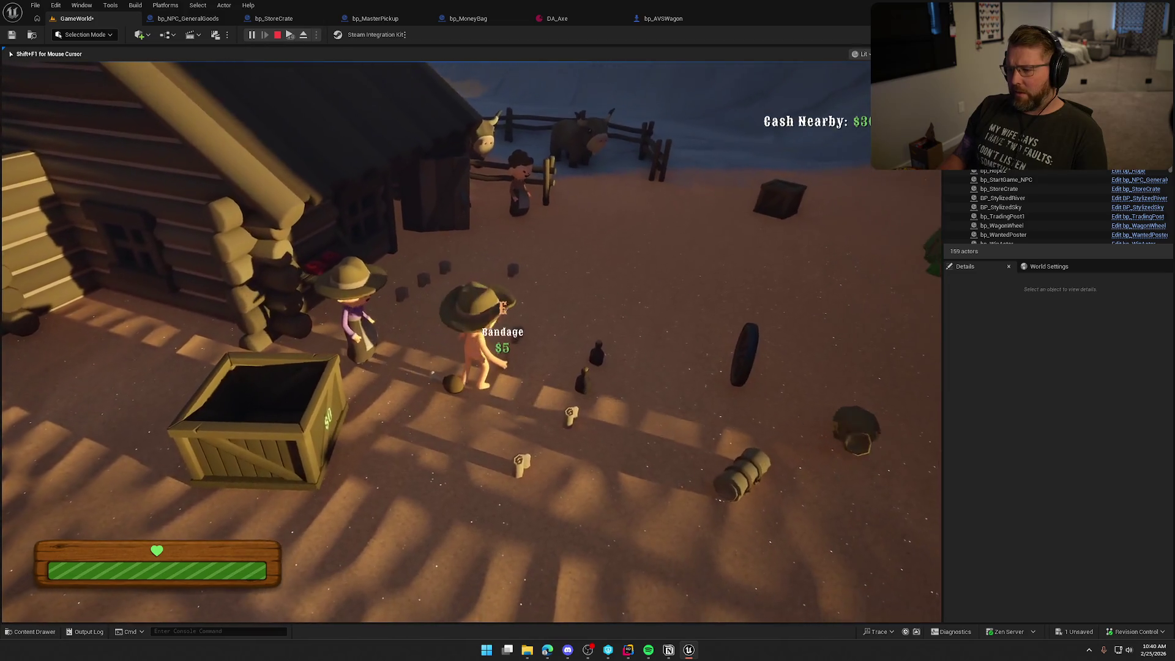
key(w)
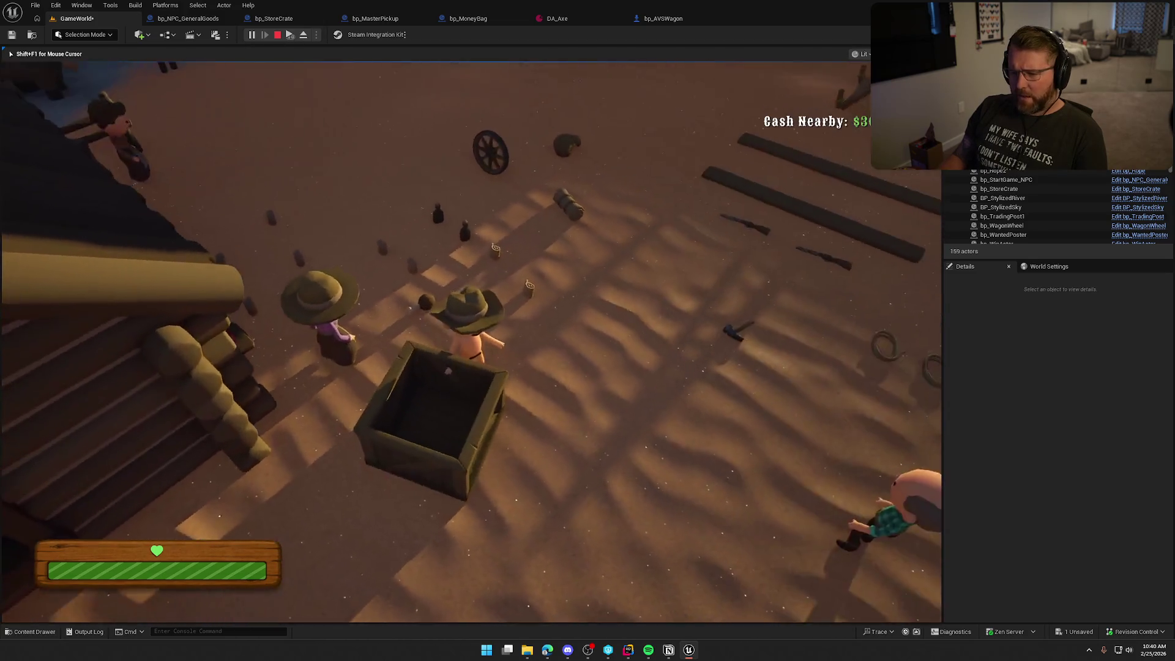
key(s)
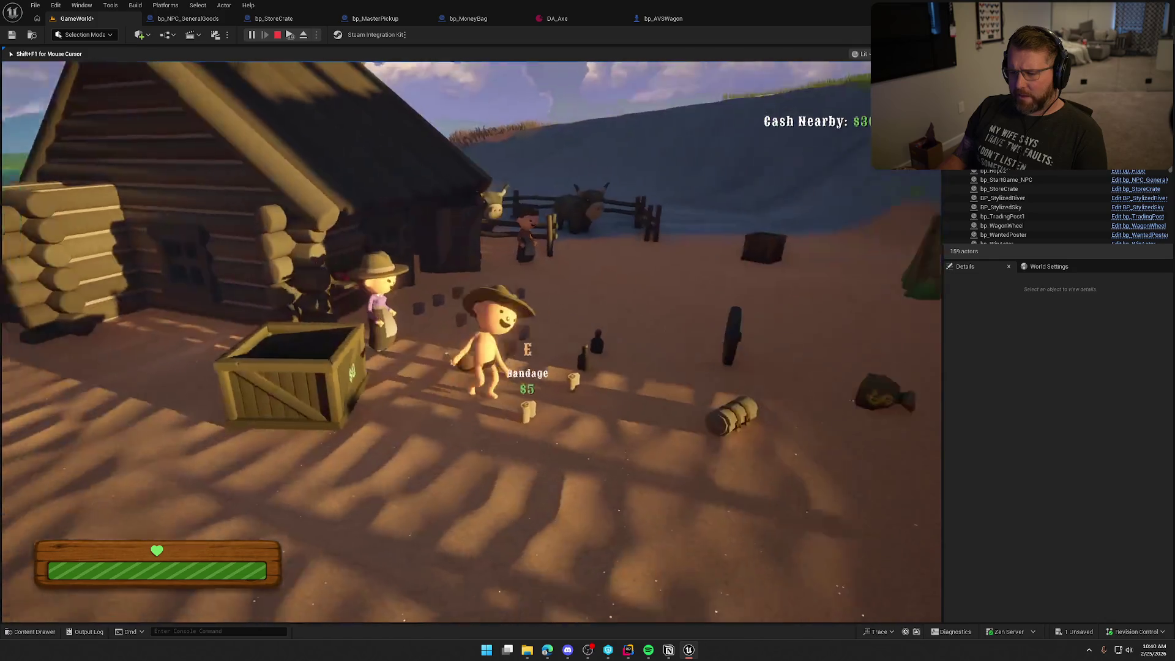
key(Escape)
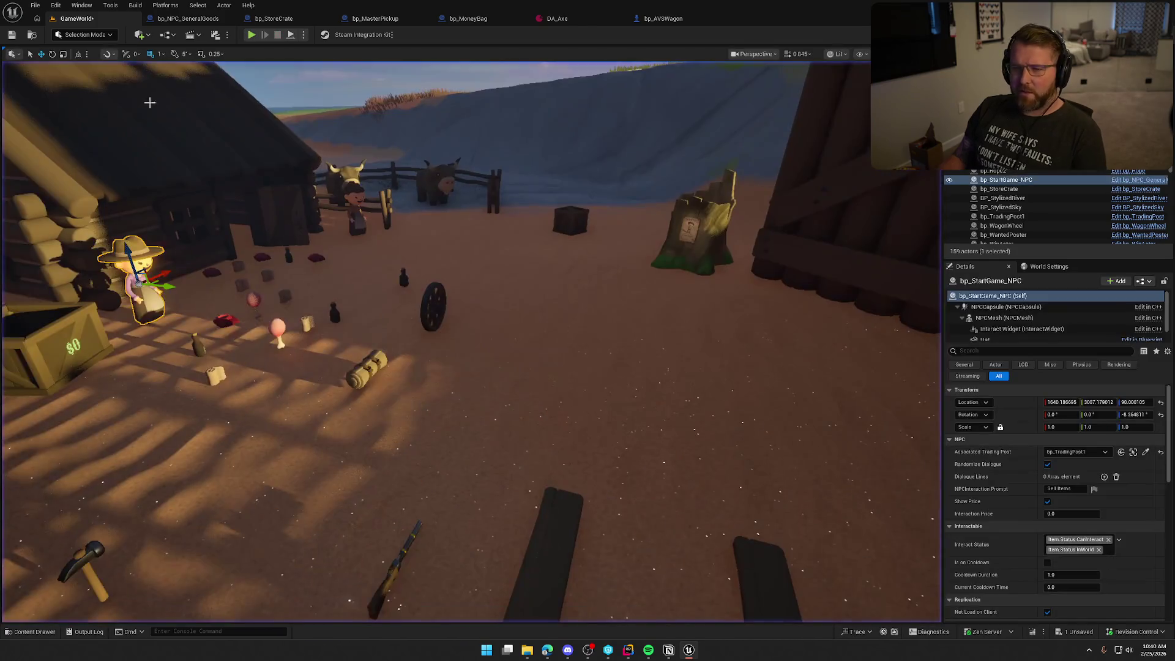
click(274, 18)
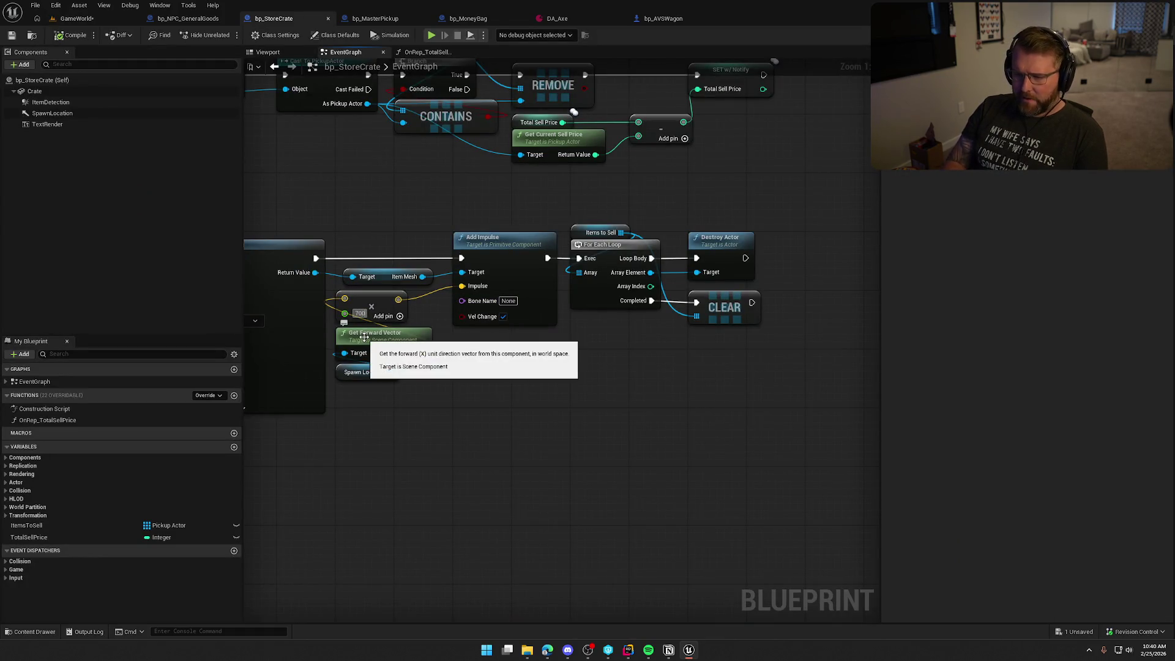
text(500)
Commit 600 as the impulse Multiply value, compile and save bp_StoreCrate, and return to the crate
click(559, 426)
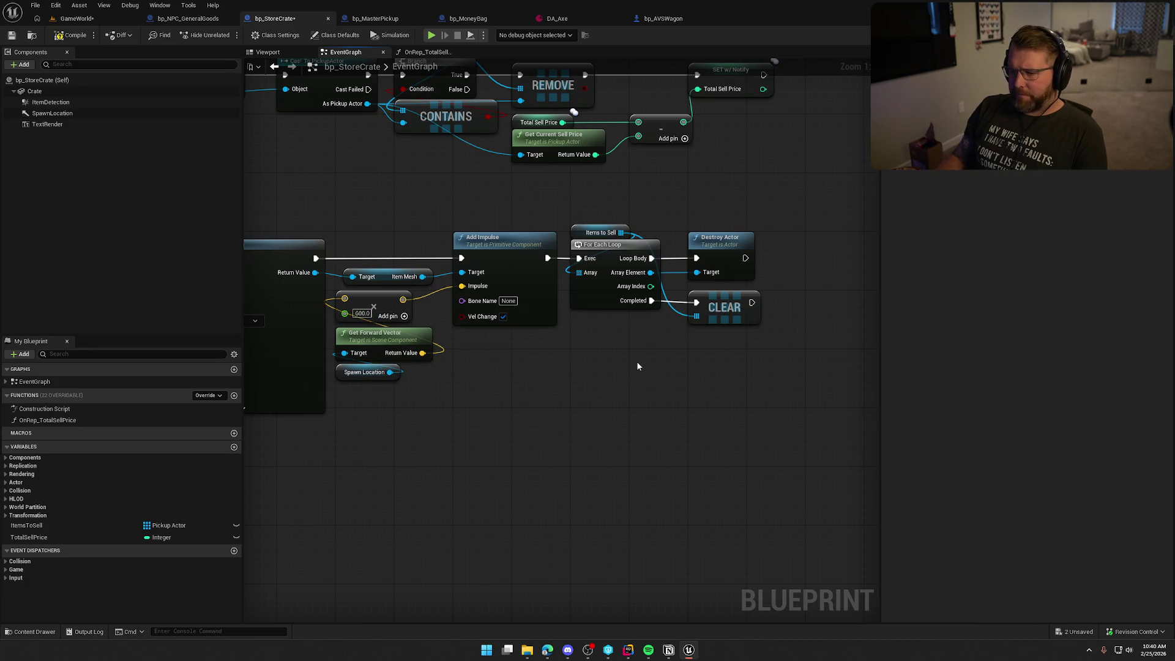
click(69, 34)
click(76, 18)
drag(382, 366, 382, 366)
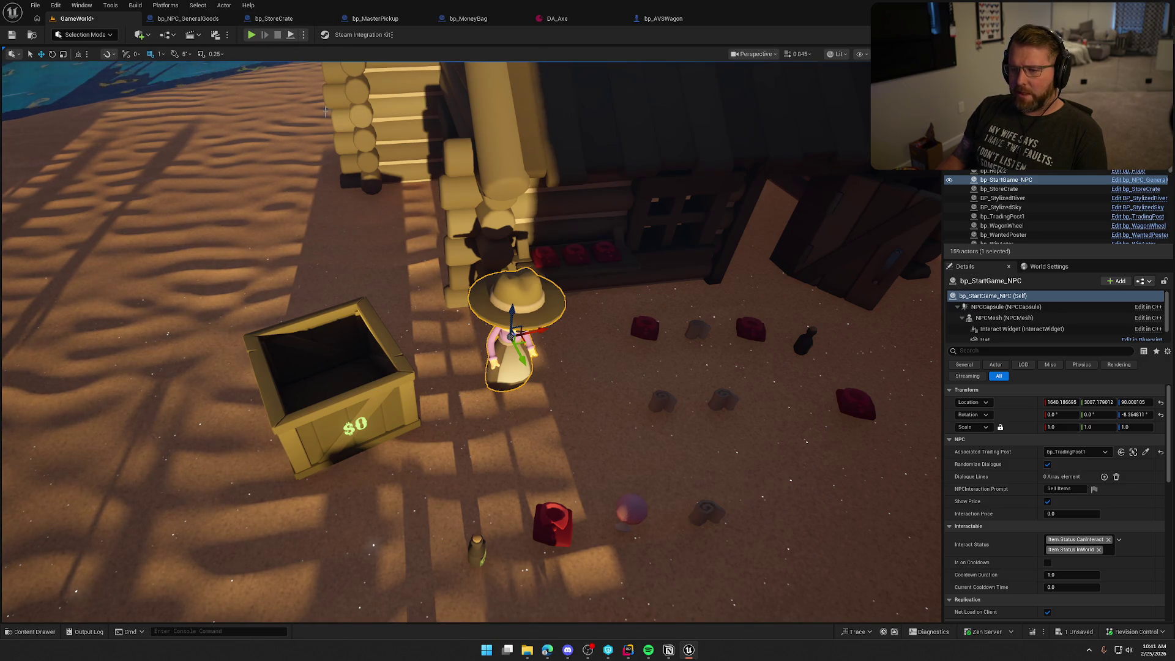
Play-test hopping onto the store crate and walking to the shopkeeper to sell, then exit with F8
key(alt+p)
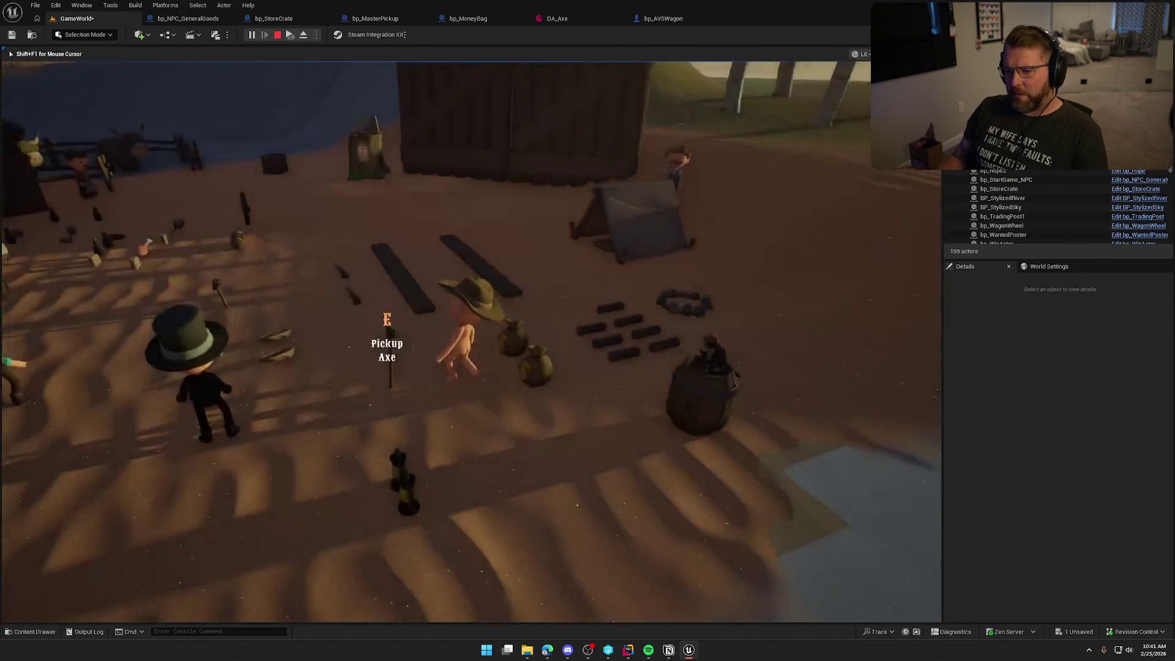
key(w)
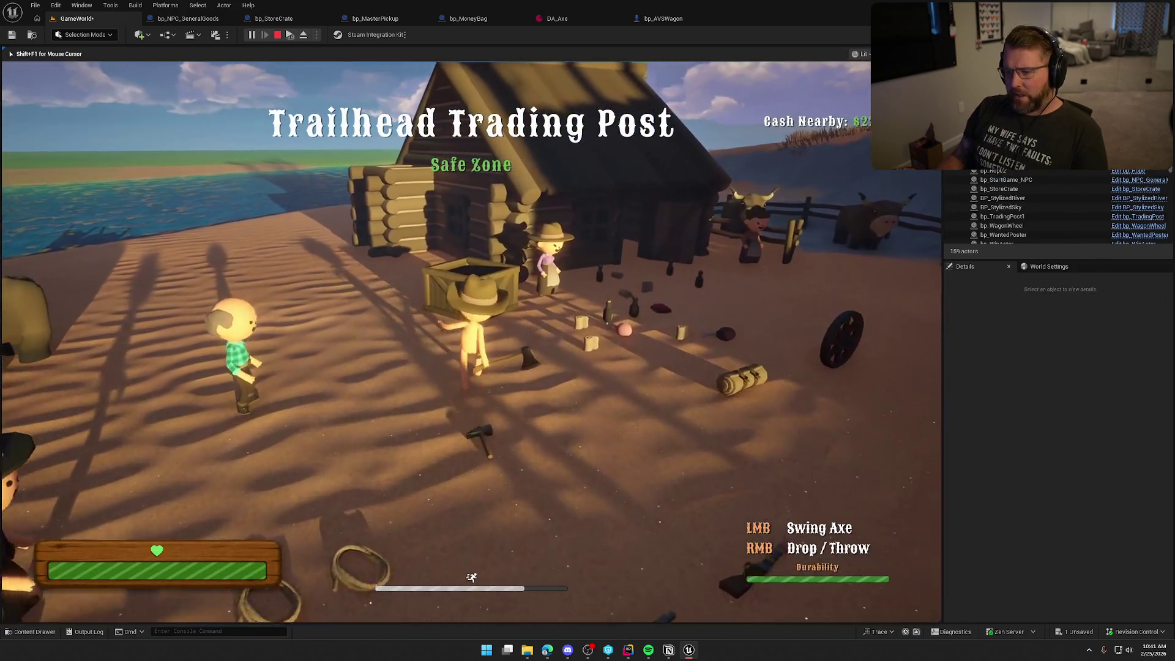
key(space)
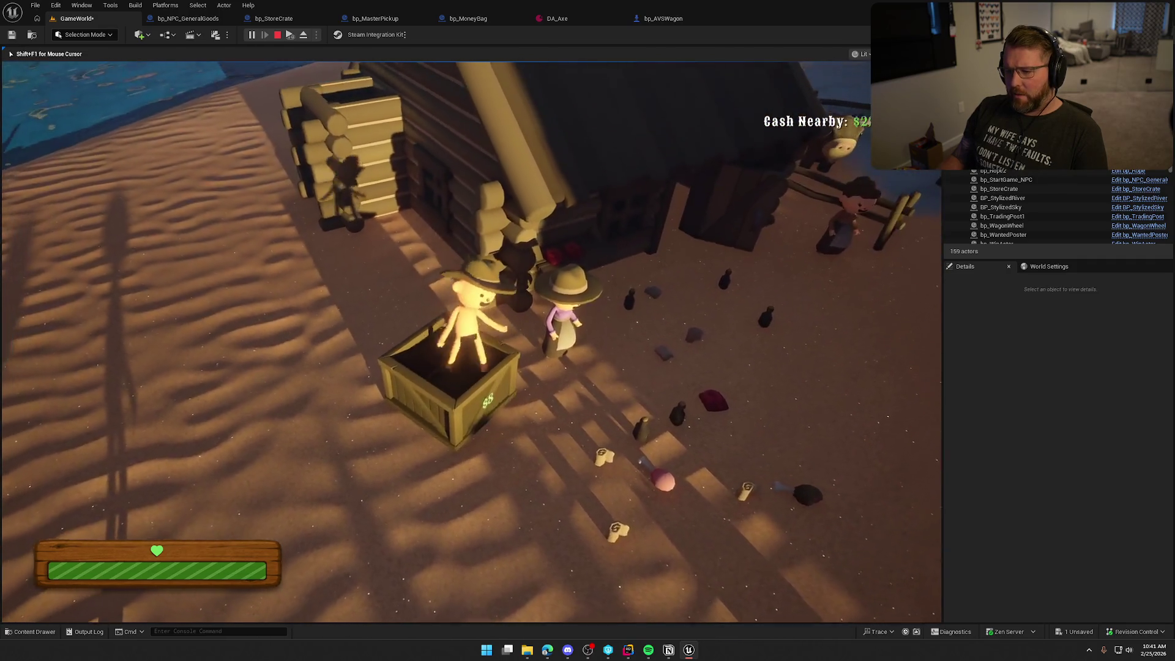
key(e)
key(w)
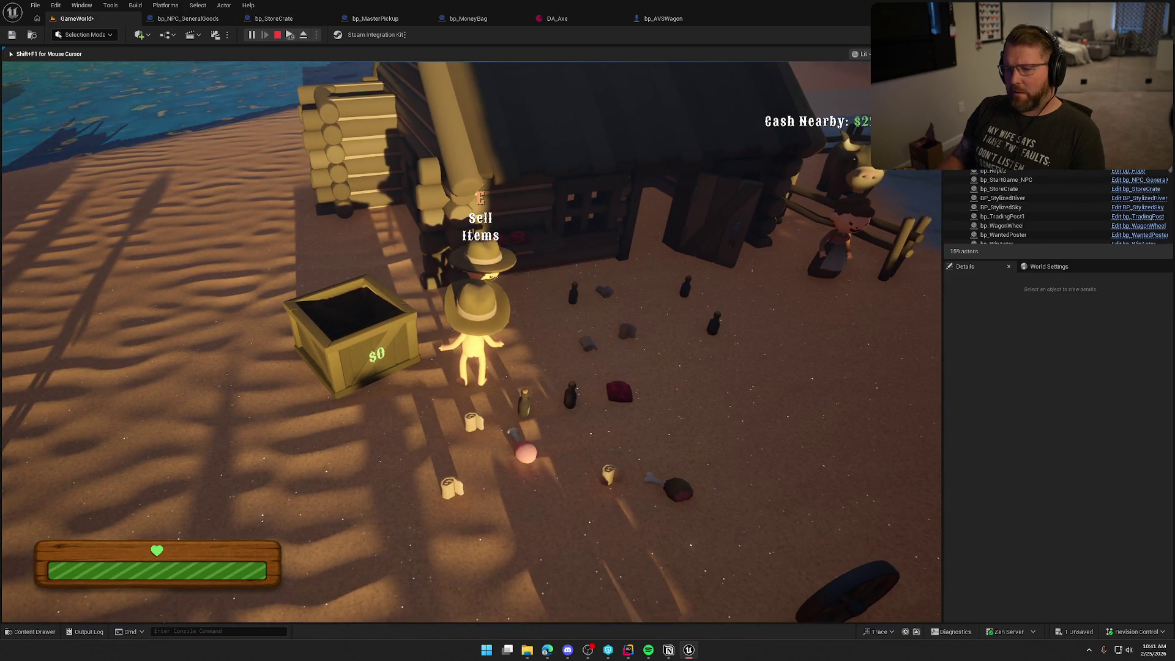
key(F8)
Change the store crate's impulse Multiply value to 550
click(273, 19)
click(361, 314)
text(550)
key(Return)
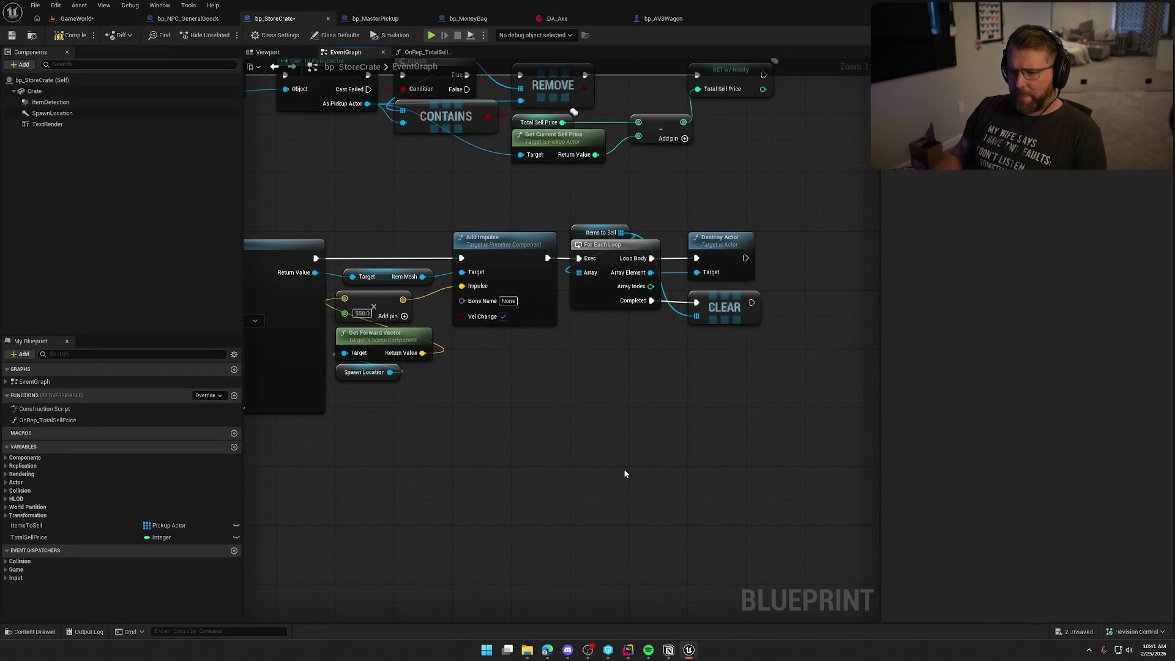
Check the SpawnLocation arrow in the Viewport, save bp_StoreCrate, and review the money bag spawn nodes
click(268, 52)
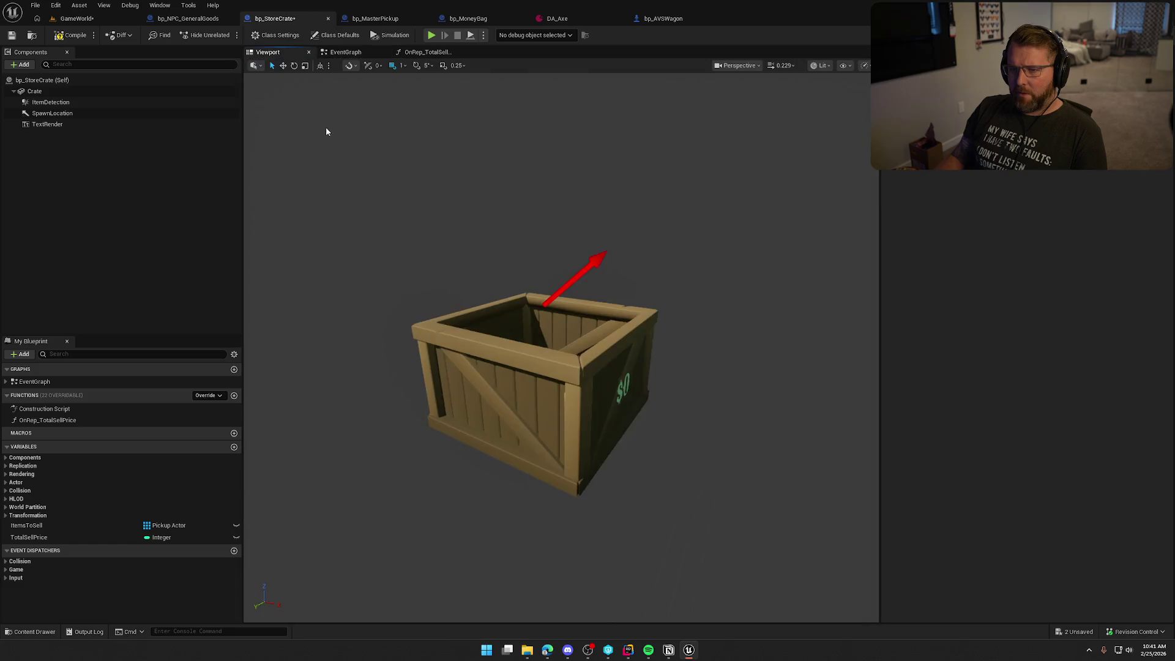
click(586, 270)
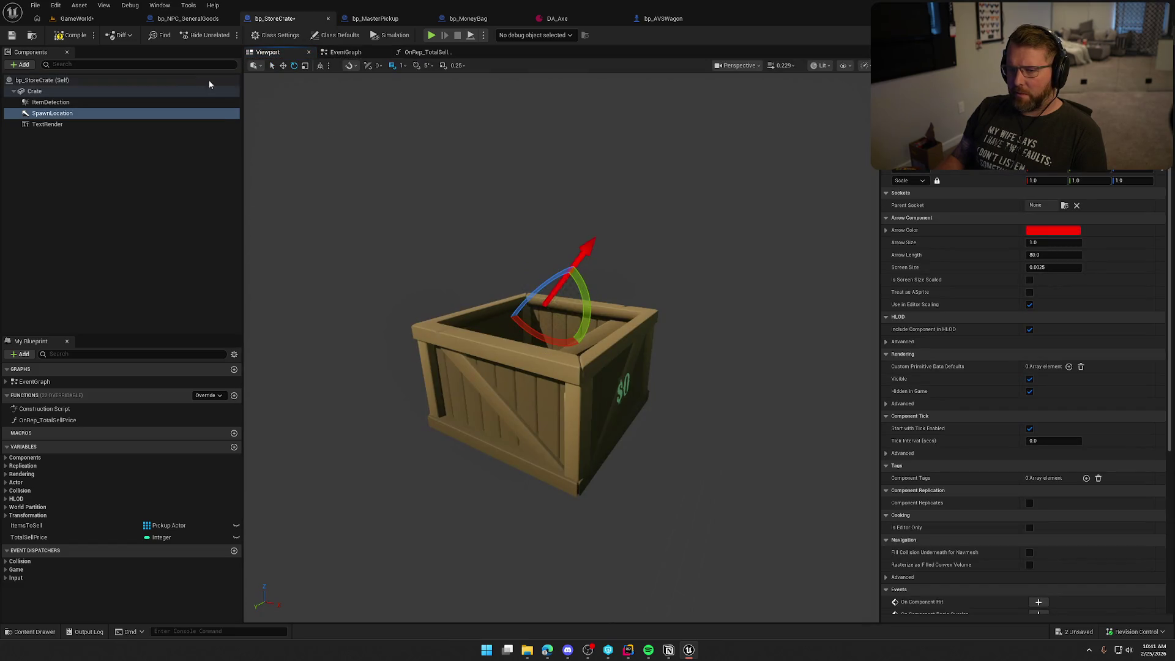
key(ctrl+s)
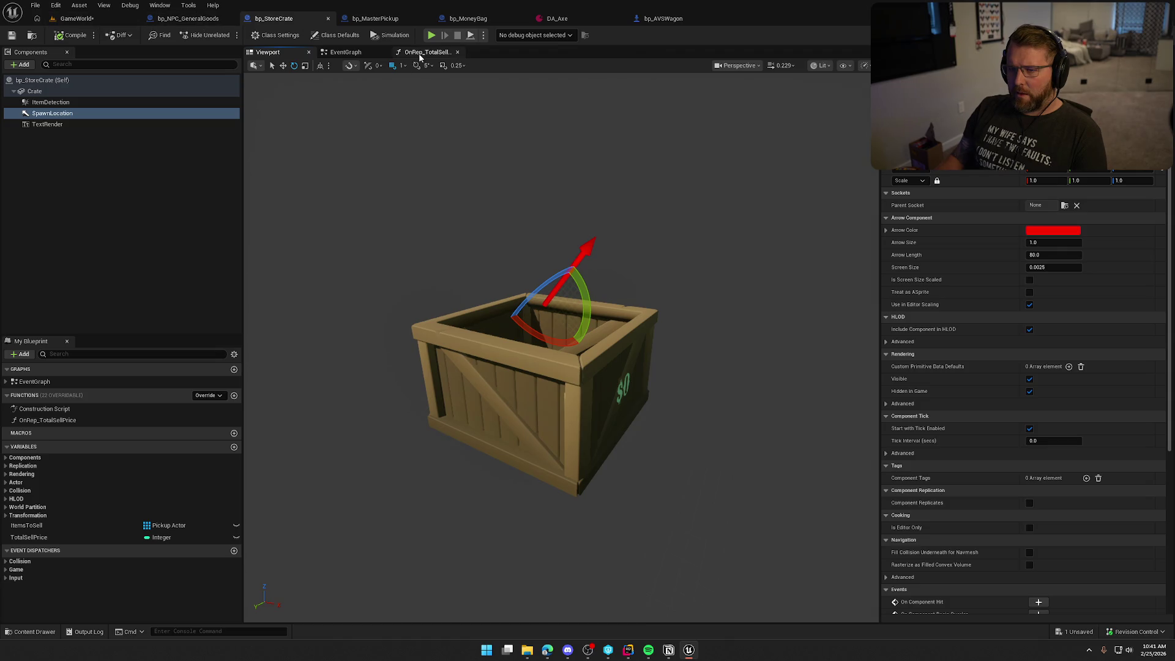
click(420, 54)
click(343, 52)
mouse_move(494, 427)
mouse_down()
mouse_move(578, 508)
mouse_move(700, 546)
mouse_up()
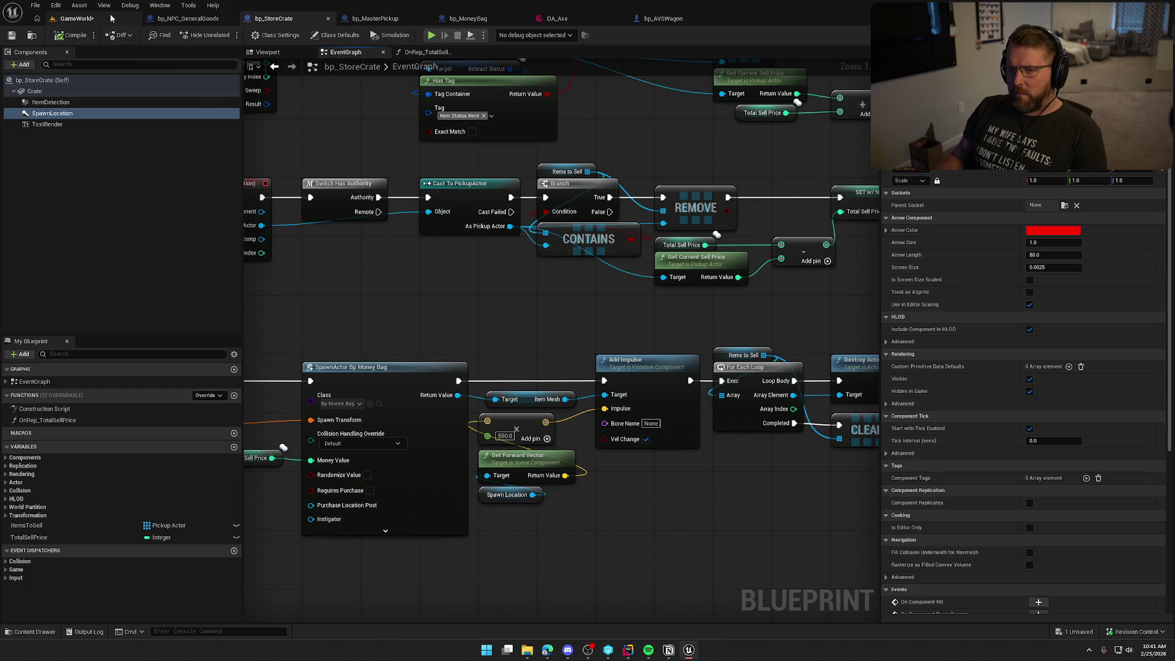
click(112, 19)
Start a play-test and drop the axe into the trading post crate, retrieving and re-dropping it
click(252, 34)
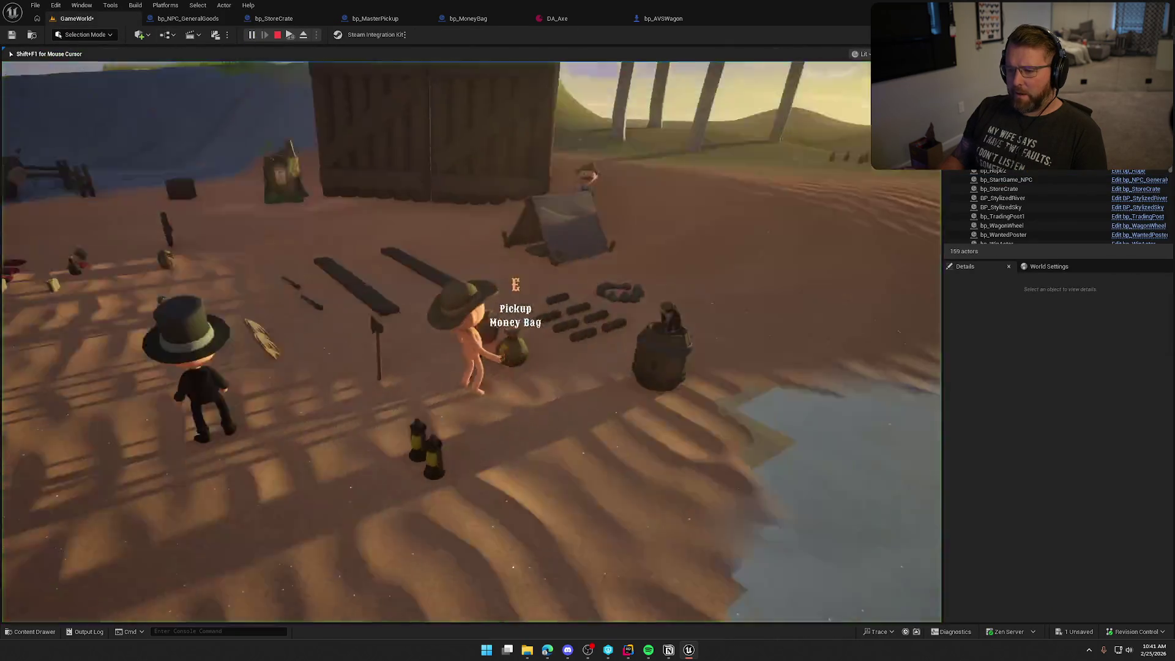
key(e)
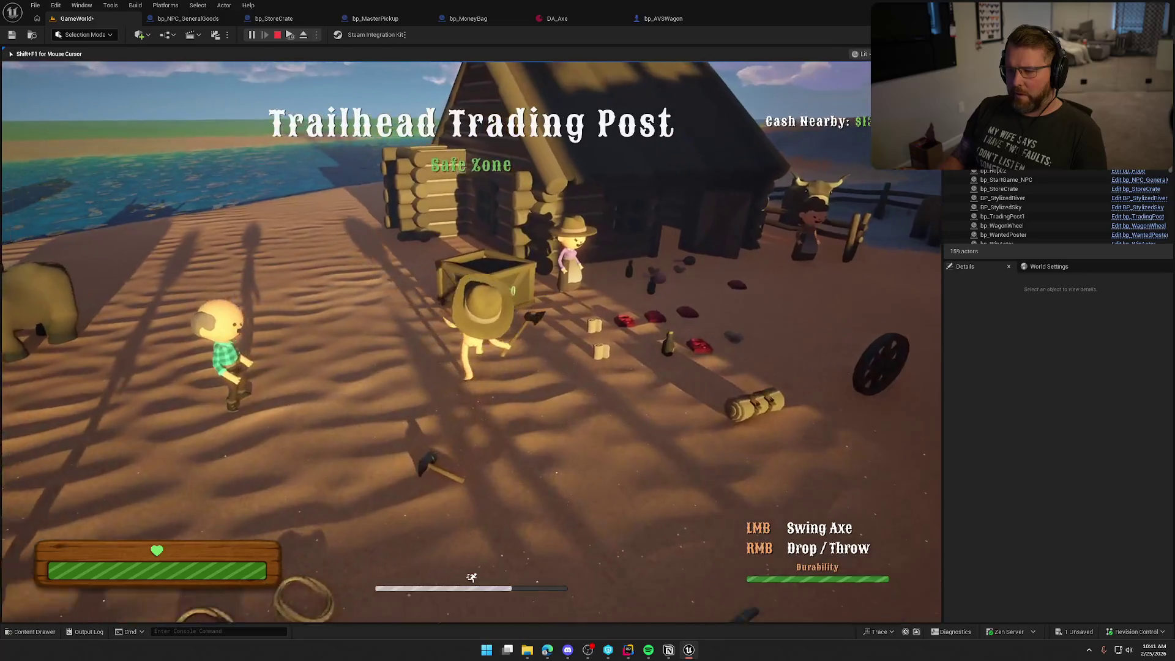
key(space)
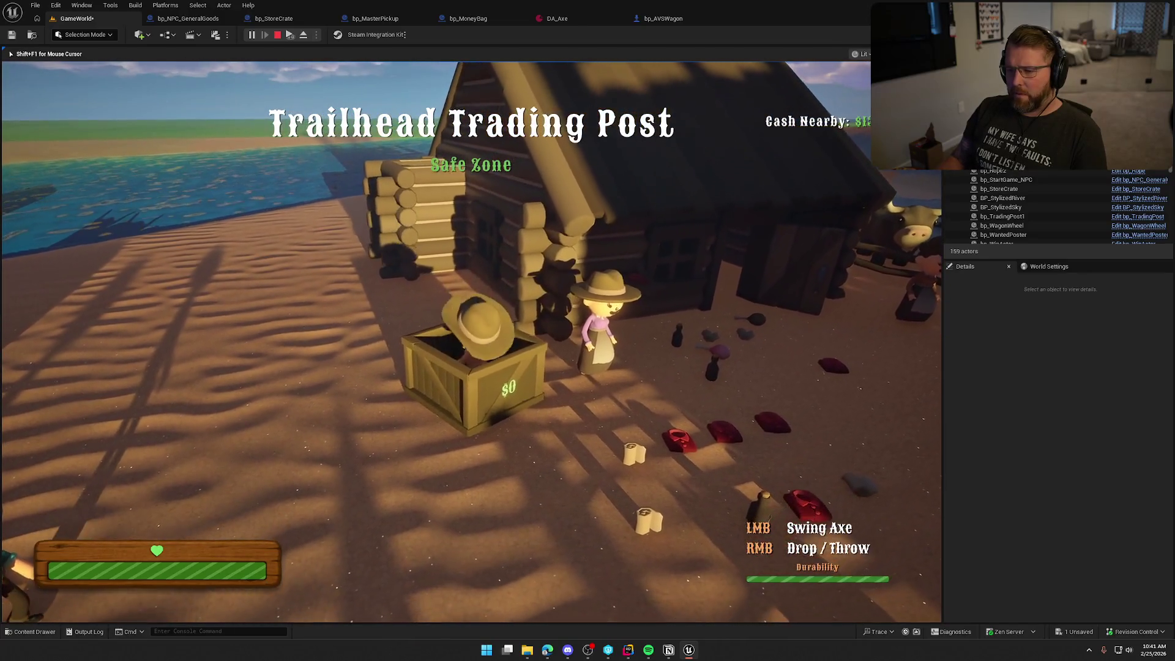
right_click(471, 341)
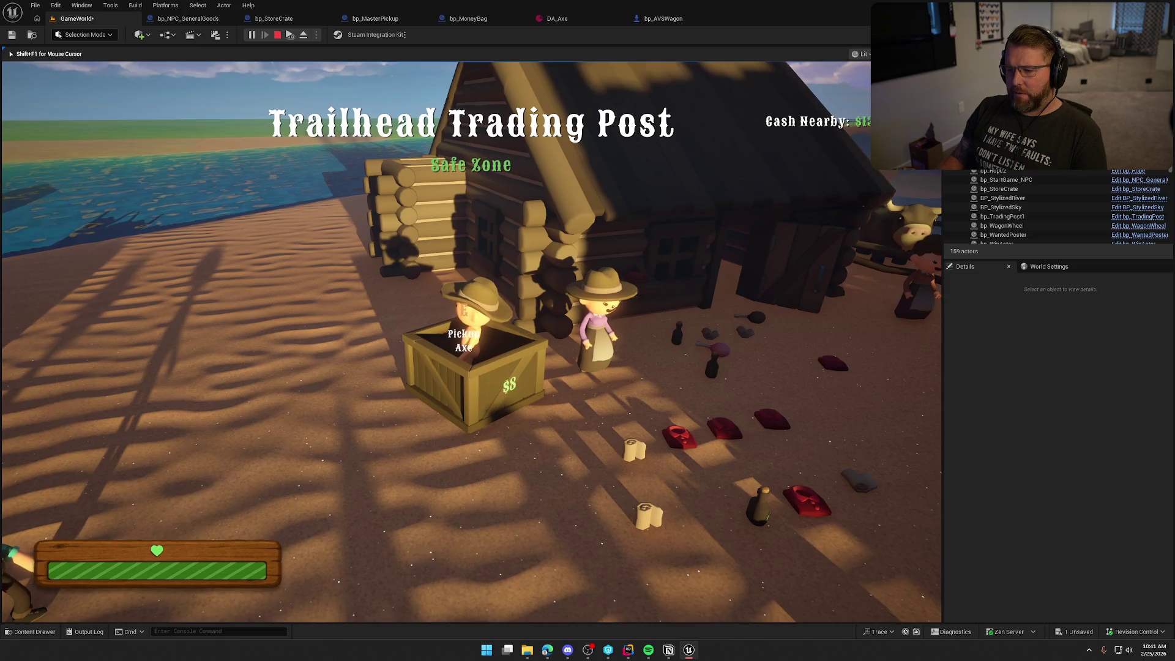
mouse_move(471, 341)
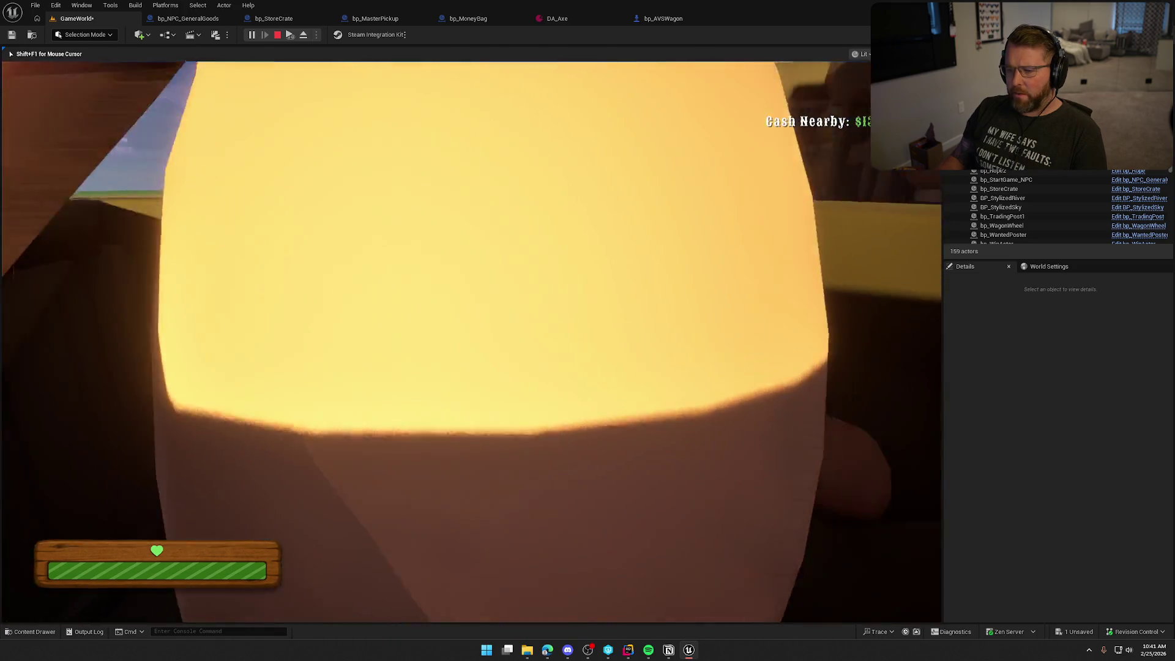
key(e)
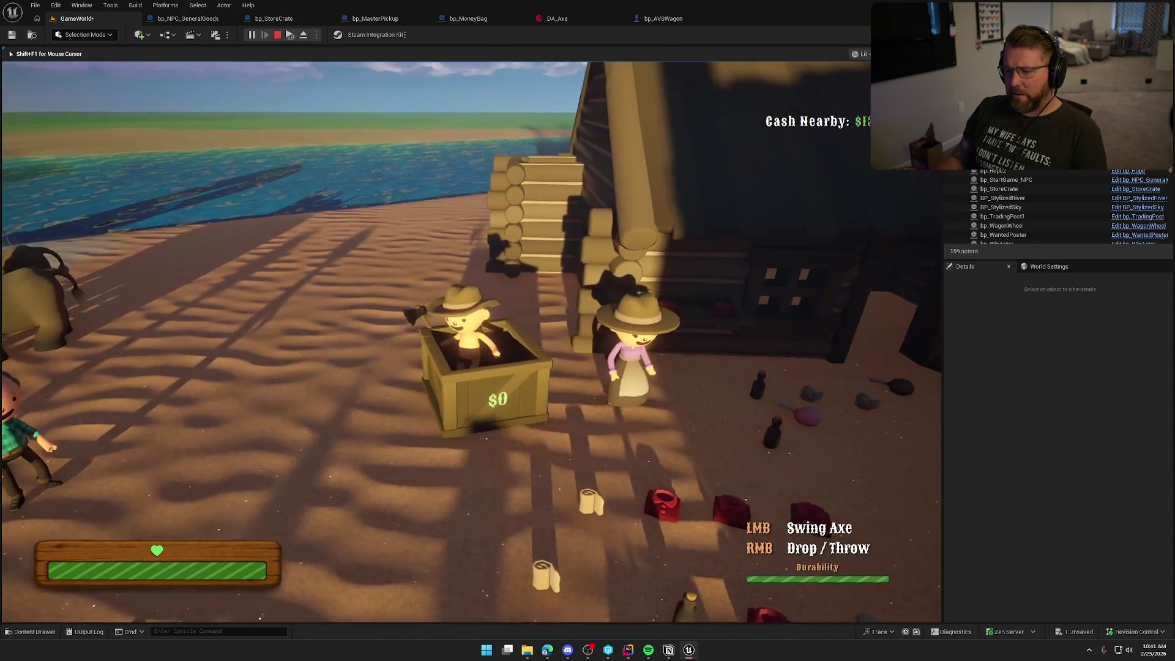
right_click(471, 341)
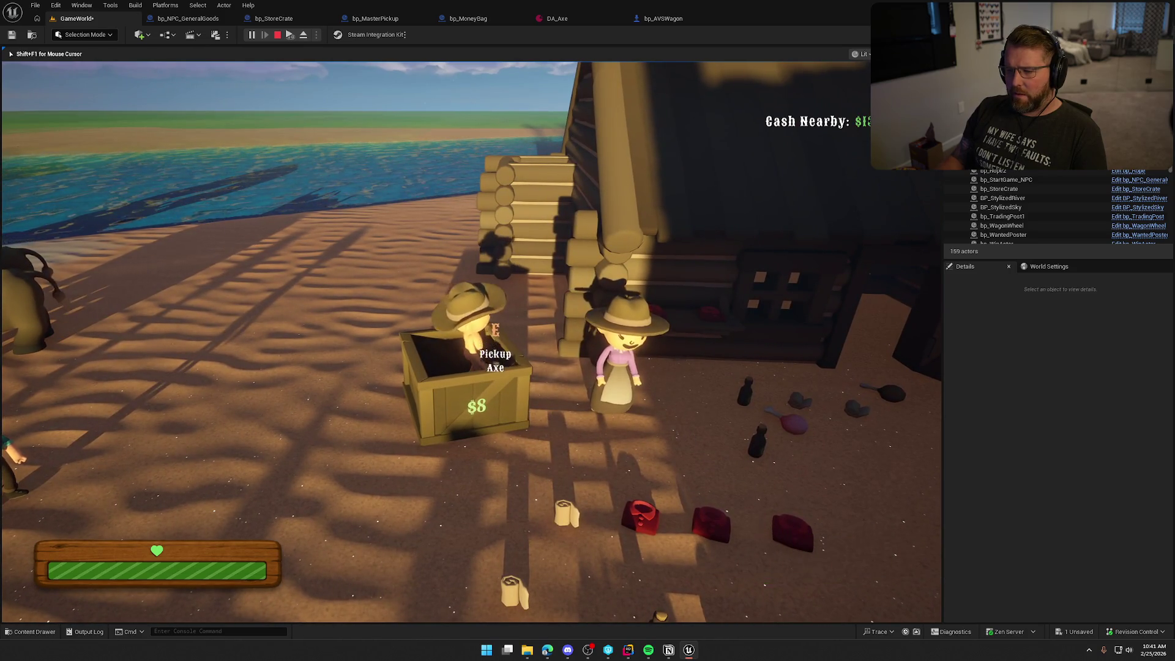
Sell the crate's items at the shopkeeper, walk back beside the crate, and stop the game
key(space)
key(w)
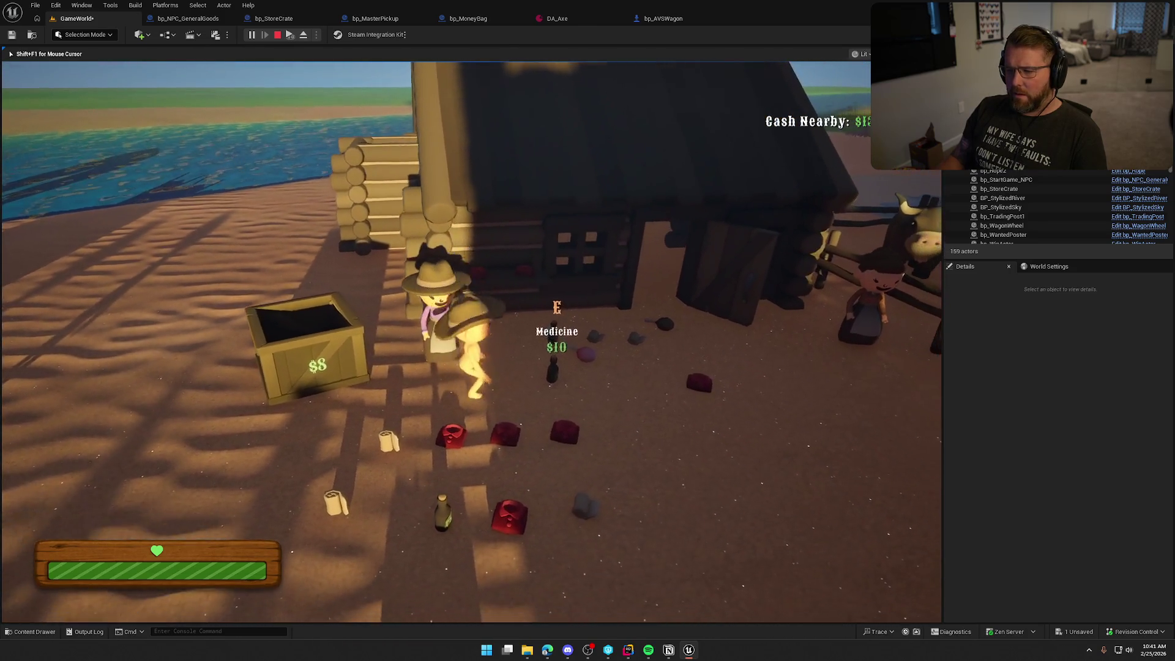
key(e)
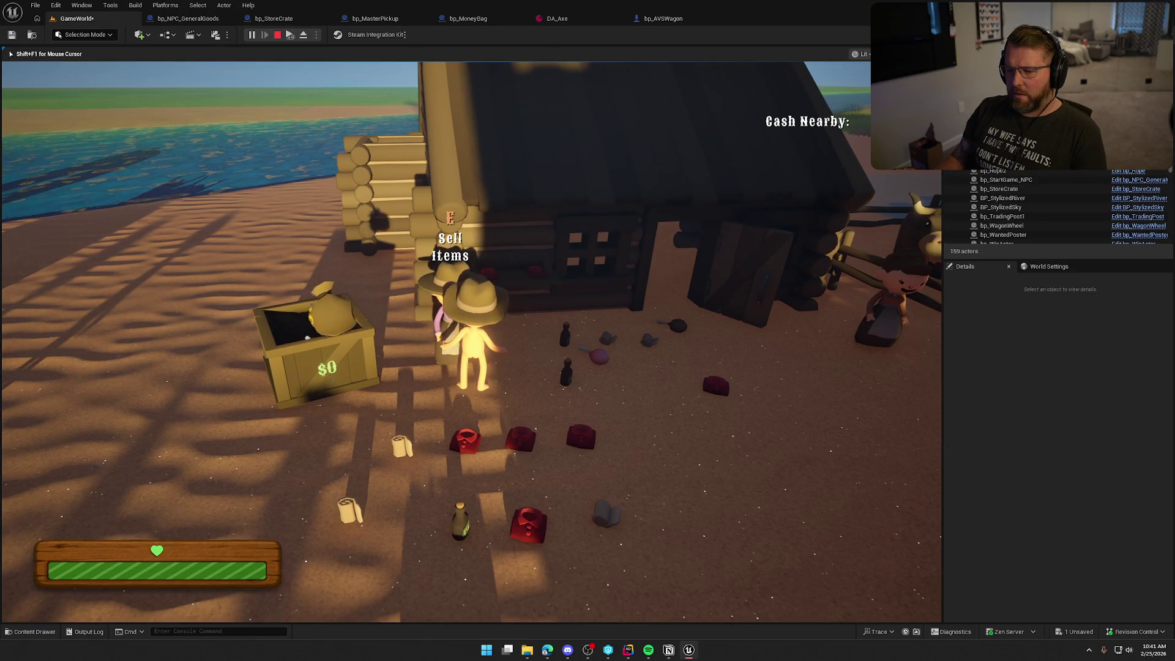
key(s)
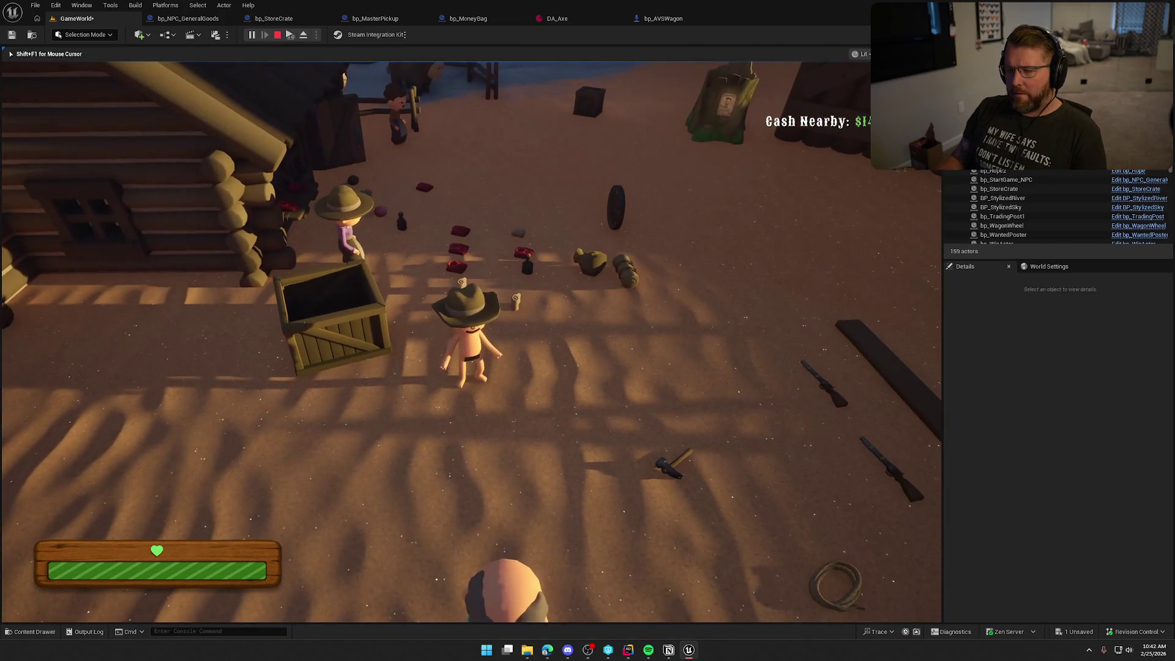
key(w)
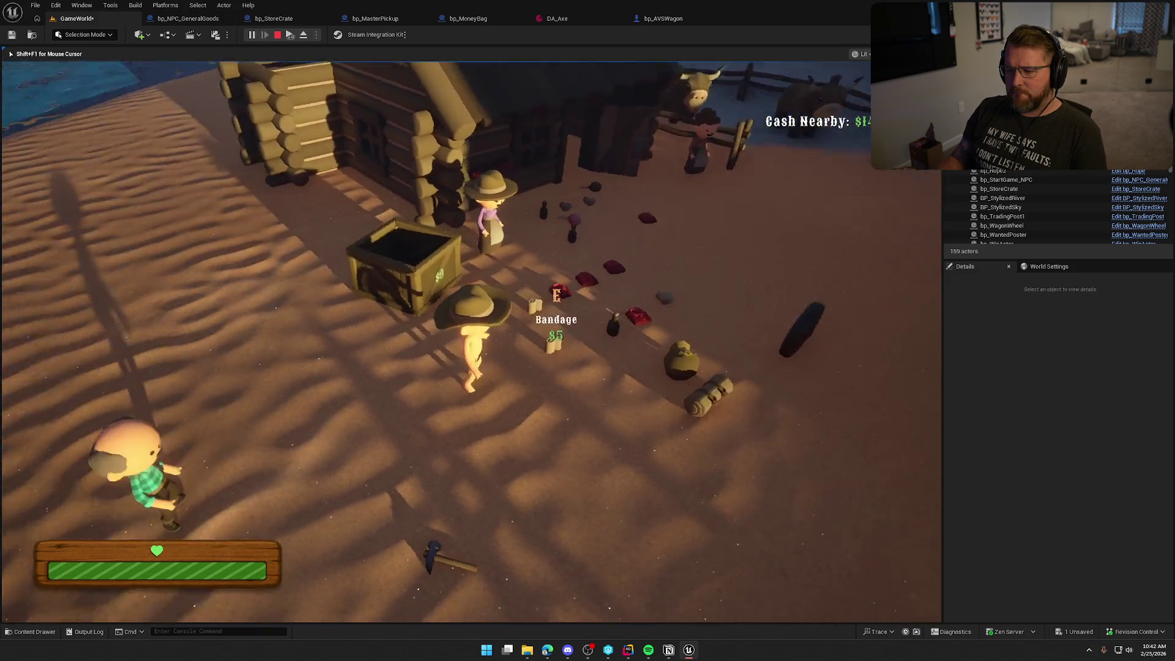
key(Escape)
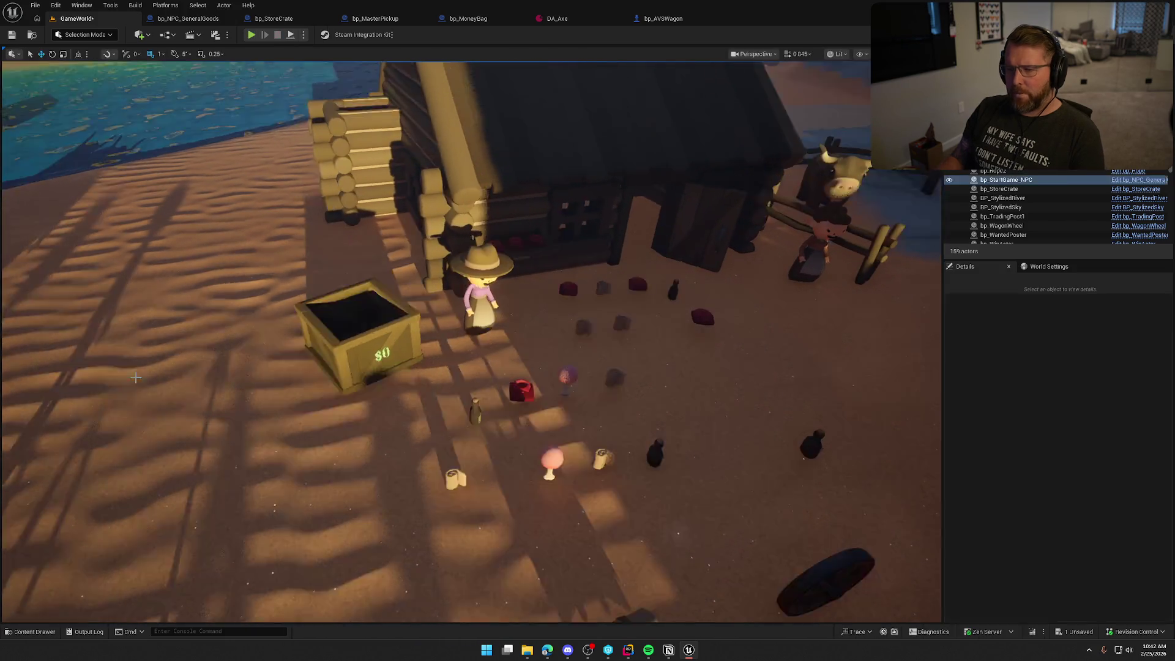
Open the bp_MoneyBag graph and inspect the MoneyValue variable's default value
click(550, 229)
click(474, 18)
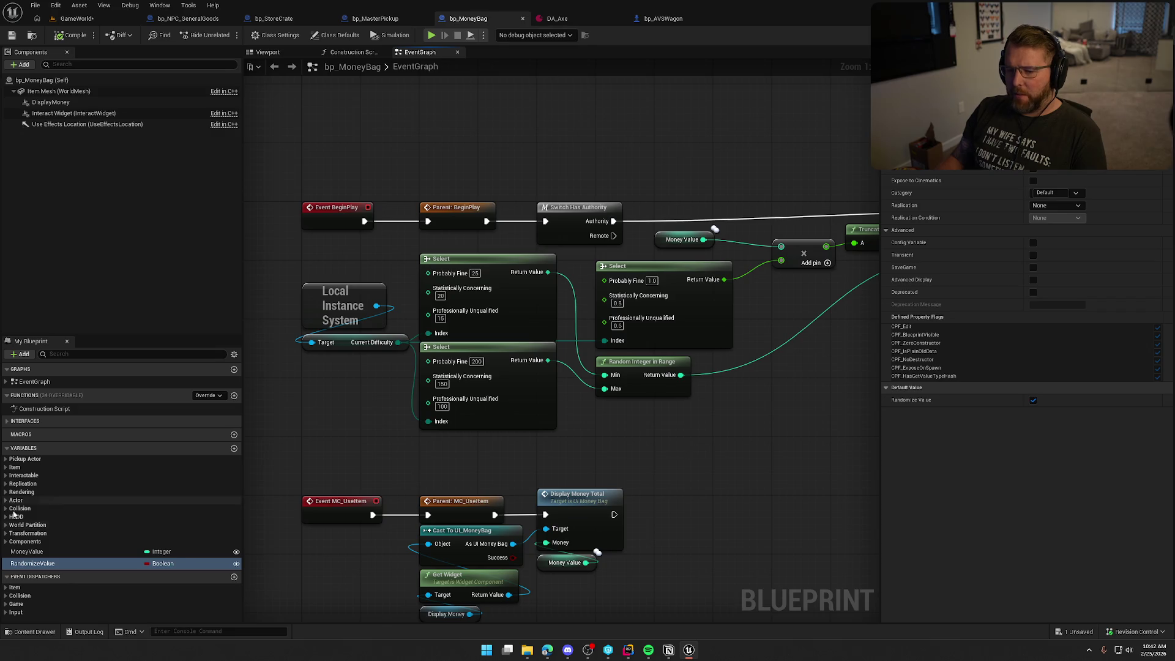
click(55, 551)
mouse_move(499, 470)
mouse_down()
mouse_move(398, 542)
mouse_move(251, 506)
mouse_up()
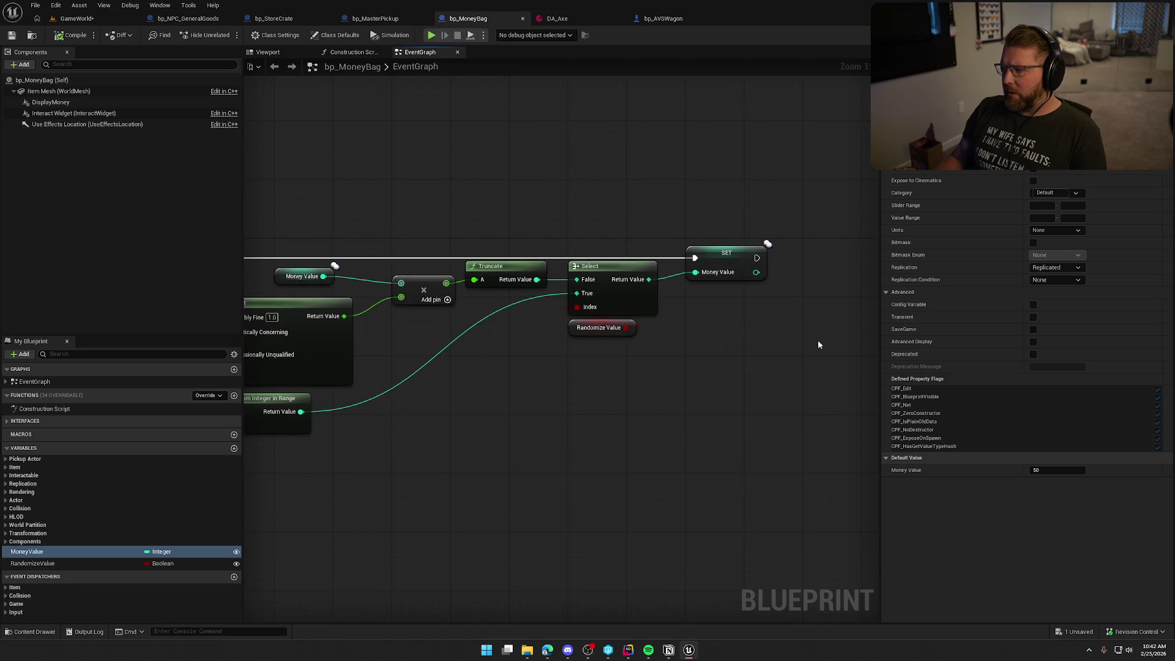
scroll(765, 429, down, 3)
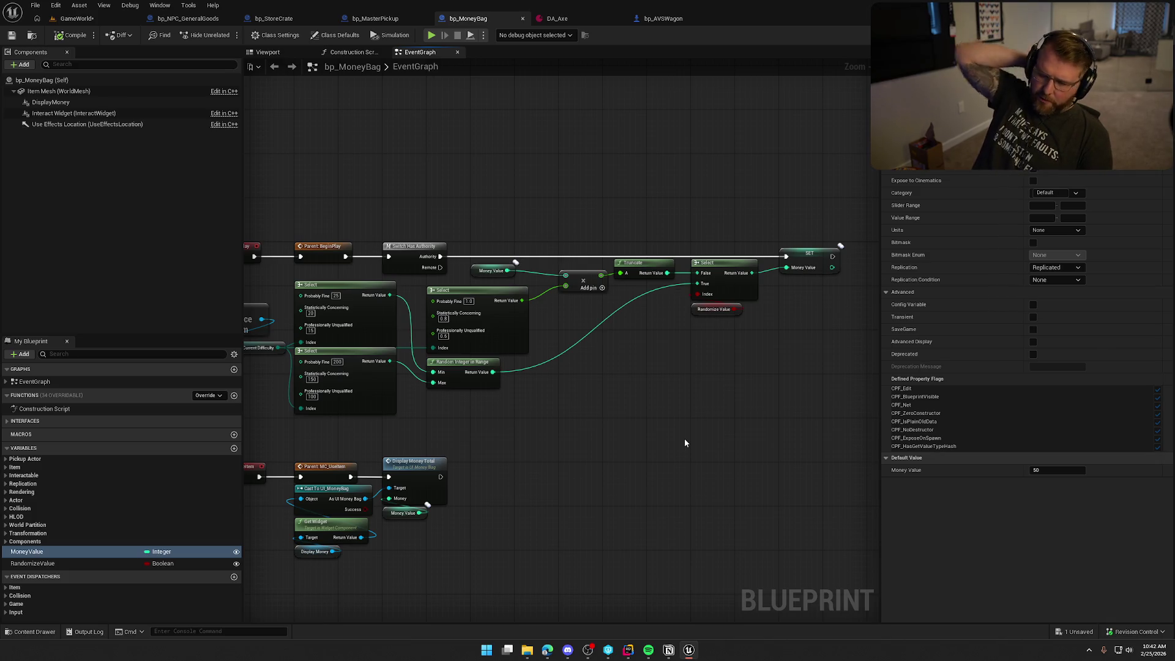
Review the BeginPlay chain where Money Value is set through the Randomize Value Select
mouse_move(685, 443)
mouse_down()
mouse_move(634, 387)
mouse_move(650, 387)
mouse_up()
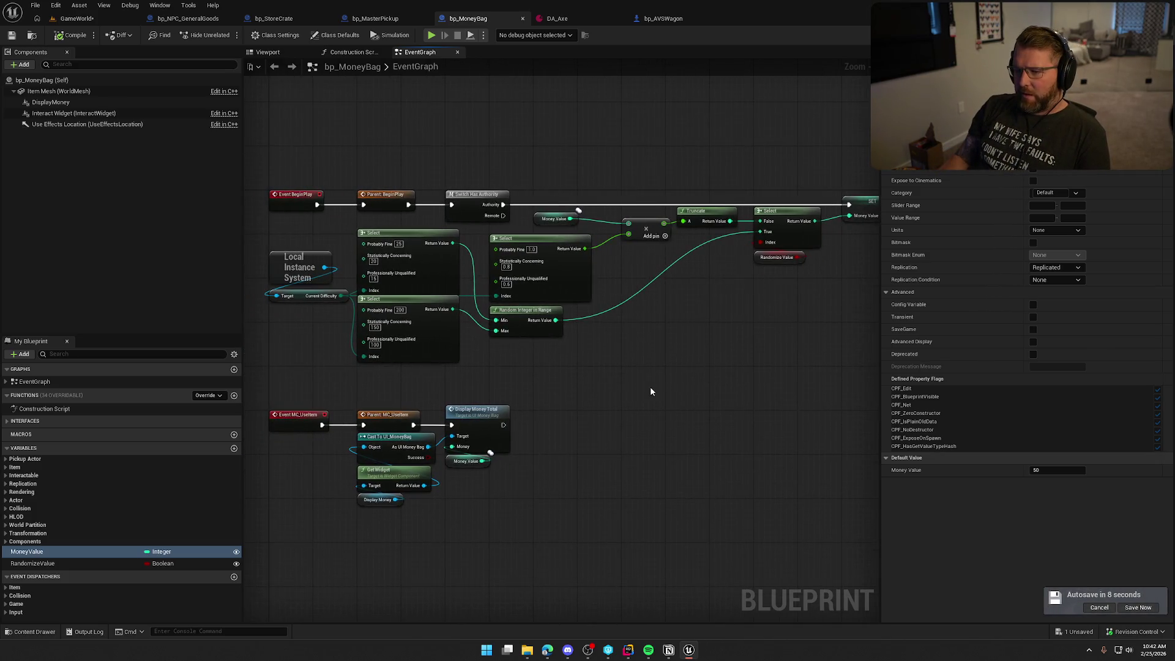
drag(550, 525, 281, 395)
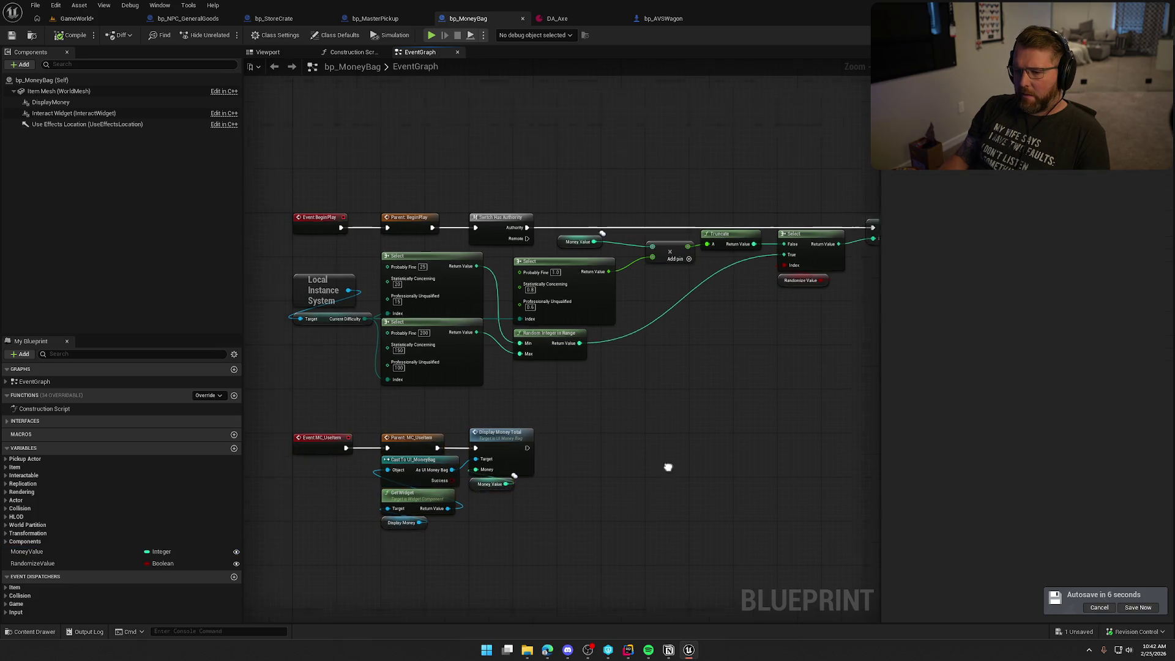
drag(644, 443, 682, 481)
click(683, 481)
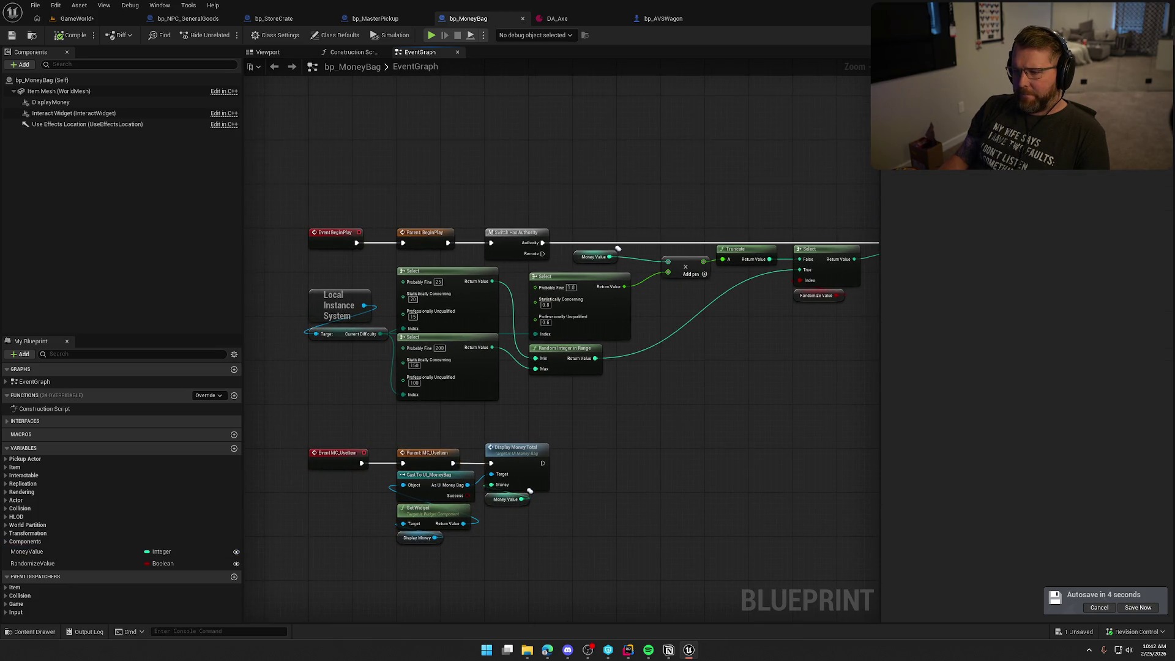
scroll(520, 342, up, 3)
click(432, 290)
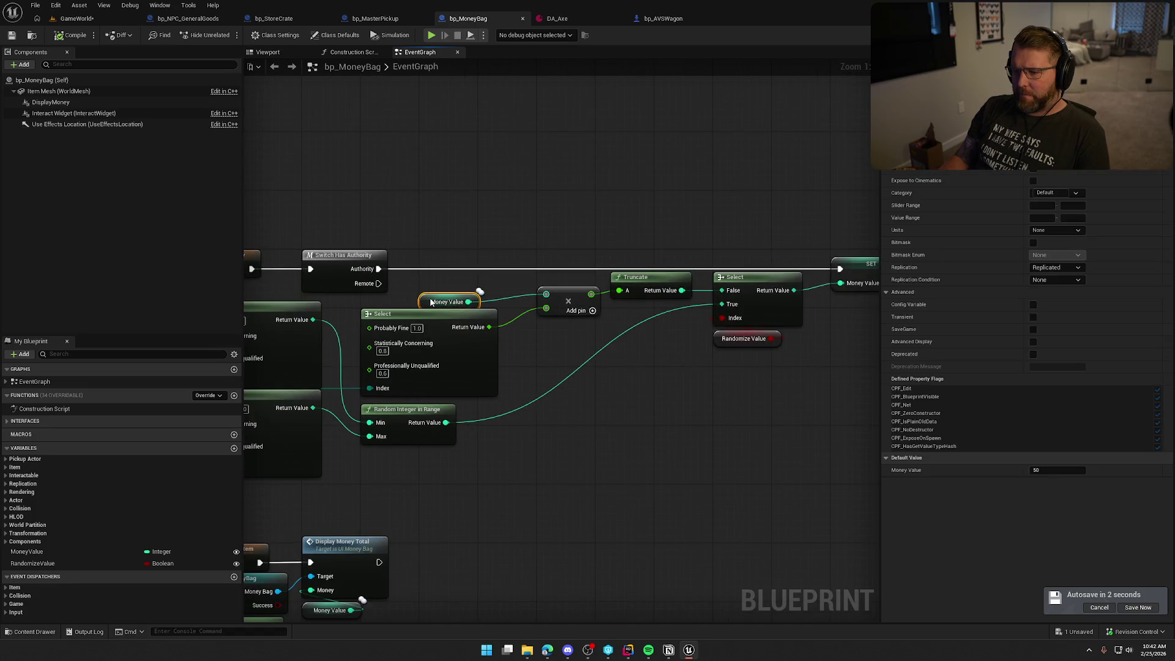
drag(432, 290, 432, 298)
mouse_move(487, 399)
mouse_down()
mouse_move(522, 443)
mouse_move(480, 432)
mouse_up()
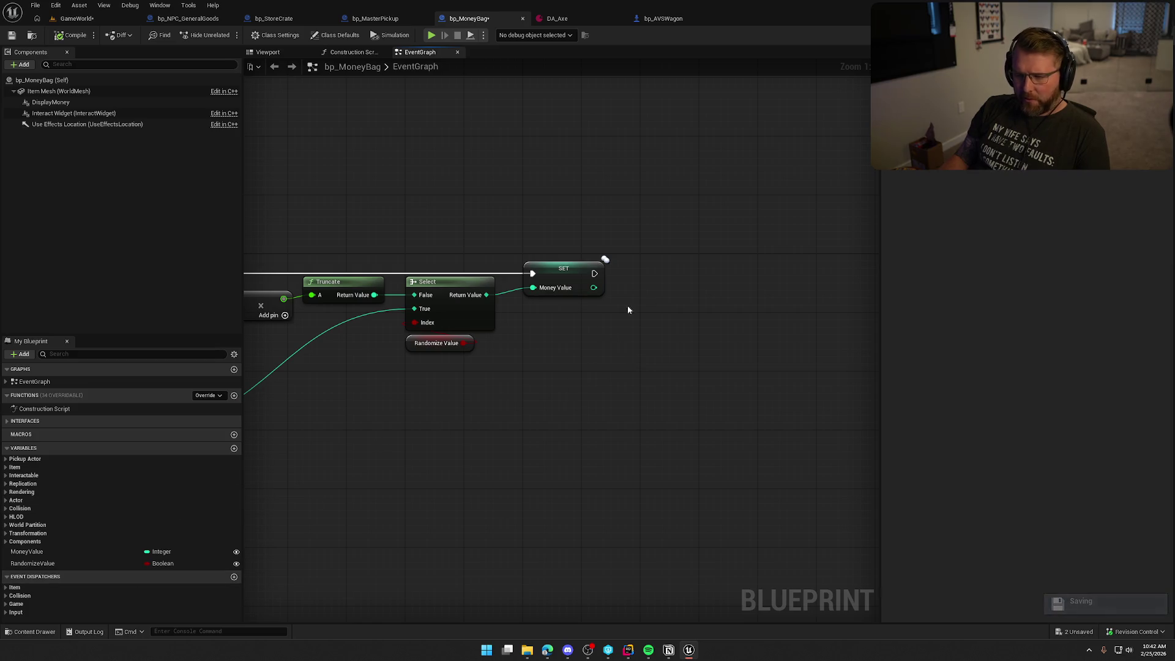
Add a SET Current Sell Price node after SET Money Value, passing Money Value into it
right_click(681, 289)
text(set curren)
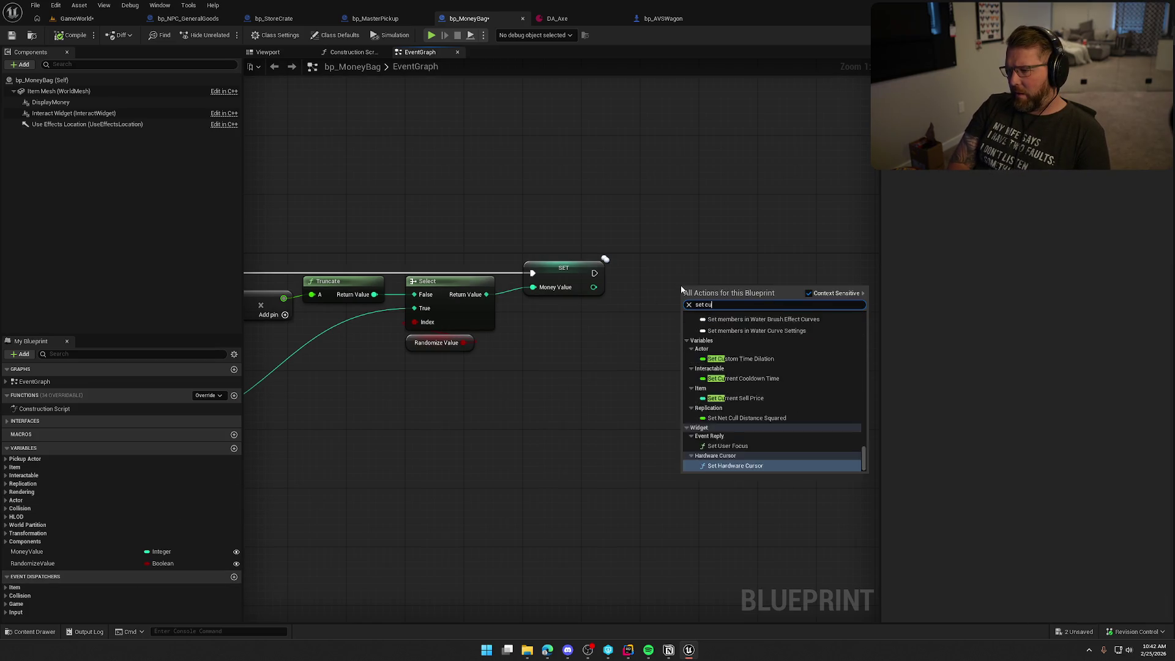
text(t)
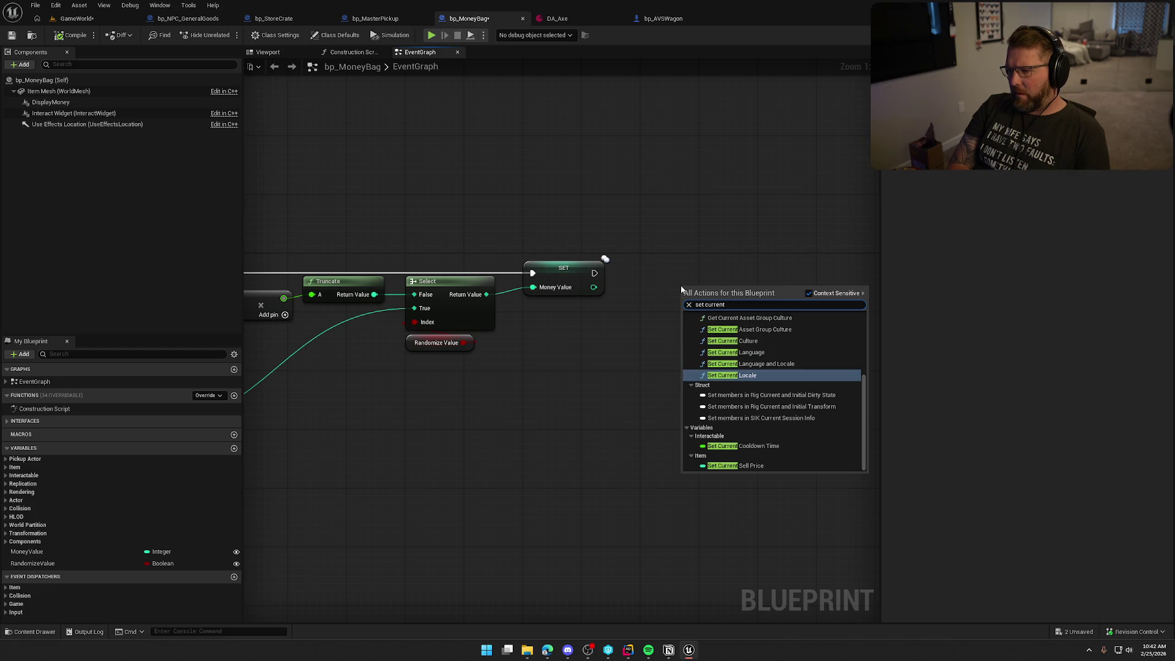
text( sell)
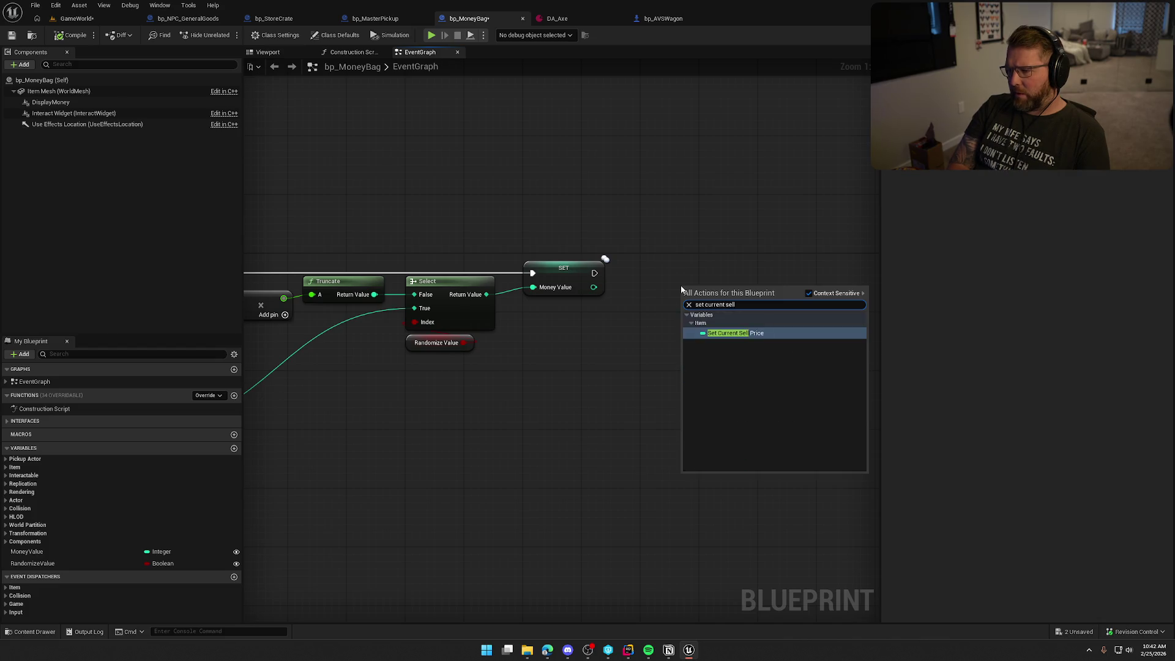
key(Return)
mouse_move(686, 296)
mouse_down()
mouse_move(594, 273)
mouse_move(687, 309)
mouse_move(715, 289)
mouse_move(692, 268)
mouse_up()
click(643, 288)
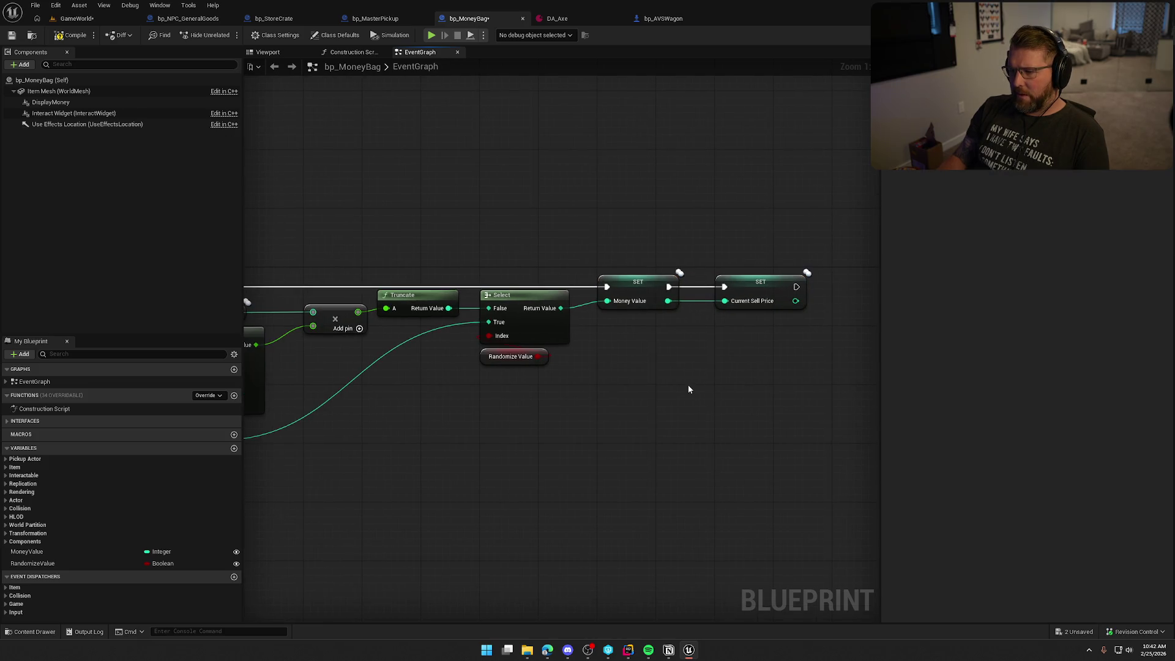
click(695, 372)
Compile and save bp_MoneyBag and review the BeginPlay nodes
mouse_move(777, 373)
mouse_down()
mouse_move(686, 373)
mouse_move(657, 224)
mouse_move(705, 229)
mouse_up()
click(658, 221)
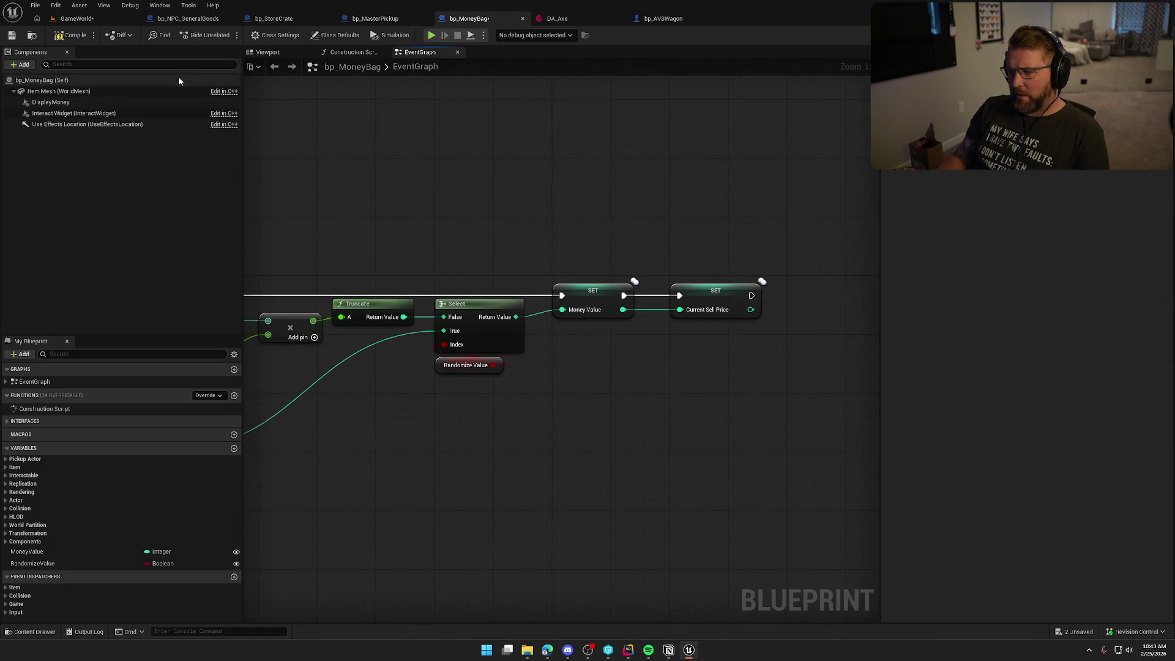
key(ctrl+s)
scroll(551, 488, down, 2)
drag(552, 489, 711, 411)
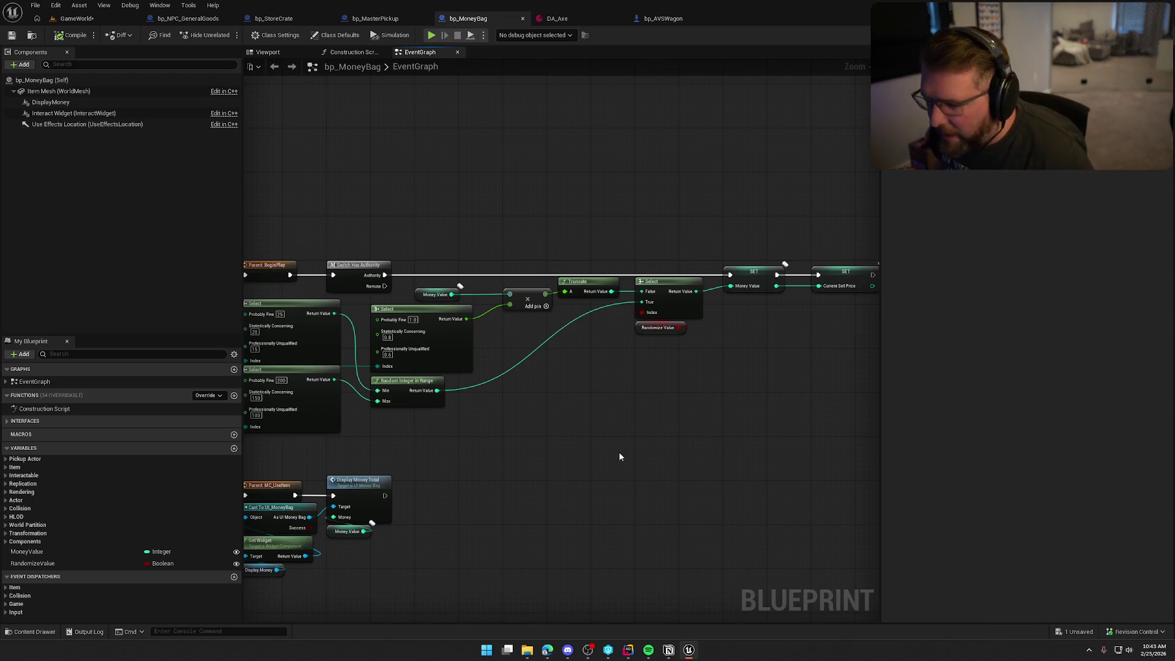
scroll(655, 351, up, 2)
Wire Select's result and the exec line into SET Current Sell Price, deleting SET Money Value
drag(550, 307, 715, 299)
drag(596, 285, 714, 285)
drag(643, 288, 642, 214)
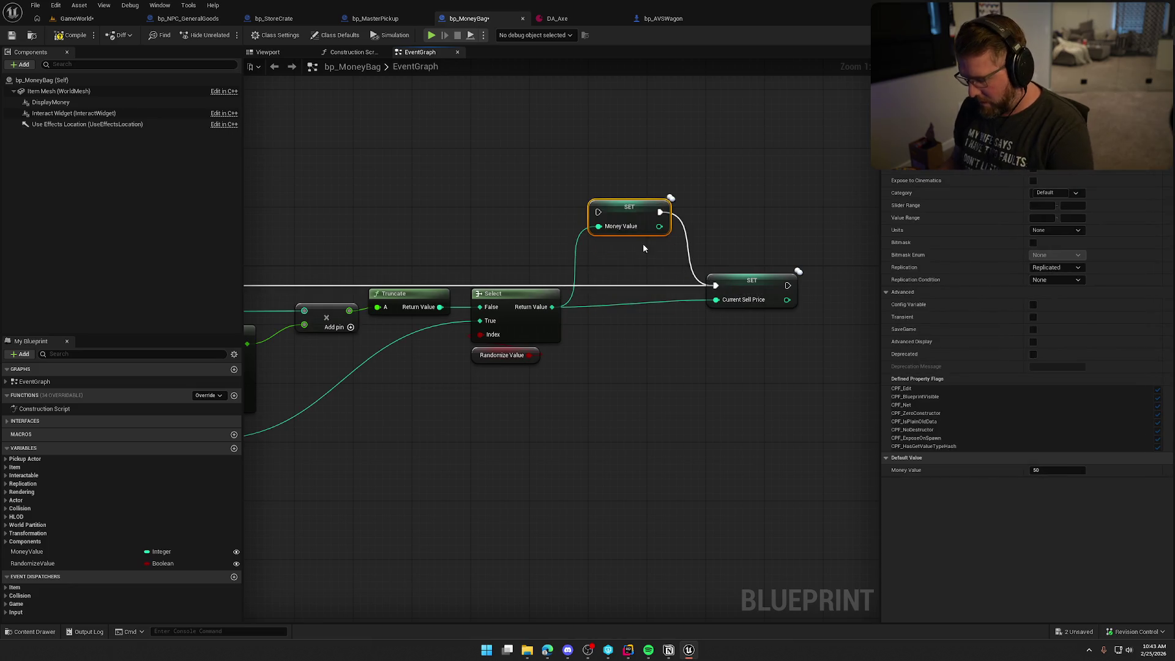
key(Delete)
drag(723, 288, 605, 285)
Reframe the graph on the Select and SET Current Sell Price nodes, leaving nothing selected
scroll(578, 332, up, 2)
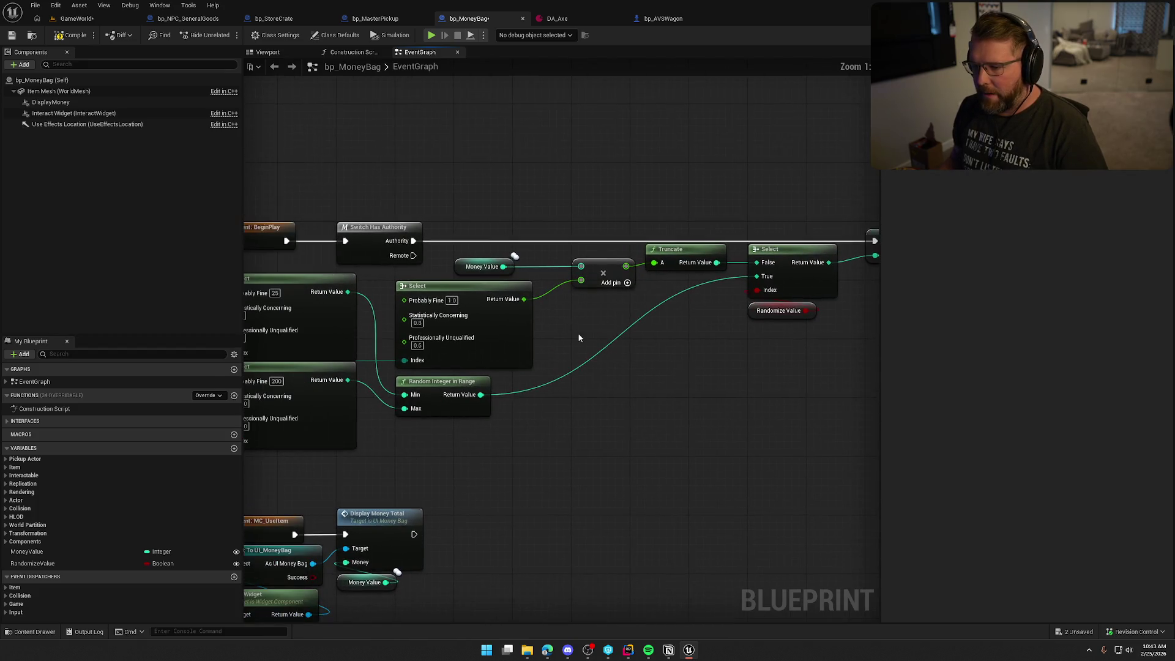
drag(30, 552, 468, 246)
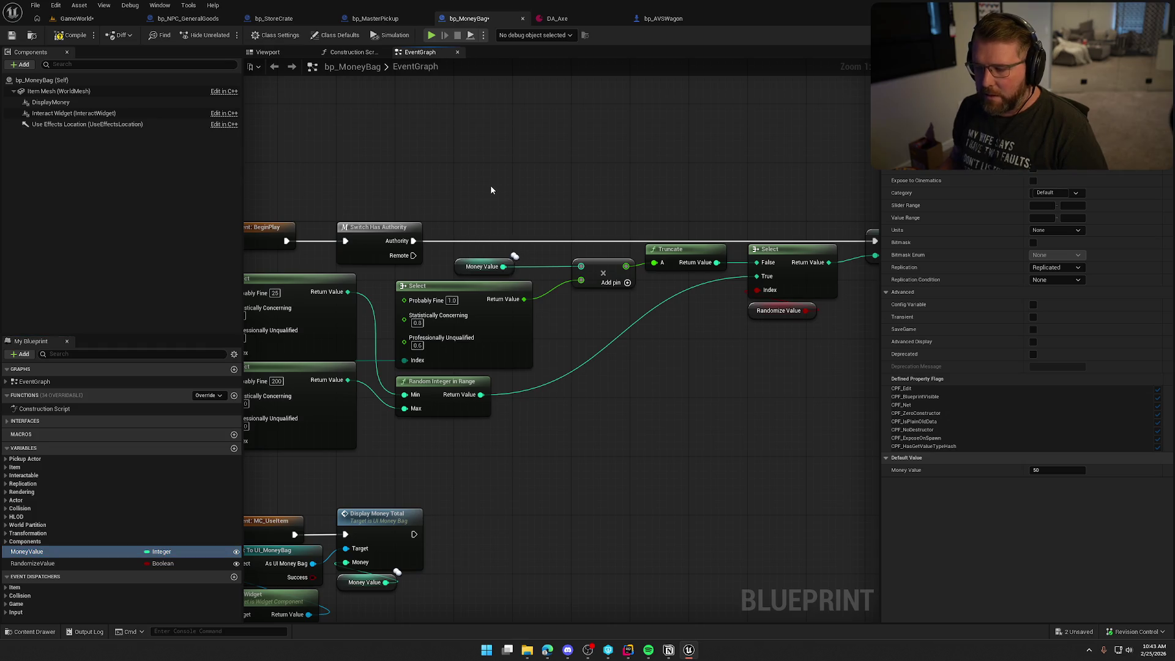
mouse_move(540, 199)
mouse_down()
mouse_move(324, 190)
mouse_move(659, 195)
mouse_up()
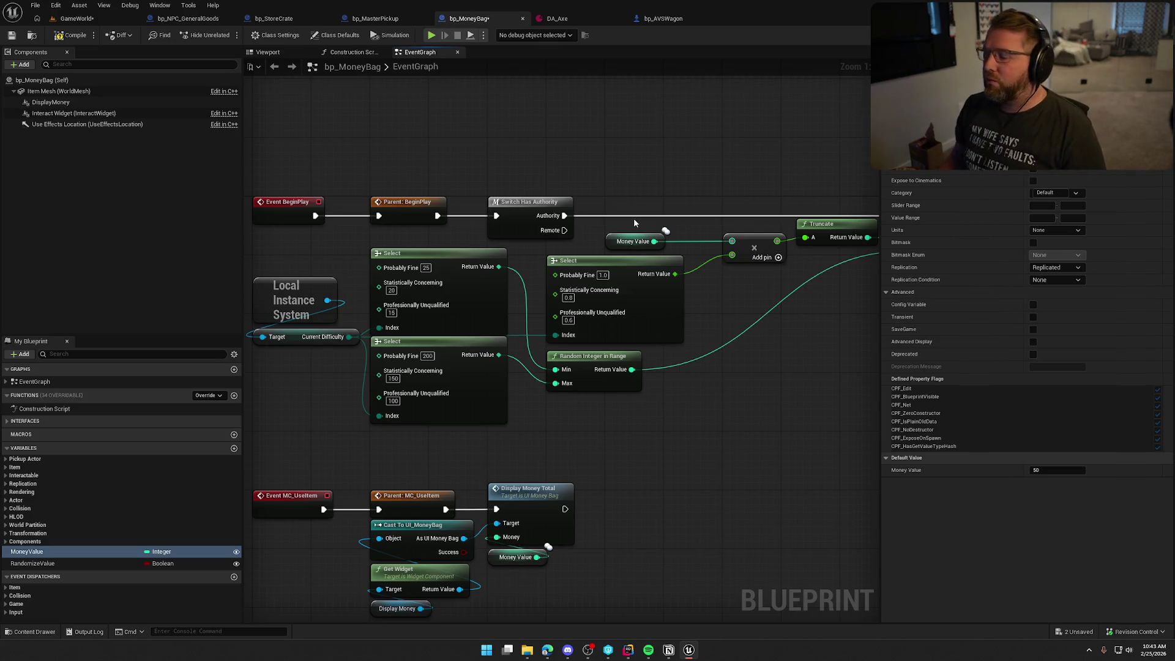
drag(810, 347, 556, 371)
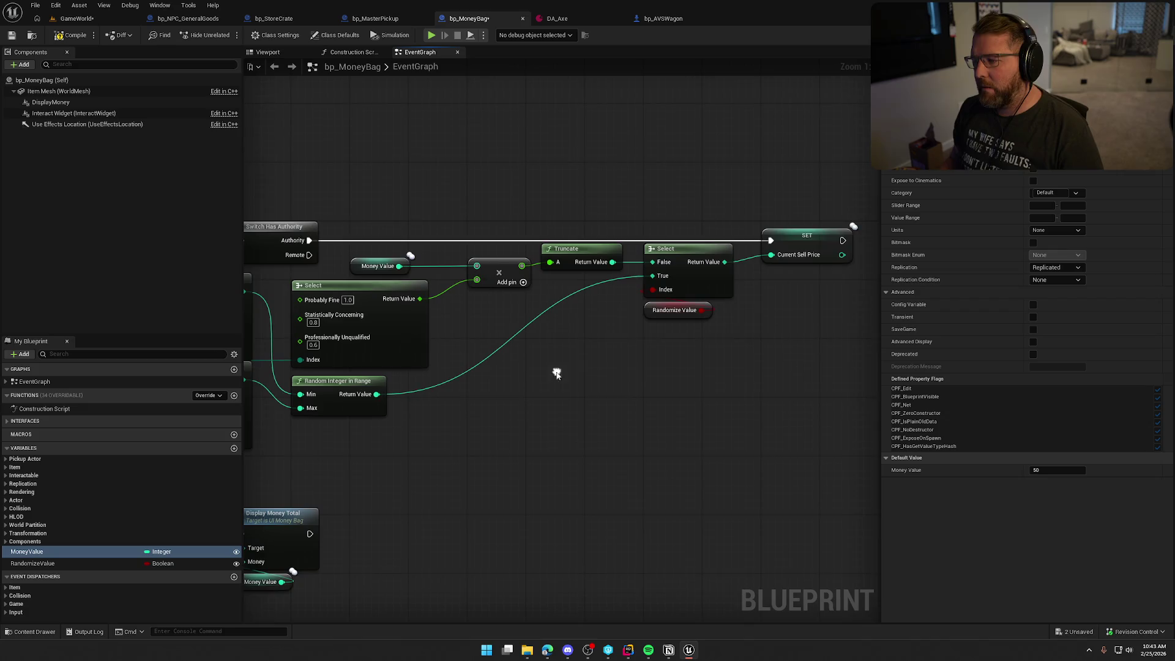
click(679, 490)
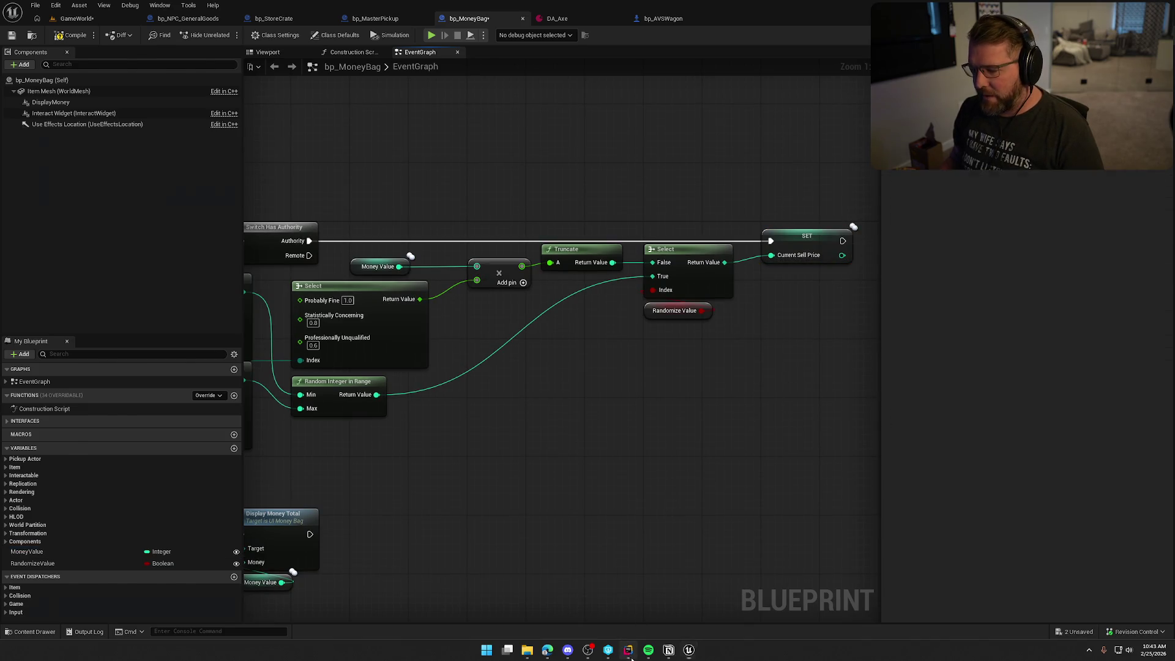
In Rider, change CurrentSellPrice's UPROPERTY specifier from EditDefaultsOnly to EditAnywhere, then return to Unreal
click(628, 650)
scroll(204, 368, up, 3)
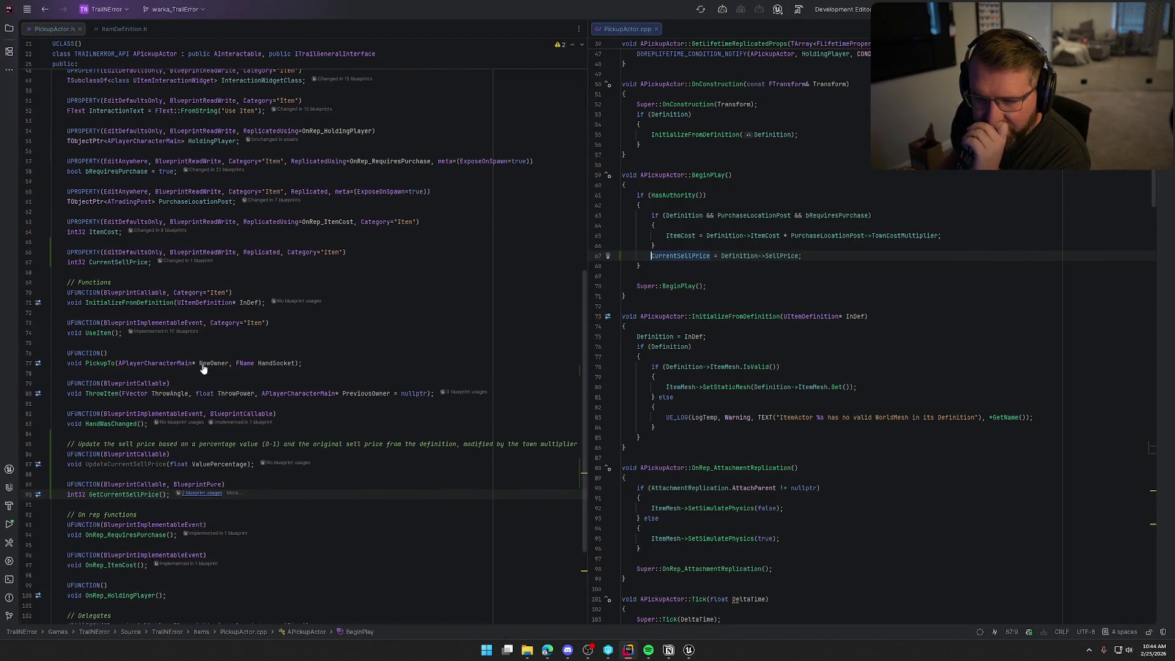
double_click(138, 253)
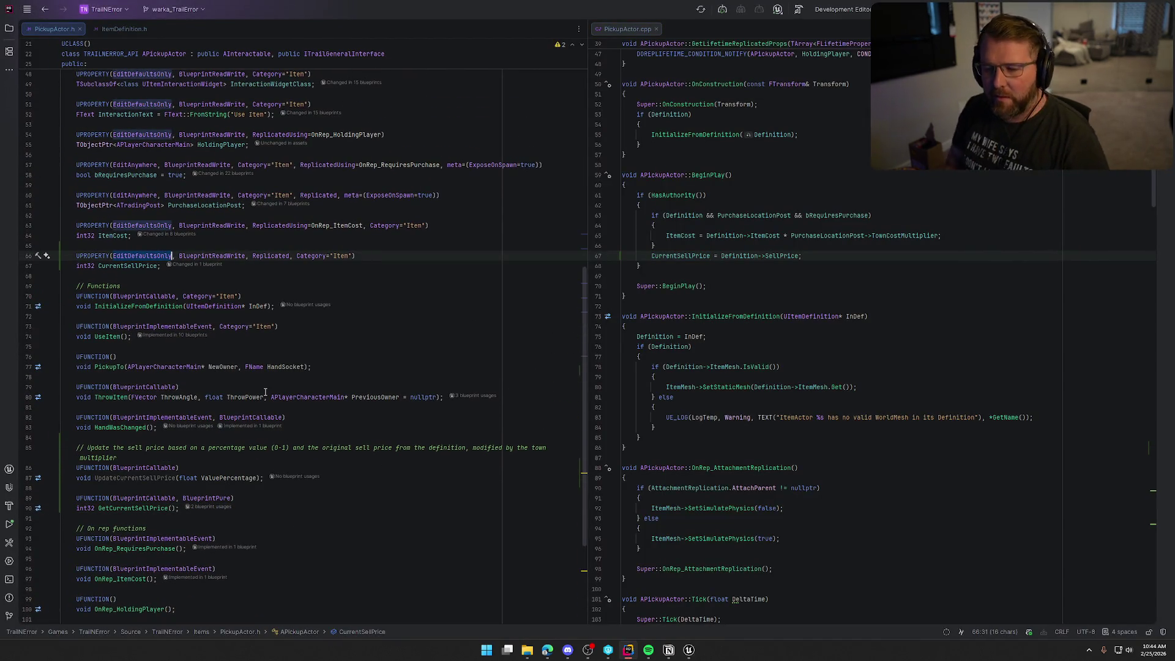
text(EditA)
key(Return)
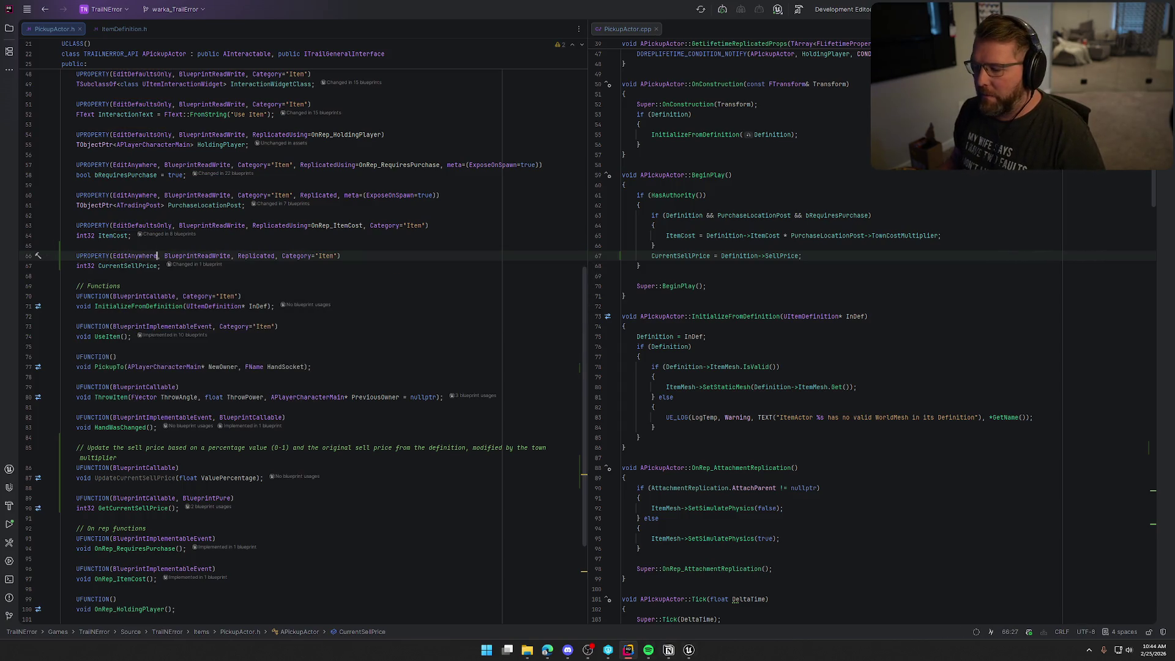
key(alt+Tab)
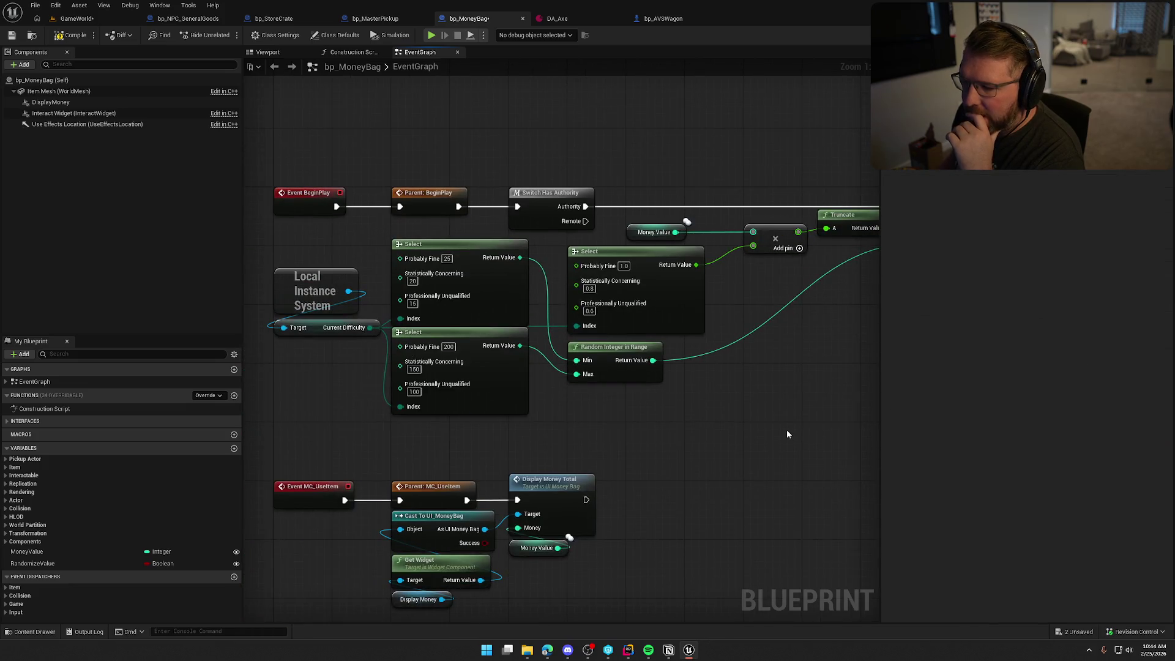
click(627, 651)
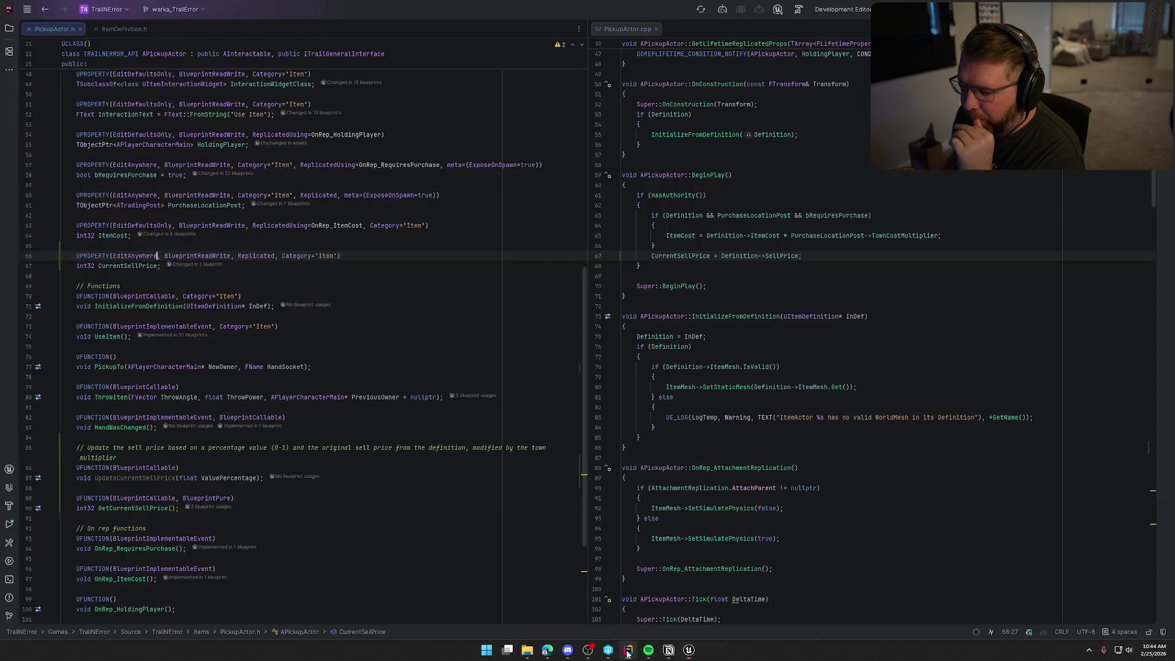
click(693, 655)
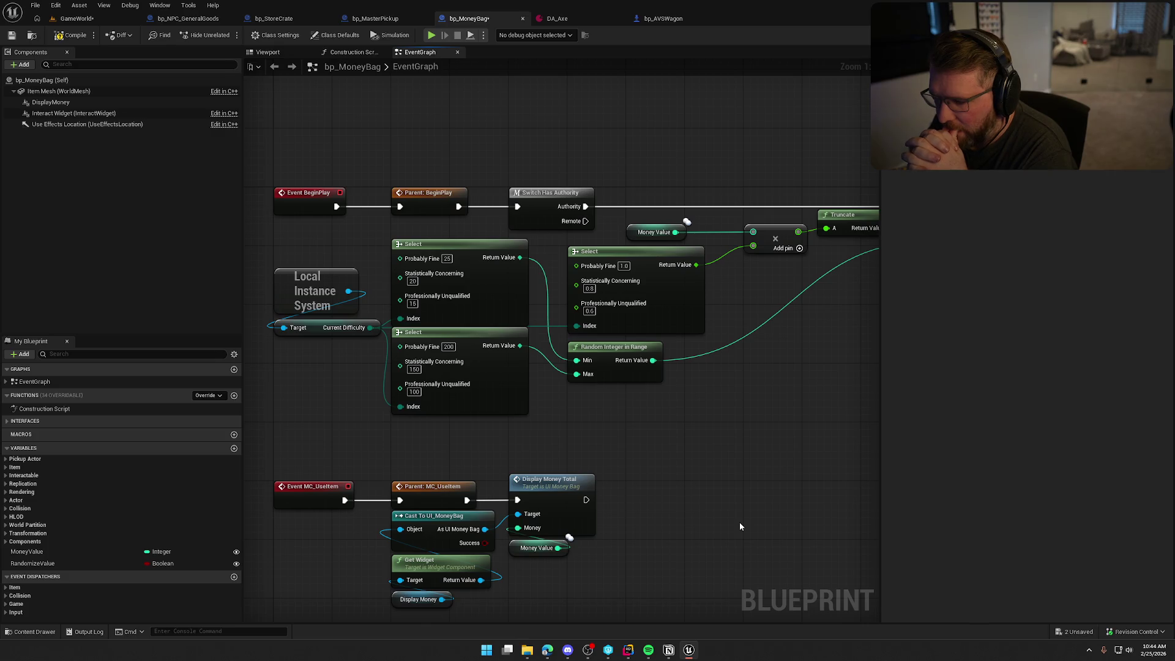
drag(317, 243, 404, 367)
drag(654, 424, 412, 414)
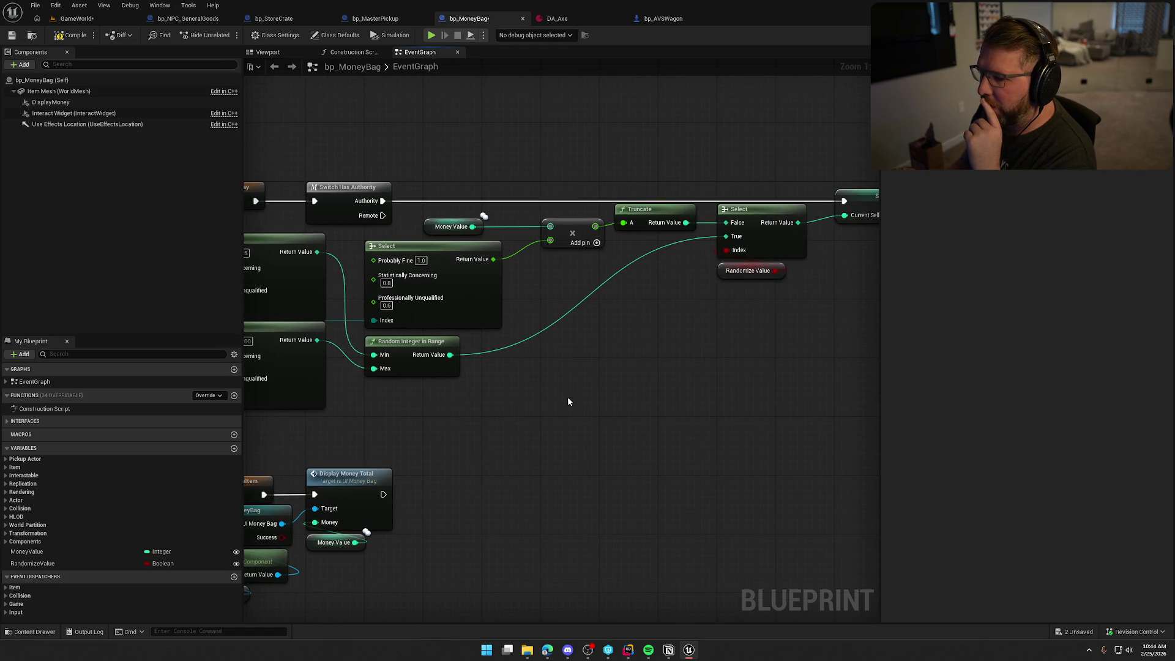
drag(567, 398, 522, 389)
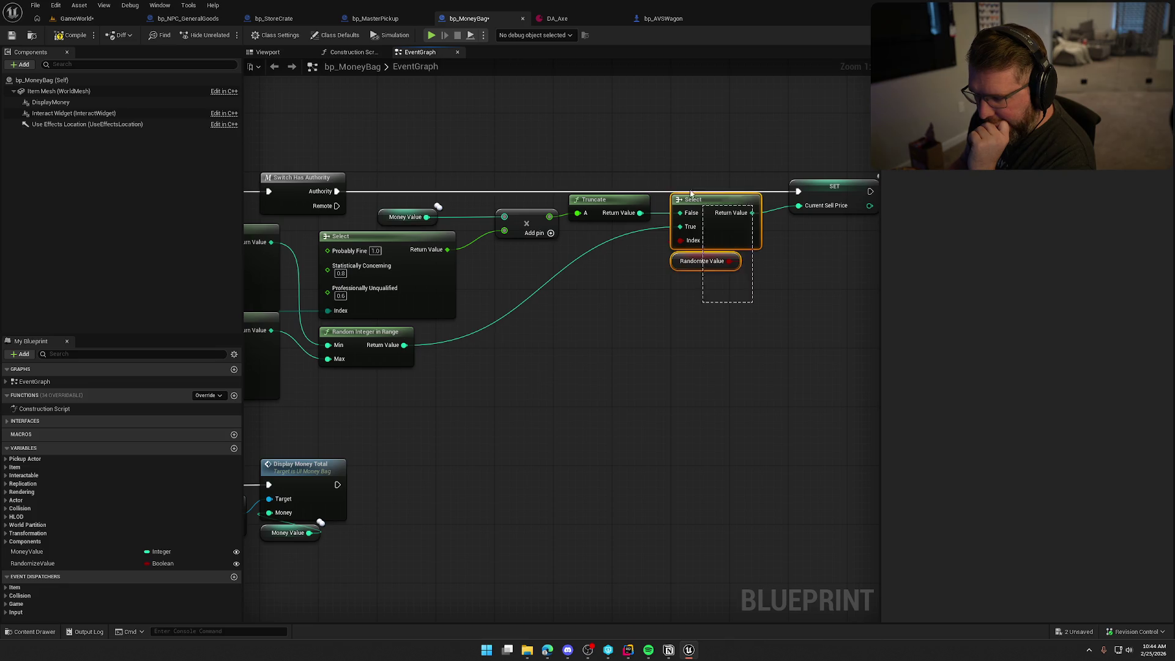
drag(386, 172, 600, 273)
click(574, 407)
mouse_move(571, 403)
mouse_down()
mouse_move(770, 355)
mouse_move(562, 406)
mouse_up()
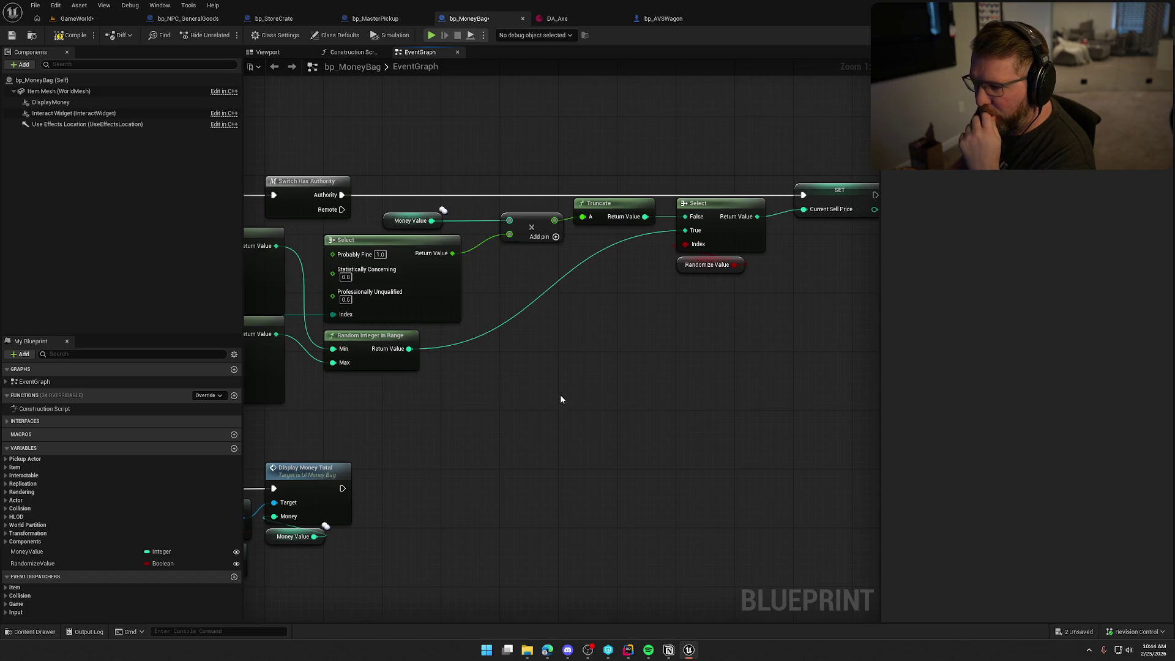
mouse_move(562, 393)
mouse_down()
mouse_move(414, 399)
mouse_move(716, 388)
mouse_move(569, 377)
mouse_up()
scroll(713, 388, down, 1)
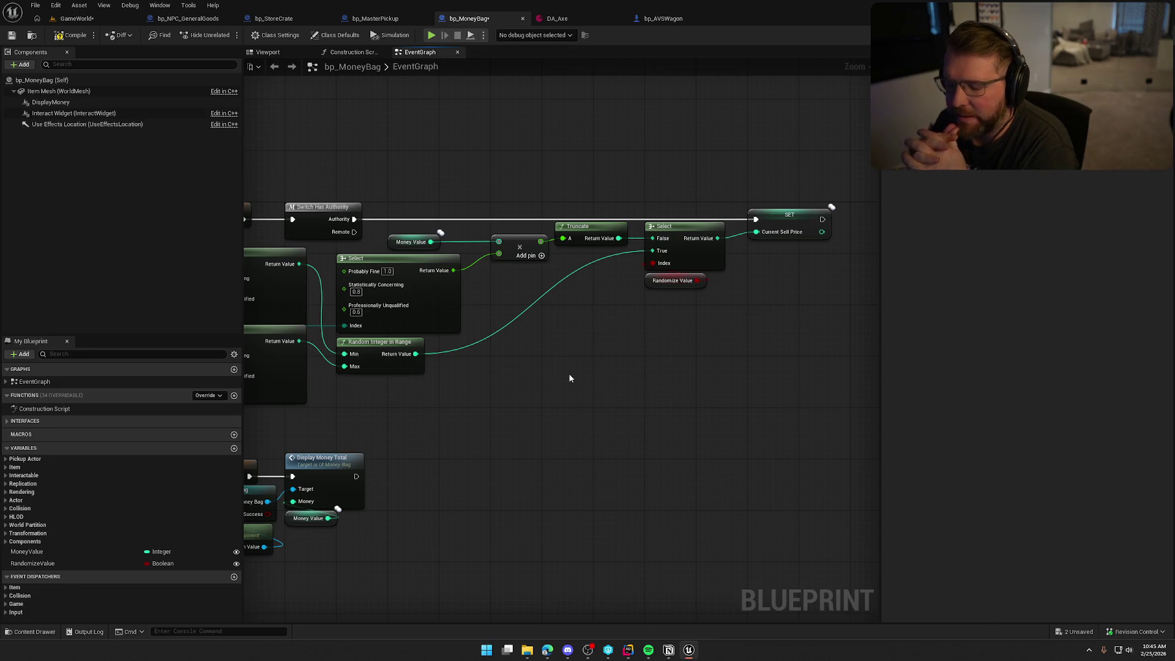
Undo three times to bring back SET Money Value and its pin links before Current Sell Price
key(ctrl+z)
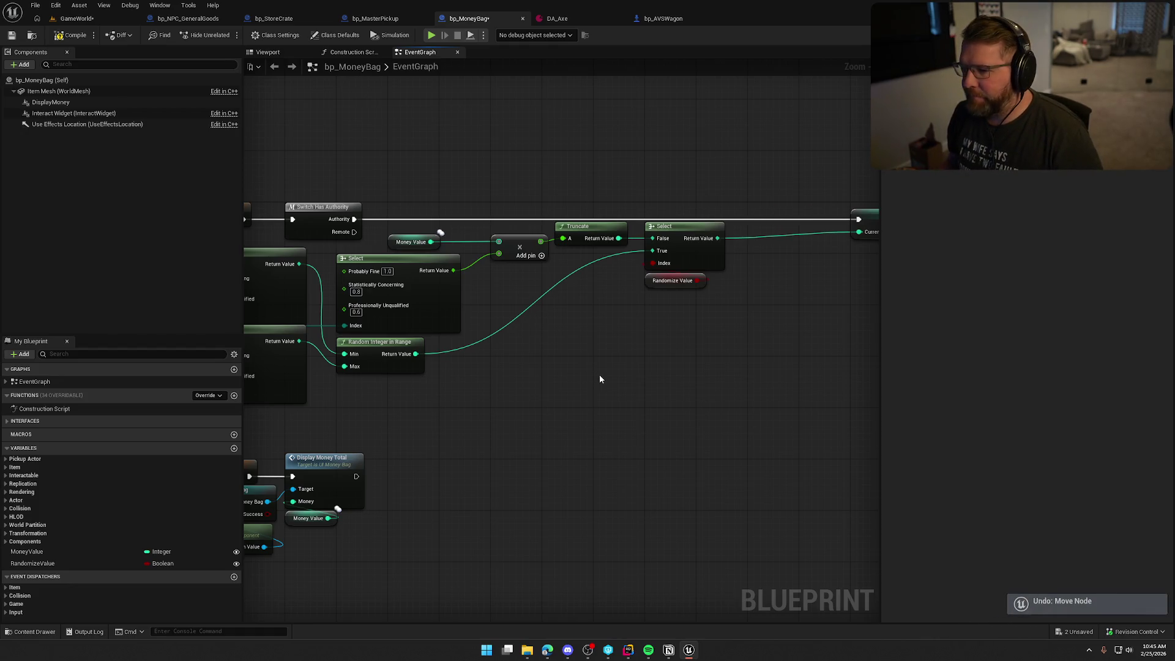
key(ctrl+z)
key(ctrl+z)
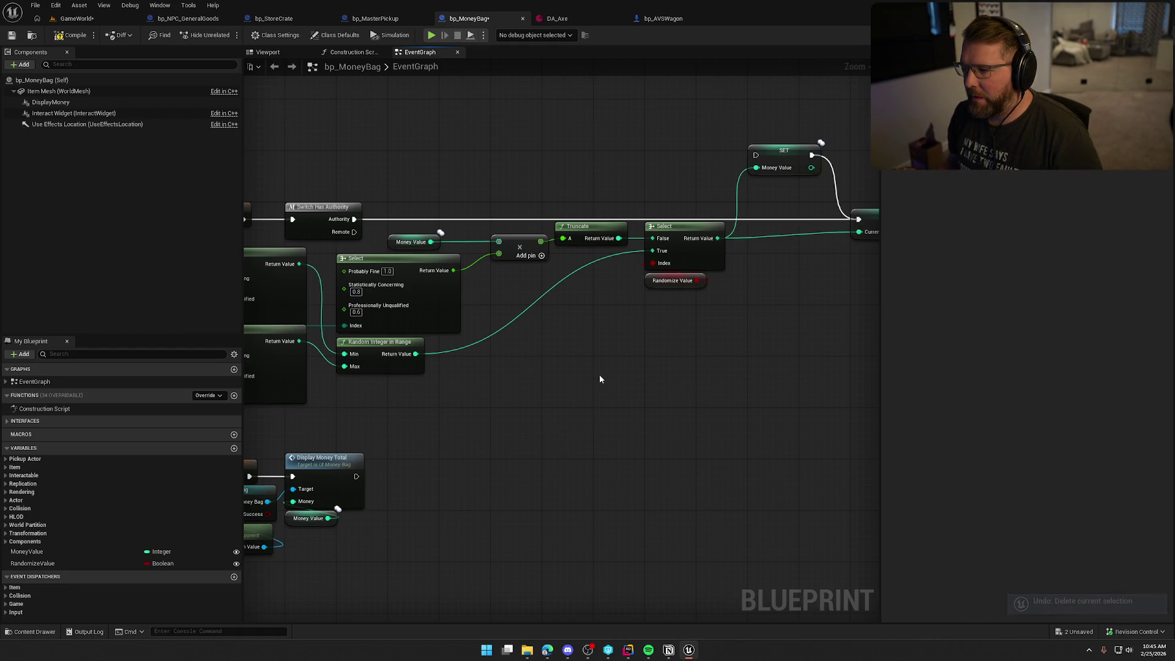
key(ctrl+z)
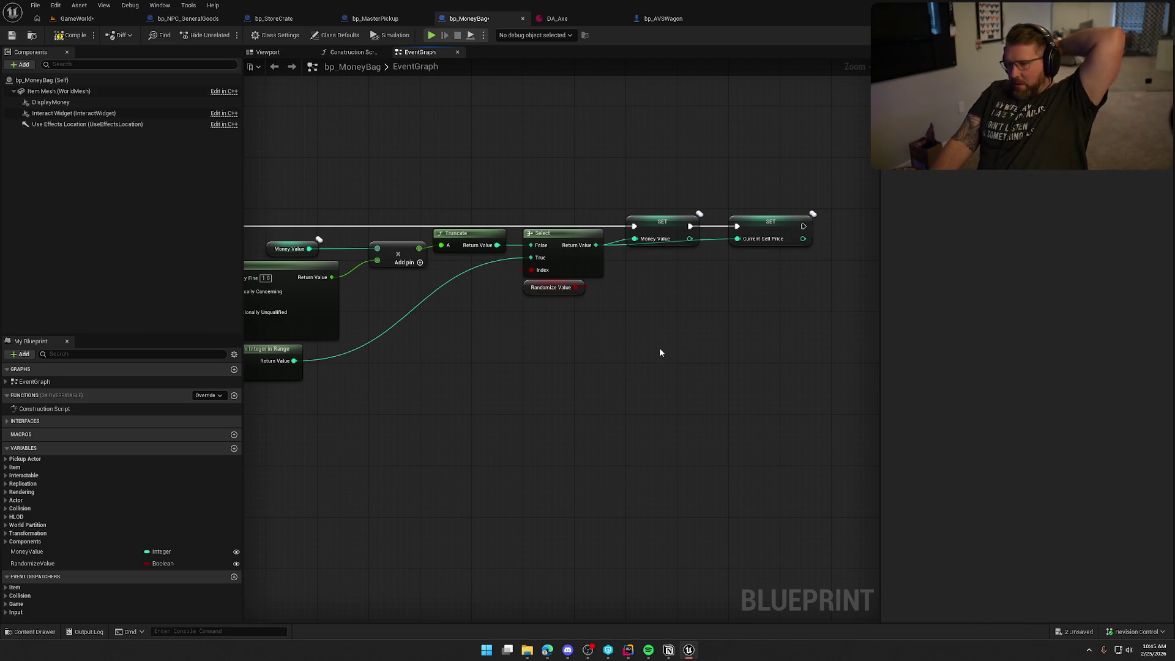
mouse_move(659, 352)
mouse_down()
mouse_move(532, 391)
mouse_move(677, 402)
mouse_up()
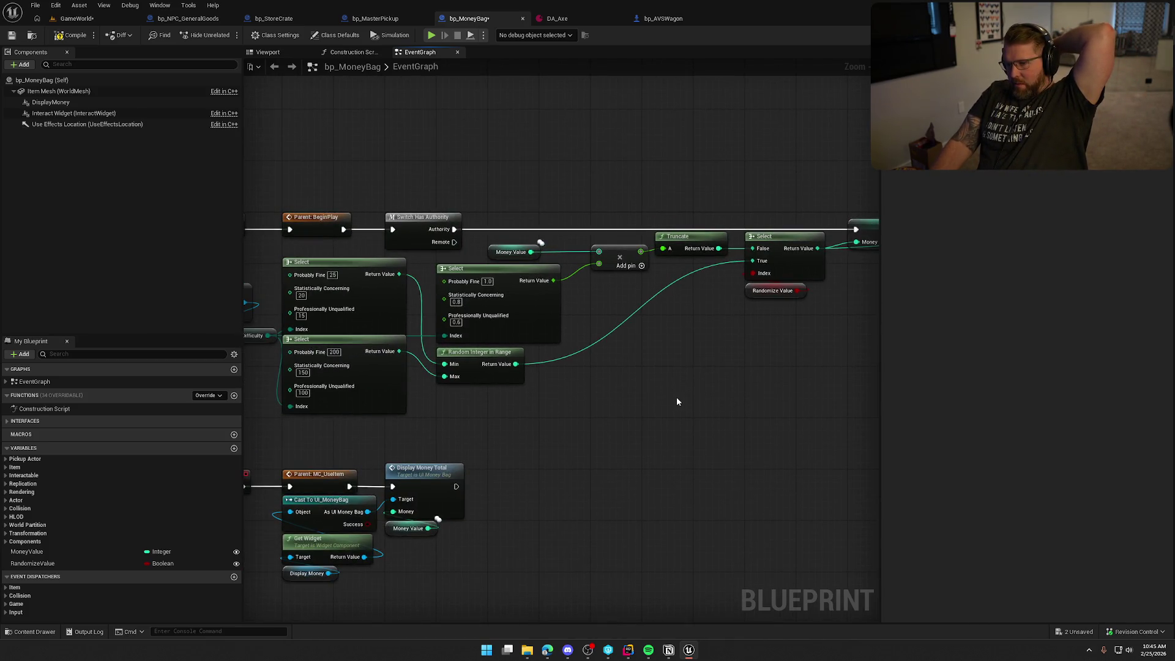
drag(597, 402, 704, 341)
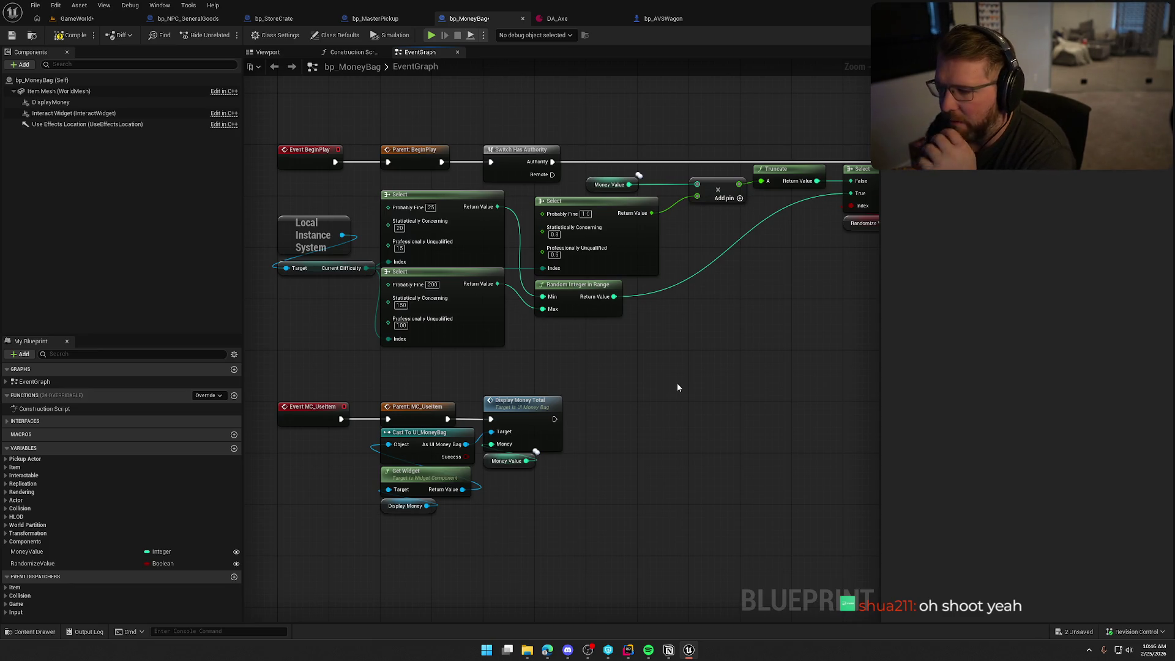
drag(677, 383, 413, 430)
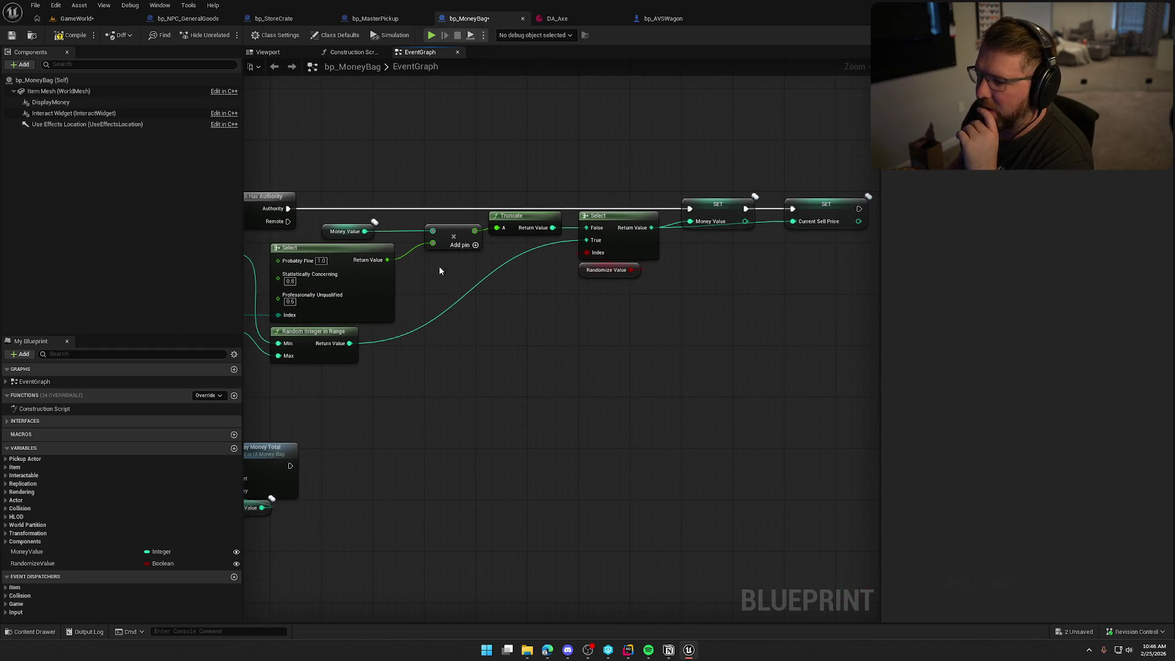
drag(476, 375, 758, 325)
mouse_move(672, 350)
mouse_down()
mouse_move(394, 276)
mouse_move(315, 220)
mouse_up()
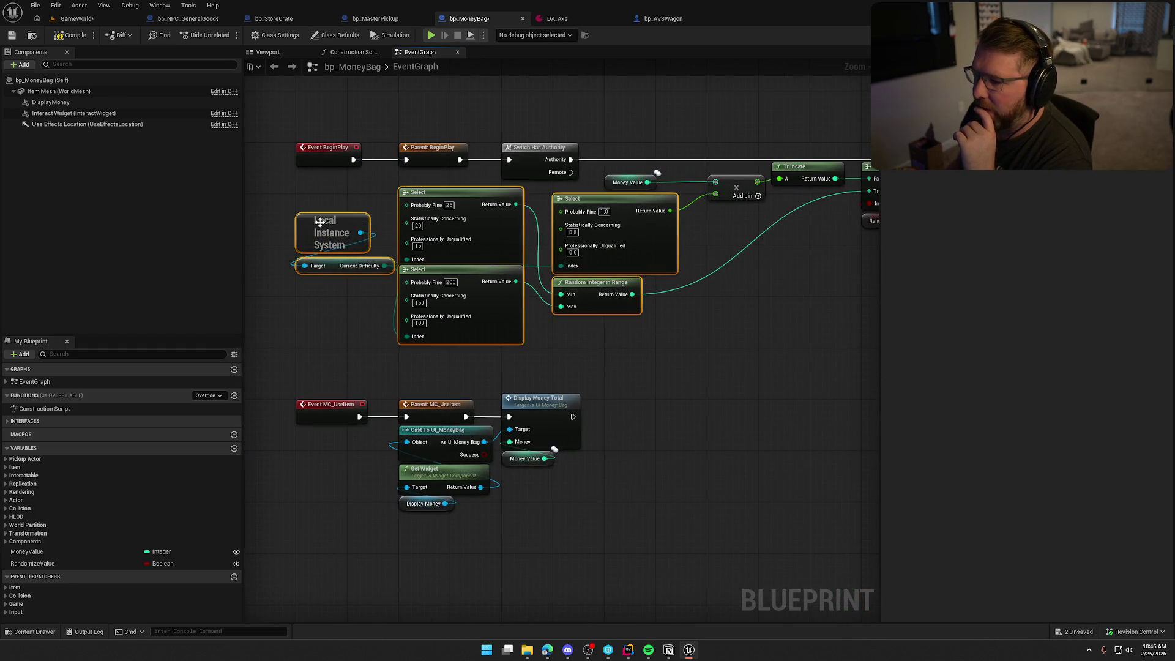
drag(713, 338, 530, 344)
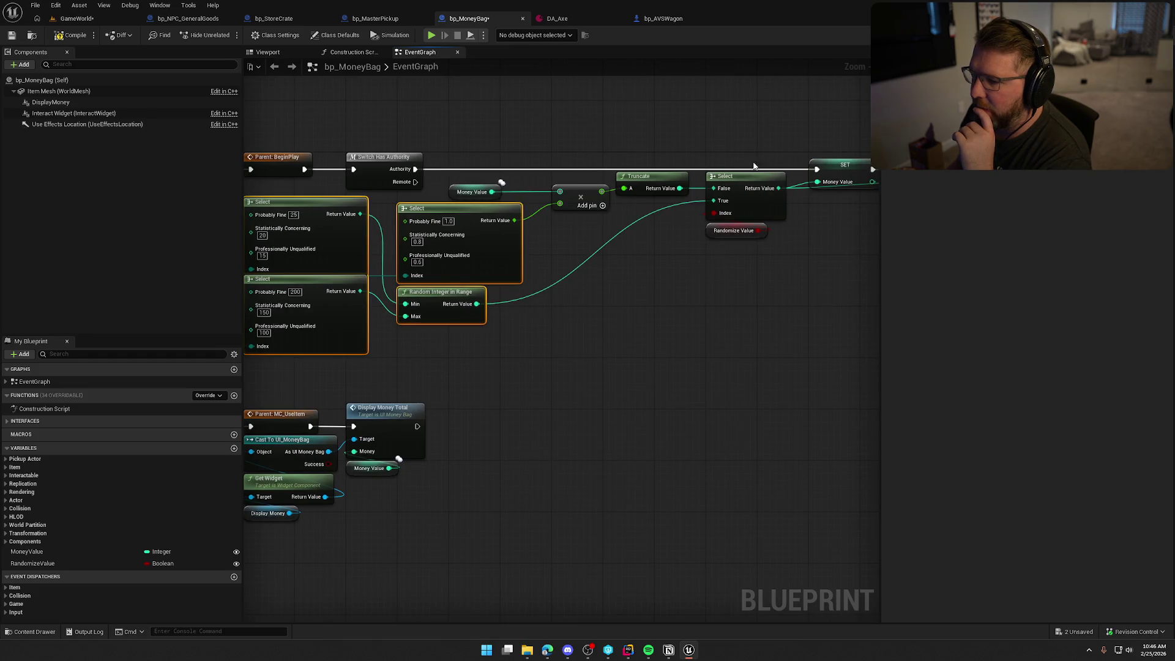
drag(717, 316, 661, 325)
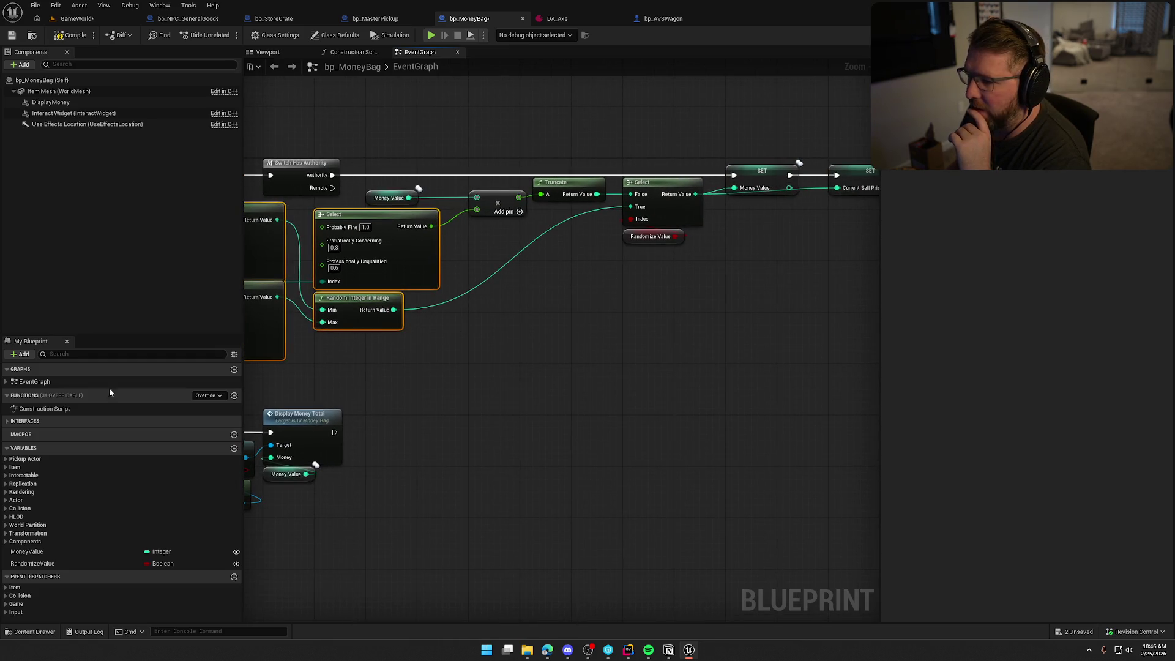
drag(491, 372, 695, 336)
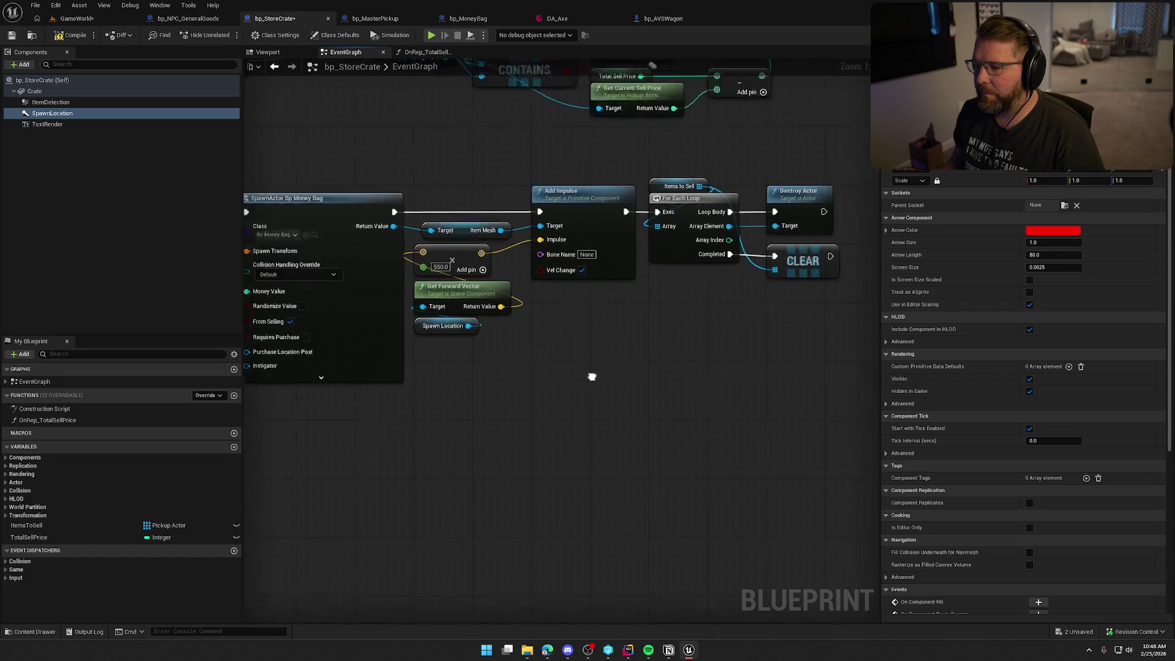
Save bp_StoreCrate, then inspect bp_MoneyBag's Money Value (default 50) and SET Current Sell Price nodes
key(ctrl+s)
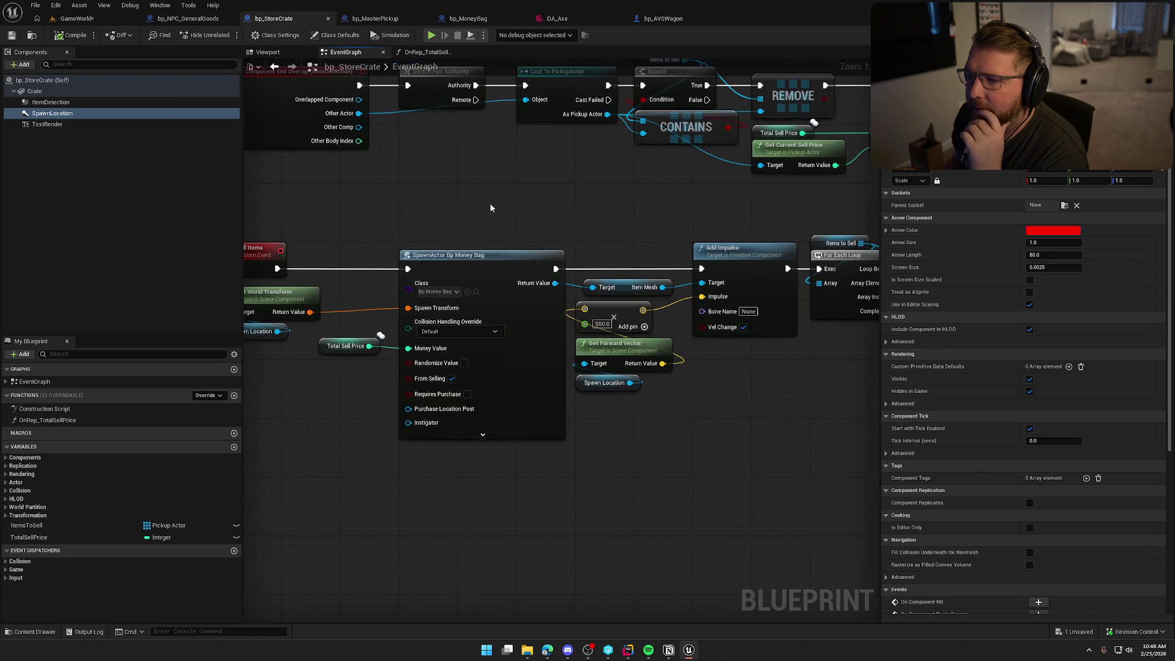
click(375, 18)
click(465, 18)
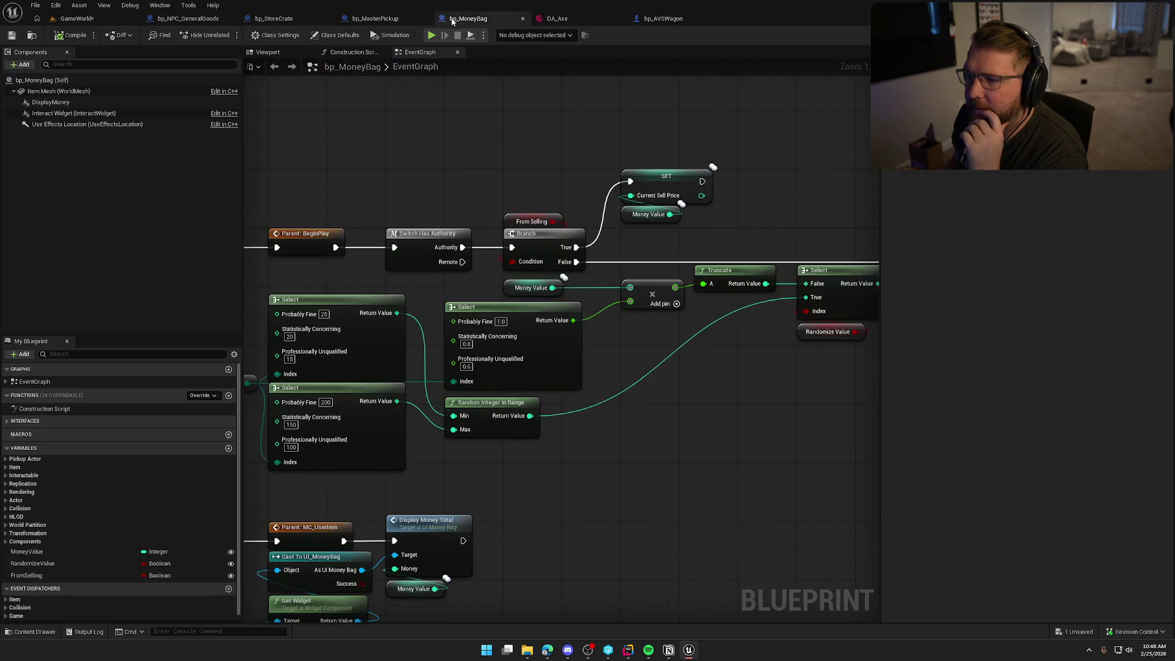
scroll(664, 383, down, 2)
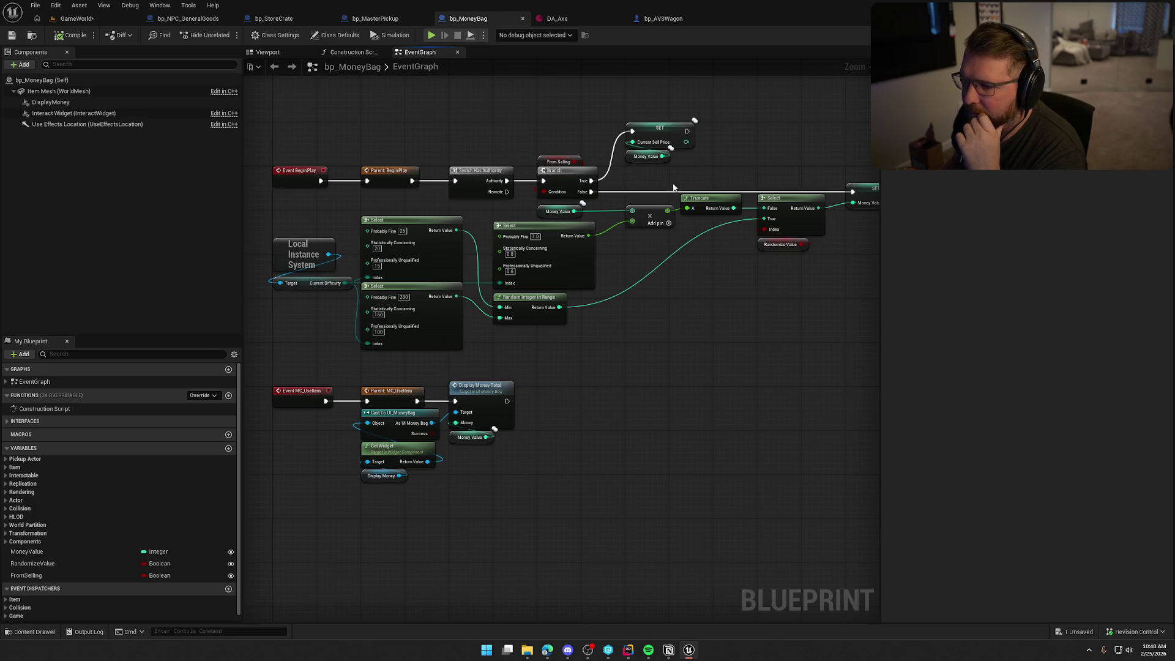
click(646, 156)
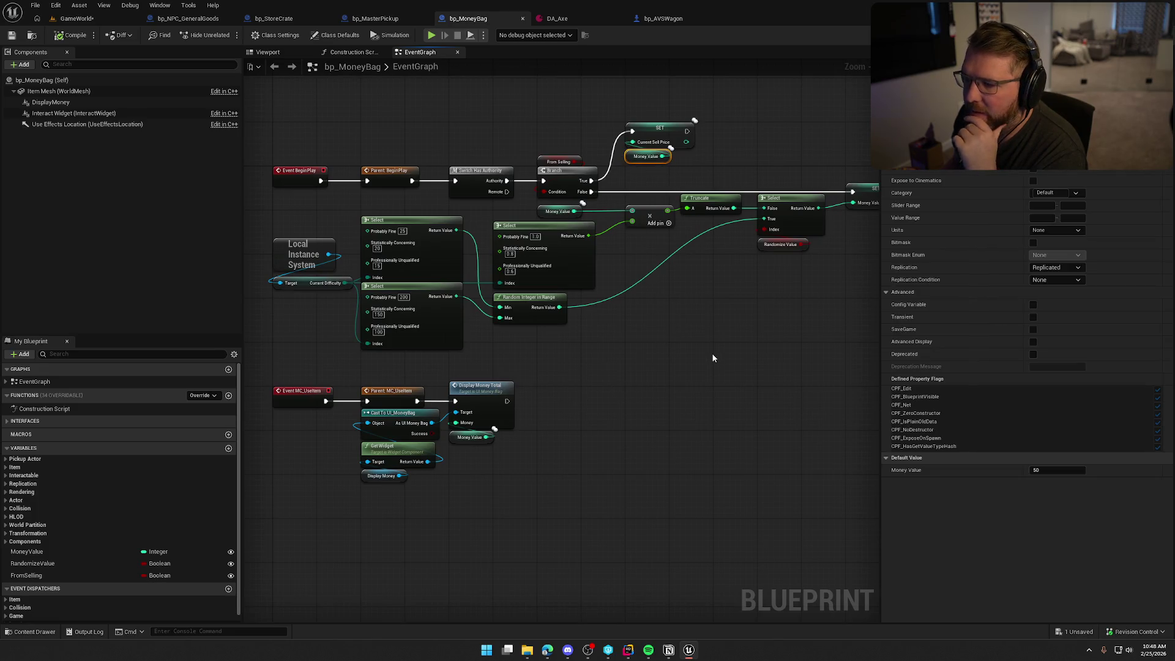
click(658, 130)
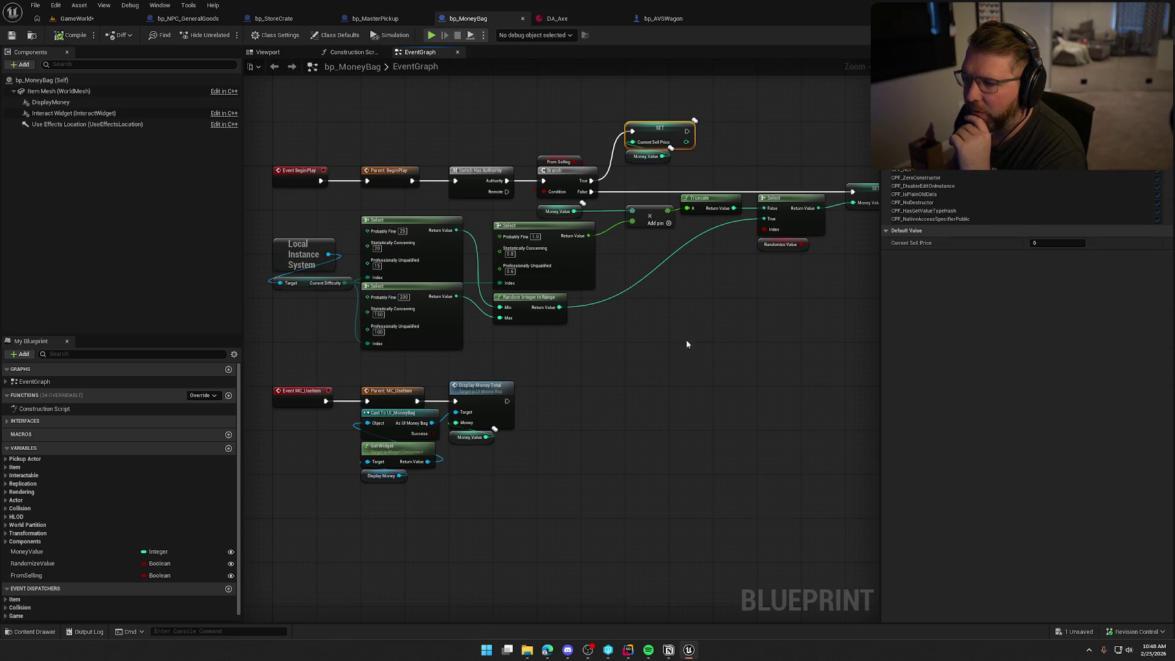
click(648, 156)
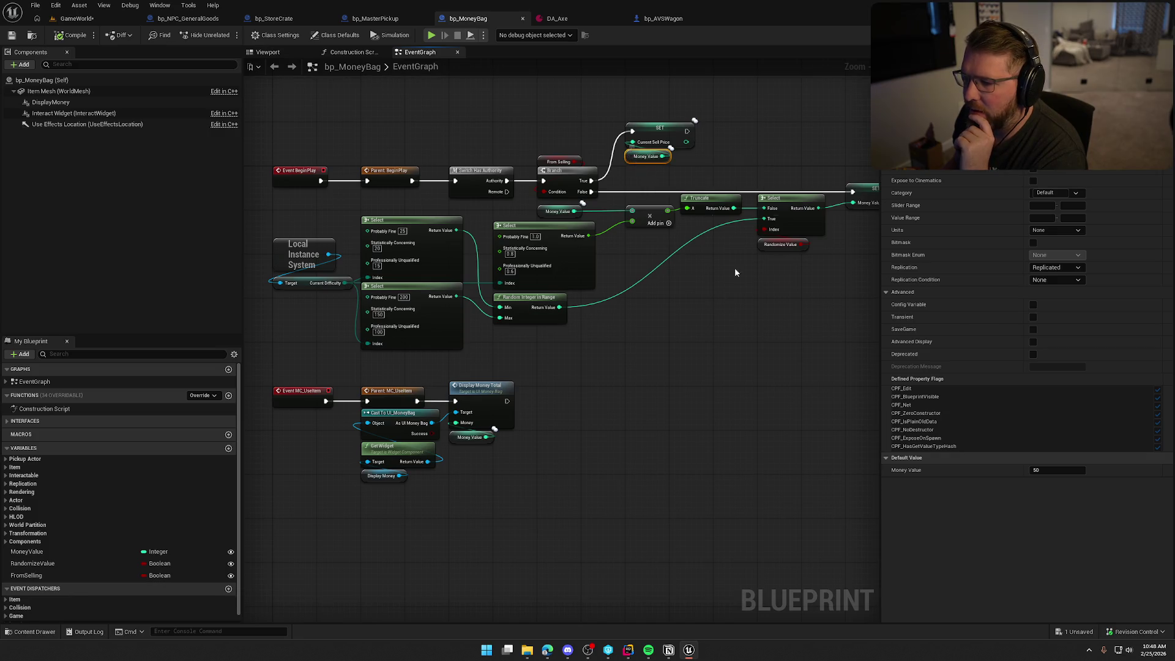
Refresh the SET Money Value node in bp_MoneyBag, then bring up bp_TradingPost's UpdateTradingPostCash graph
drag(838, 300, 641, 306)
click(676, 197)
right_click(677, 197)
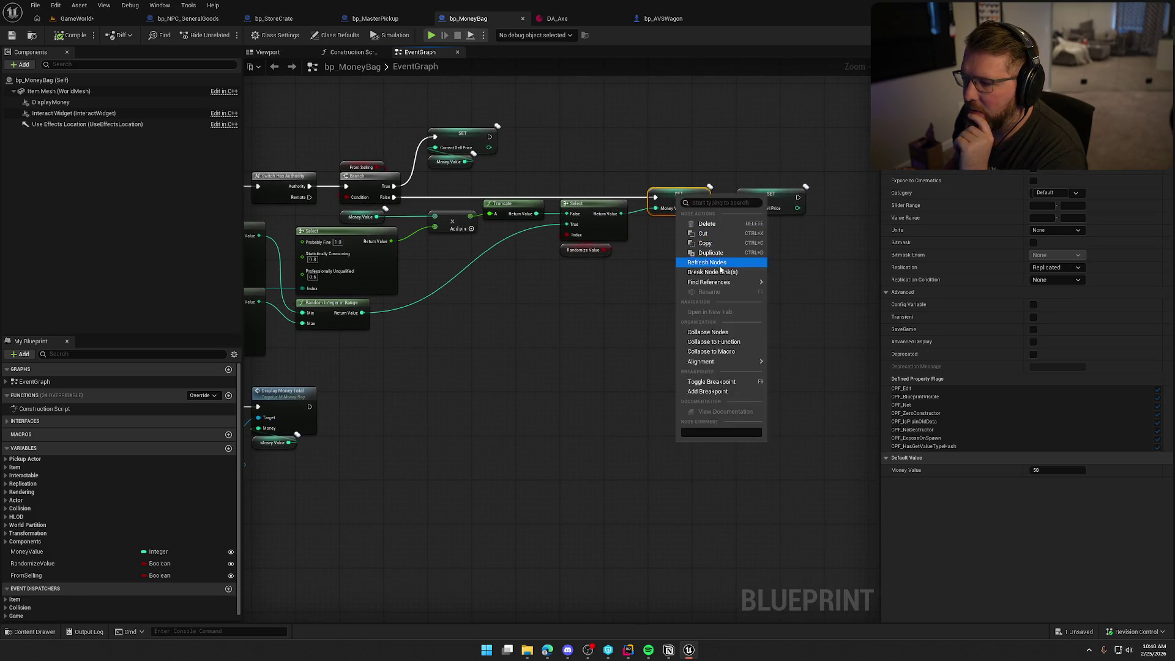
mouse_move(703, 283)
click(806, 317)
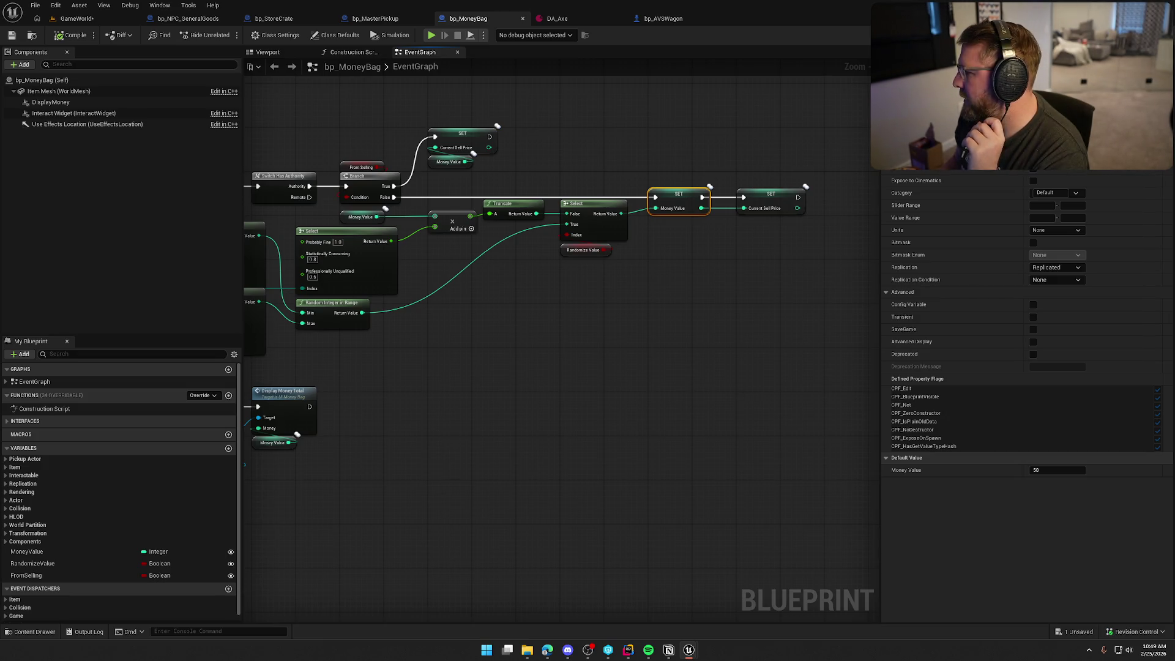
mouse_move(681, 476)
mouse_down()
mouse_move(558, 430)
mouse_move(677, 345)
mouse_up()
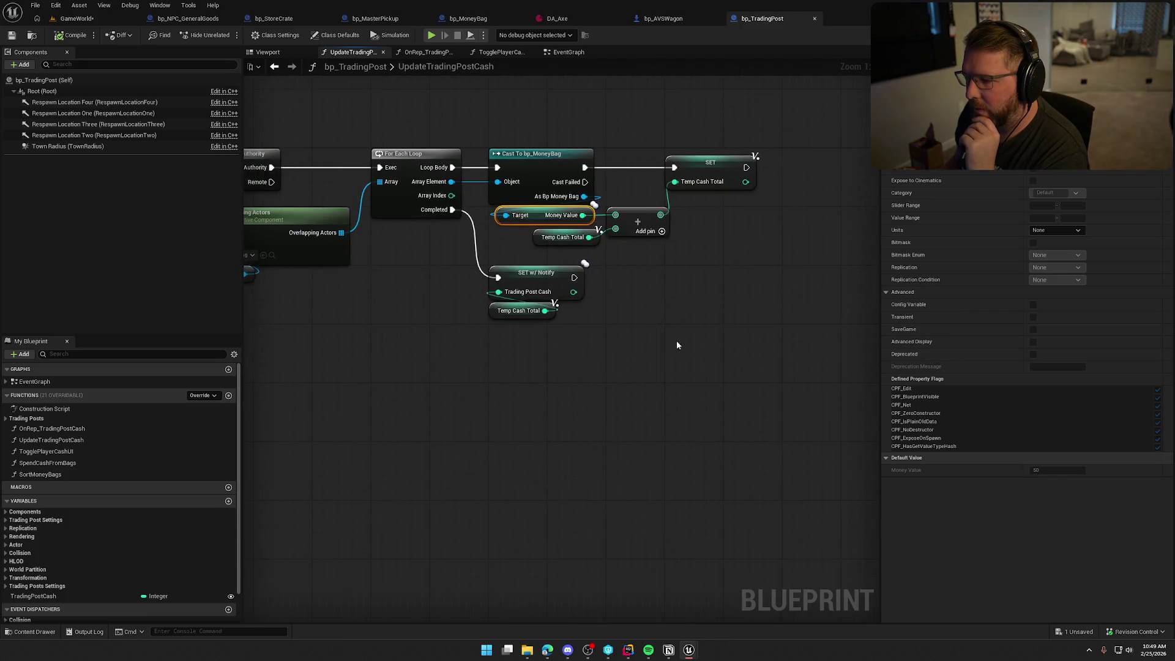
Select SpendCashFromBags' SET Remaining Spend, Branch, Destroy Actor, <= and - nodes and shift them right
drag(504, 267, 530, 411)
click(488, 386)
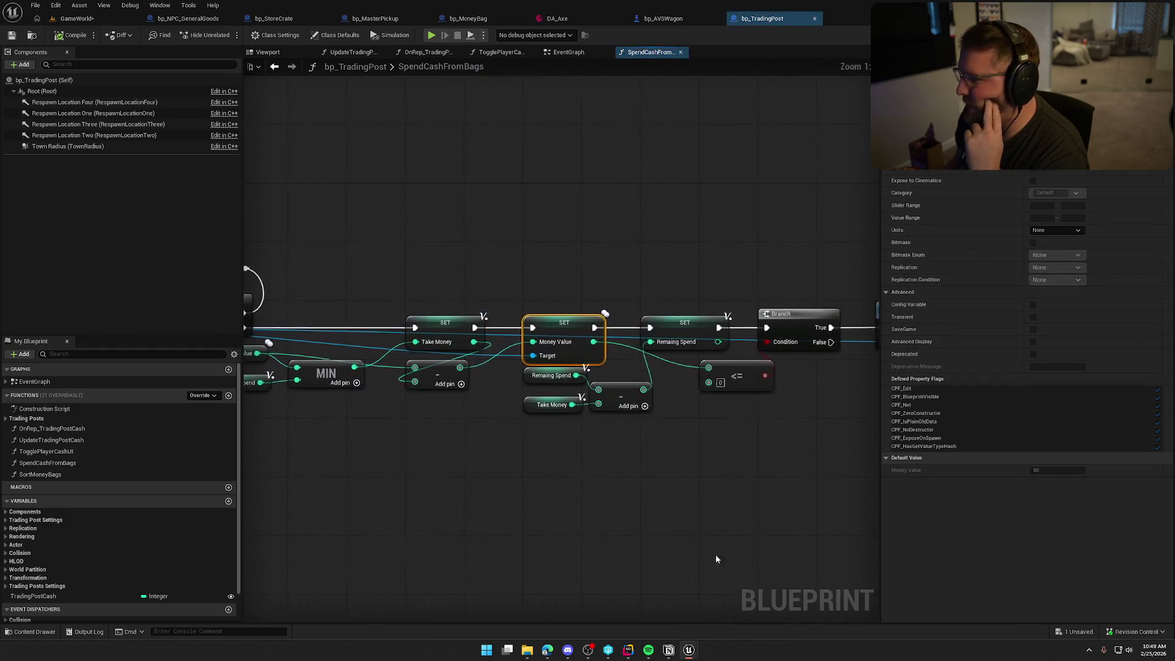
drag(701, 457, 480, 467)
drag(569, 450, 609, 357)
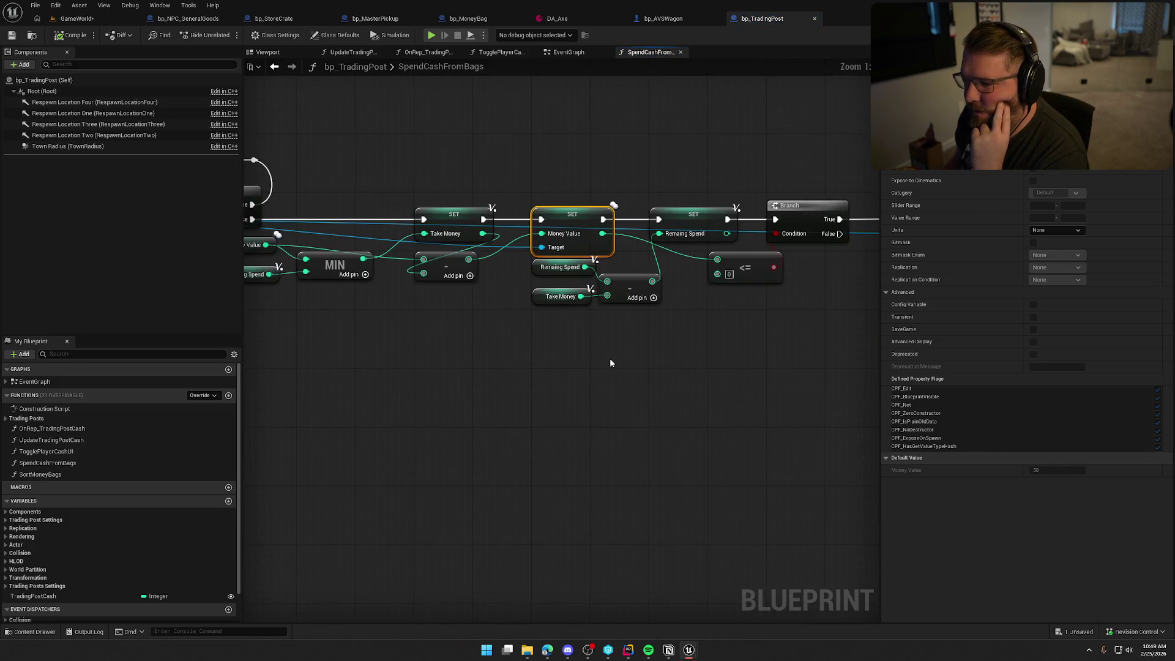
drag(690, 332, 494, 332)
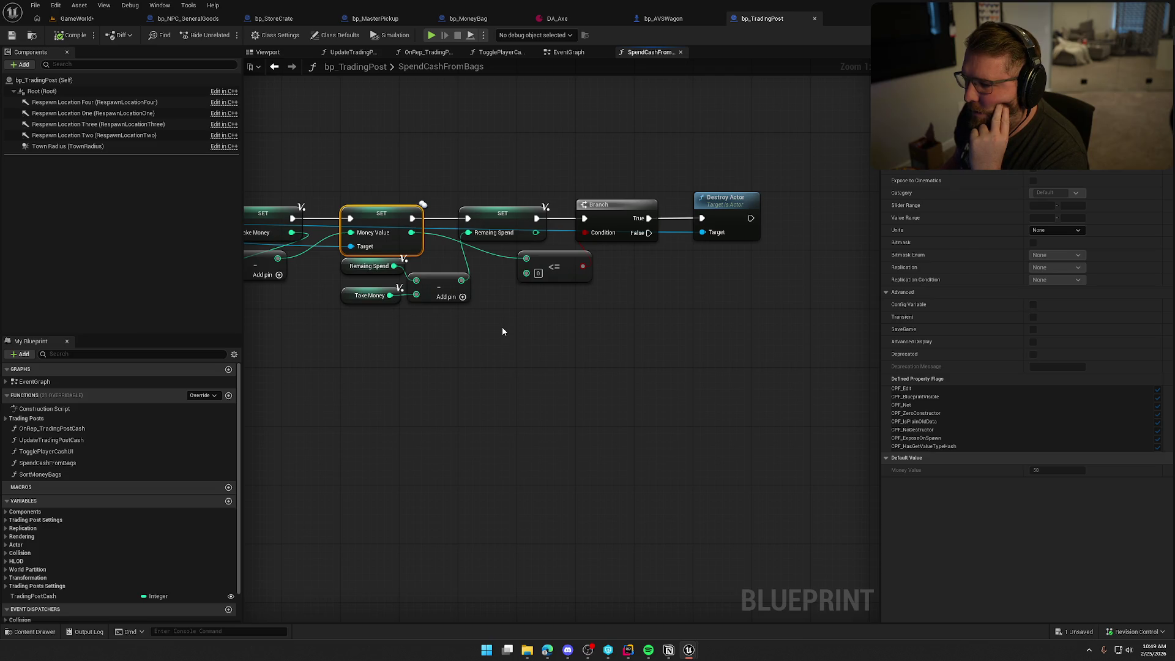
drag(447, 173, 782, 313)
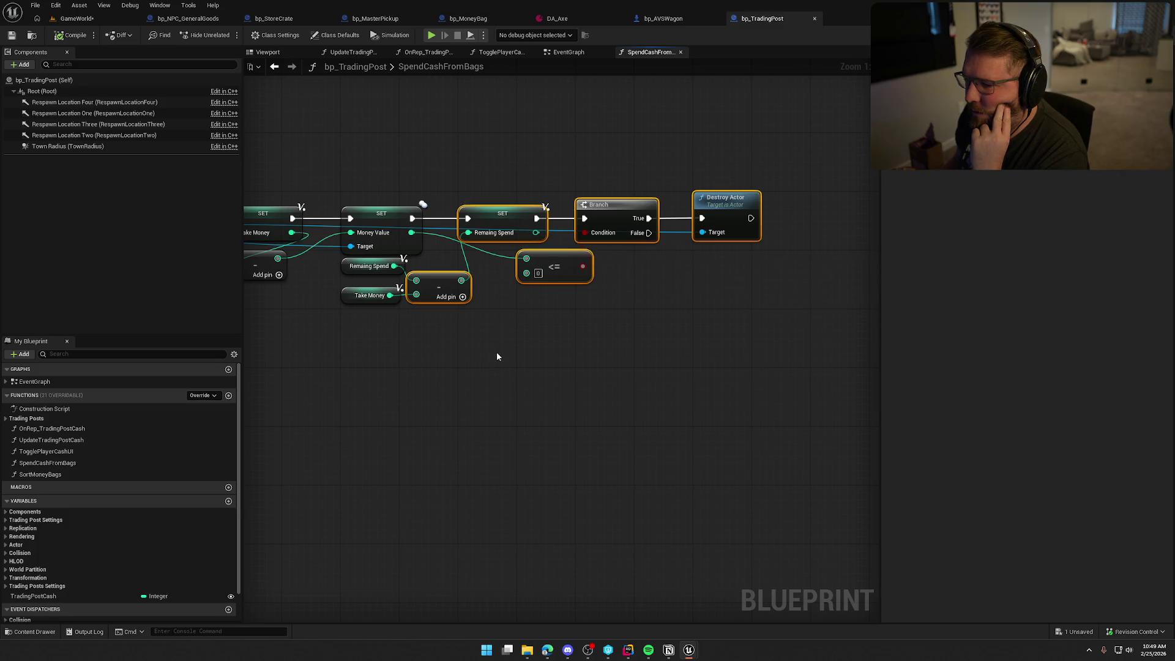
drag(504, 353, 340, 255)
drag(511, 220, 629, 219)
click(557, 343)
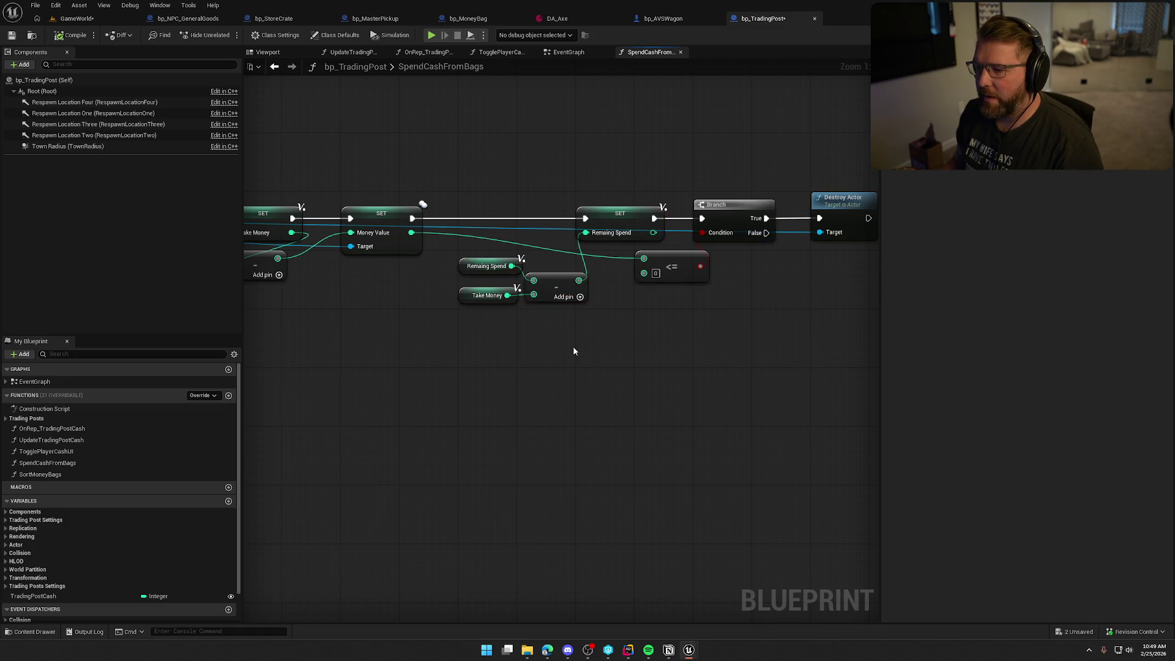
mouse_move(479, 271)
mouse_down()
mouse_move(479, 285)
mouse_move(800, 263)
mouse_move(1131, 269)
mouse_move(1051, 270)
mouse_up()
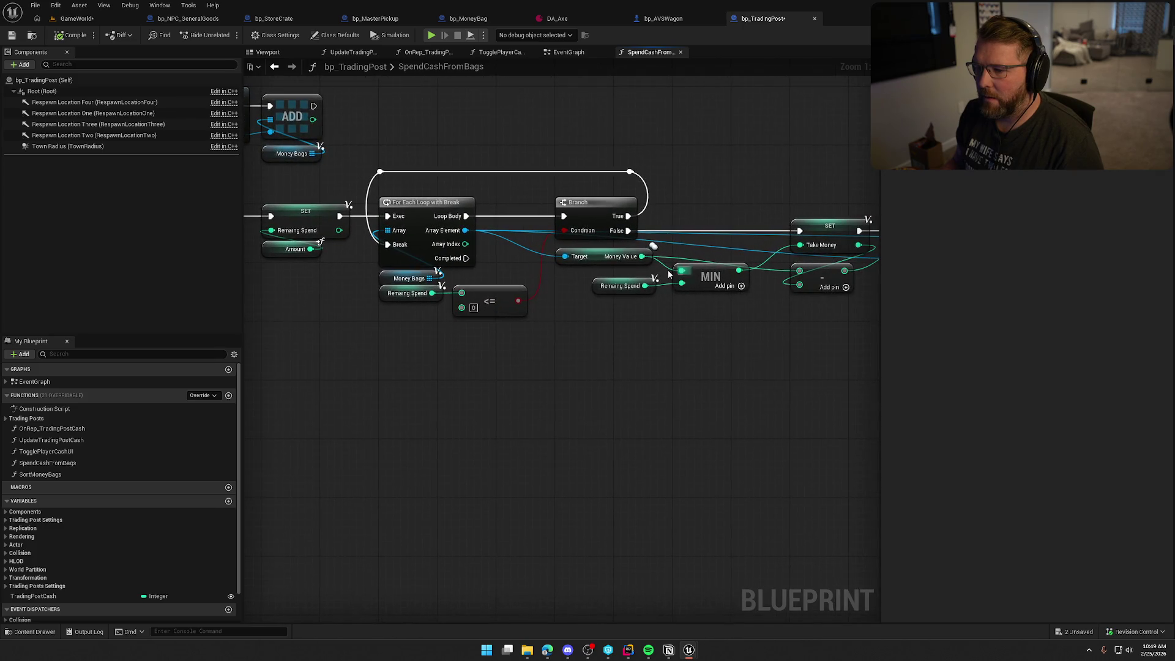
Search for a setter from Array Element, cancel, and check bp_MoneyBag's variable names
mouse_move(465, 231)
mouse_down()
mouse_move(869, 220)
mouse_move(616, 229)
mouse_move(628, 205)
mouse_up()
text(set curre)
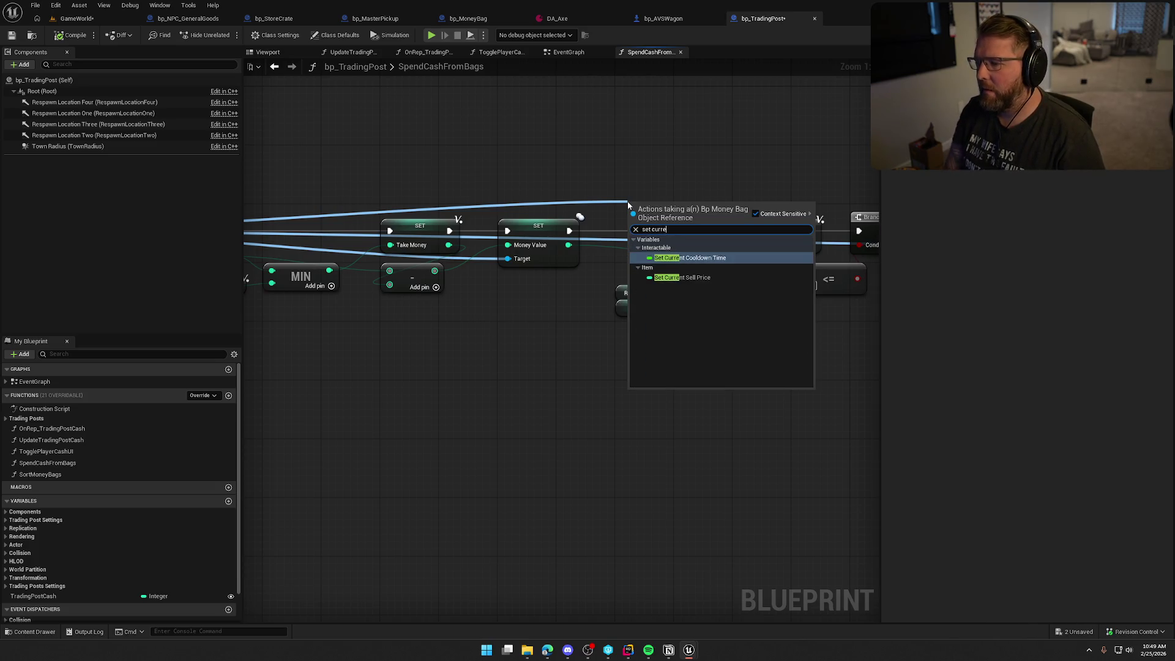
key(BackSpace)
key(BackSpace)
key(BackSpace)
key(BackSpace)
key(BackSpace)
text(valu)
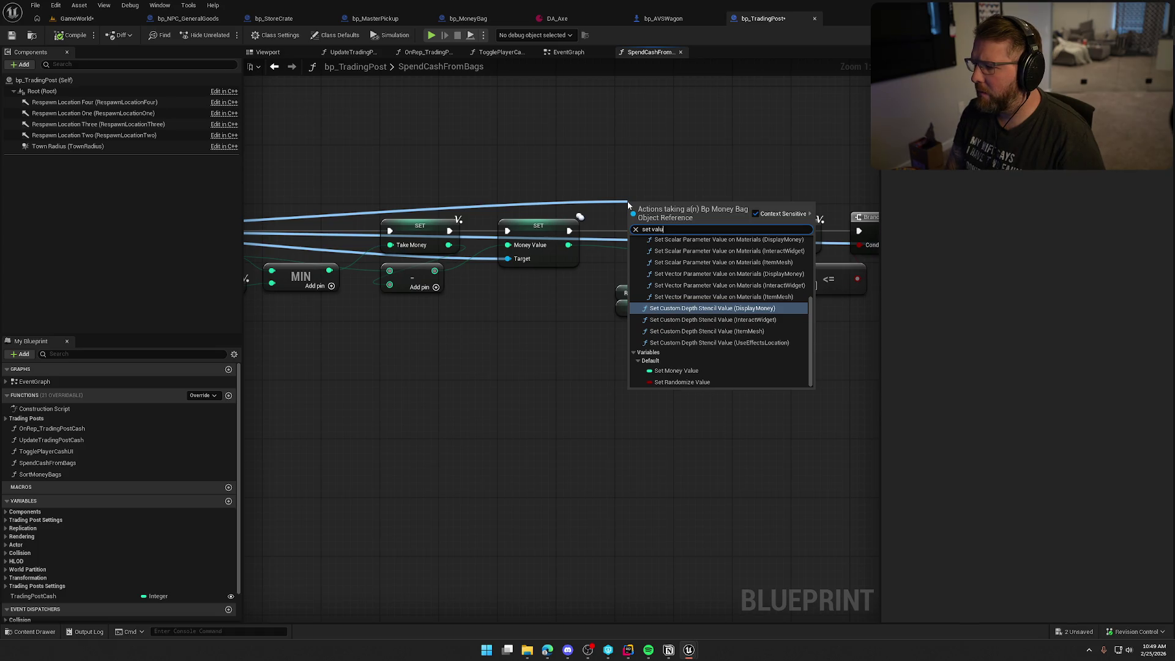
key(Escape)
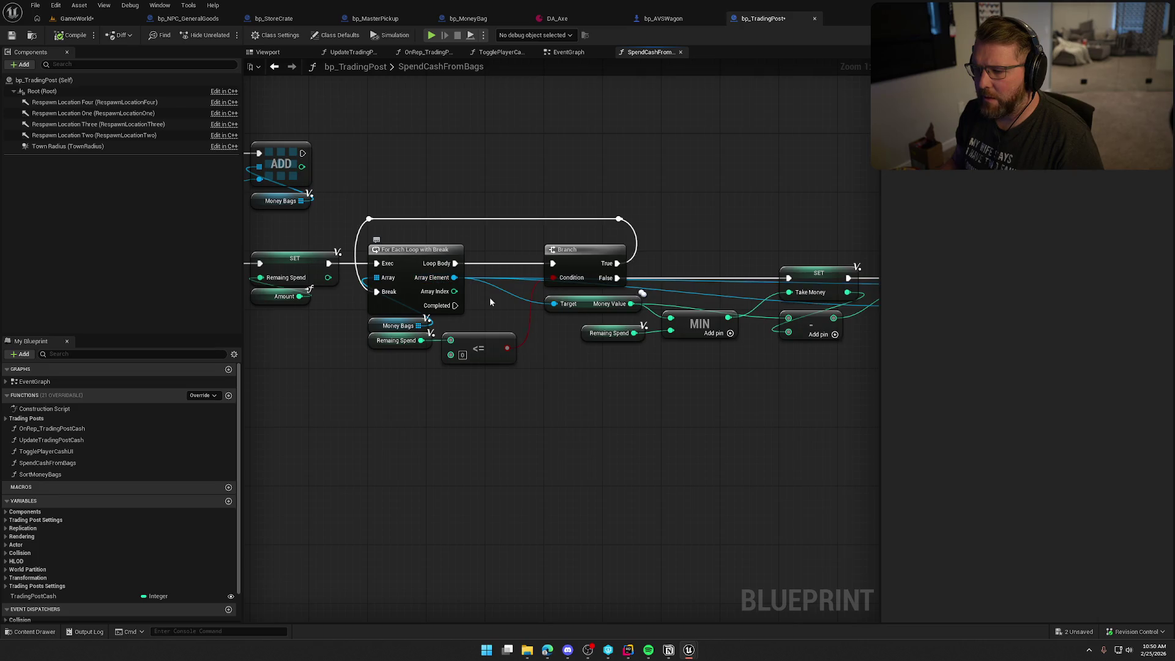
click(455, 20)
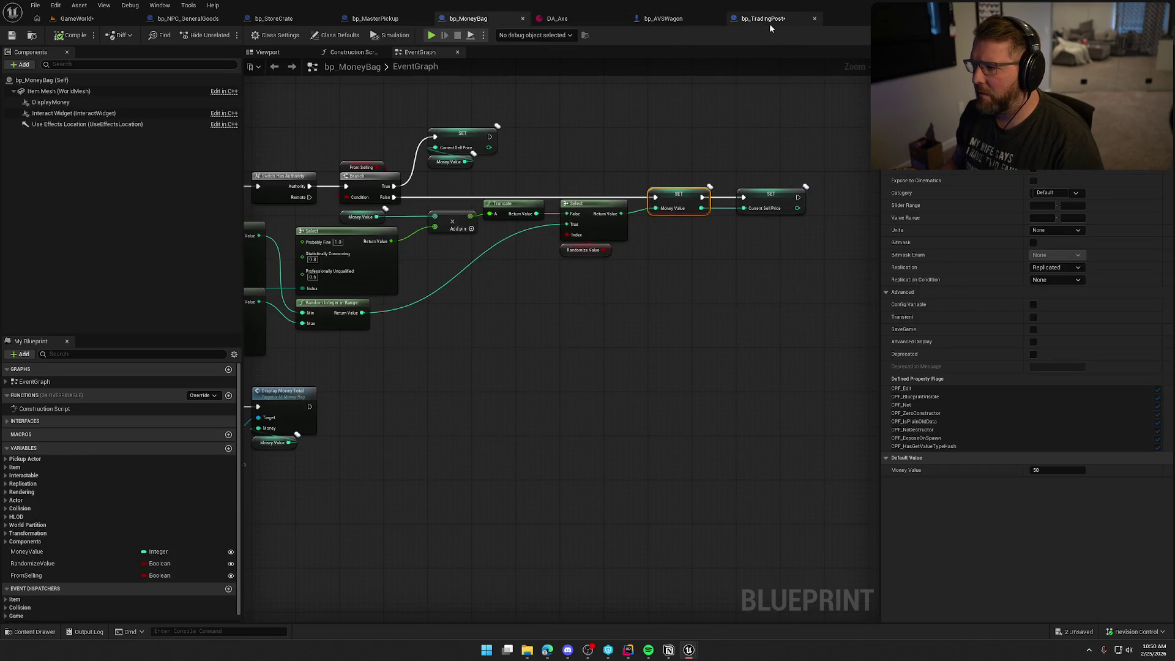
click(769, 19)
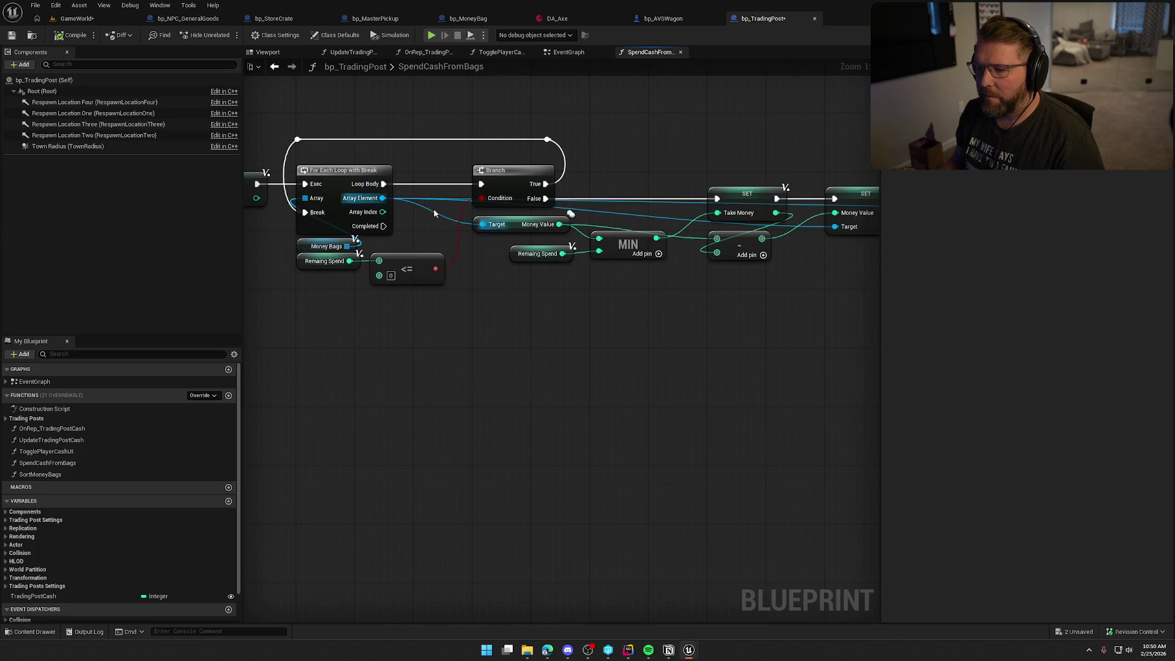
Add Set Current Sell Price from Array Element, wired between the Money Value and Remaining Spend SETs
drag(381, 198, 618, 340)
text(set curre)
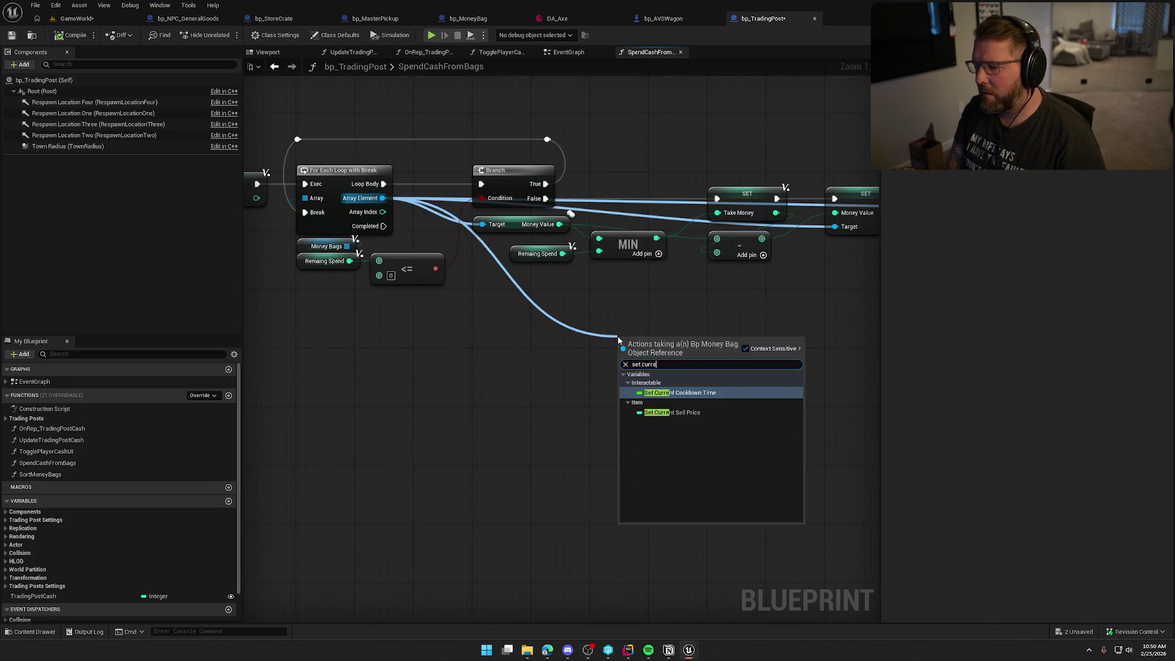
click(672, 412)
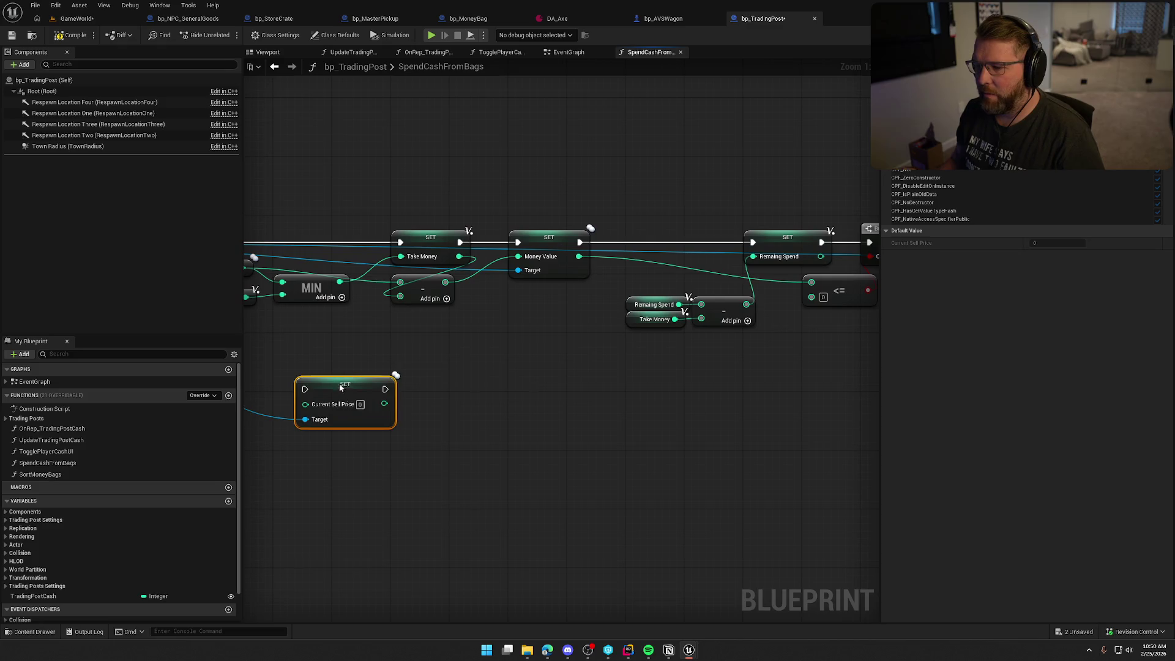
drag(341, 388, 655, 218)
mouse_move(580, 242)
mouse_down()
mouse_move(621, 221)
mouse_move(680, 232)
mouse_move(684, 245)
mouse_move(753, 245)
mouse_up()
click(679, 176)
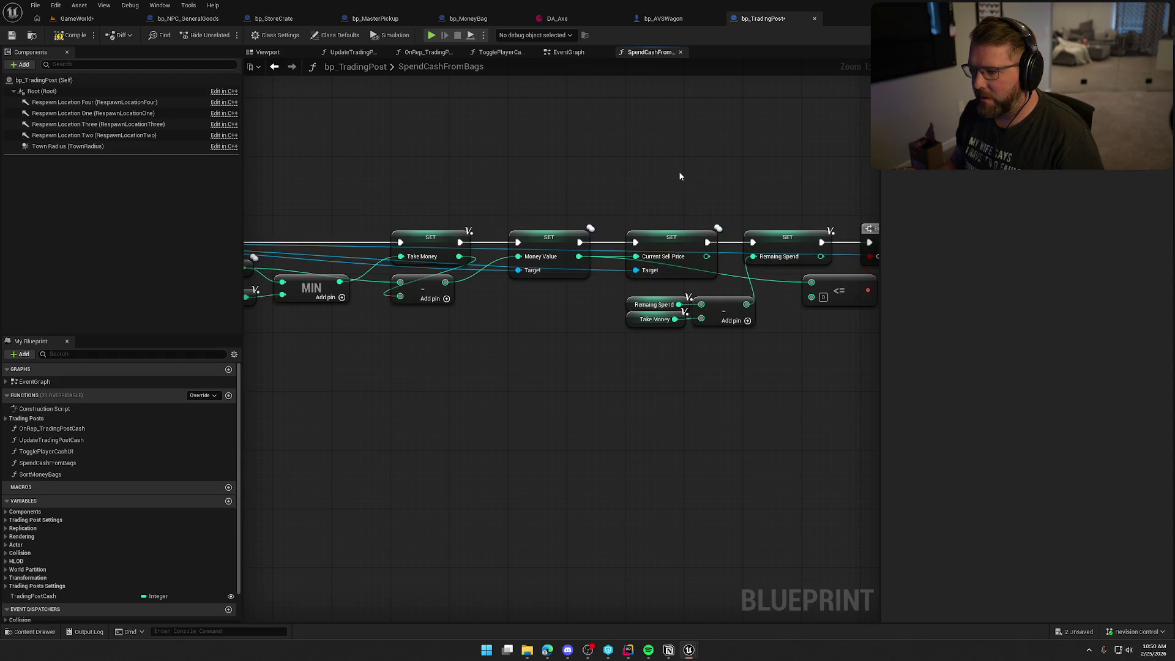
mouse_move(721, 206)
mouse_down()
mouse_move(526, 282)
mouse_move(665, 162)
mouse_up()
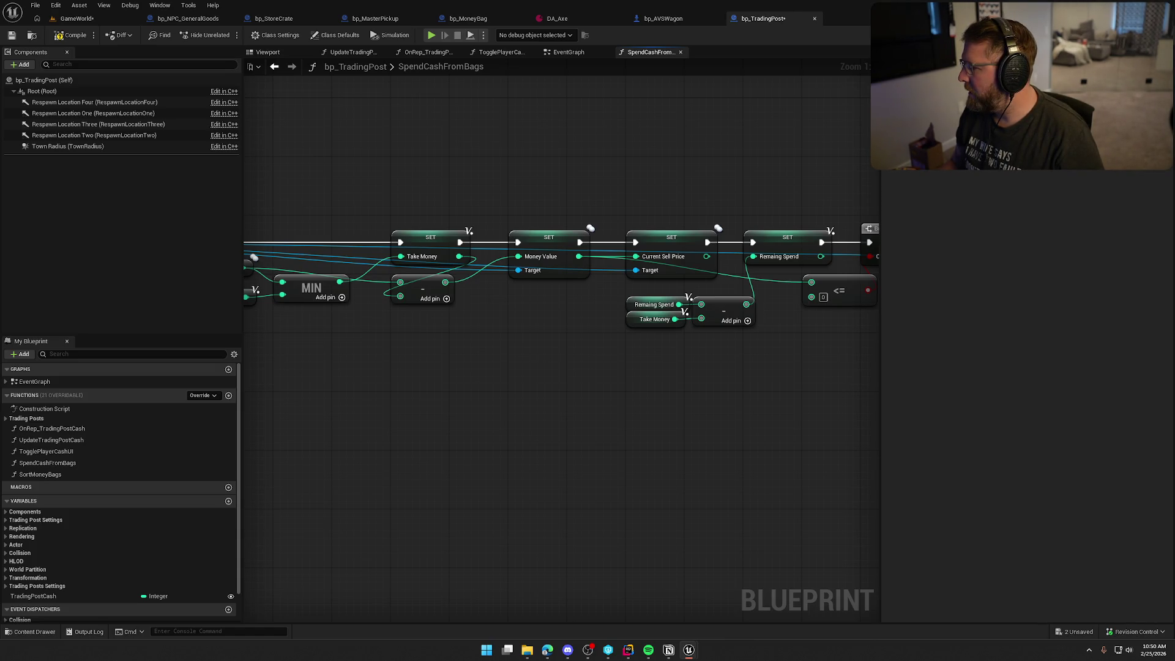
key(ctrl+s)
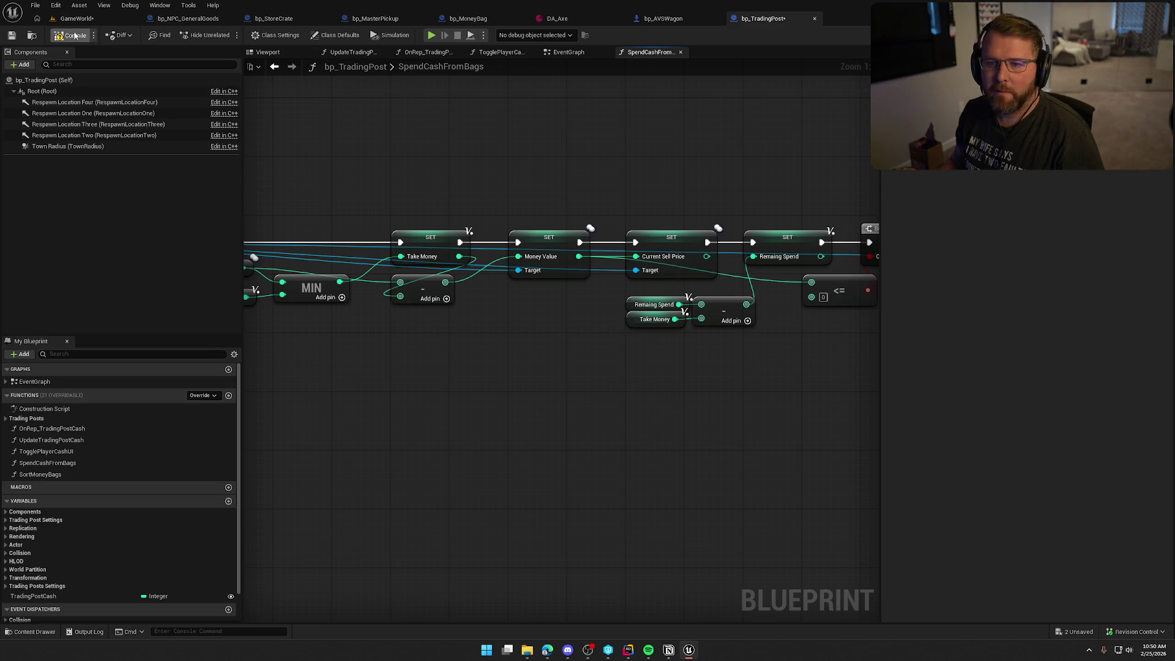
Save the trading post blueprint and return to the GameWorld level viewport
key(Return)
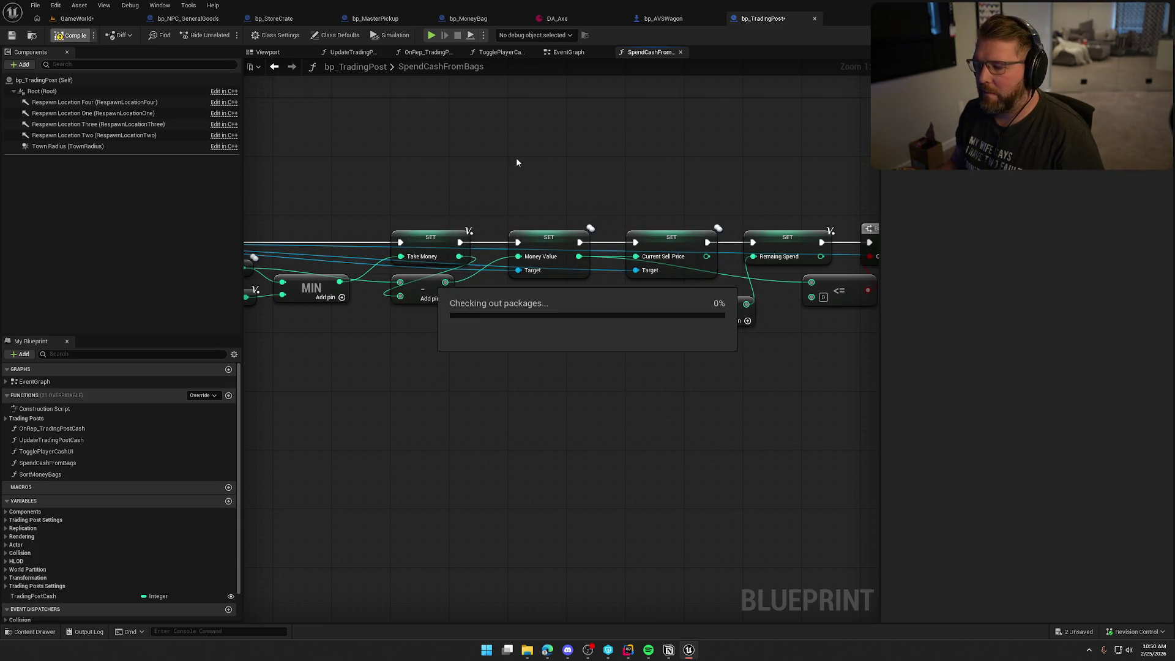
mouse_move(519, 156)
mouse_down()
mouse_move(660, 197)
mouse_move(774, 203)
mouse_up()
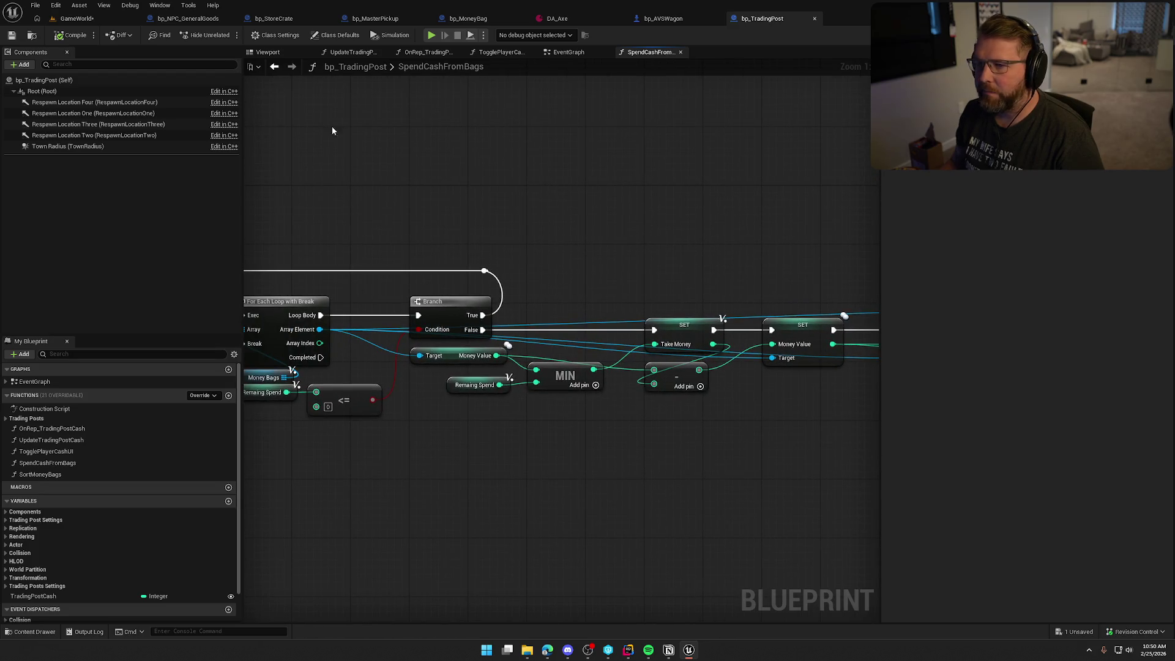
click(77, 18)
scroll(537, 285, up, 3)
right_click(537, 284)
text(d)
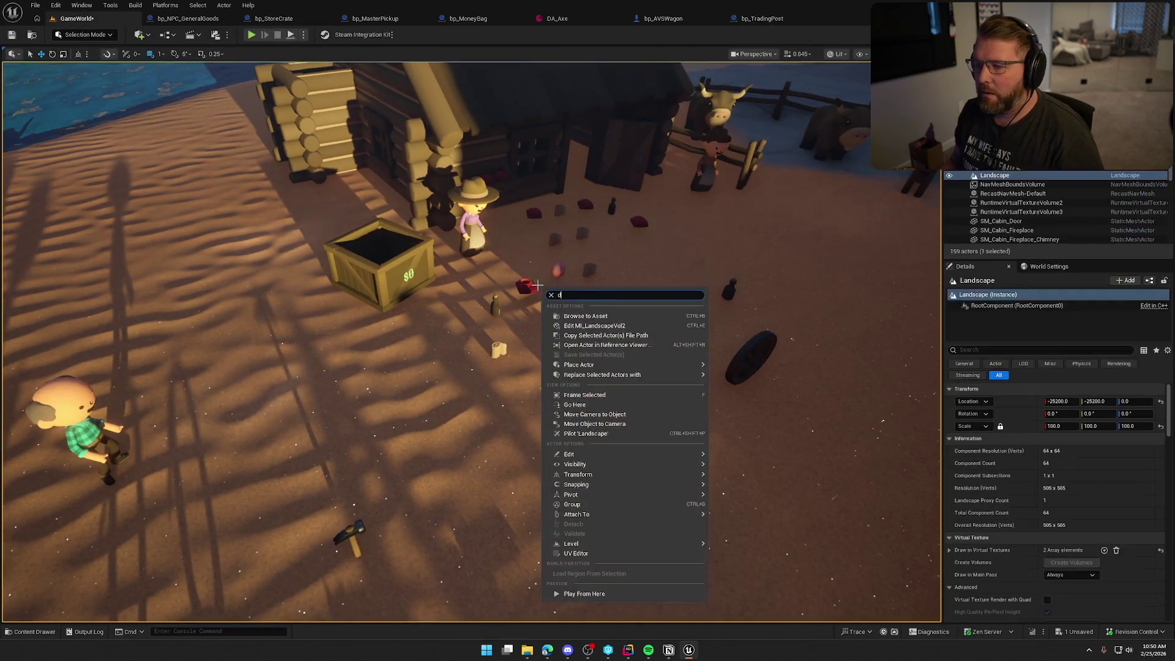
key(Escape)
click(525, 285)
key(Escape)
scroll(536, 285, up, 3)
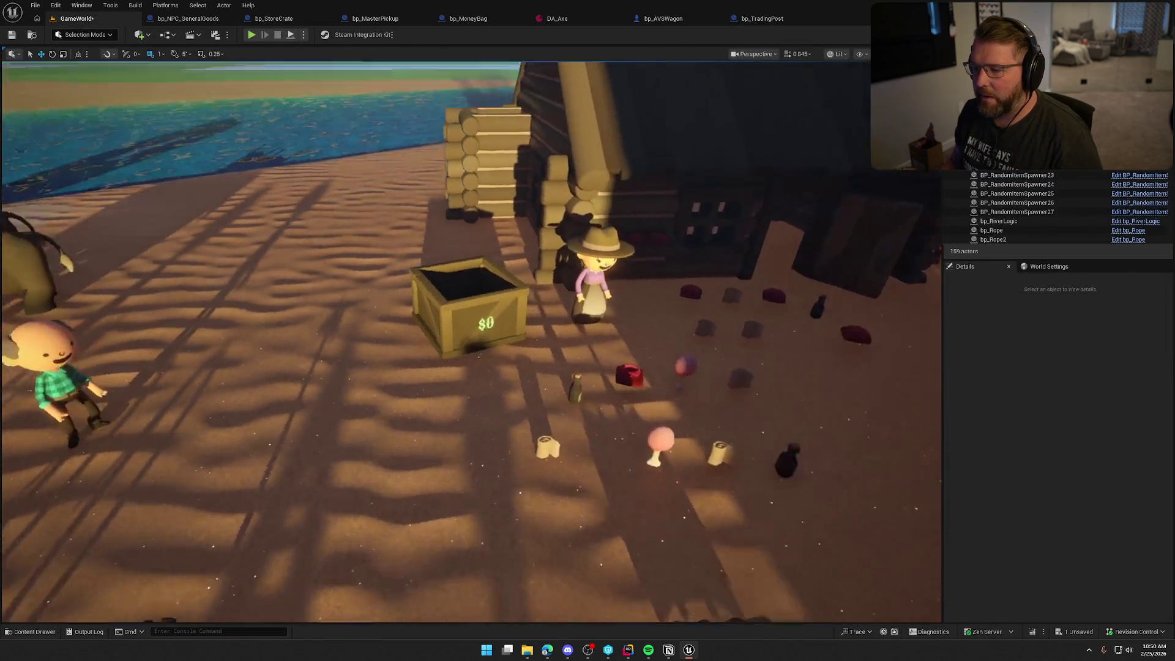
scroll(594, 257, down, 4)
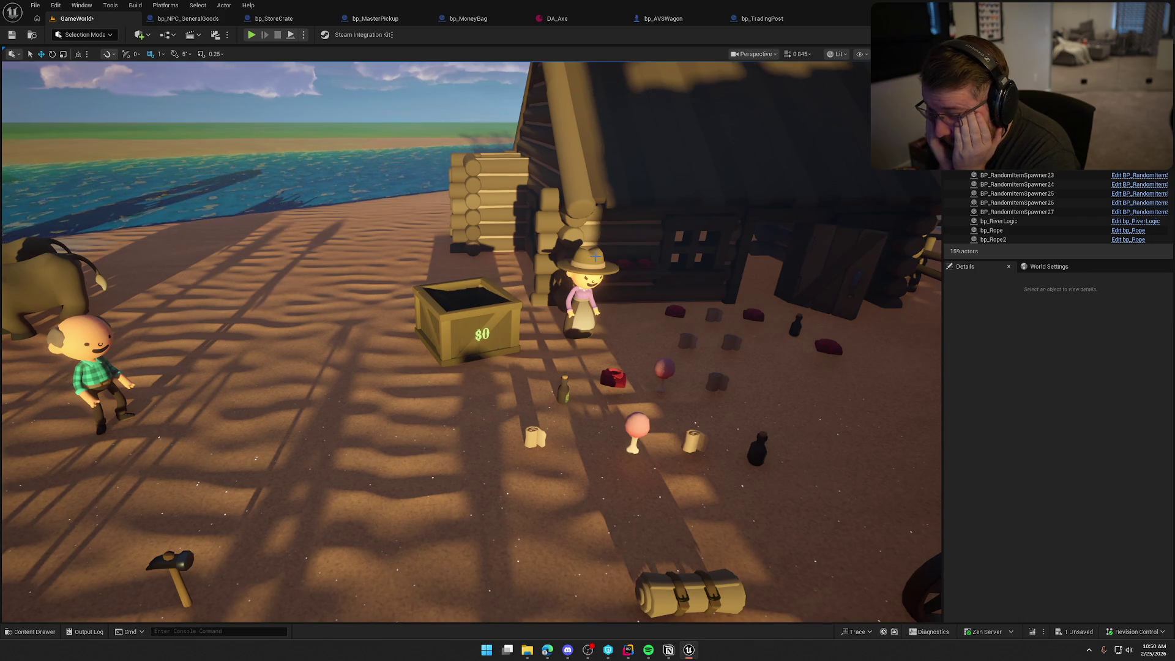
Play-test dropping money bags into the crate and selling them, yielding a $144 money bag
click(251, 35)
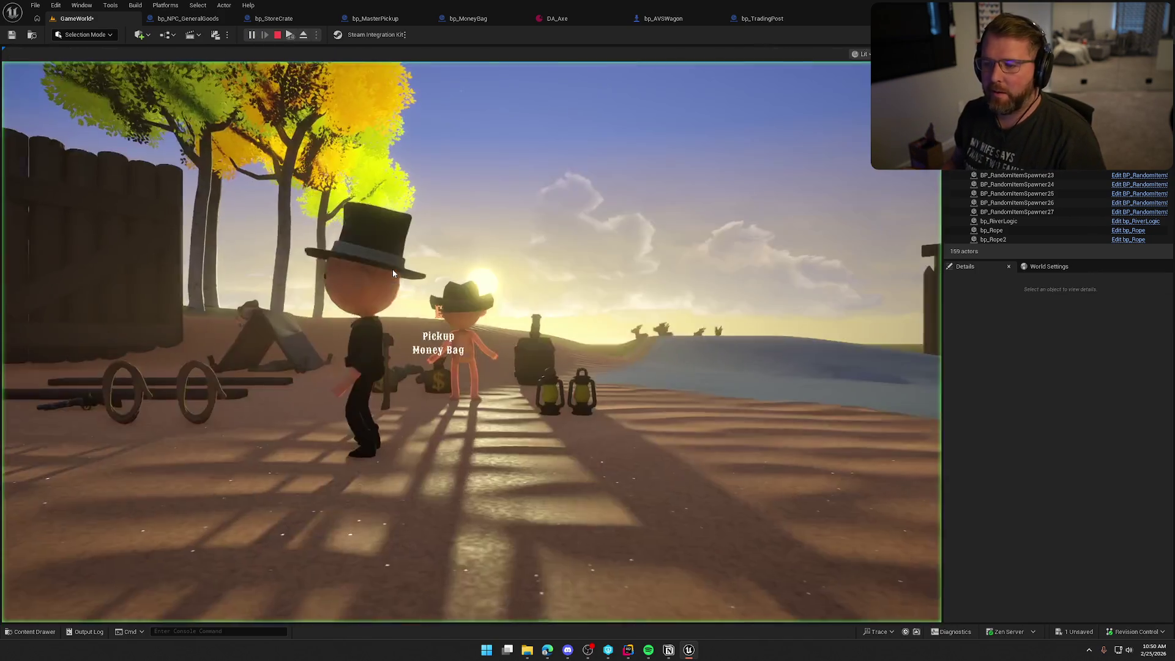
click(393, 273)
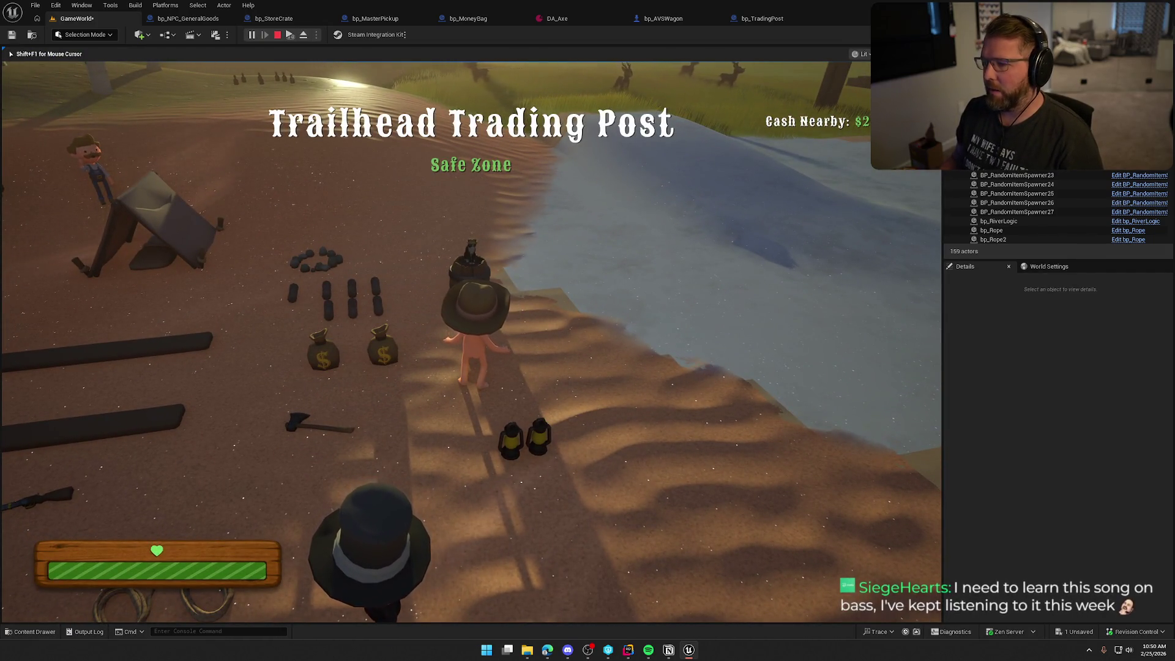
key(e)
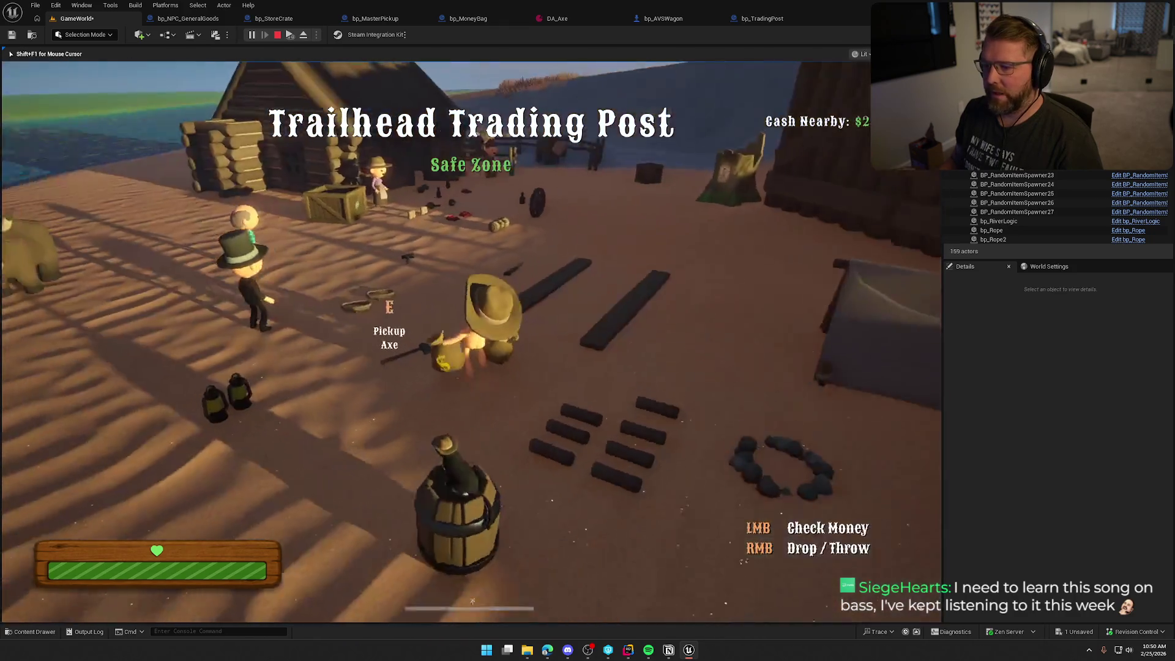
key(w)
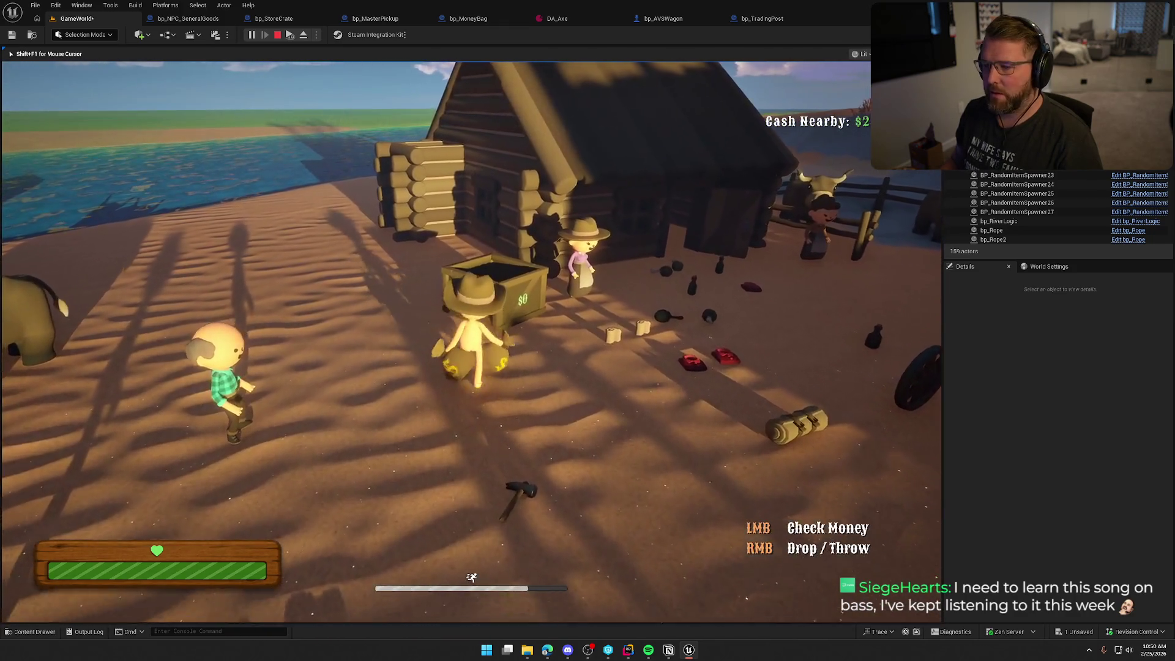
key(space)
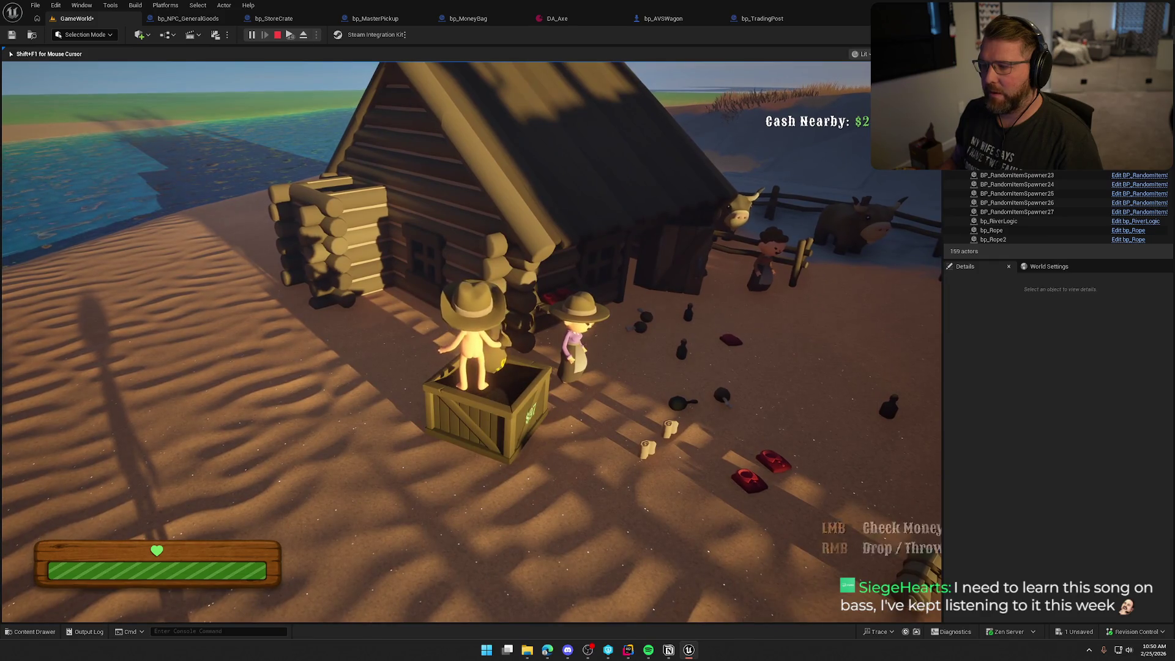
right_click(471, 342)
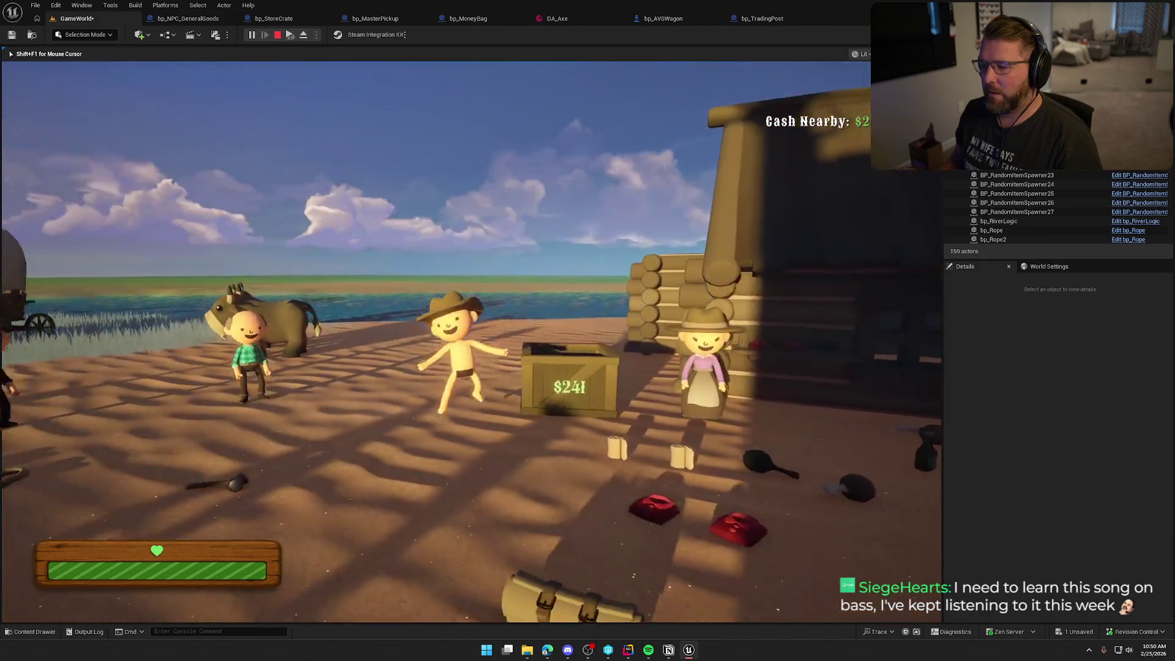
key(w)
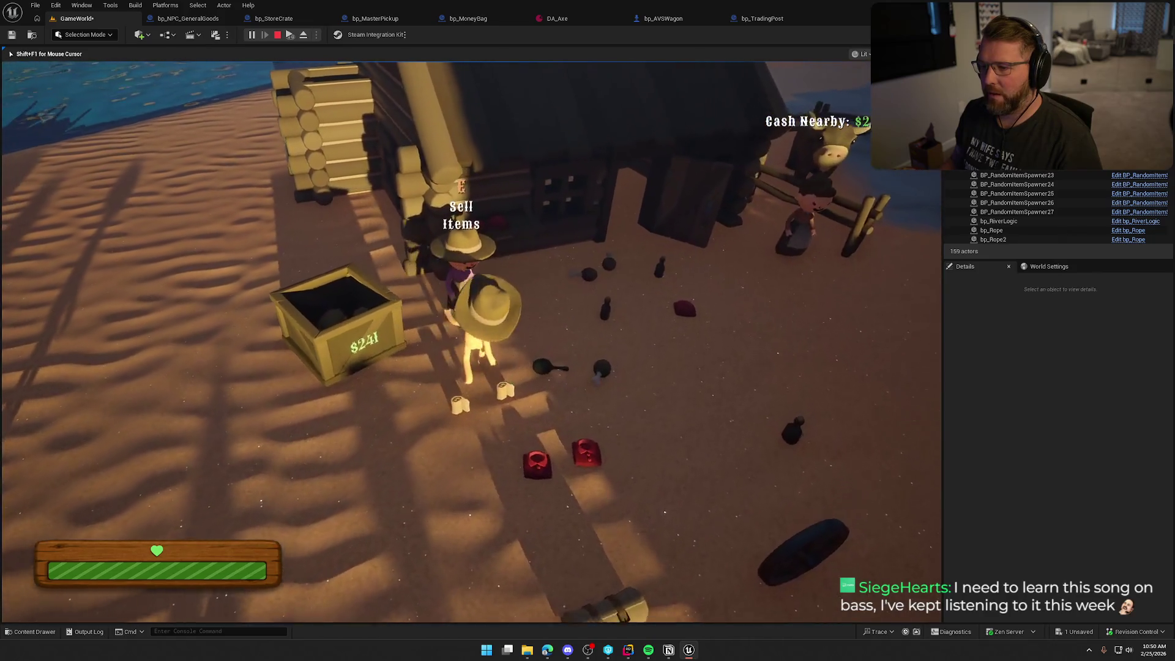
key(w)
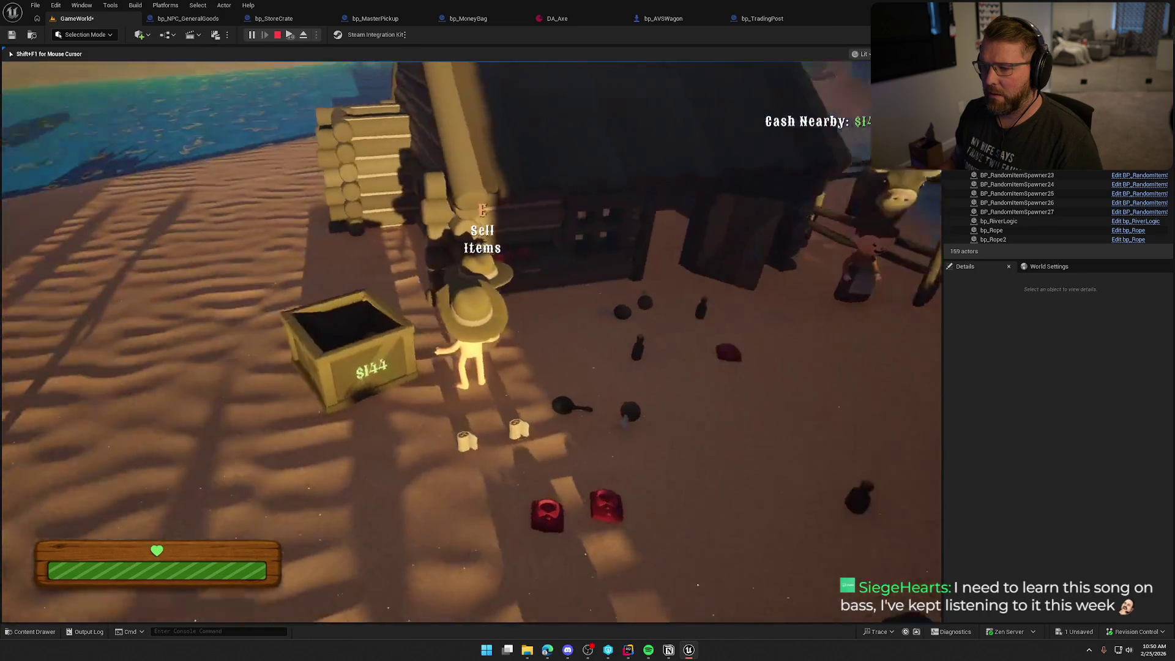
key(a)
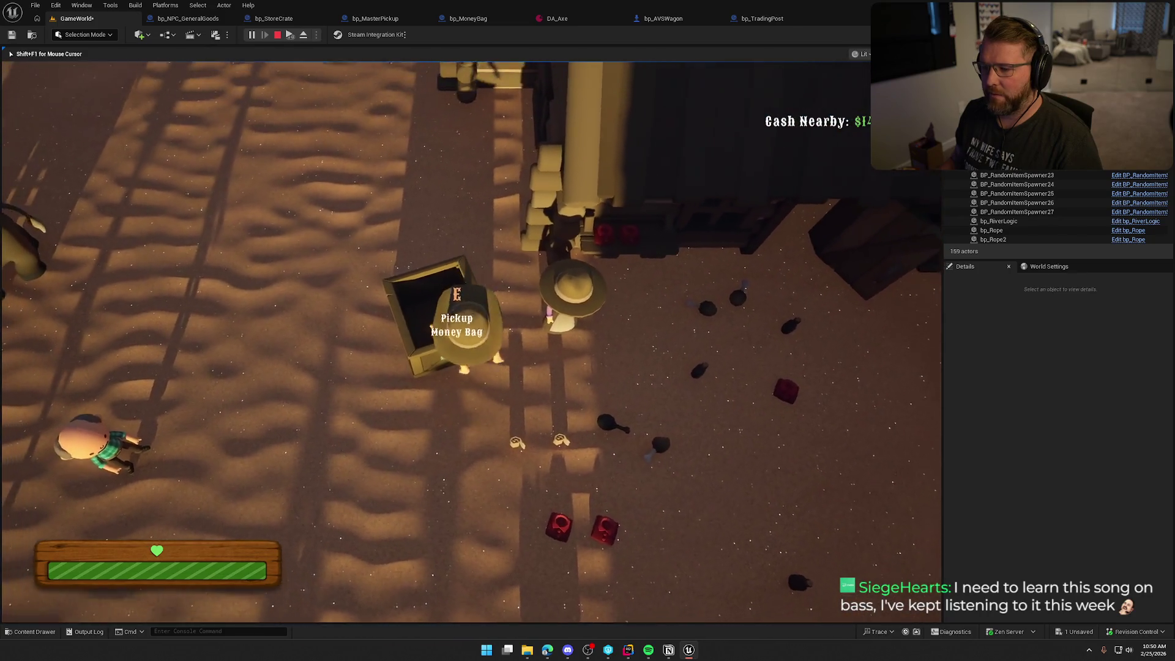
key(e)
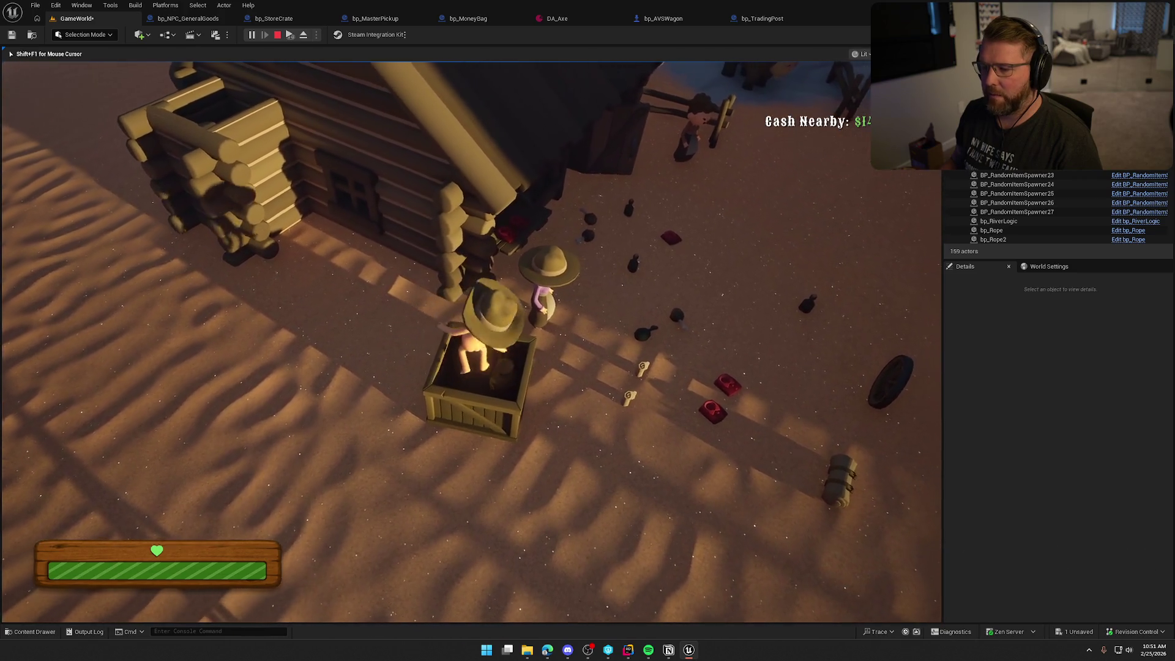
key(e)
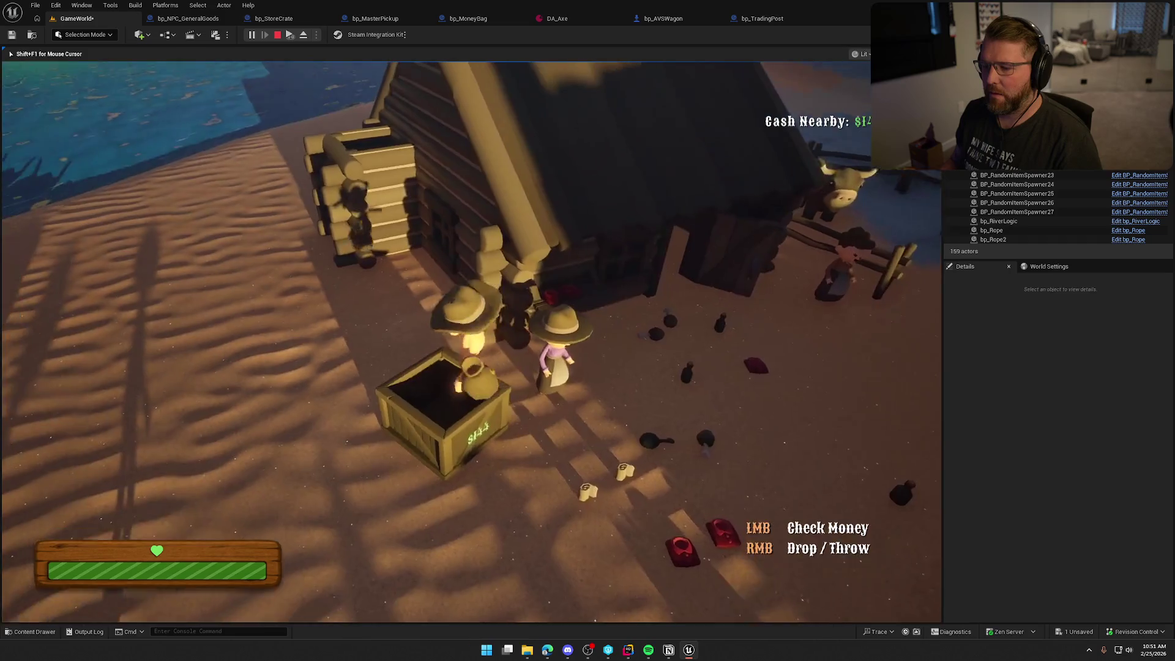
key(s)
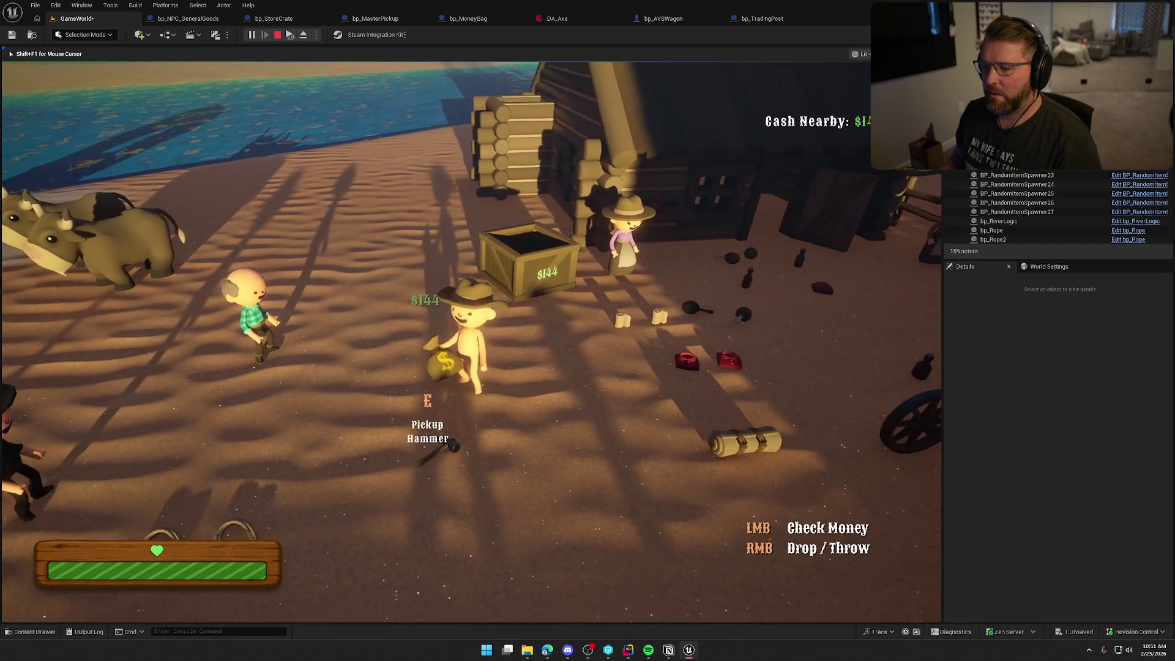
key(Escape)
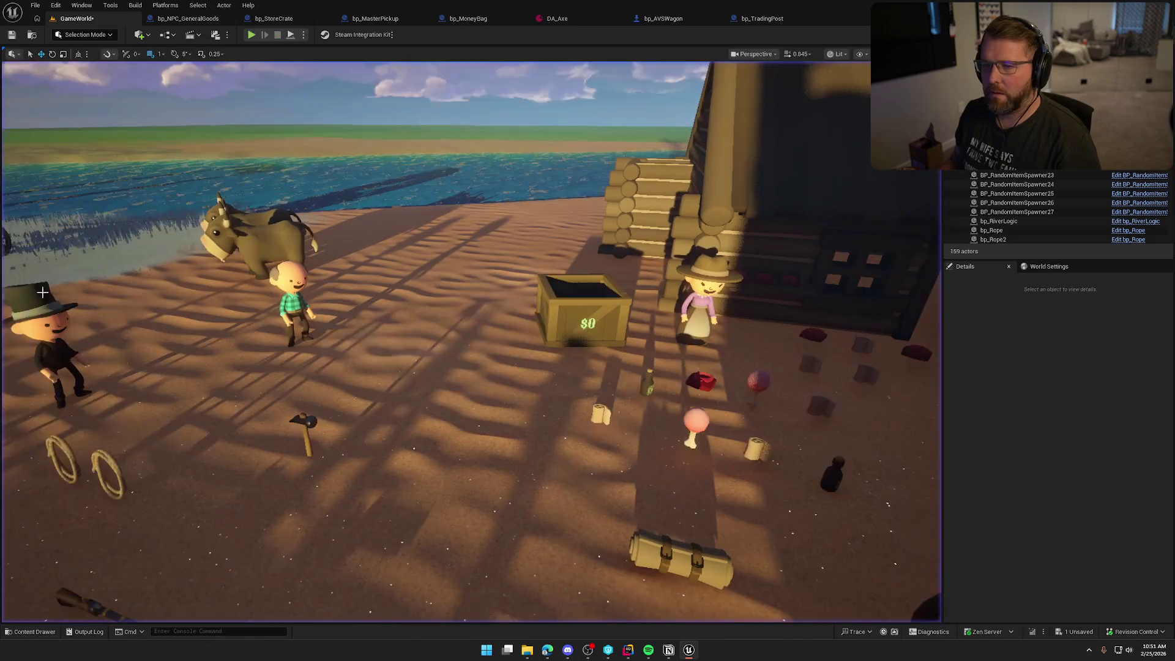
Pan bp_StoreCrate's event graph to the Sell Items event and its money-bag SpawnActor section
click(273, 18)
mouse_move(449, 204)
mouse_down()
mouse_move(470, 243)
mouse_move(472, 188)
mouse_move(373, 184)
mouse_move(345, 309)
mouse_move(449, 361)
mouse_up()
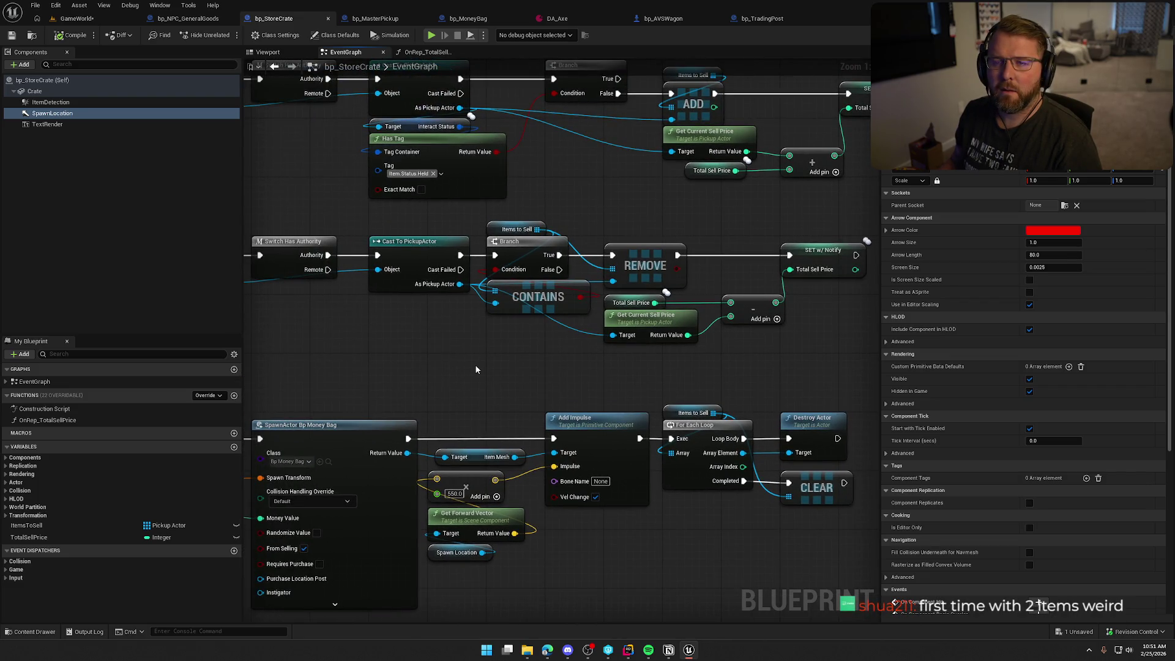
mouse_move(447, 352)
mouse_down()
mouse_move(618, 333)
mouse_move(636, 294)
mouse_move(375, 234)
mouse_up()
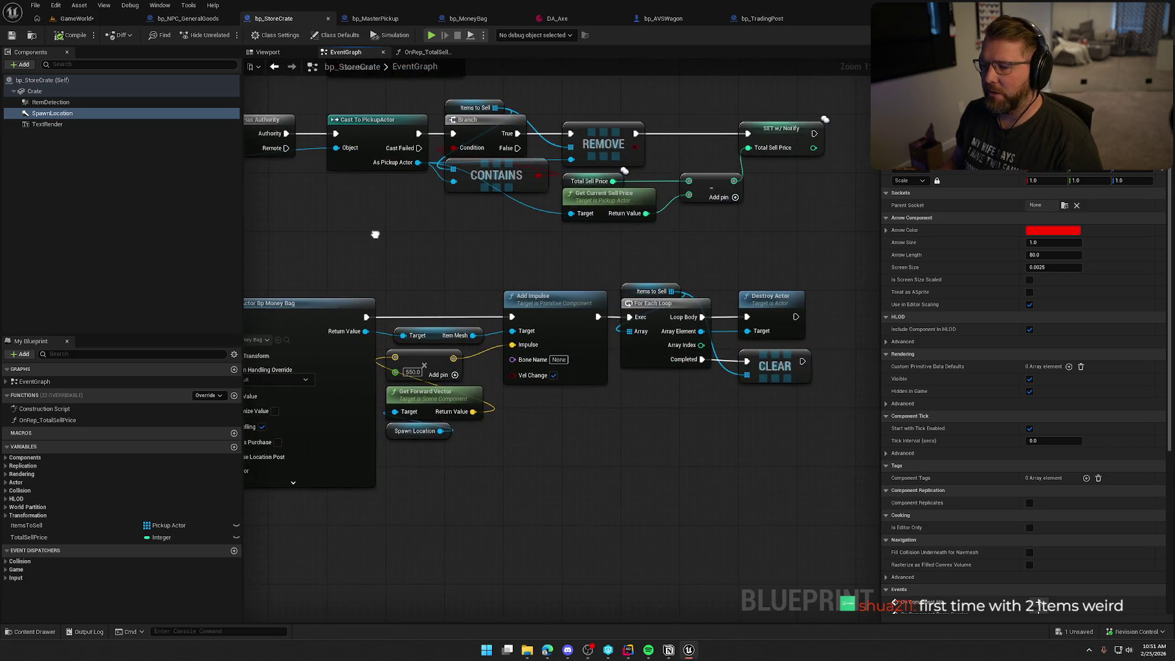
mouse_move(481, 239)
mouse_down()
mouse_move(475, 265)
mouse_move(542, 460)
mouse_move(526, 183)
mouse_move(689, 111)
mouse_up()
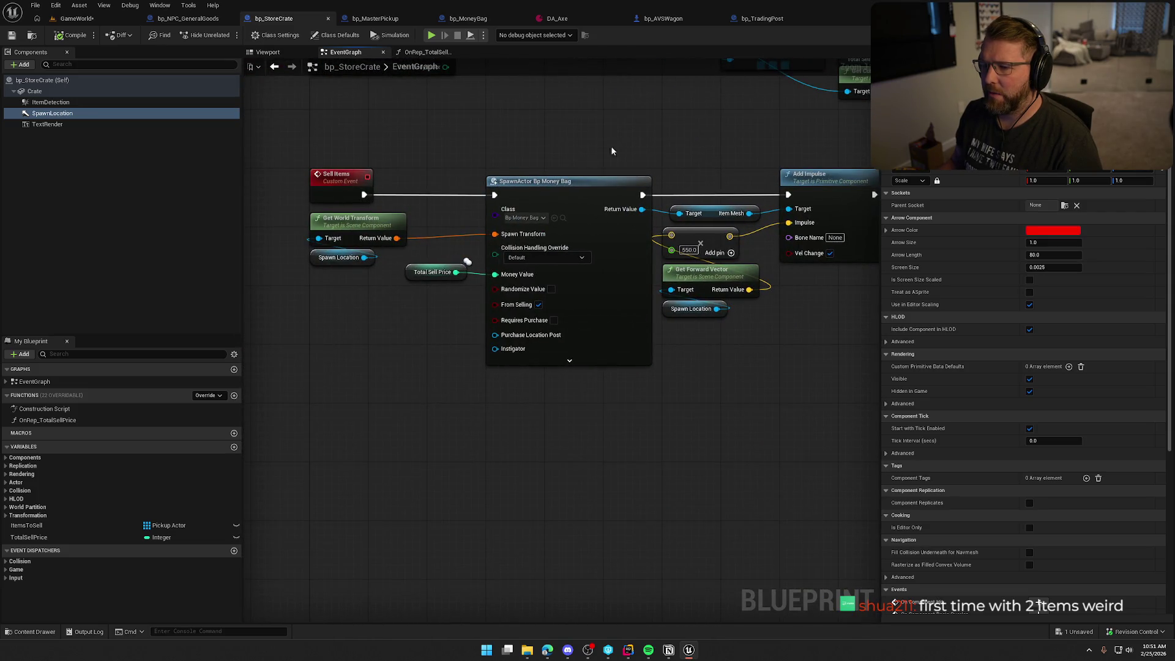
drag(332, 149, 588, 408)
click(589, 396)
click(429, 271)
click(418, 318)
mouse_move(418, 318)
mouse_down()
mouse_move(310, 340)
mouse_move(279, 333)
mouse_move(511, 397)
mouse_up()
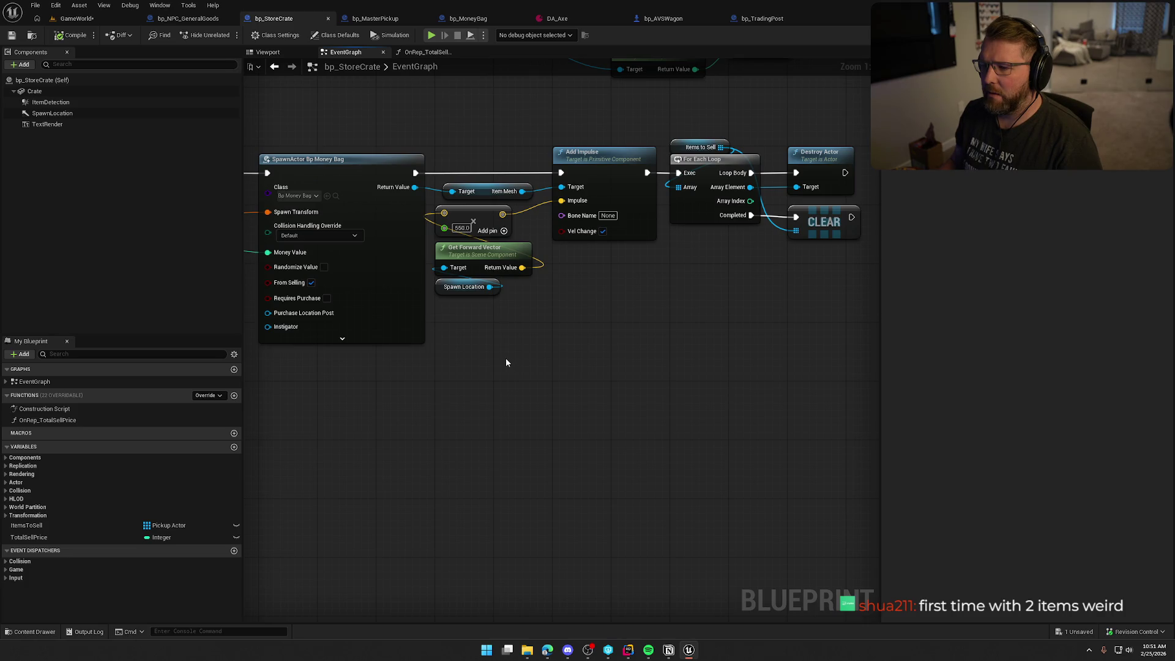
drag(604, 383, 804, 405)
scroll(804, 405, down, 1)
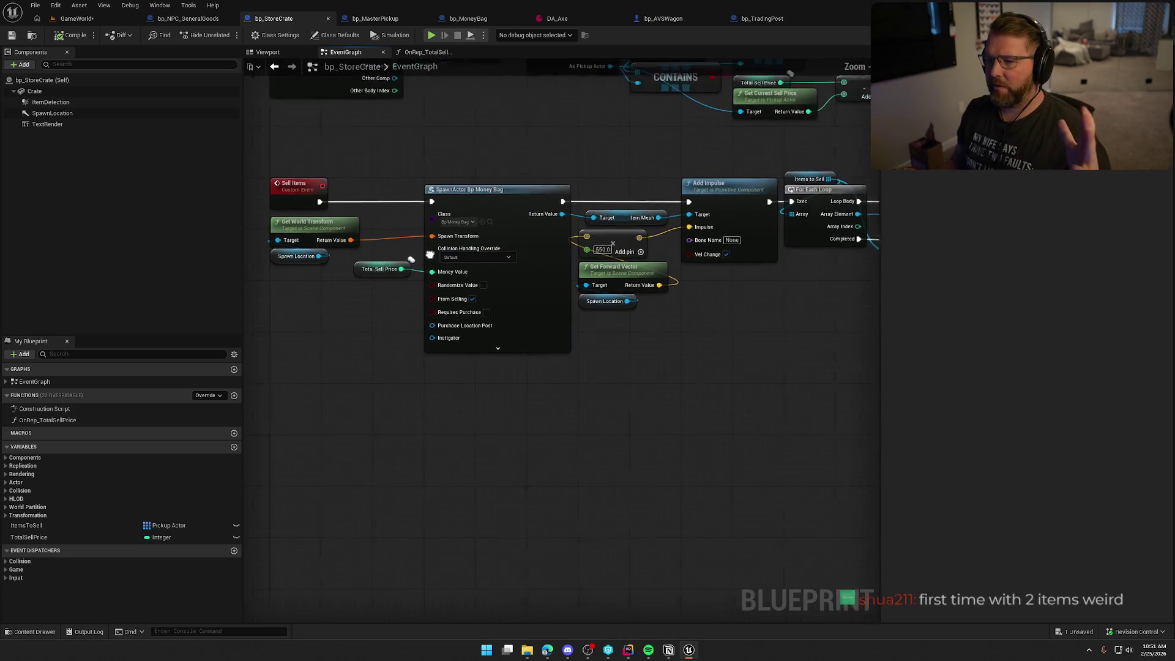
Select the For Each Loop, Destroy Actor and CLEAR nodes ending the sell loop
drag(317, 159, 688, 405)
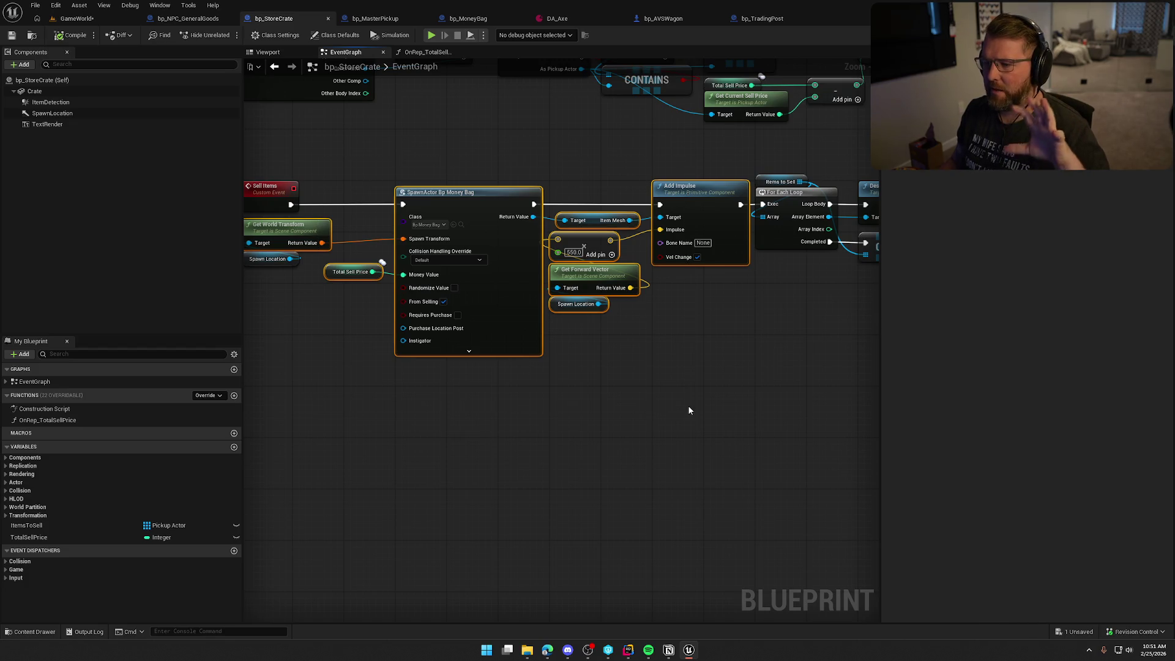
click(692, 402)
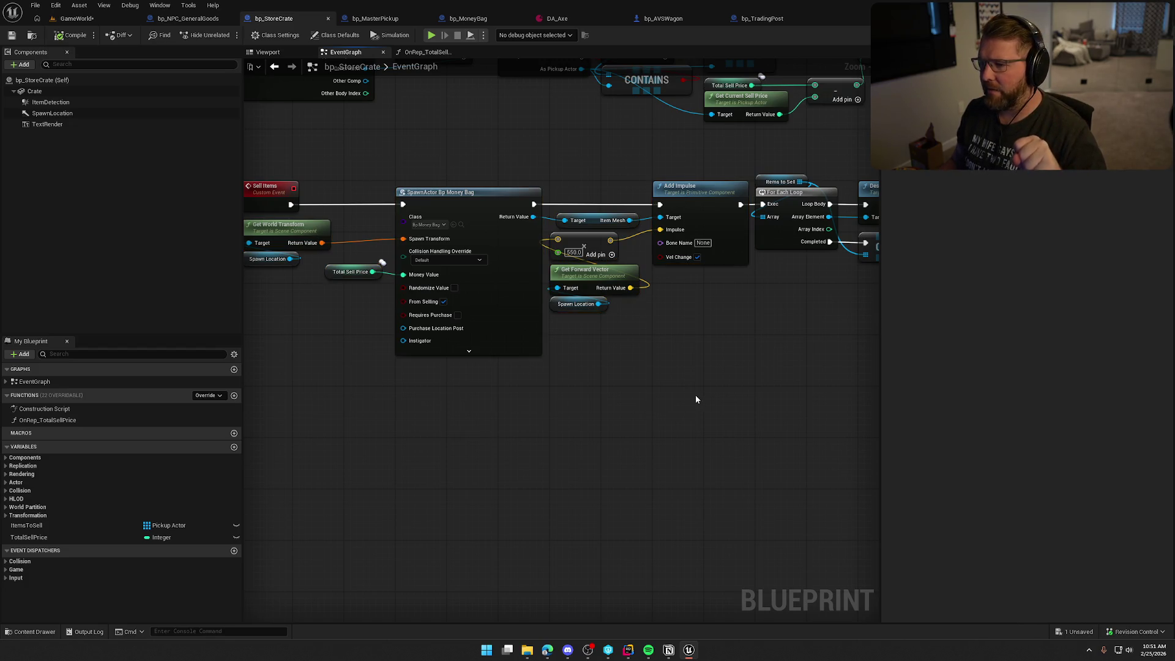
drag(695, 399, 523, 367)
scroll(654, 335, up, 1)
drag(653, 335, 659, 479)
mouse_move(741, 472)
mouse_down()
mouse_move(611, 367)
mouse_move(607, 263)
mouse_up()
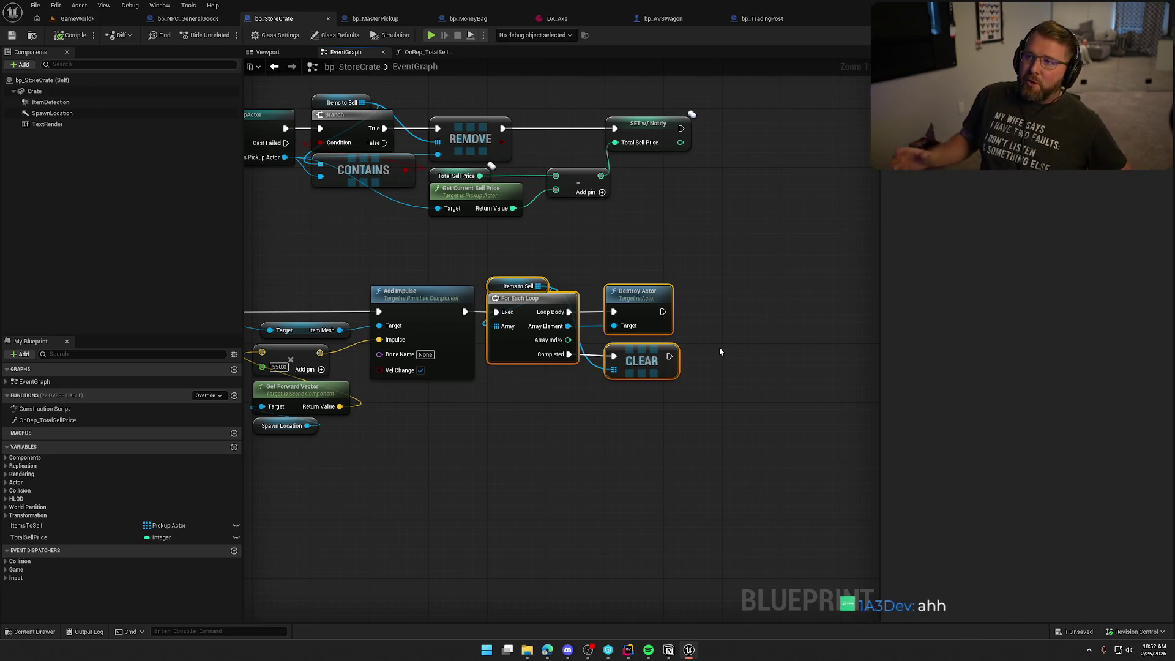
click(548, 451)
drag(548, 451, 511, 393)
drag(477, 211, 675, 346)
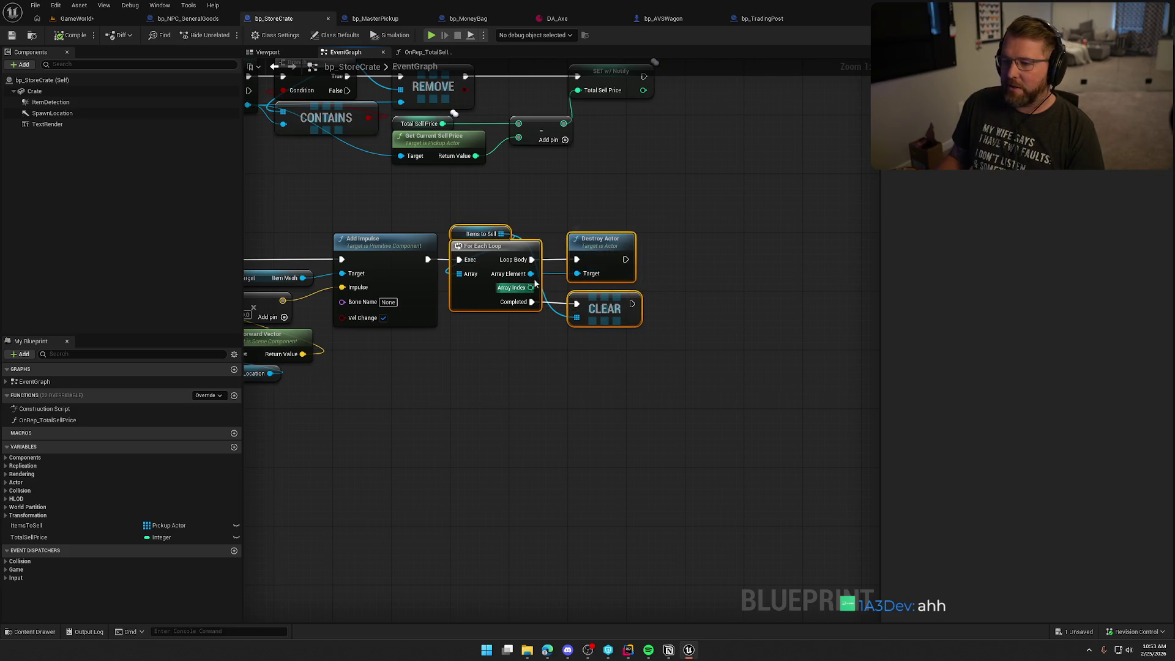
click(565, 374)
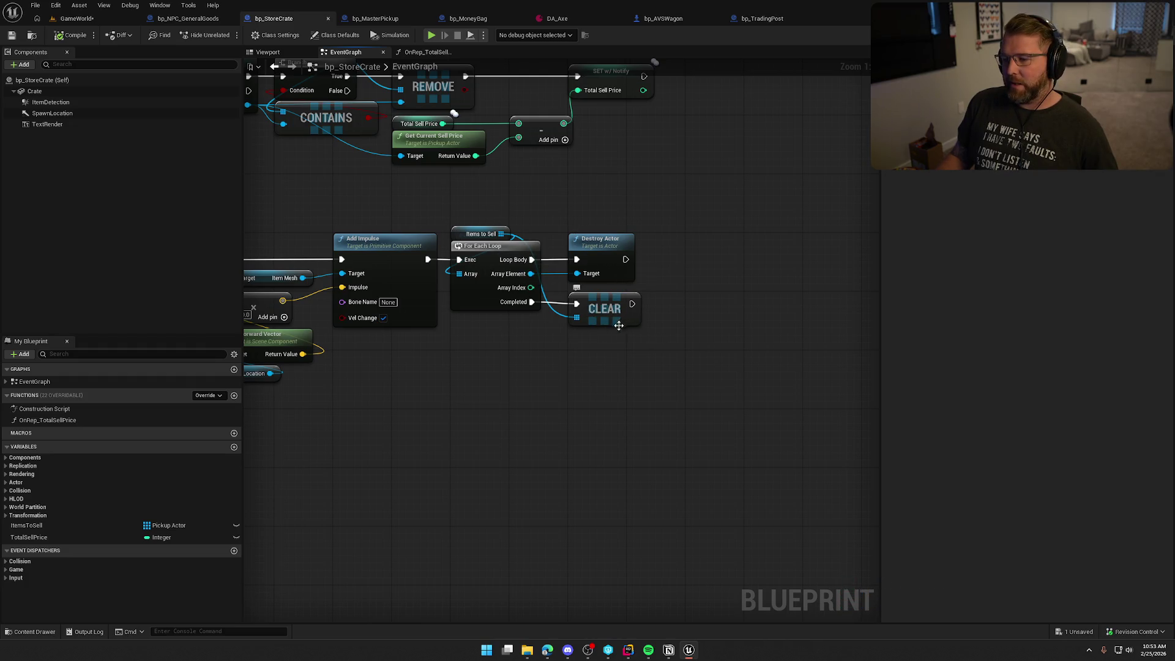
mouse_move(687, 440)
mouse_down()
mouse_move(385, 294)
mouse_move(593, 275)
mouse_up()
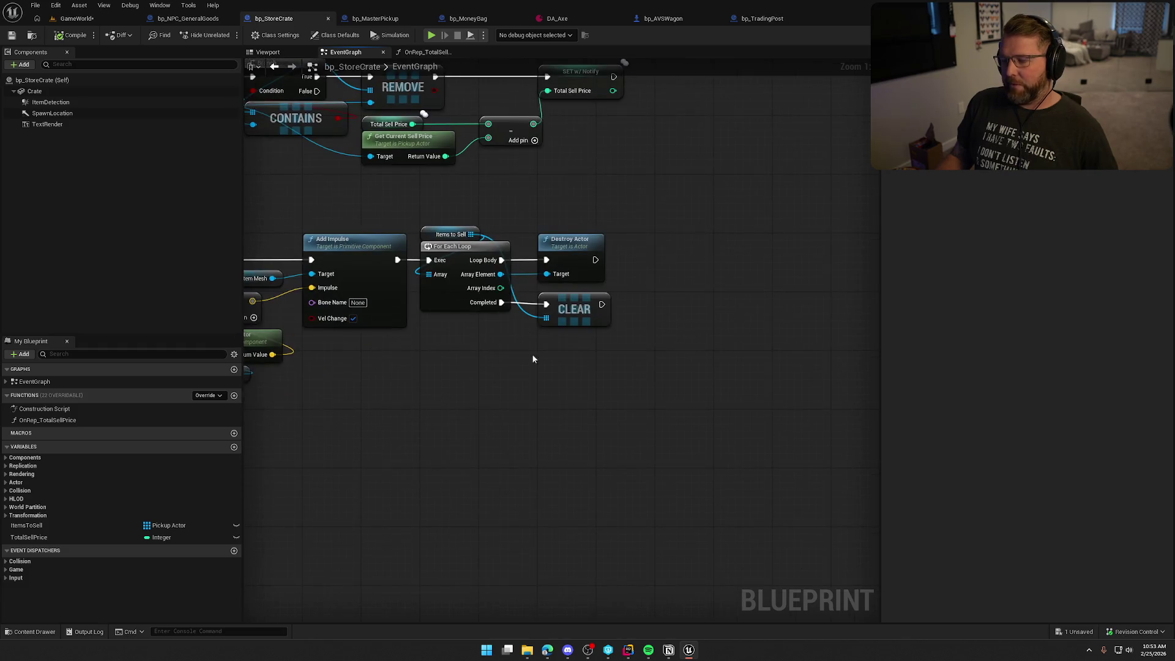
drag(539, 443, 576, 447)
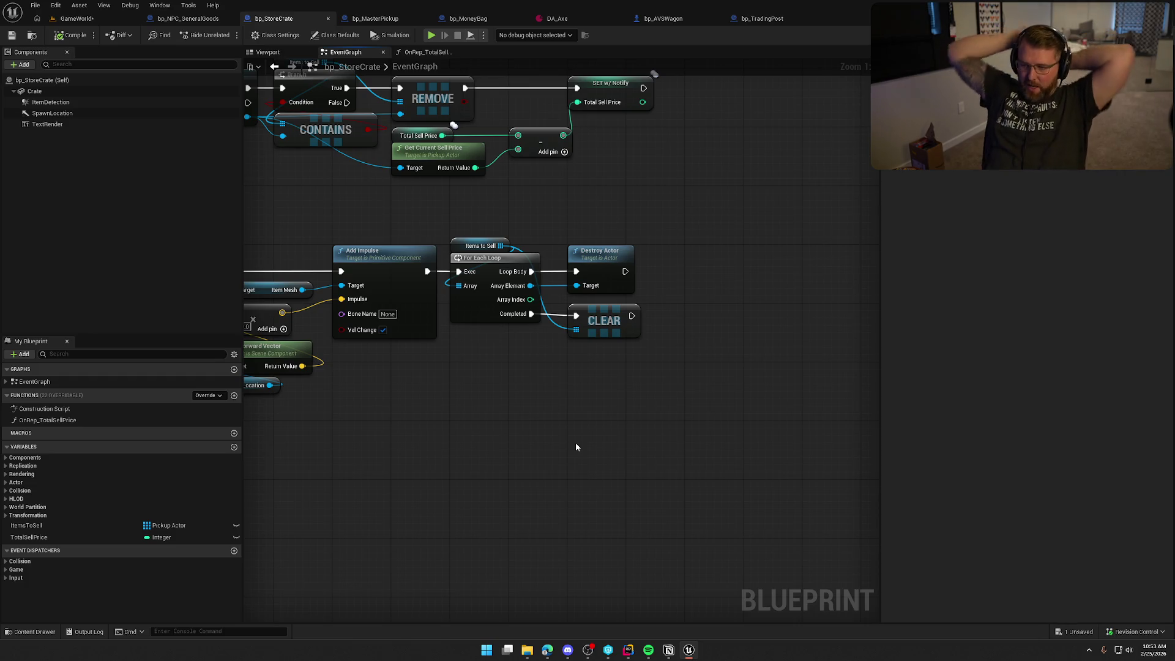
Add a Reverse for Each Loop over Items to Sell, wired to Destroy Actor and CLEAR
right_click(489, 361)
text(for each)
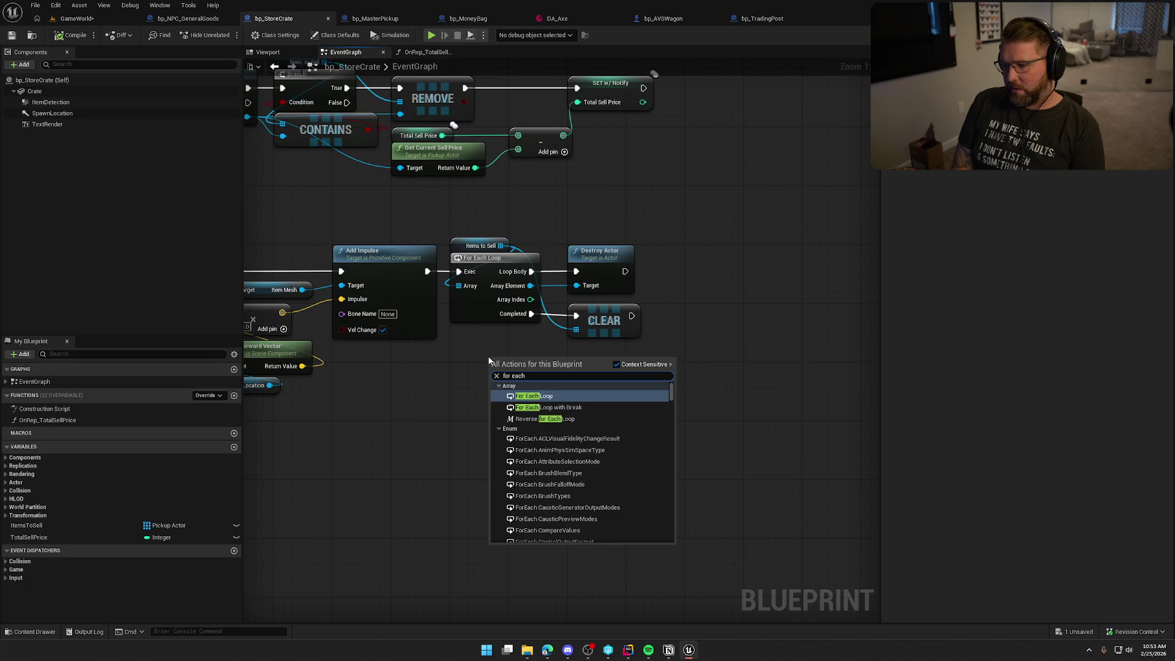
click(545, 418)
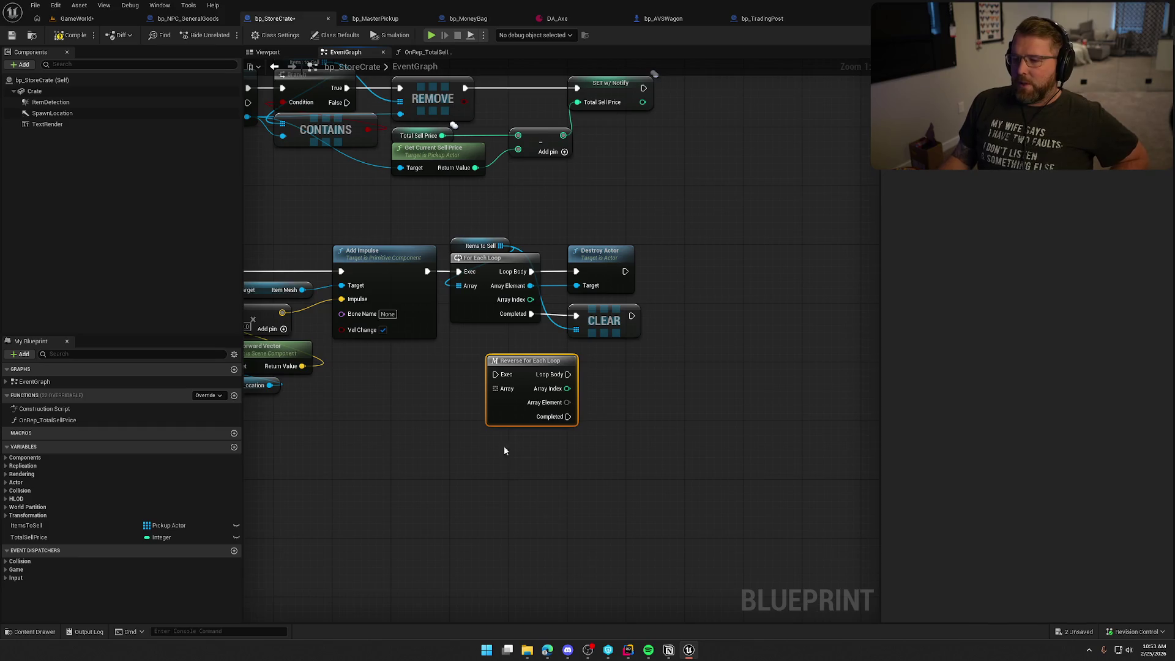
drag(495, 374, 427, 272)
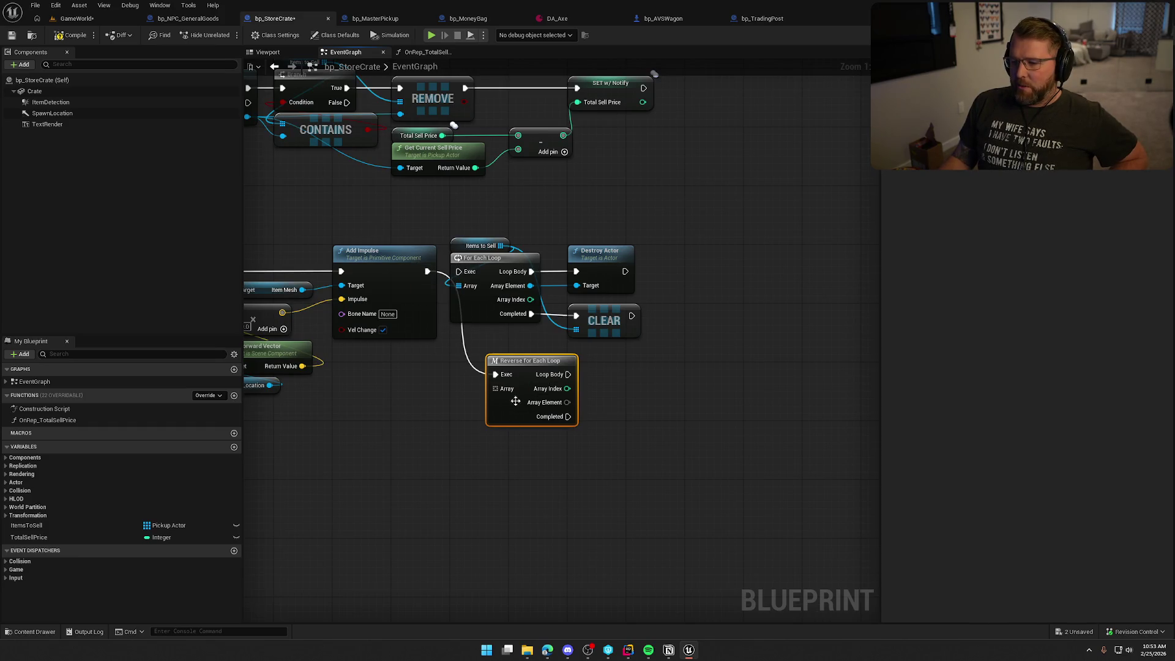
drag(495, 387, 498, 251)
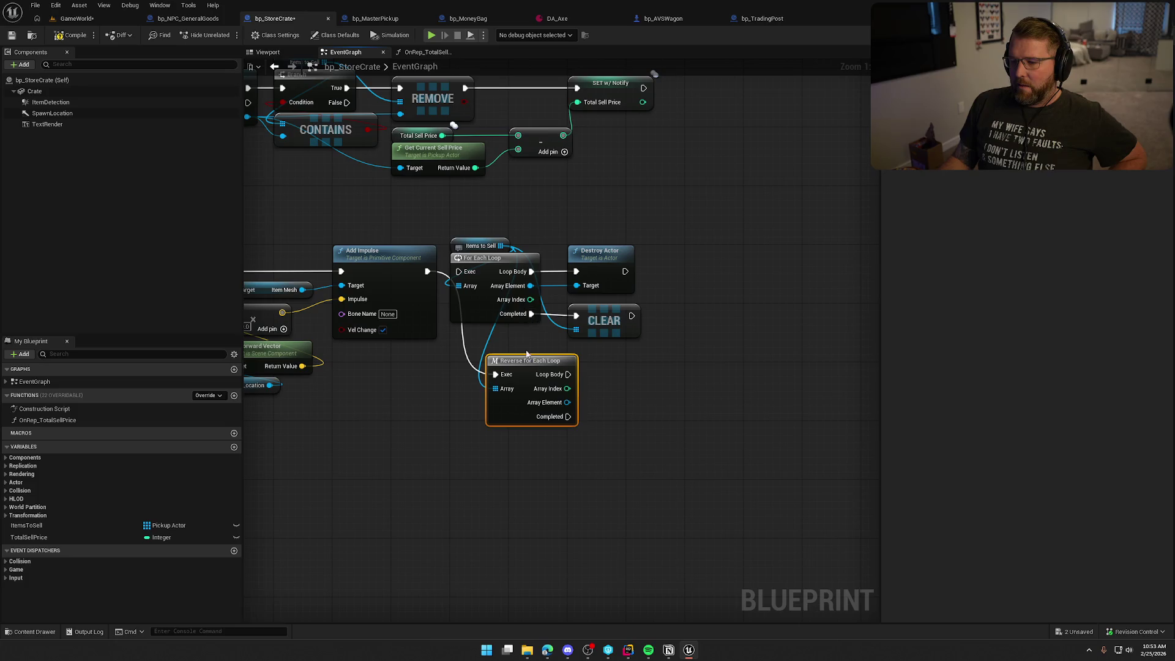
drag(574, 375, 575, 272)
drag(567, 402, 576, 286)
drag(569, 416, 576, 316)
Delete the old For Each Loop and move the reverse loop into its place
click(488, 319)
key(Delete)
drag(529, 375, 492, 274)
click(501, 370)
click(82, 20)
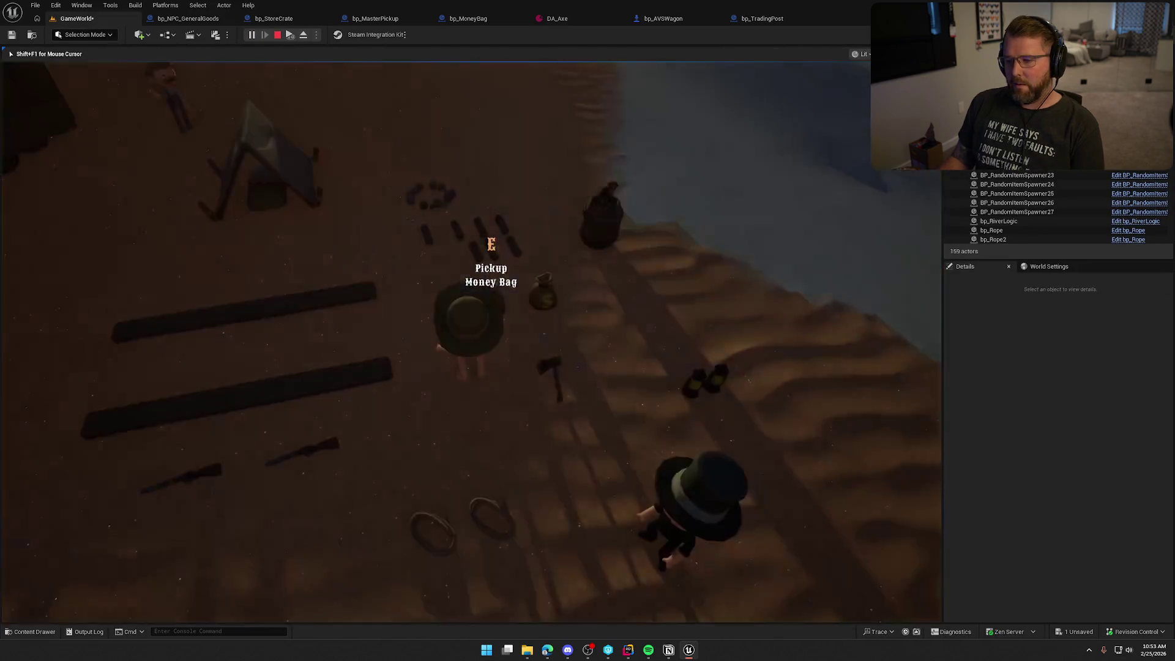
Carry two money bags to the trading post and drop them into the crate, bringing it to $280
key(e)
key(w)
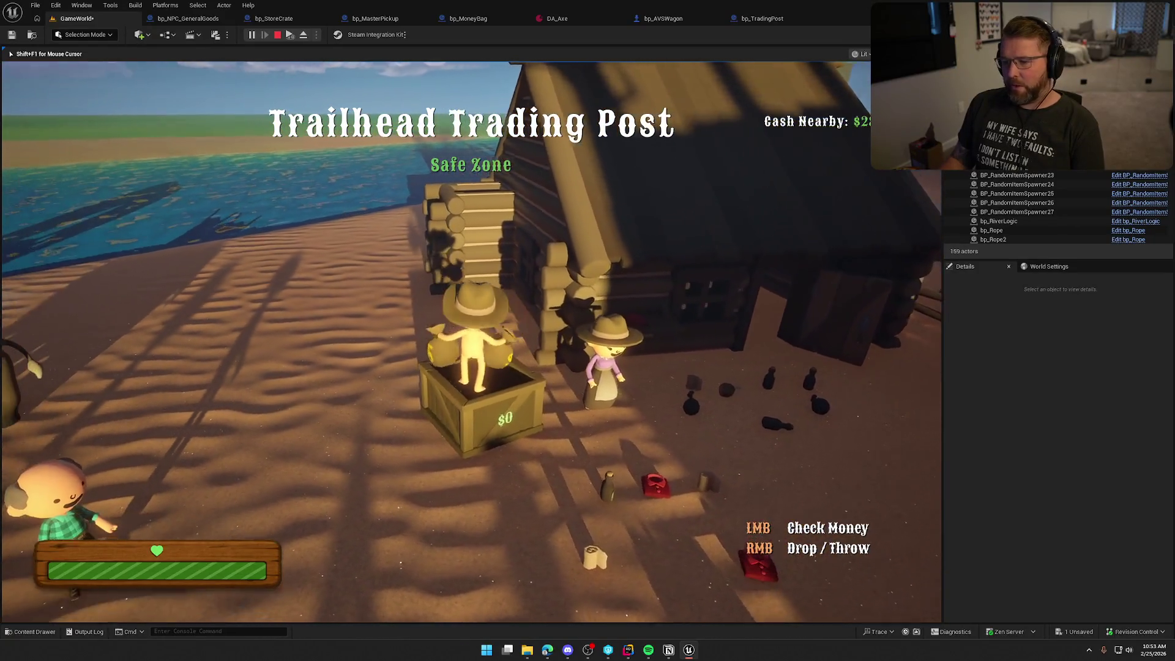
right_click(471, 341)
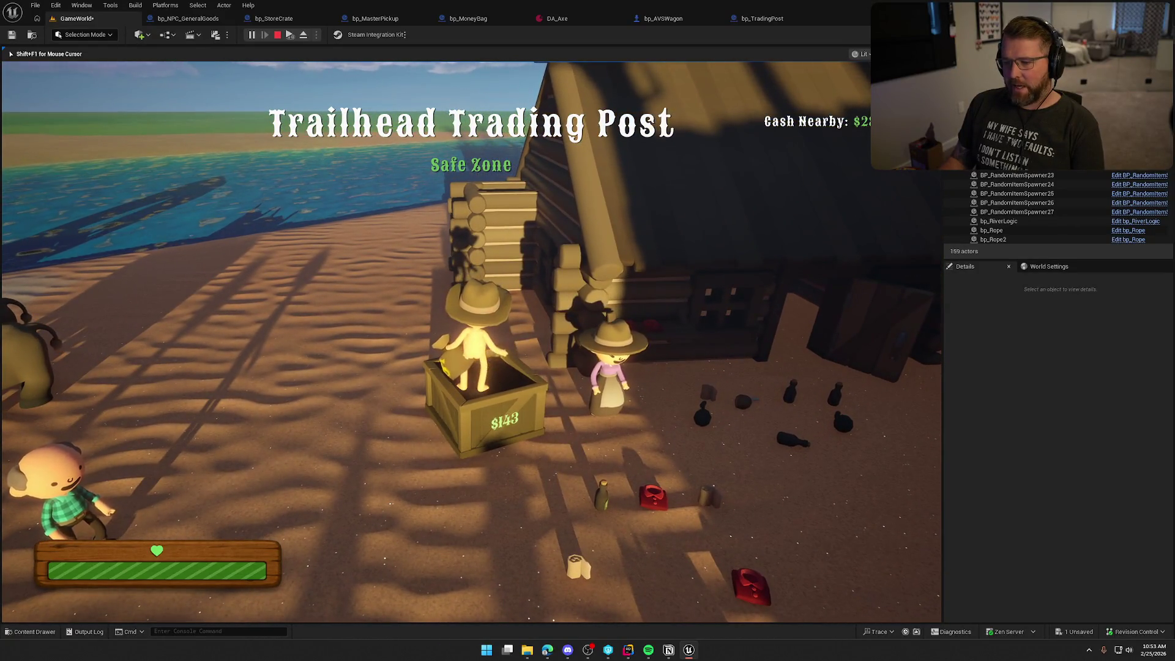
key(e)
right_click(471, 342)
Sell the $280 crate's contents at the trading post and stop the play test
key(s)
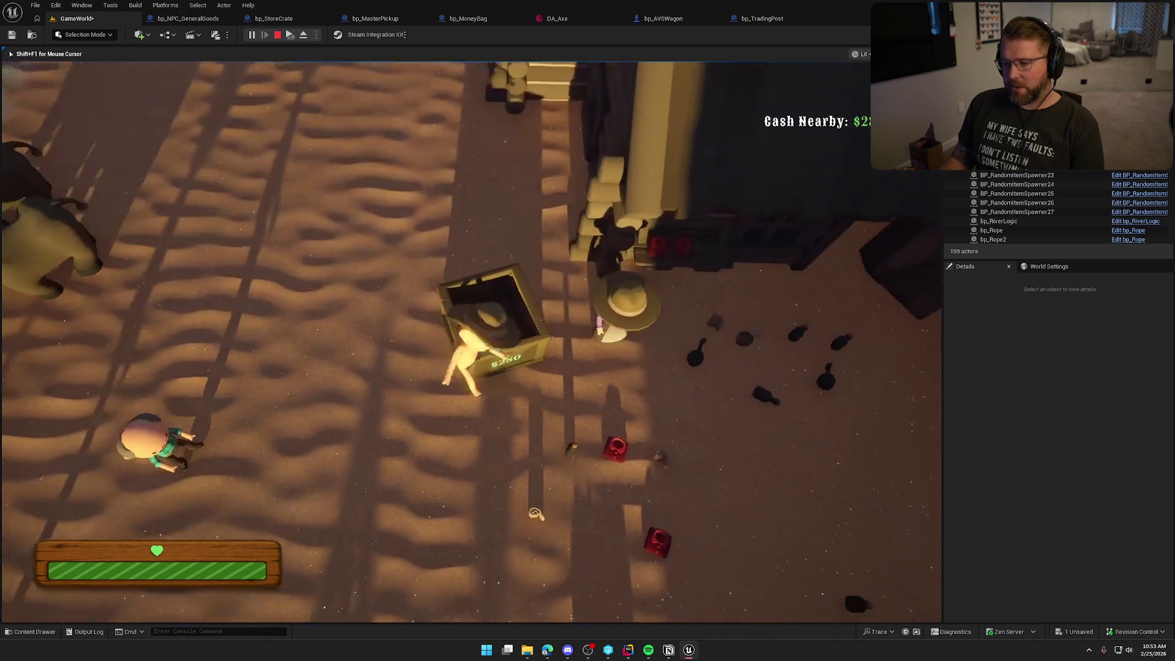
key(w)
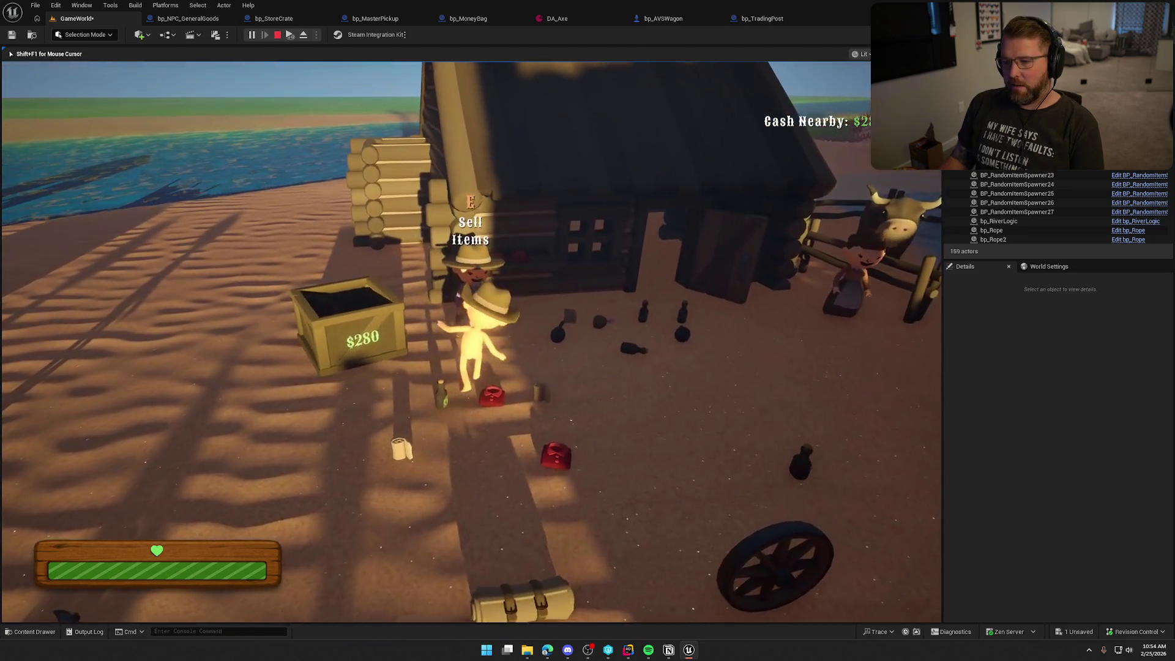
key(e)
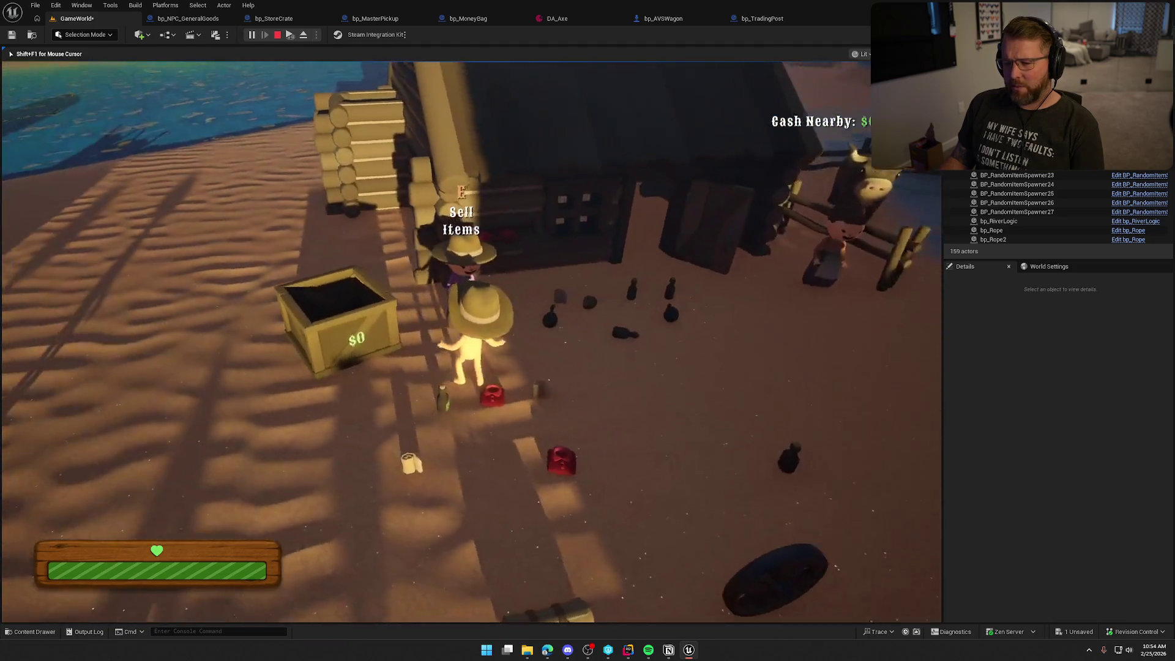
key(Escape)
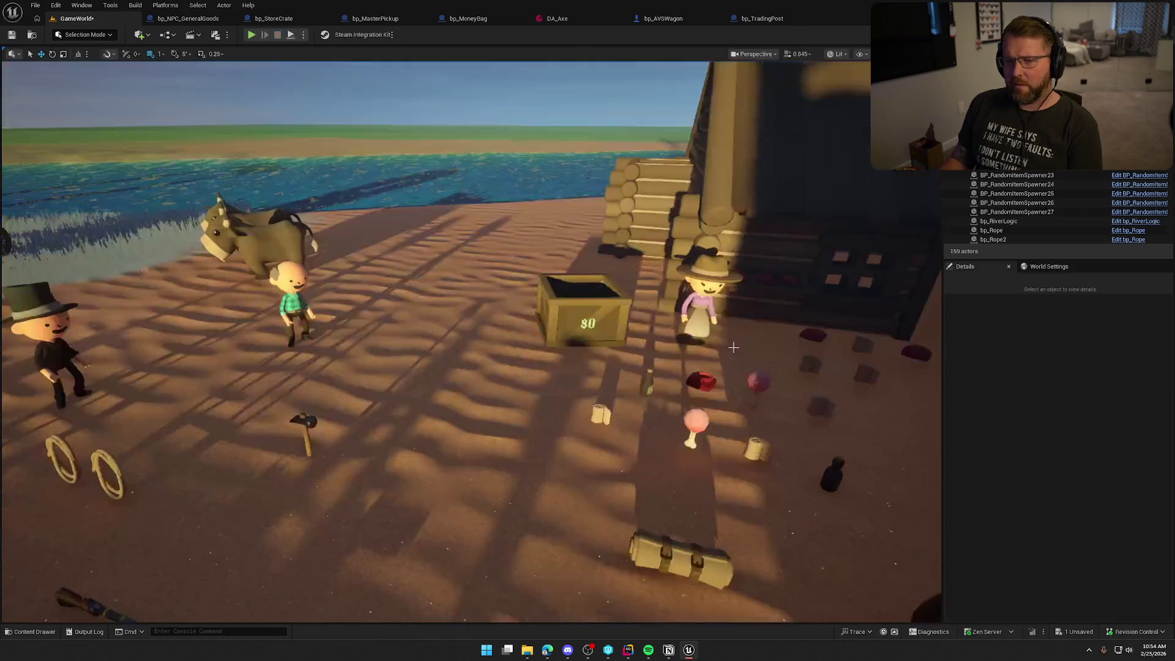
Look over the bp_MasterPickup and bp_MoneyBag Blueprints, including the BeginPlay and UseItem nodes
click(375, 19)
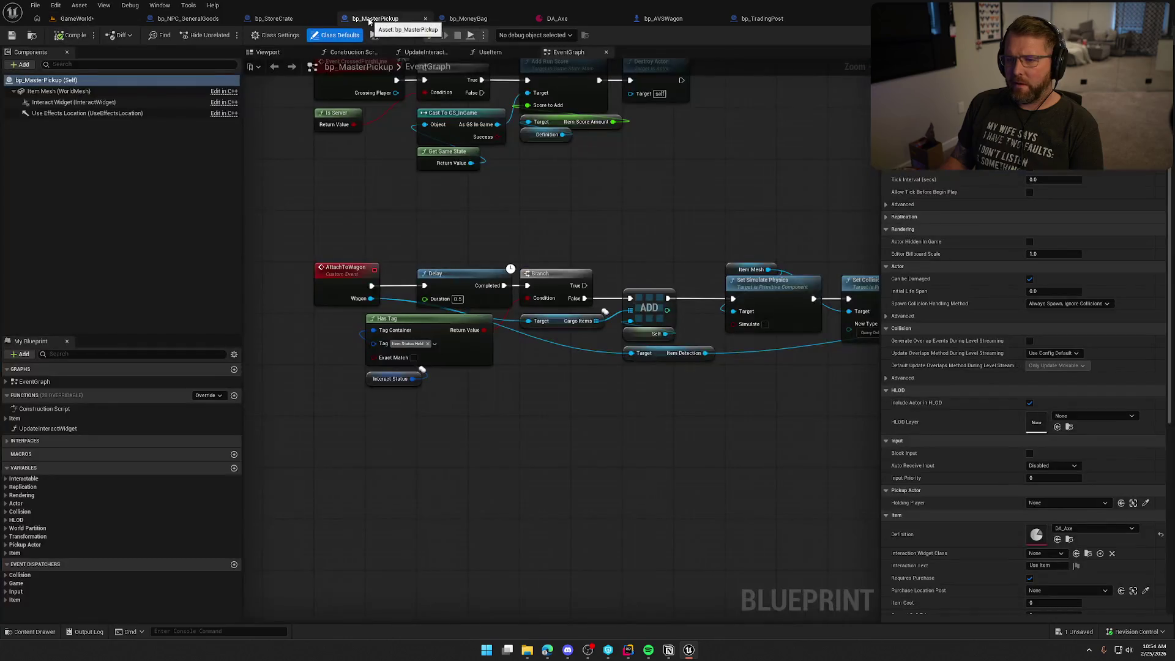
click(447, 20)
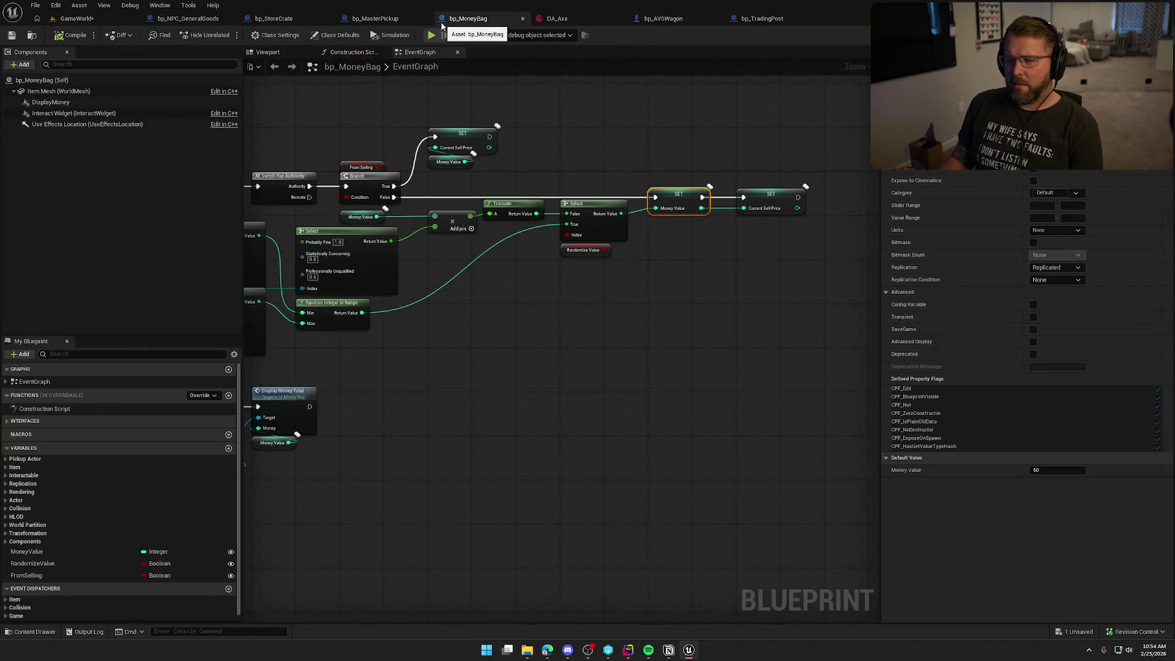
mouse_move(361, 116)
mouse_down()
mouse_move(567, 107)
mouse_move(490, 110)
mouse_up()
Inspect bp_StoreCrate in the Viewport and select its SpawnLocation arrow component
click(292, 19)
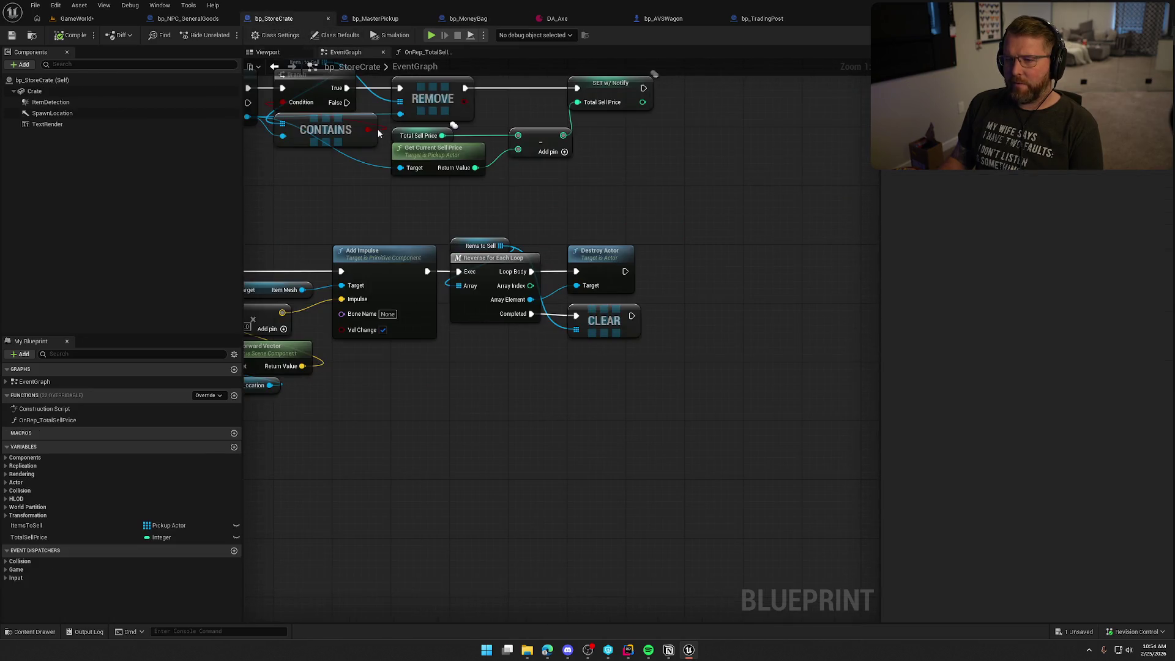
click(268, 52)
scroll(467, 315, up, 5)
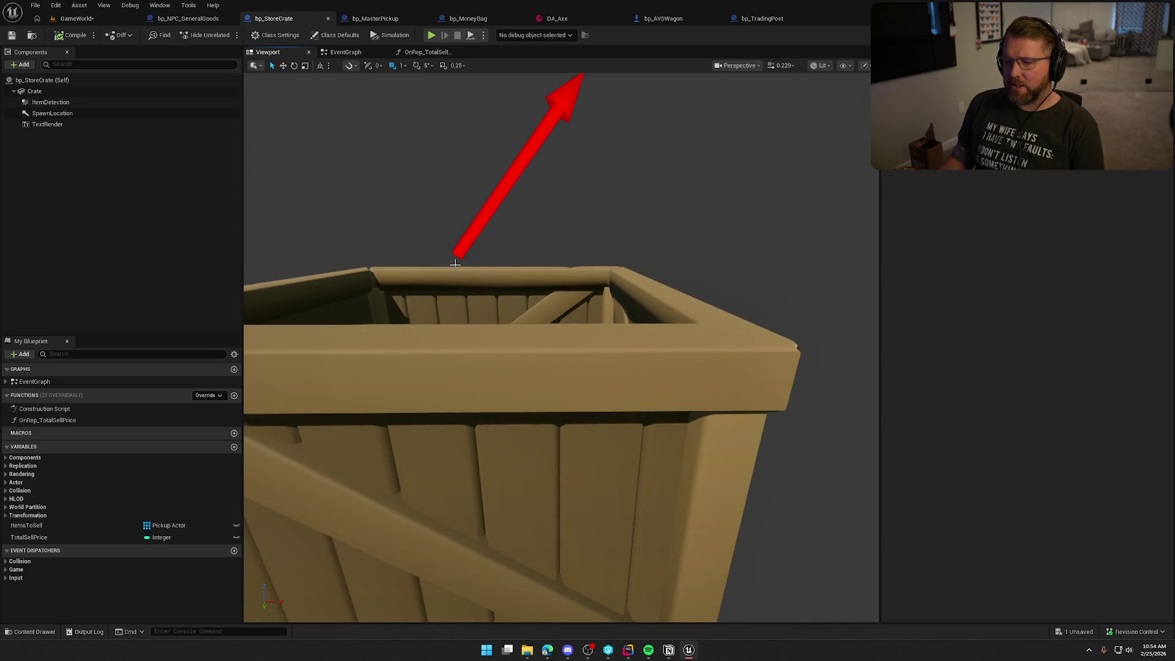
scroll(603, 326, down, 5)
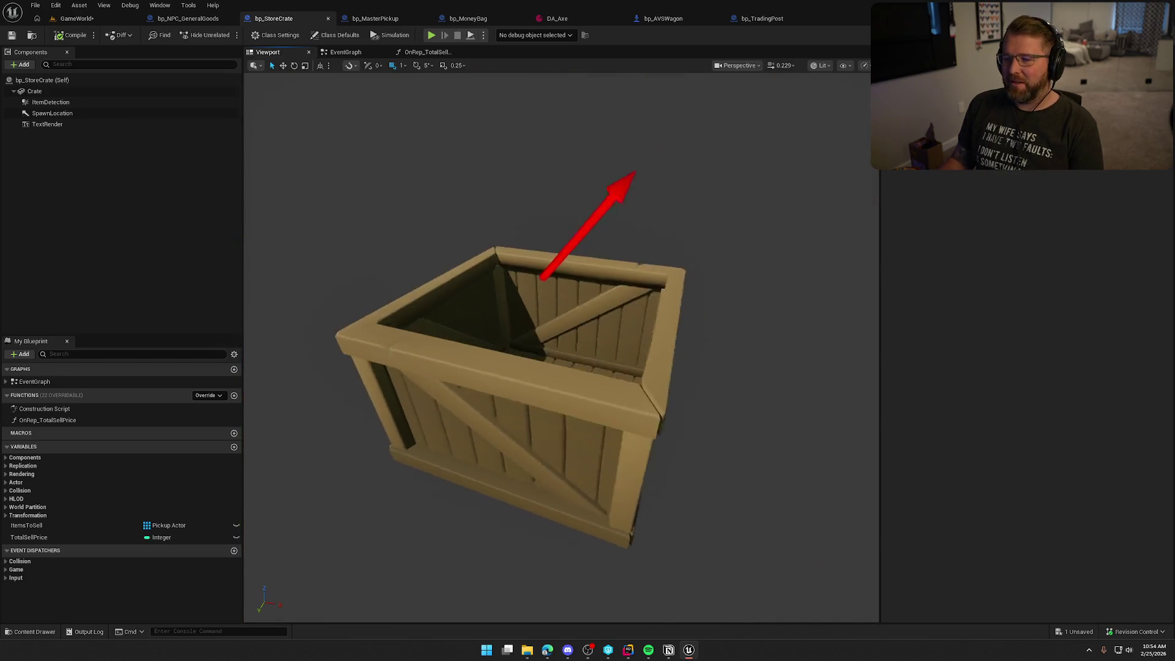
click(561, 273)
Return to bp_StoreCrate's EventGraph and bring the Sell Items spawning logic into view
click(344, 52)
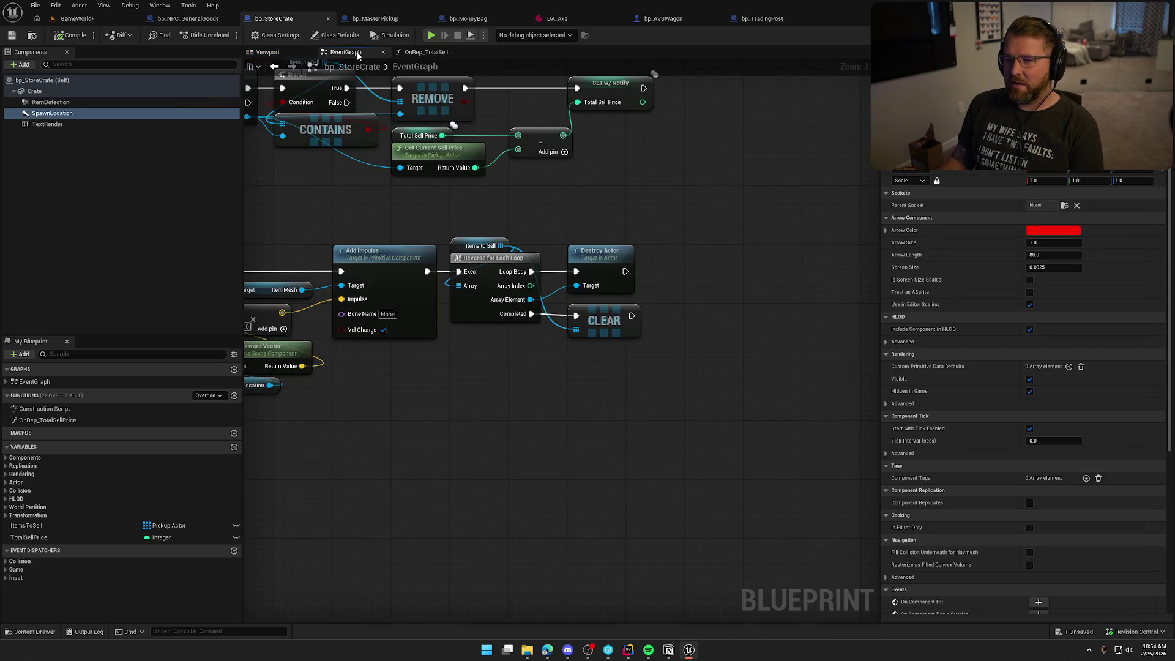
scroll(502, 215, down, 1)
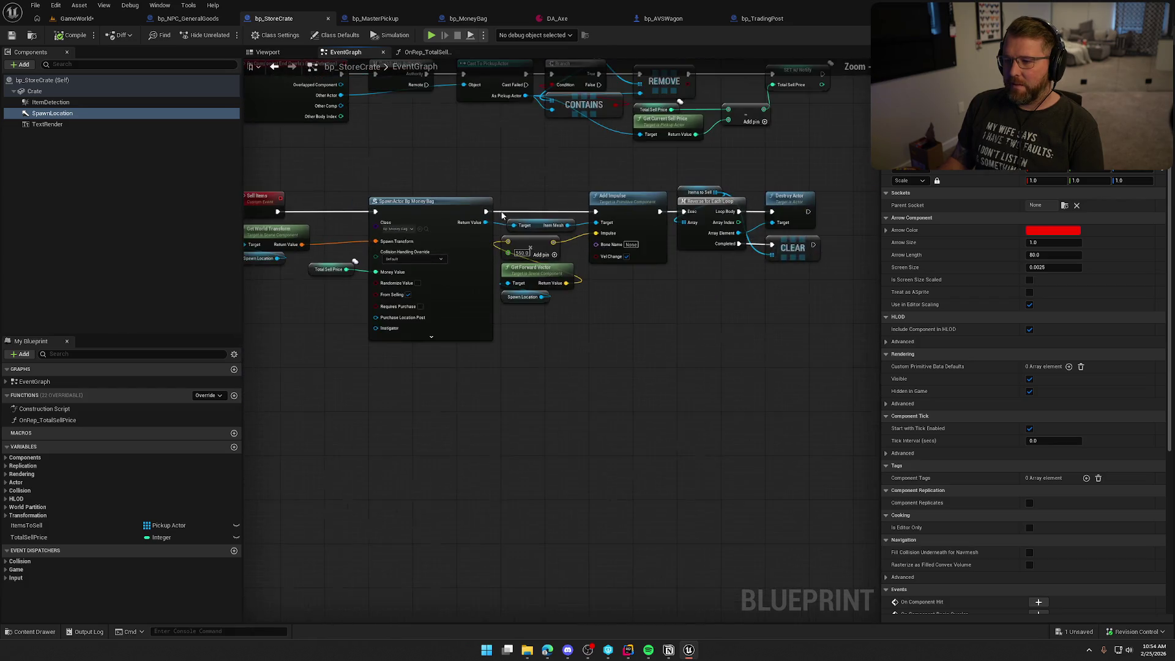
drag(535, 282, 497, 277)
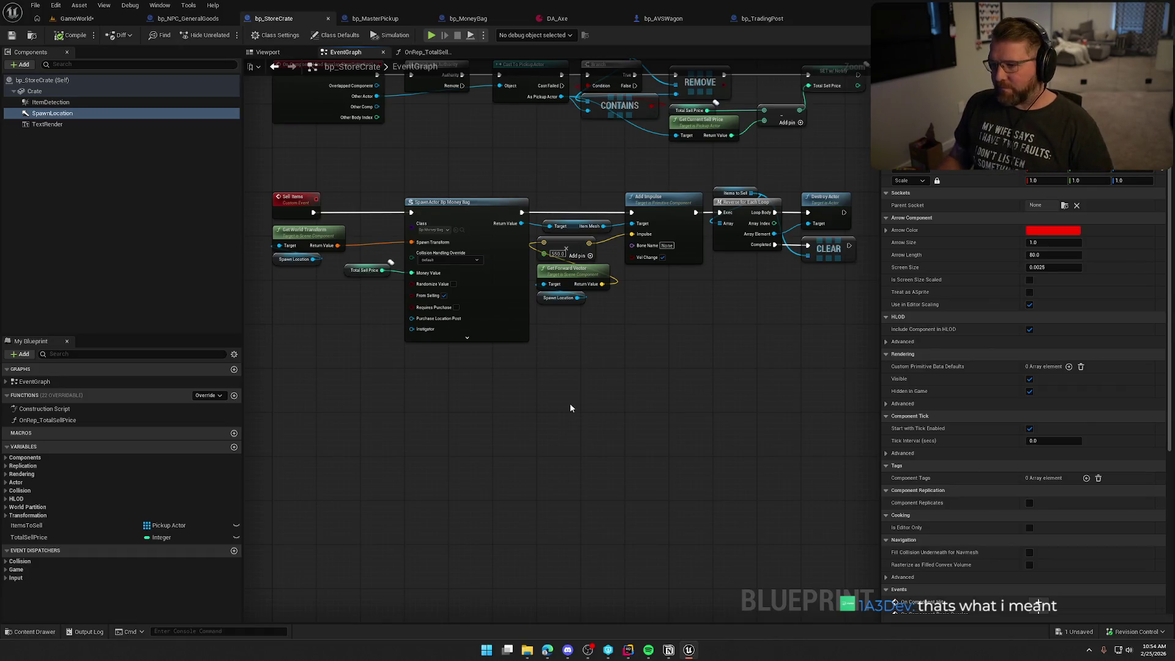
Raise the crate's SpawnLocation arrow above the crate, then compile and save bp_StoreCrate
click(268, 52)
drag(530, 276, 500, 256)
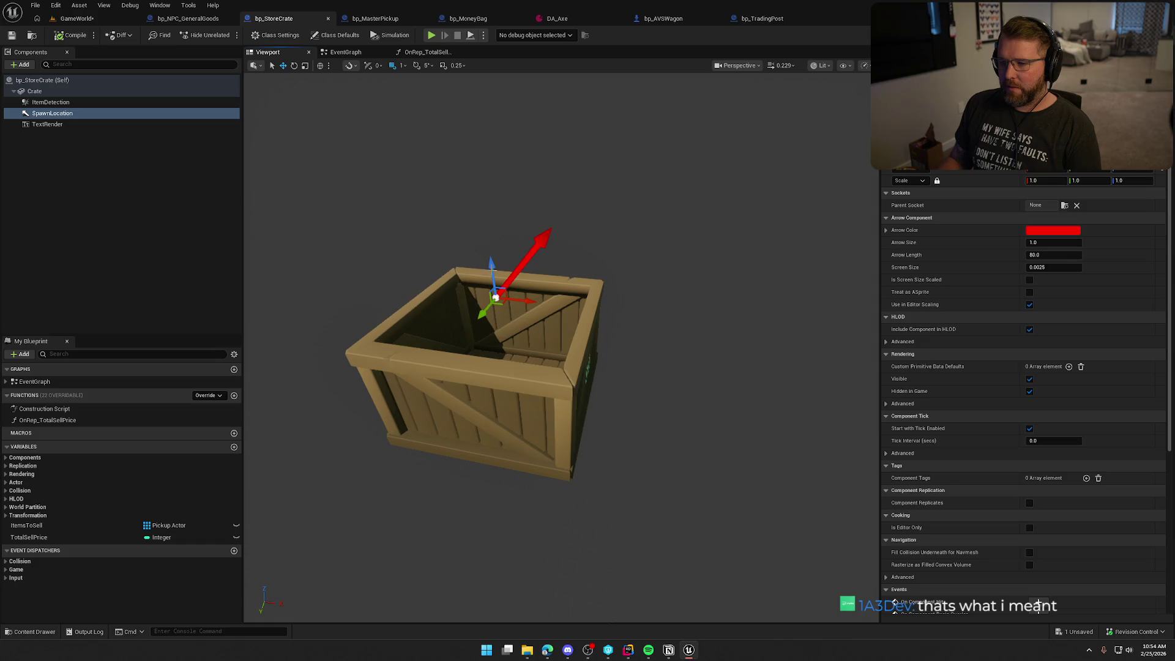
scroll(498, 275, up, 2)
mouse_move(499, 263)
mouse_down()
mouse_move(500, 226)
mouse_move(554, 307)
mouse_move(569, 361)
mouse_up()
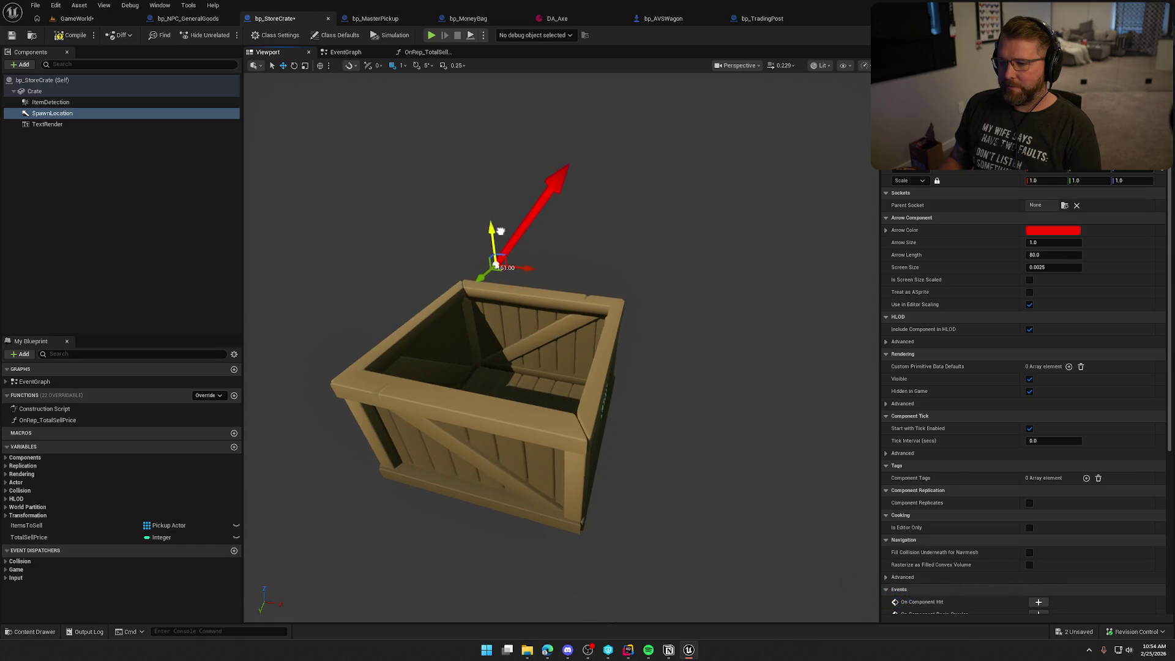
drag(564, 255, 567, 195)
click(71, 34)
Play-test the GameWorld level, walking to the trading post crate and selling the carried items
click(74, 18)
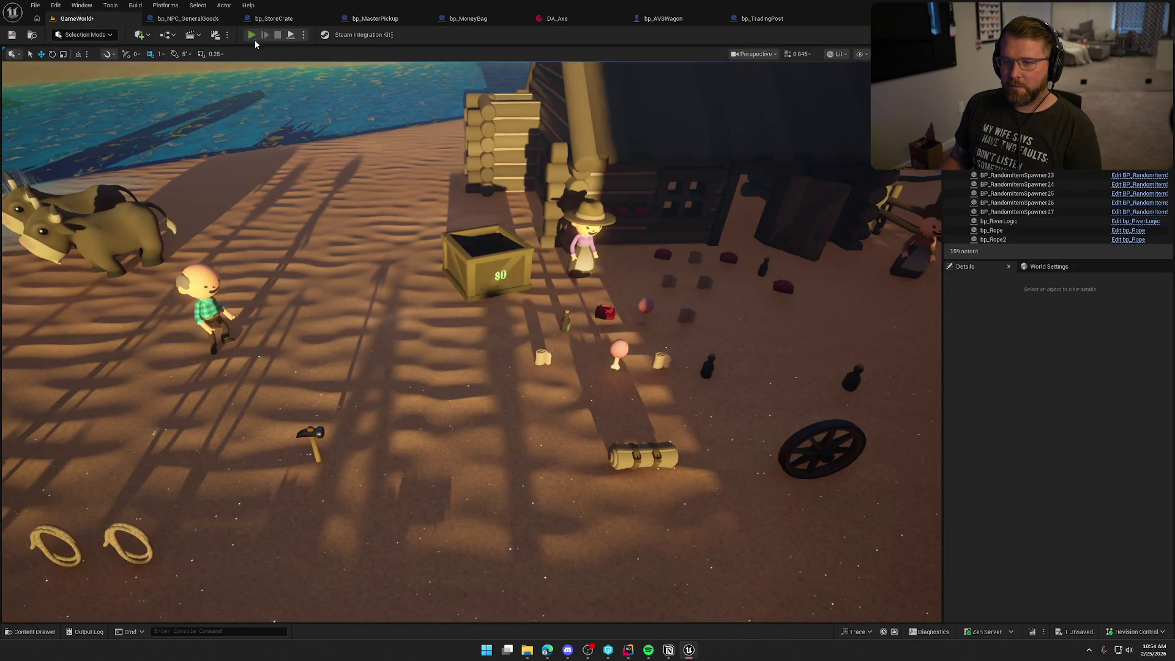
click(252, 35)
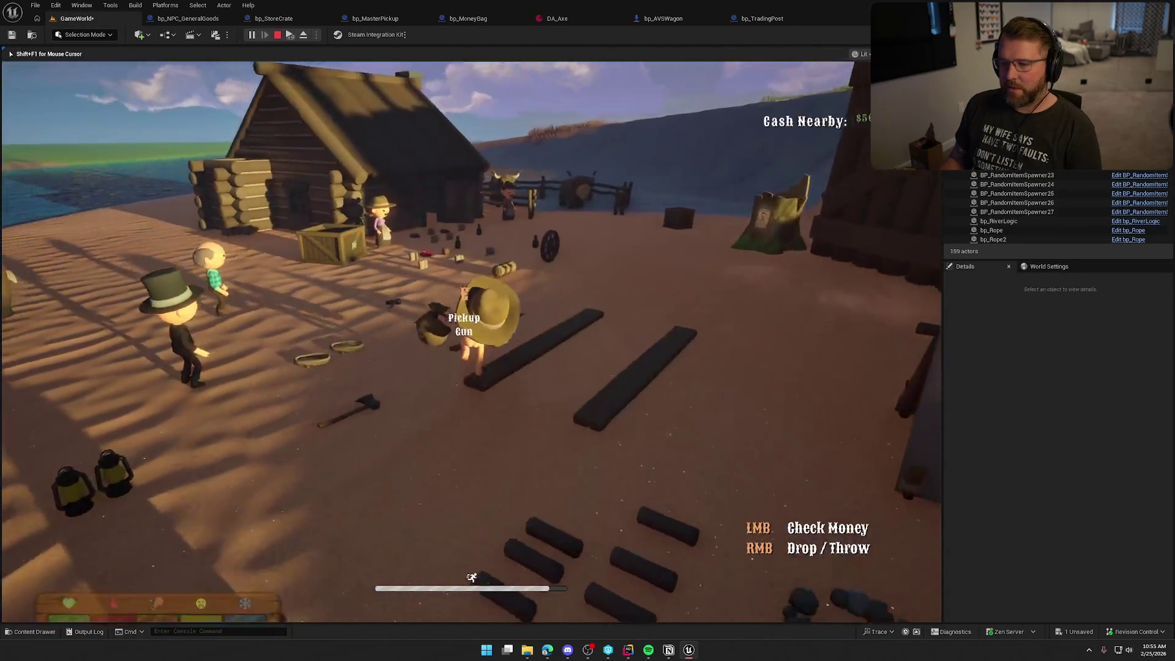
key(w)
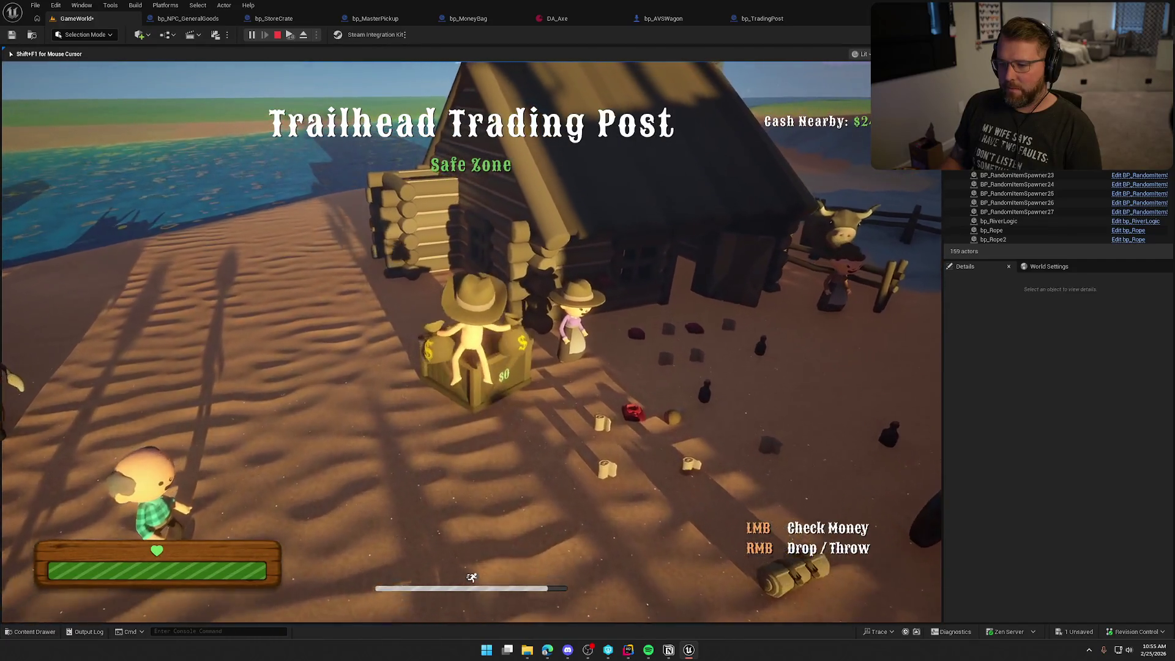
key(s)
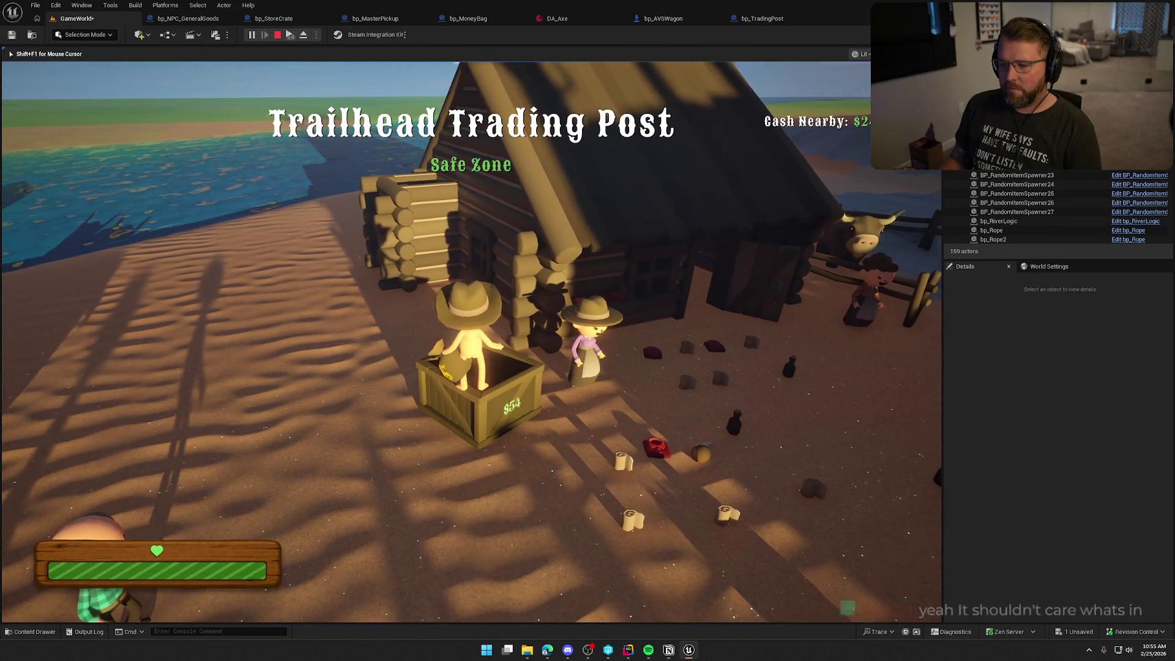
key(space)
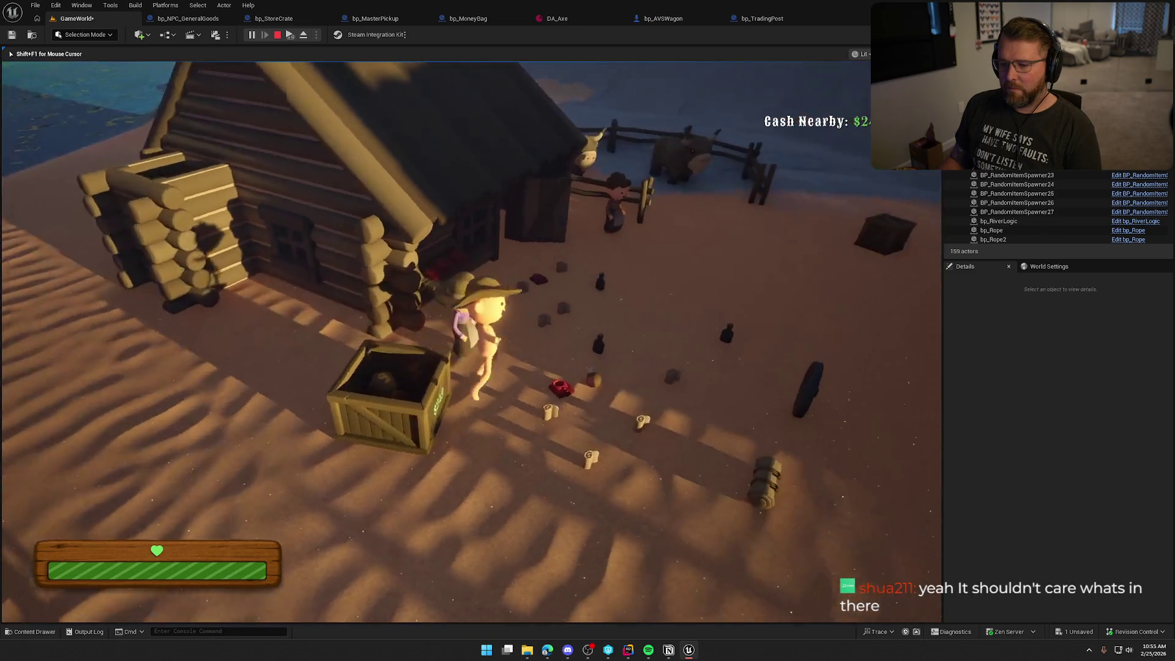
key(w)
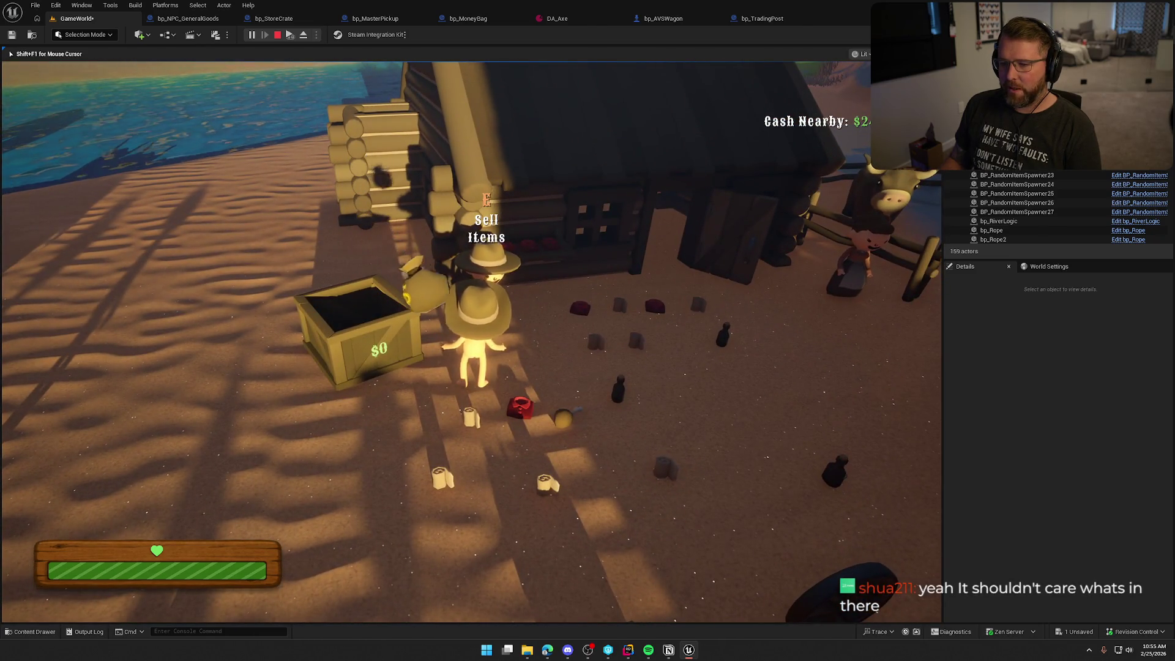
key(s)
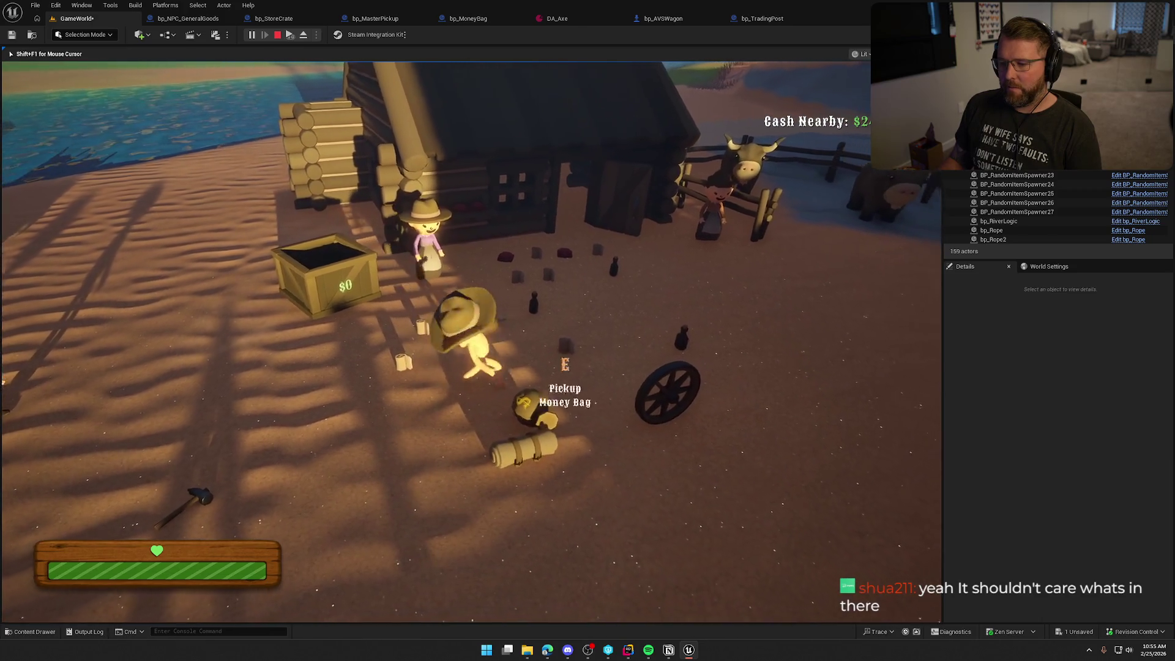
Carry a money bag toward the crate, drop it, end the play test, and reopen bp_StoreCrate
key(e)
key(w)
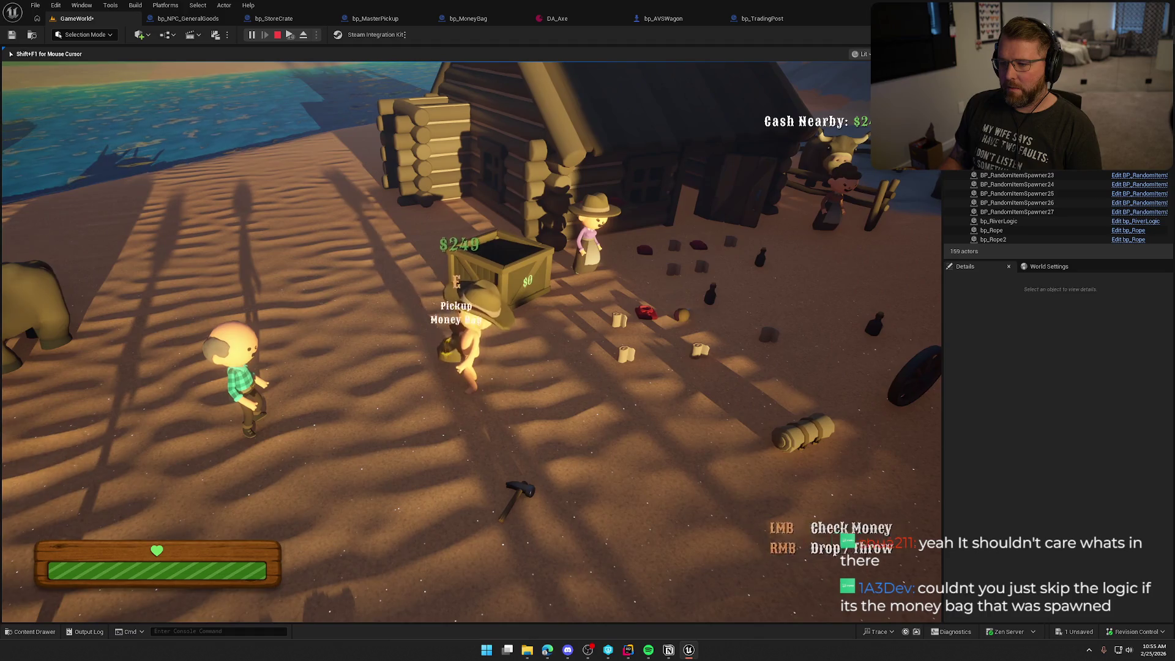
right_click(471, 341)
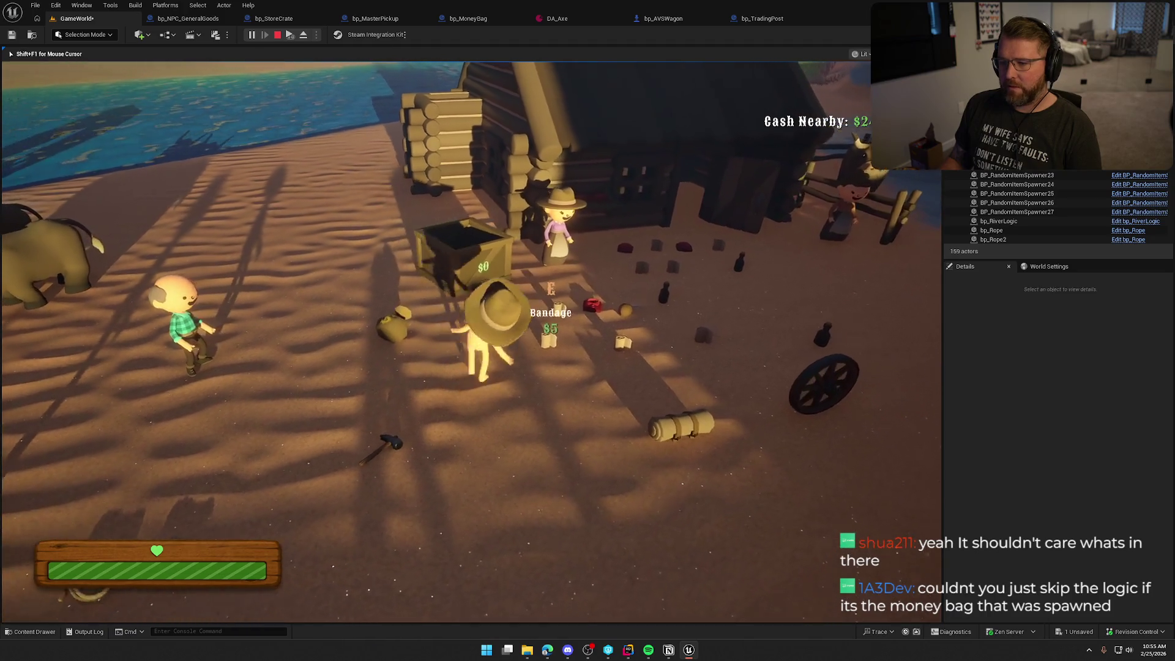
key(a)
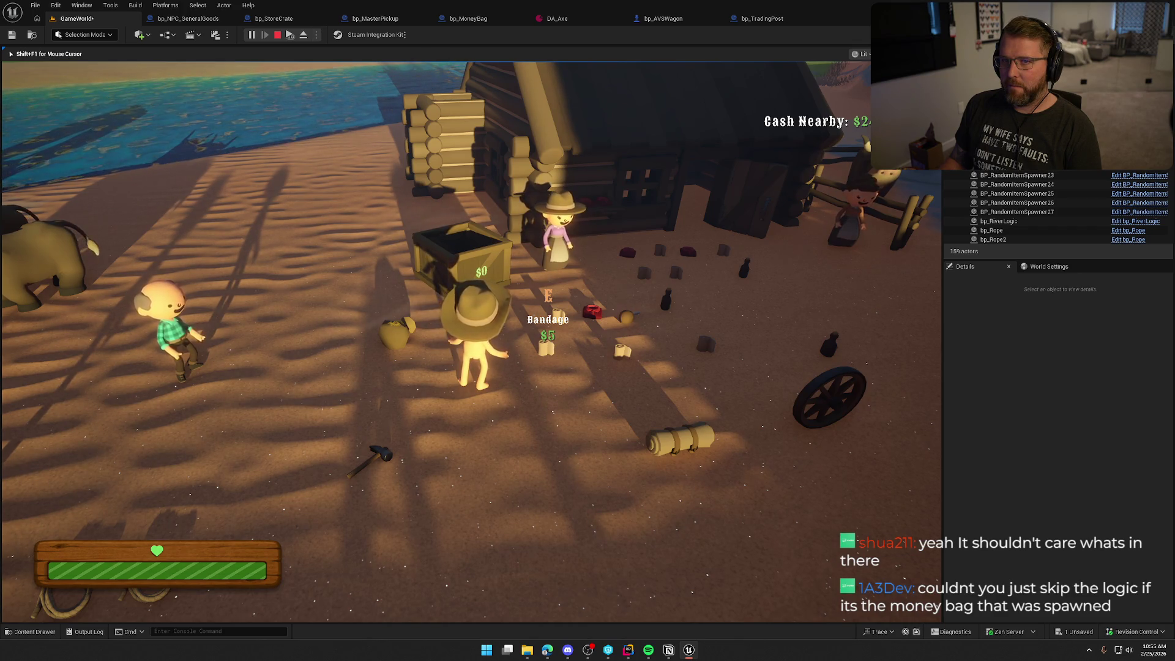
key(Escape)
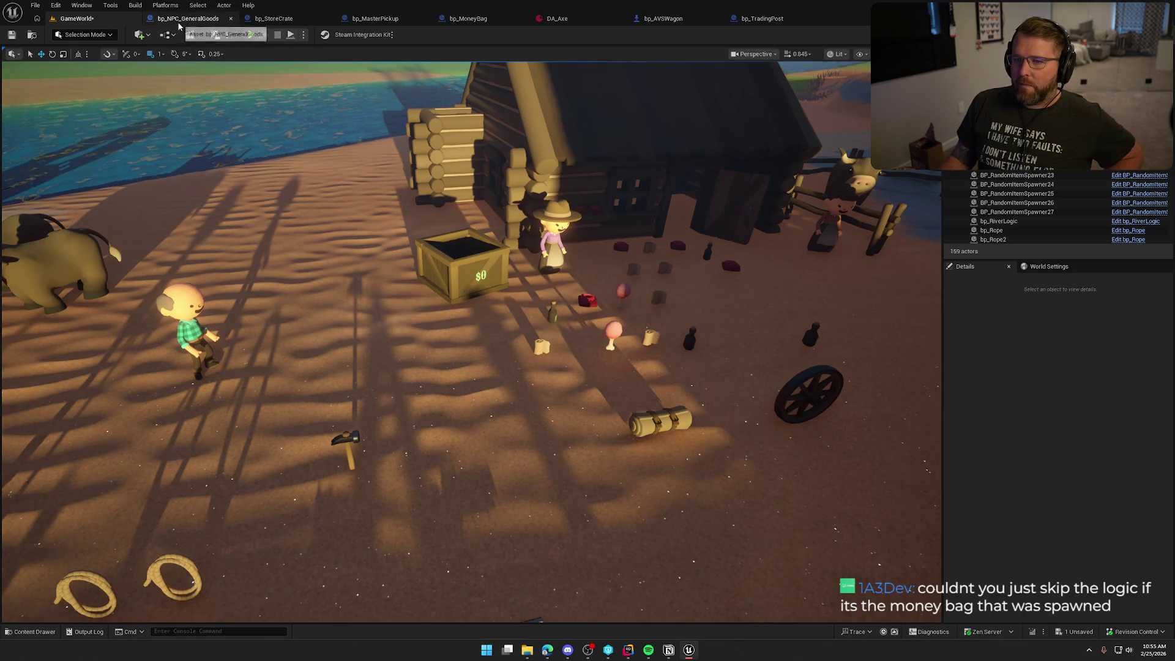
click(274, 19)
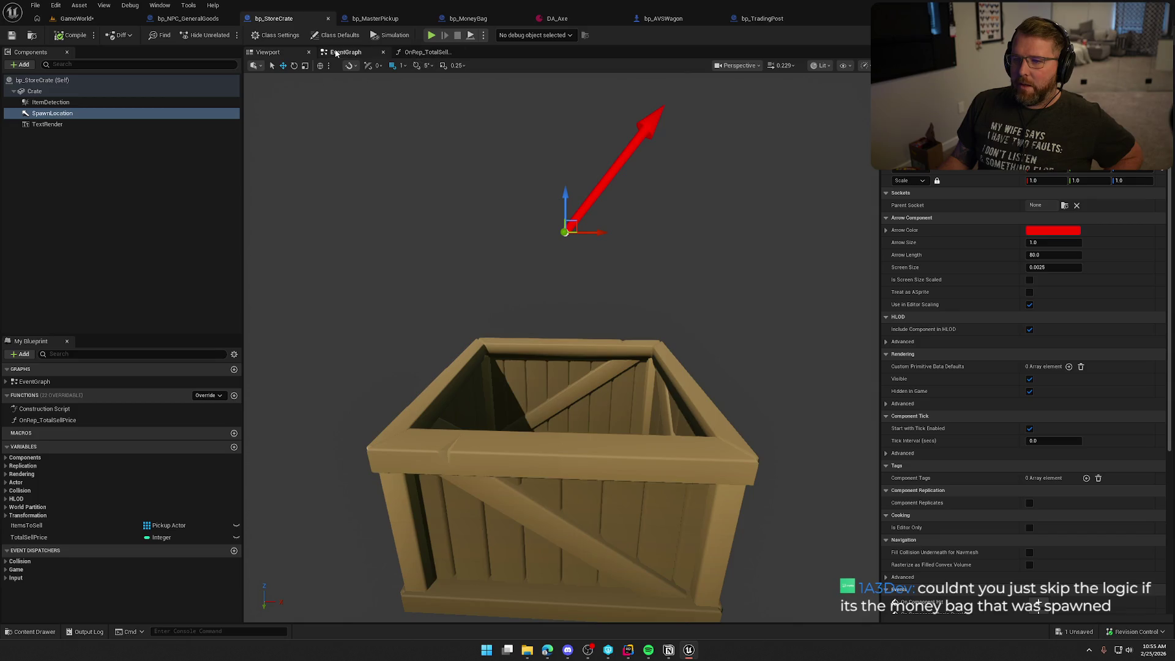
Feed the loop's Array Element into Destroy Actor's target and rearrange Destroy Actor and CLEAR
click(345, 52)
drag(530, 322, 422, 360)
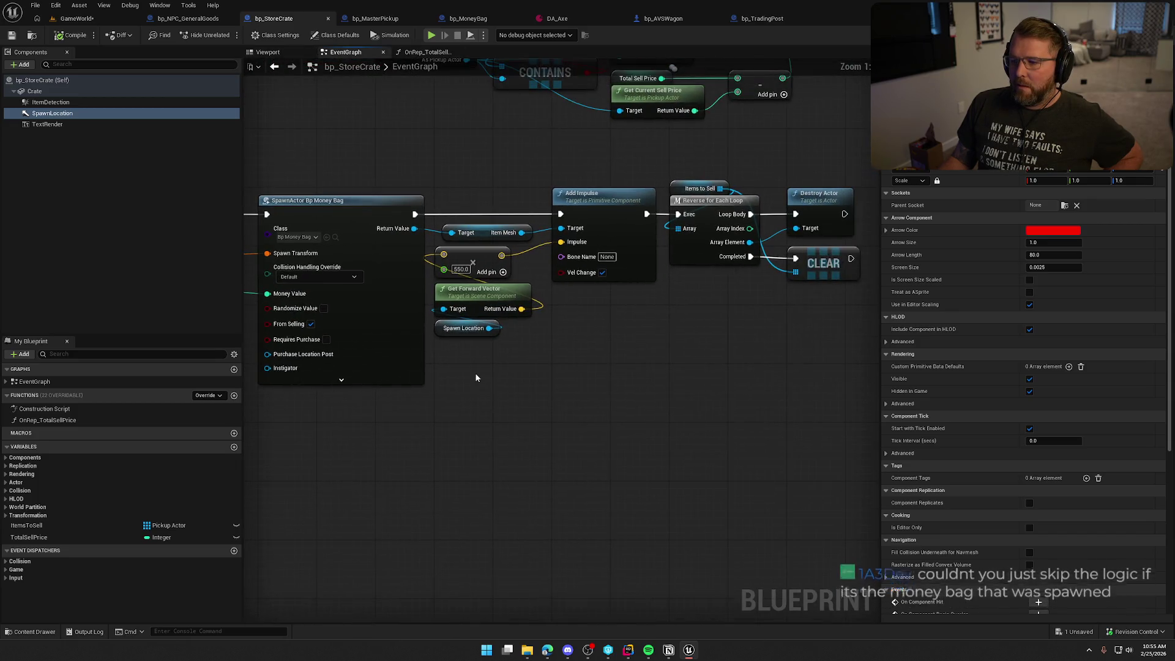
drag(414, 229, 758, 304)
click(698, 350)
drag(699, 350, 558, 362)
mouse_move(612, 254)
mouse_down()
mouse_move(655, 349)
mouse_move(269, 248)
mouse_move(558, 403)
mouse_move(563, 384)
mouse_up()
click(617, 306)
drag(612, 254, 658, 239)
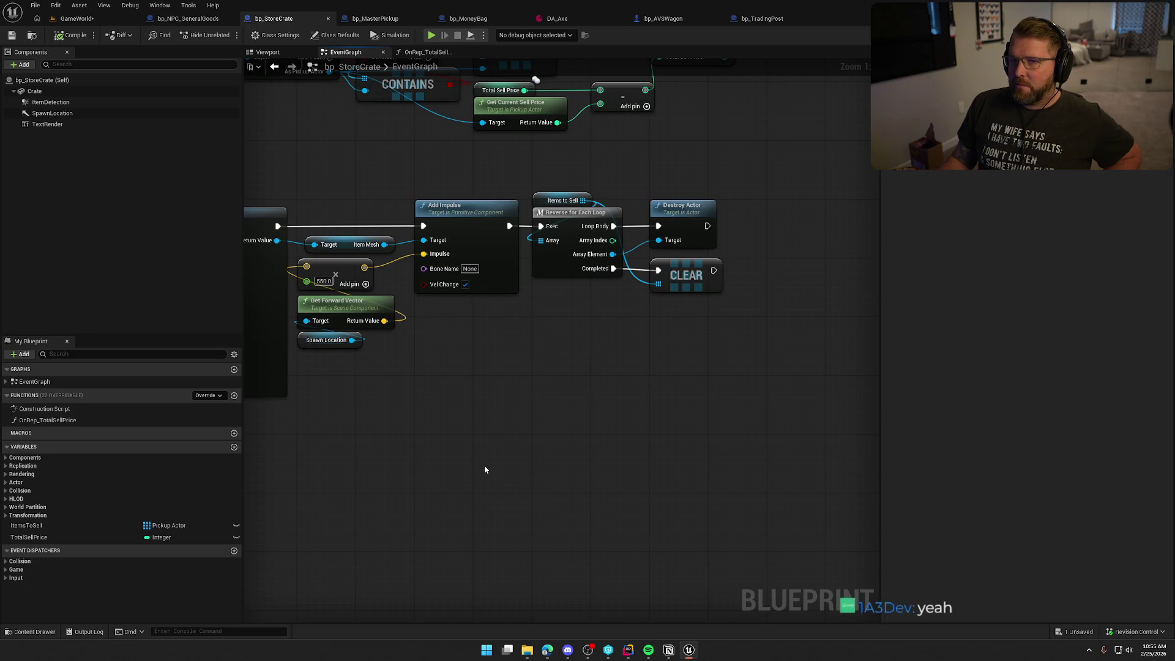
drag(588, 214, 704, 209)
drag(593, 275, 601, 319)
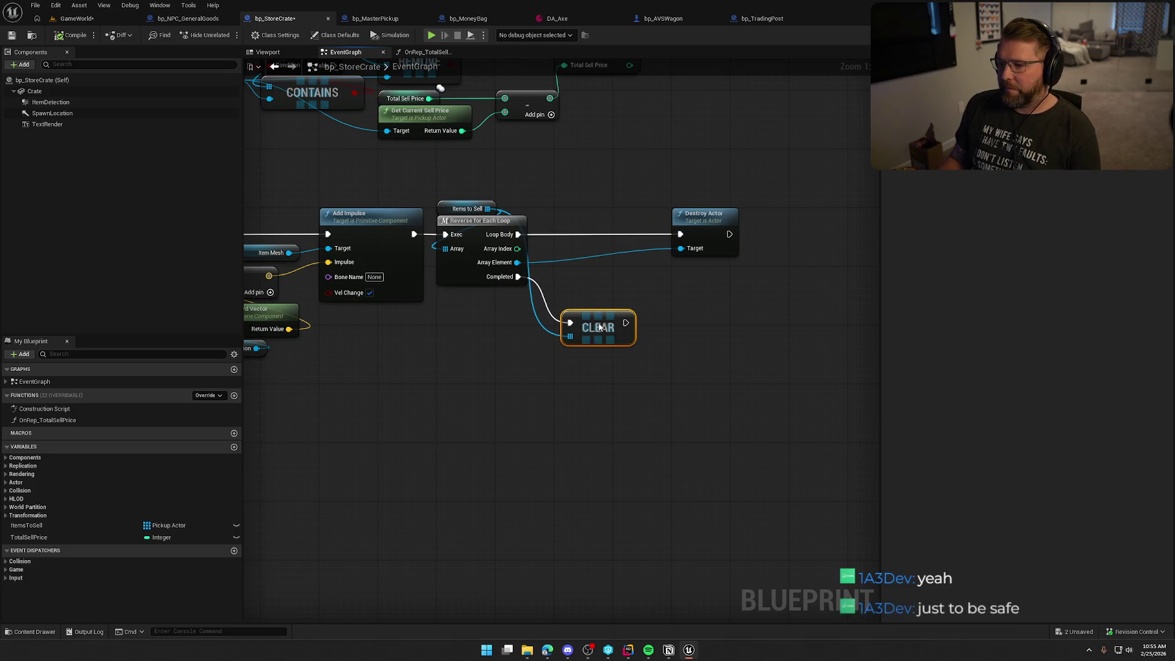
mouse_move(465, 370)
mouse_down()
mouse_move(567, 363)
mouse_move(478, 356)
mouse_up()
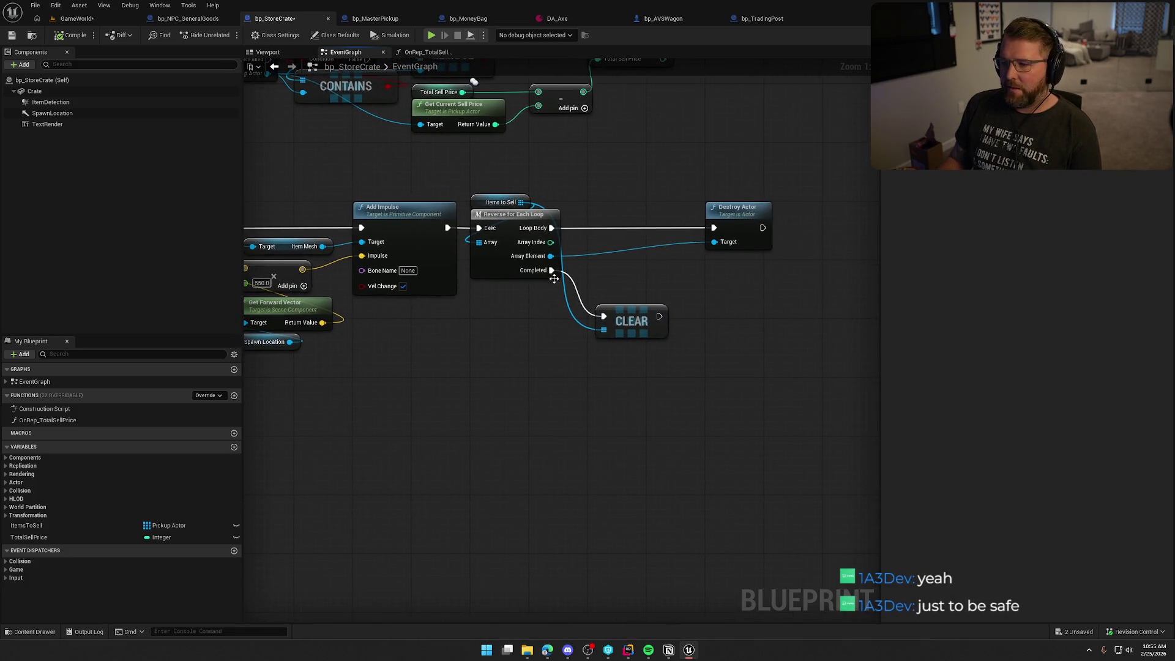
Add an == node comparing Array Element with the spawned money bag
drag(552, 257, 772, 276)
text(==)
key(Return)
mouse_move(377, 257)
mouse_down()
mouse_move(447, 279)
mouse_move(782, 299)
mouse_up()
drag(722, 390, 467, 388)
drag(560, 284, 539, 283)
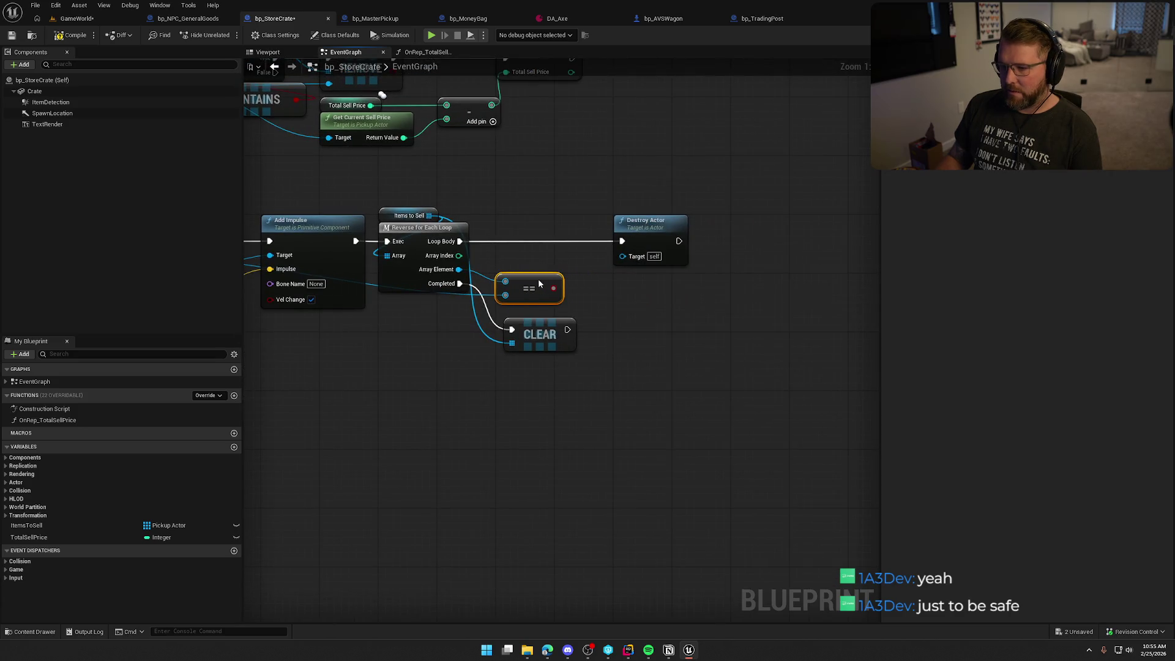
Gate the loop body through a Branch on the == result, destroying only on False, and save
click(526, 227)
mouse_move(529, 242)
mouse_down()
mouse_move(445, 241)
mouse_move(516, 232)
mouse_move(504, 236)
mouse_up()
drag(539, 294, 489, 257)
drag(562, 256, 620, 244)
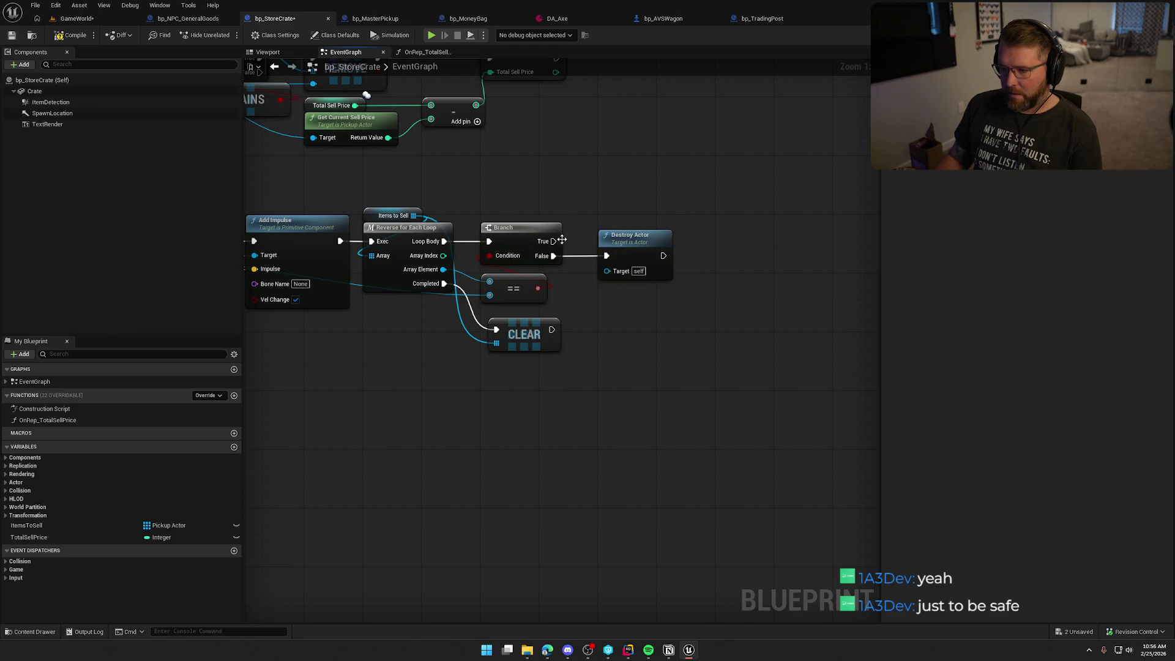
drag(553, 309, 846, 338)
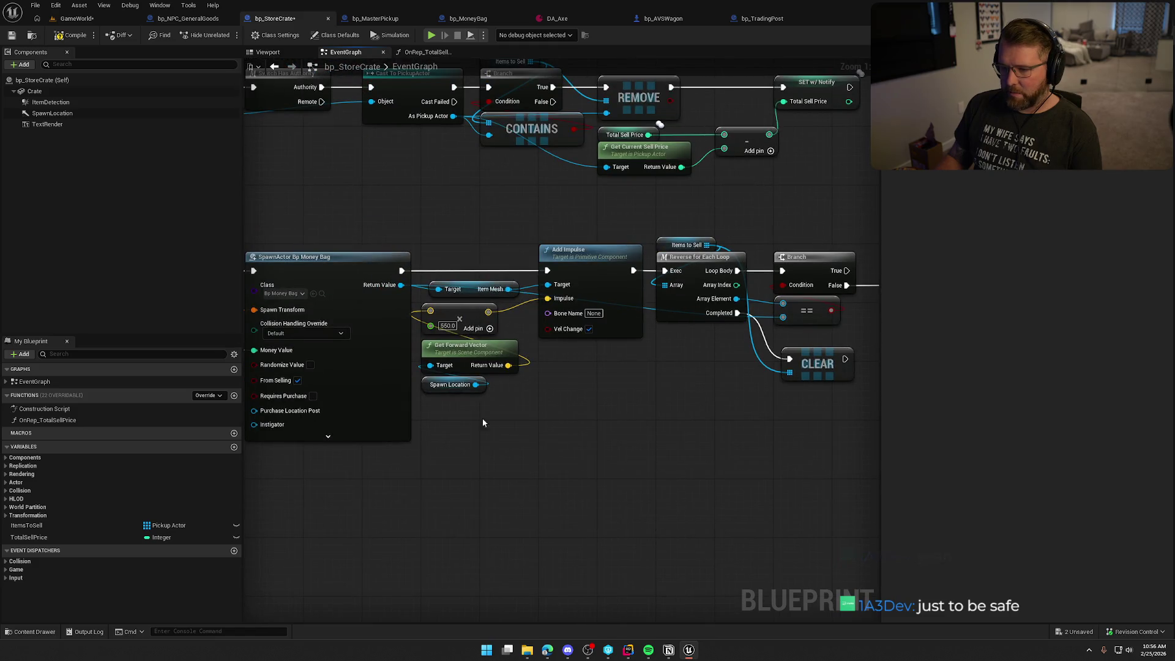
key(ctrl+s)
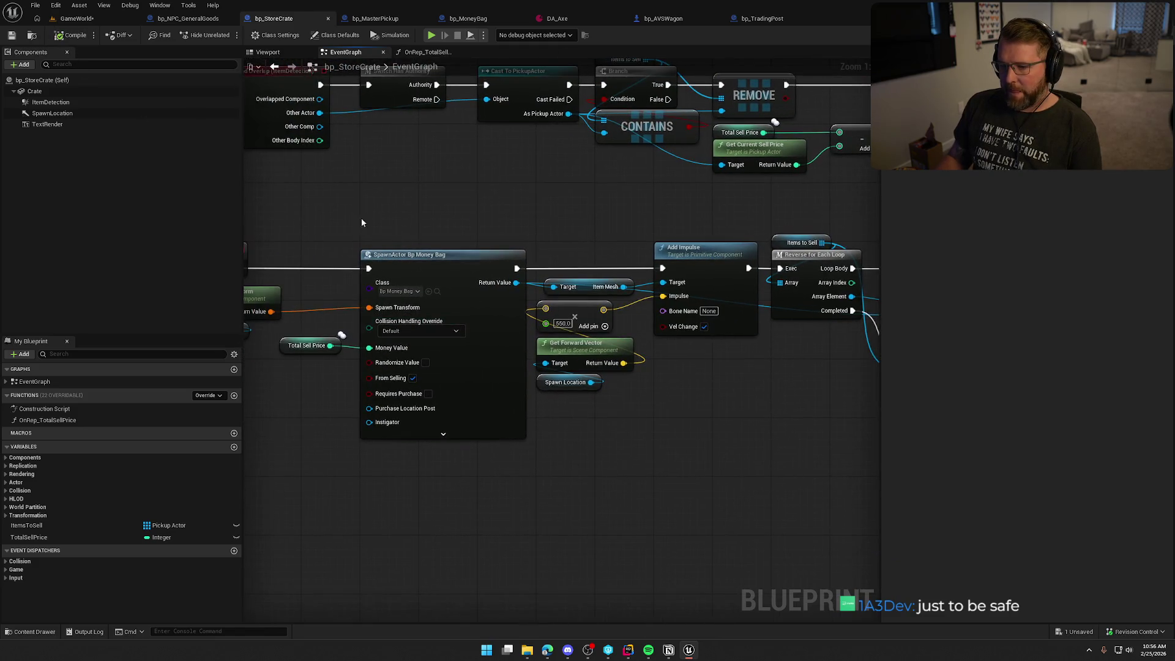
click(270, 54)
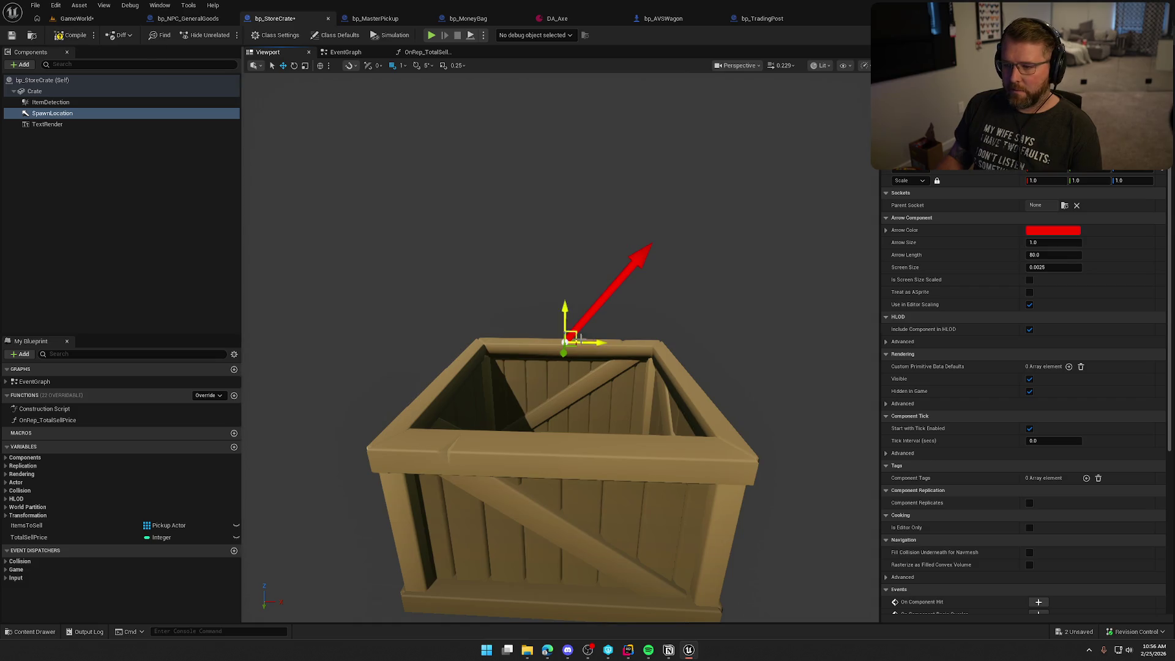
click(70, 19)
Play-test walking over the store crate to the shopkeeper, selling the crate's contents, then stop
click(251, 36)
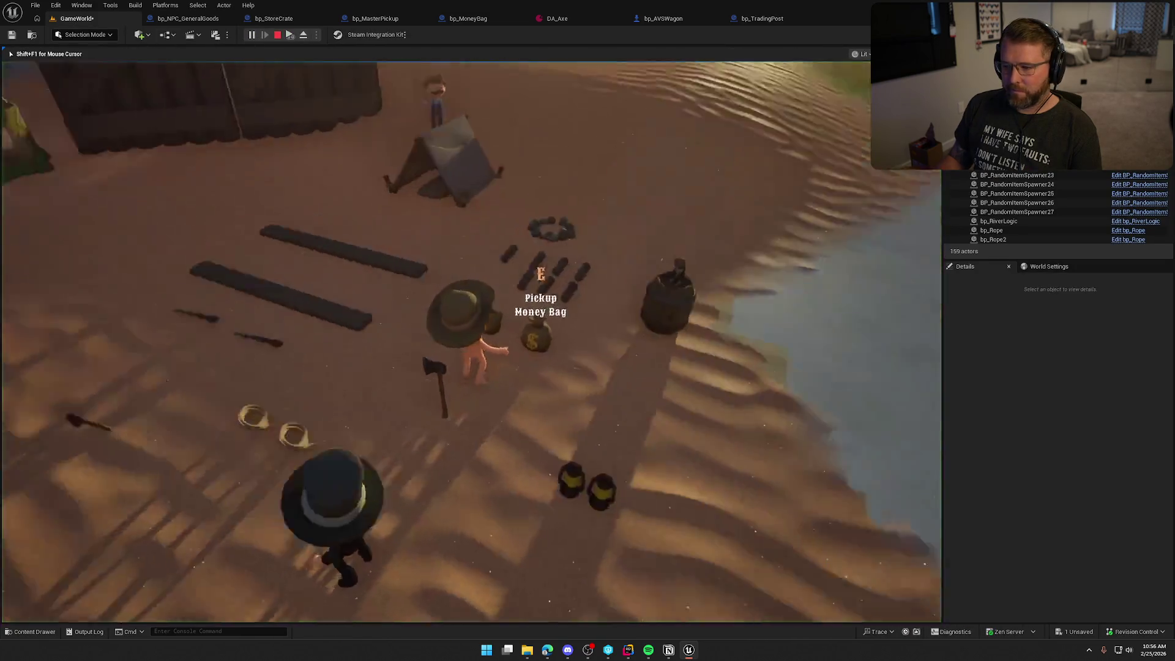
key(w)
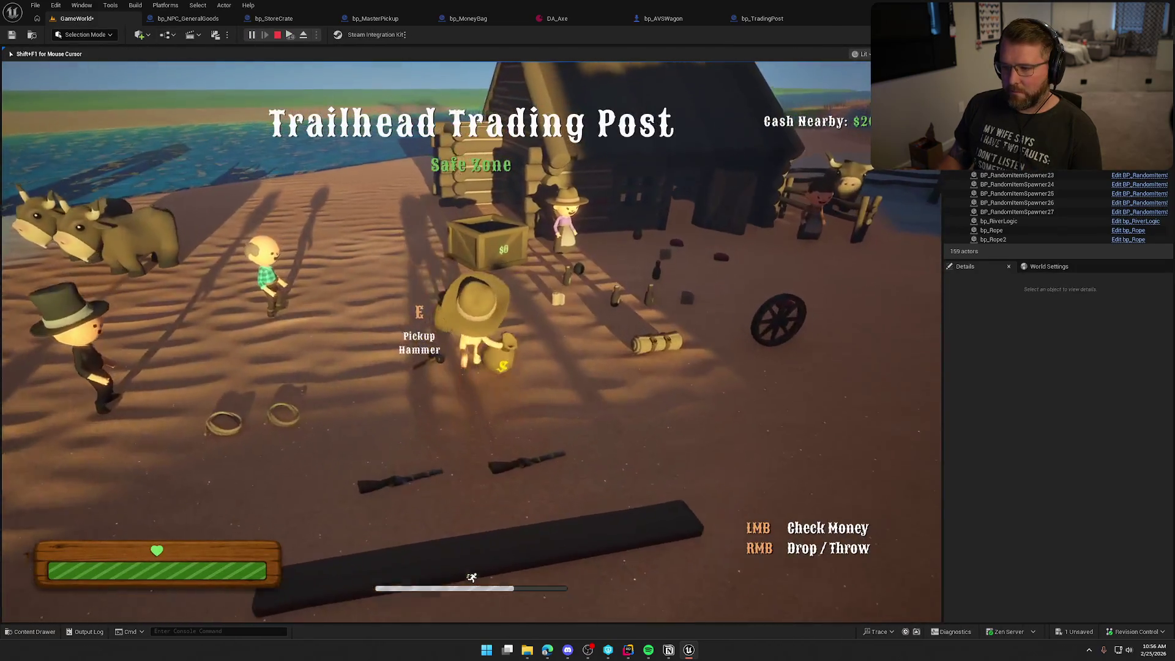
key(w)
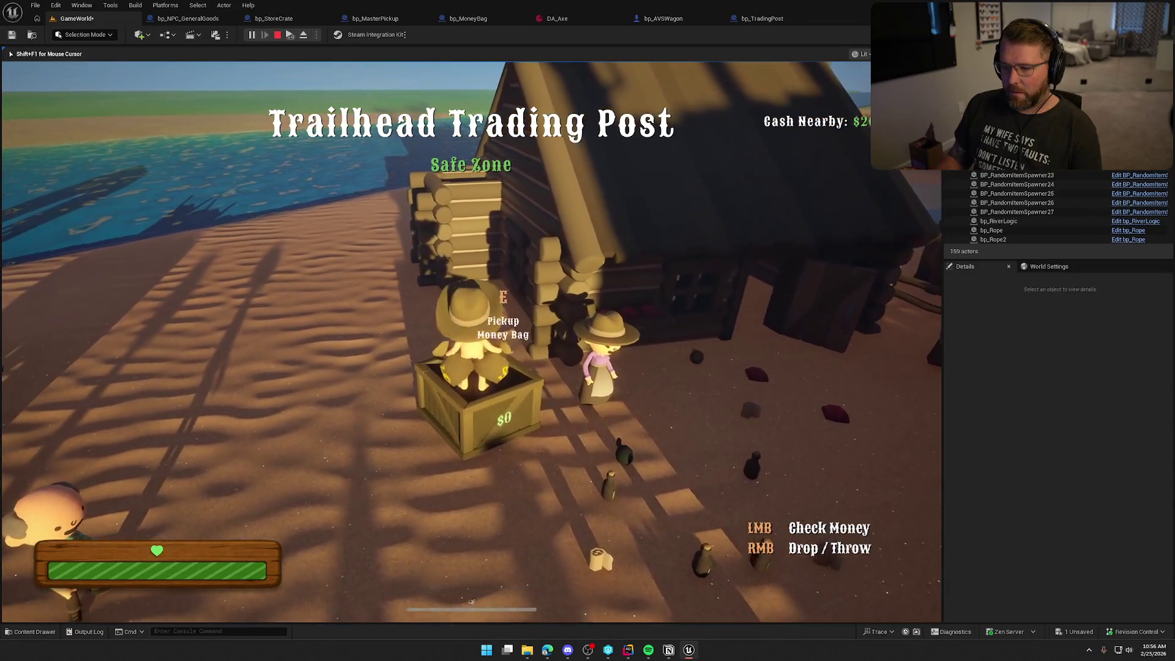
key(w)
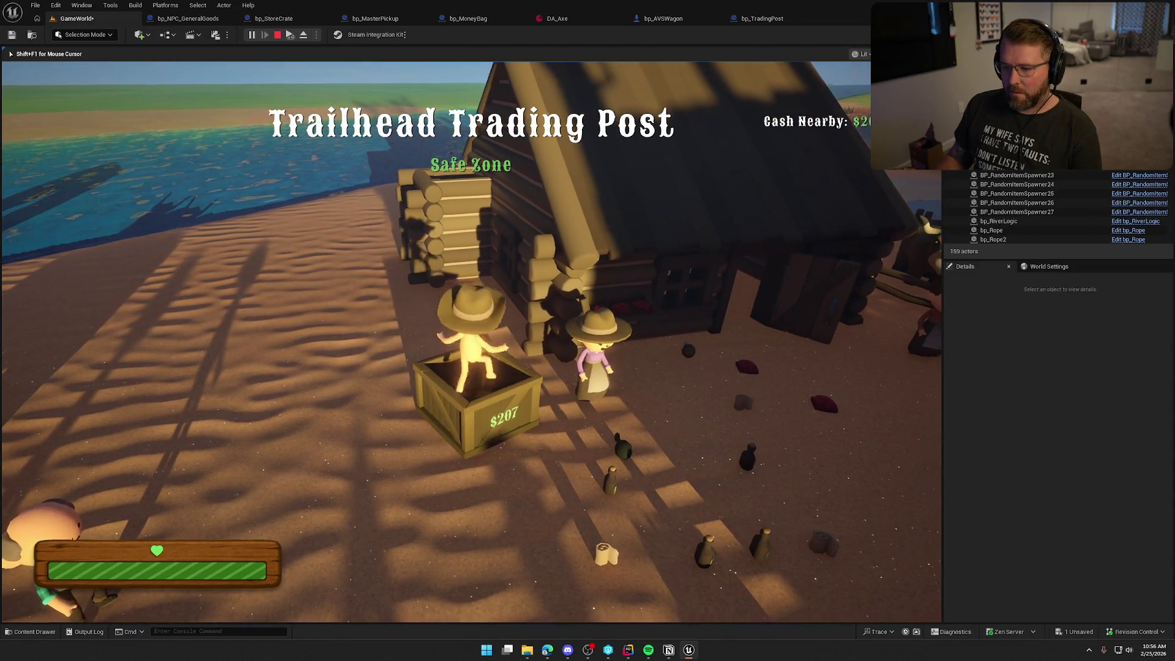
key(w)
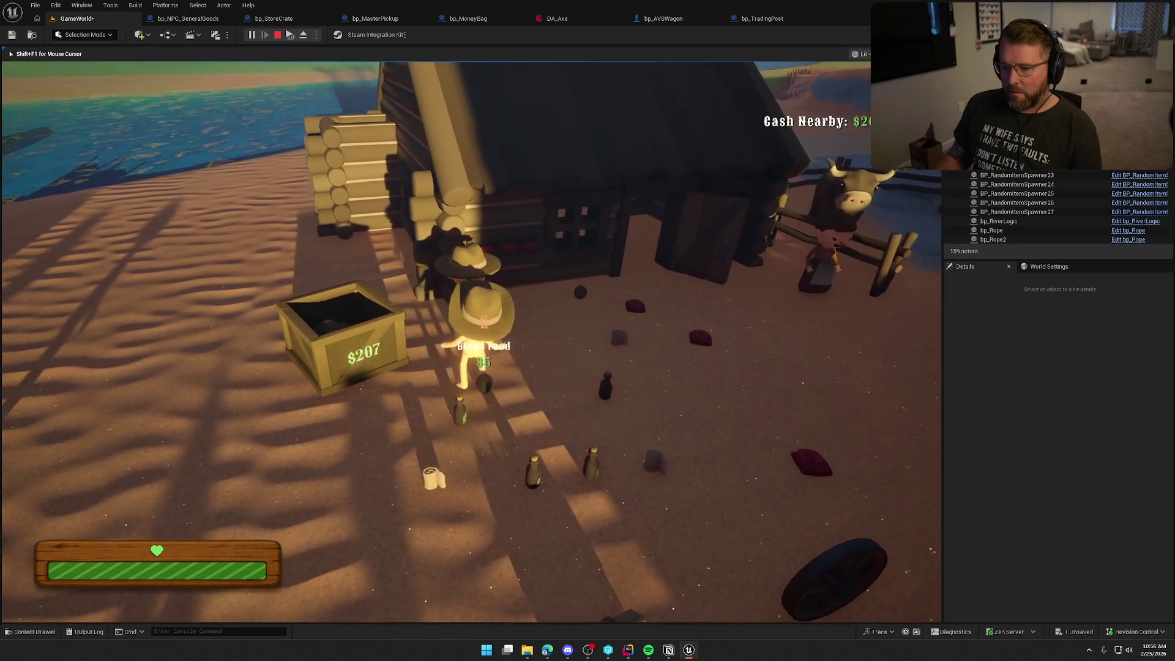
key(e)
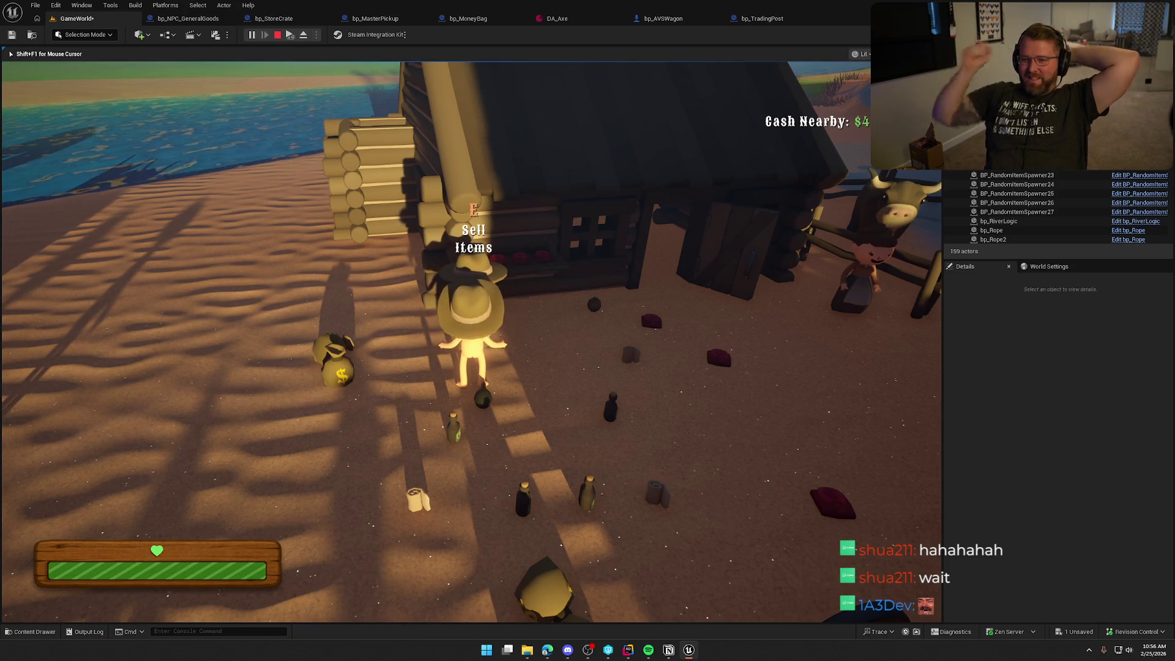
key(Escape)
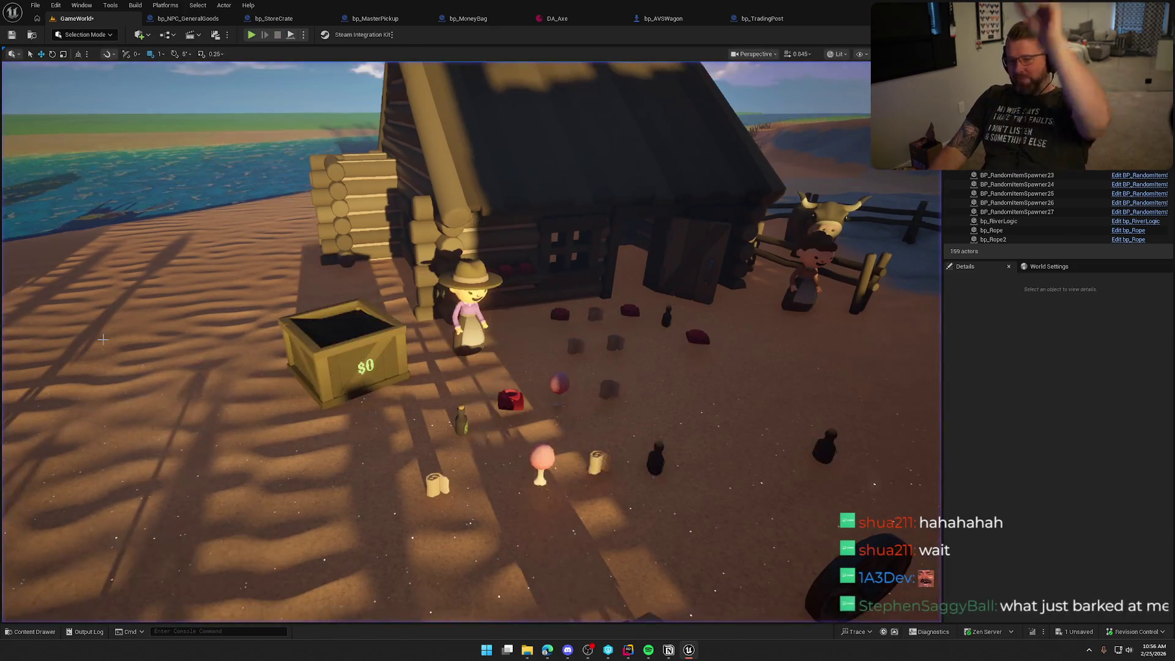
Rewire Destroy Actor's Target pin in bp_StoreCrate's EventGraph to the looped item, then return to GameWorld
click(274, 18)
click(362, 52)
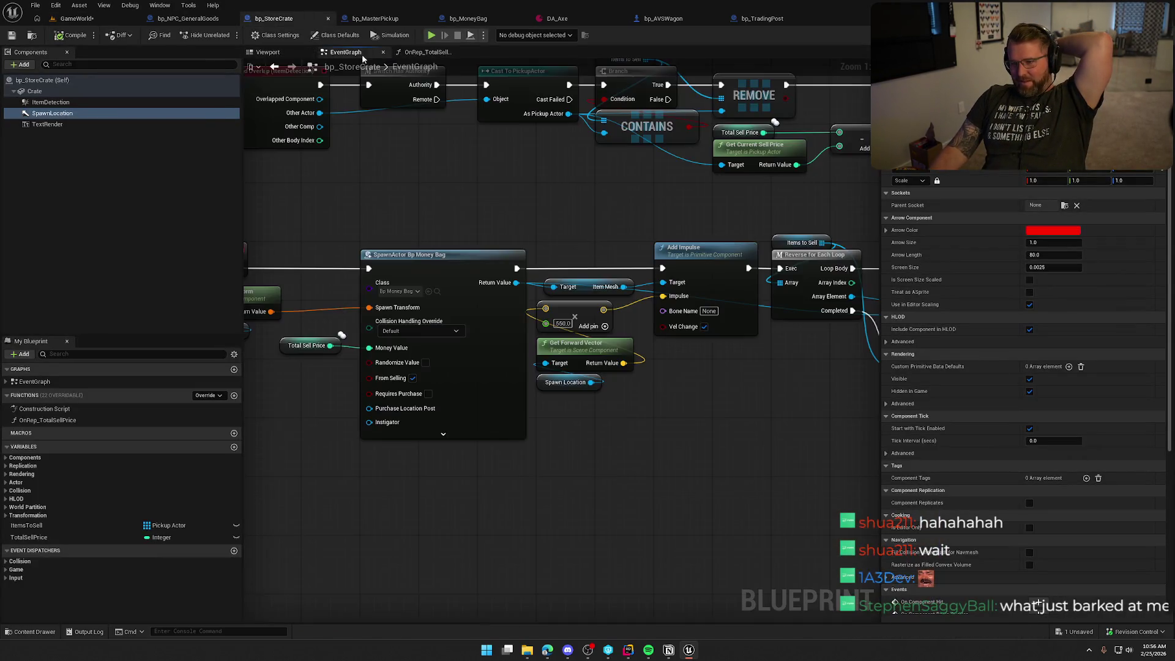
drag(639, 286, 483, 283)
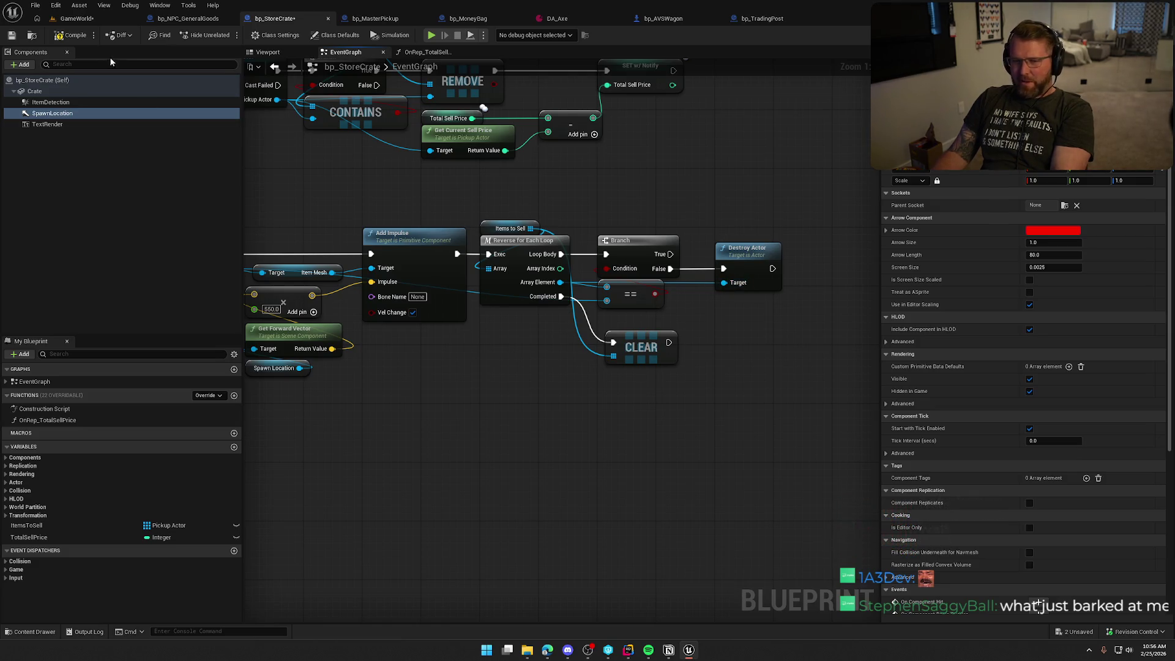
click(81, 19)
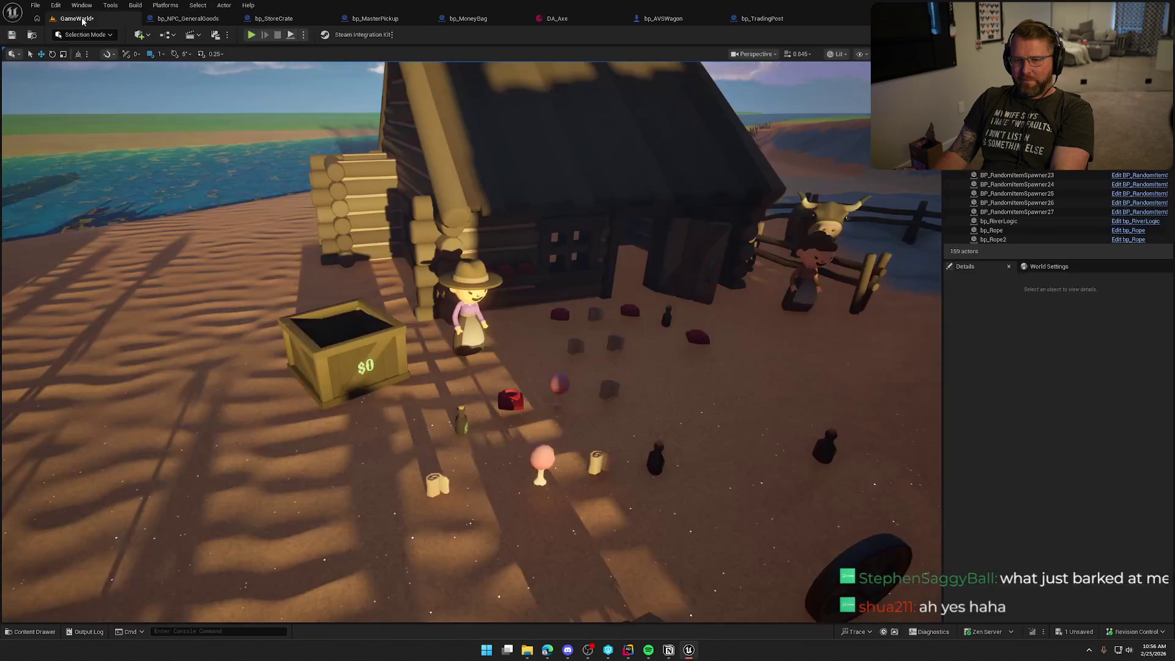
Play-test dropping a money bag in the crate and selling, which floods the ground and hits $475,136
key(alt+p)
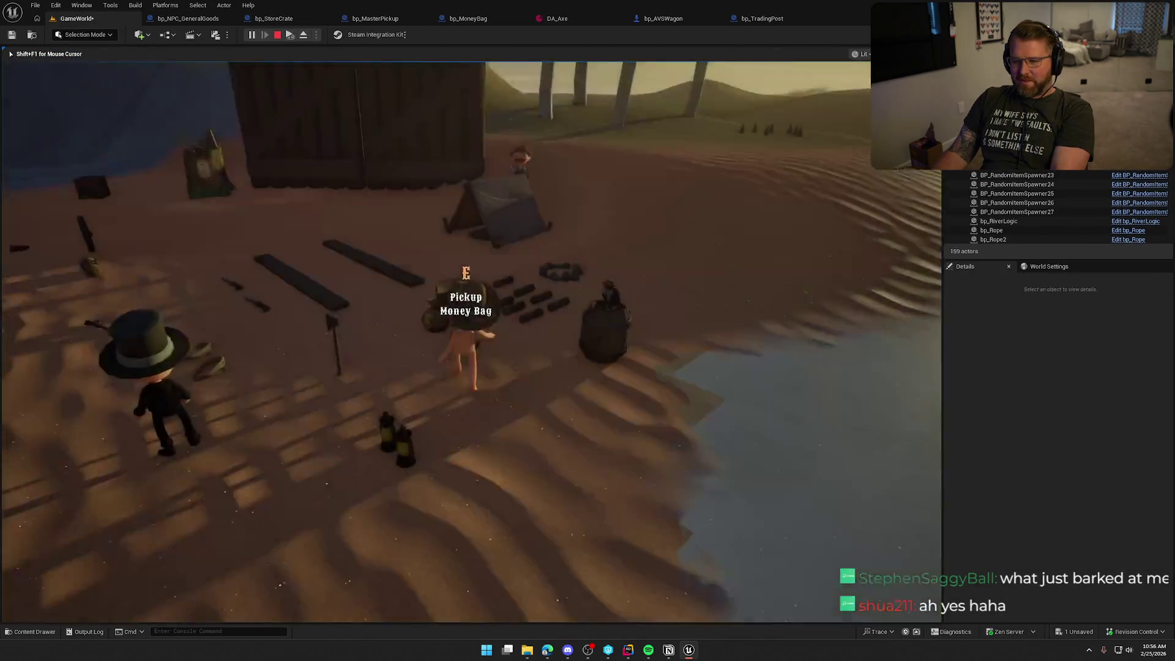
key(w)
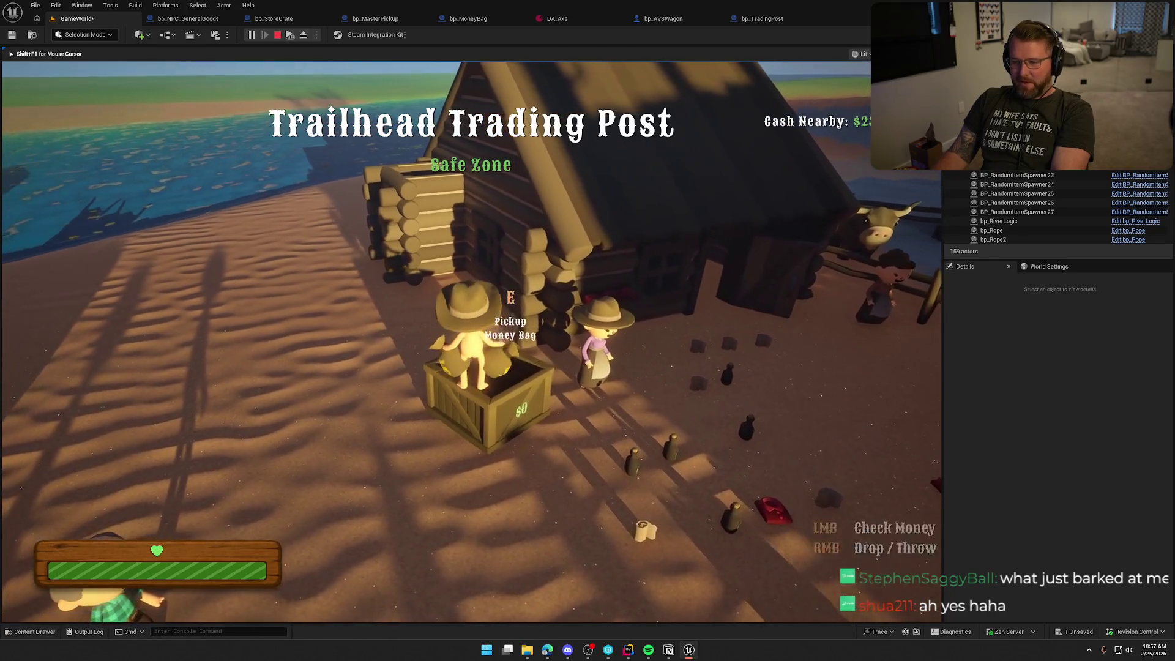
right_click(471, 340)
key(w)
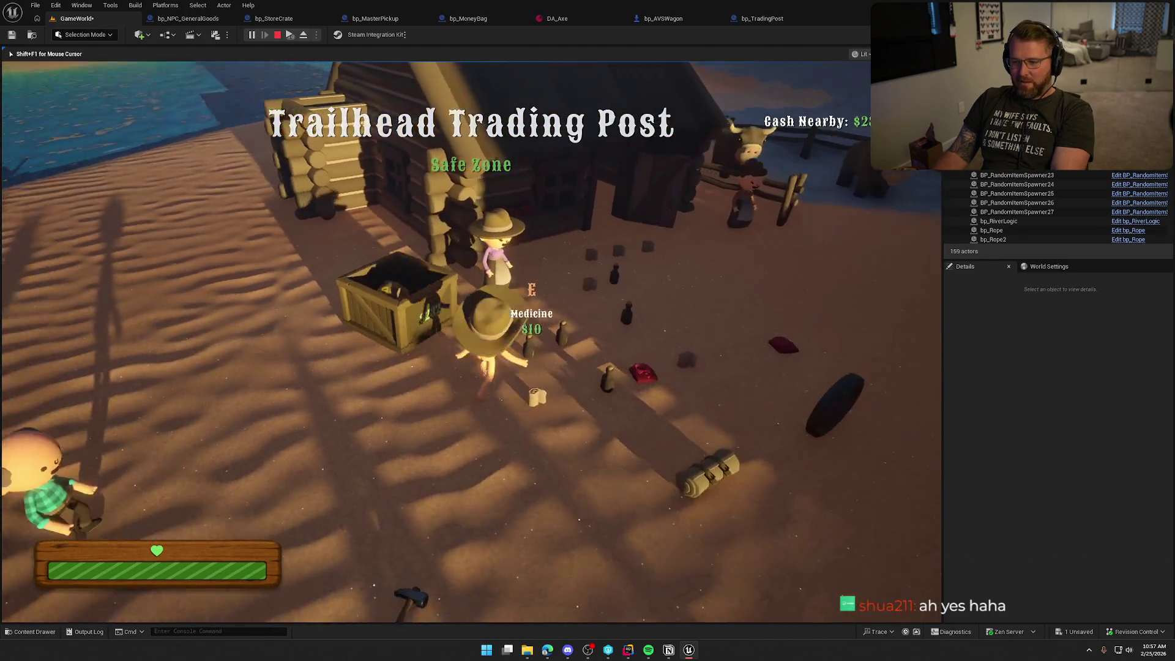
key(s)
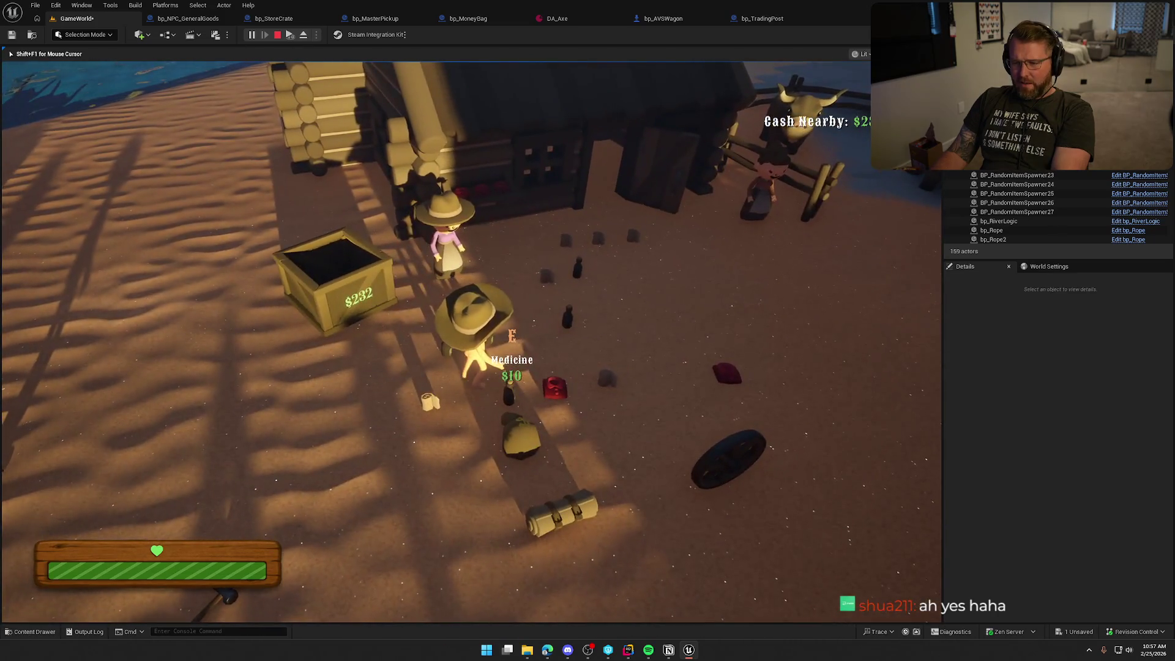
key(w)
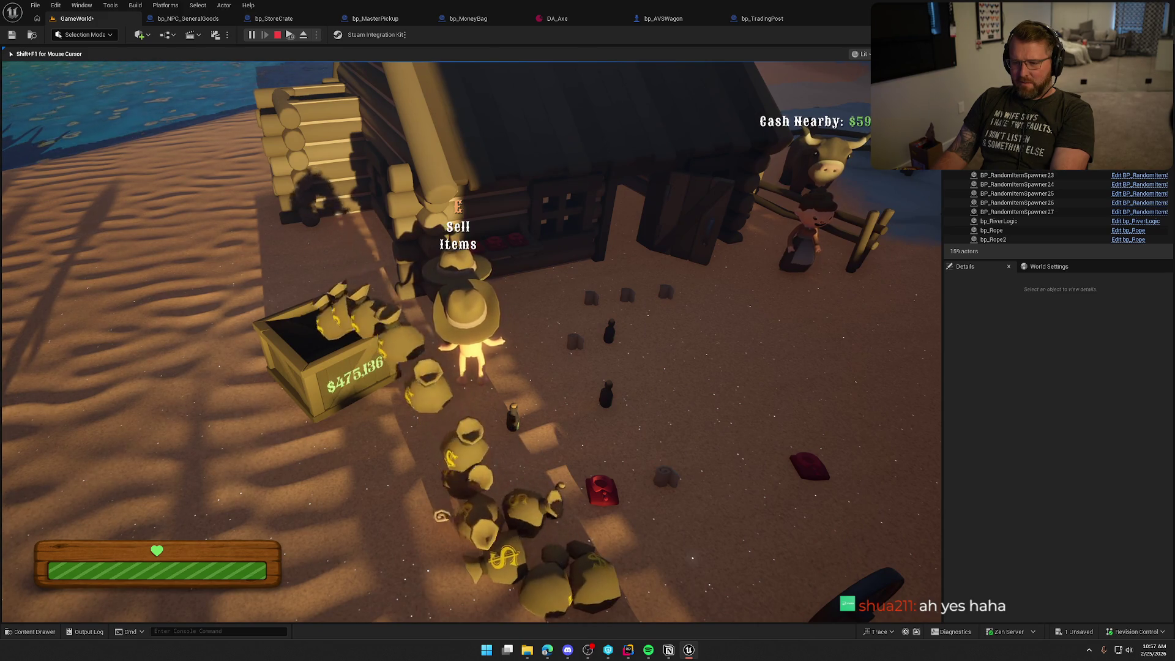
key(s)
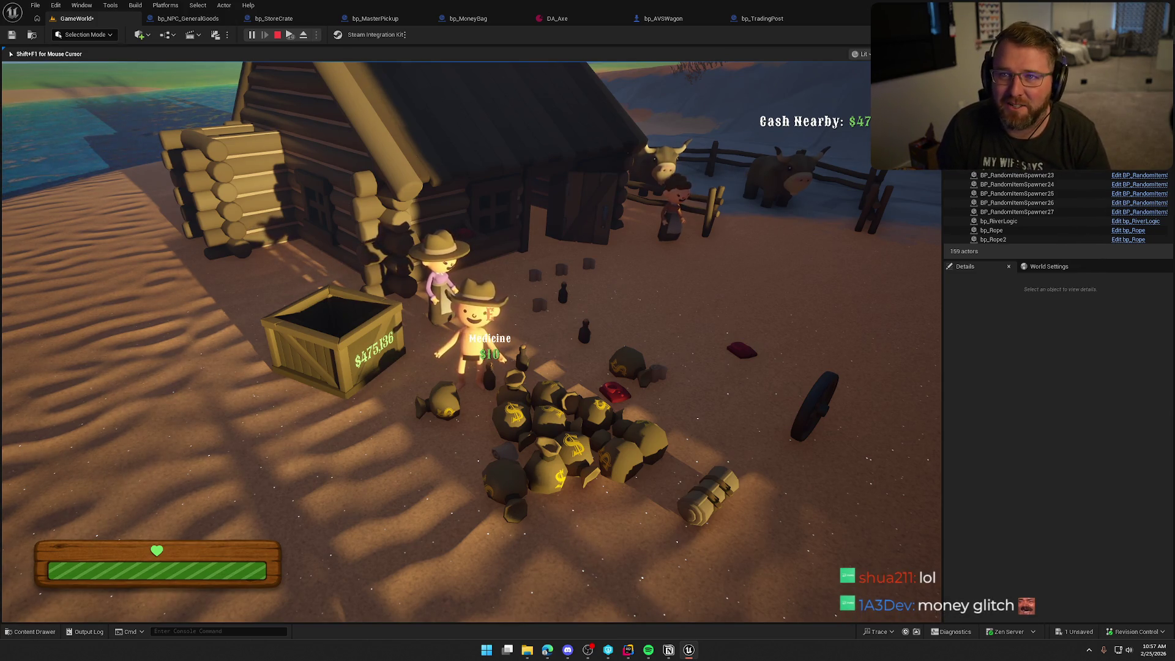
key(Escape)
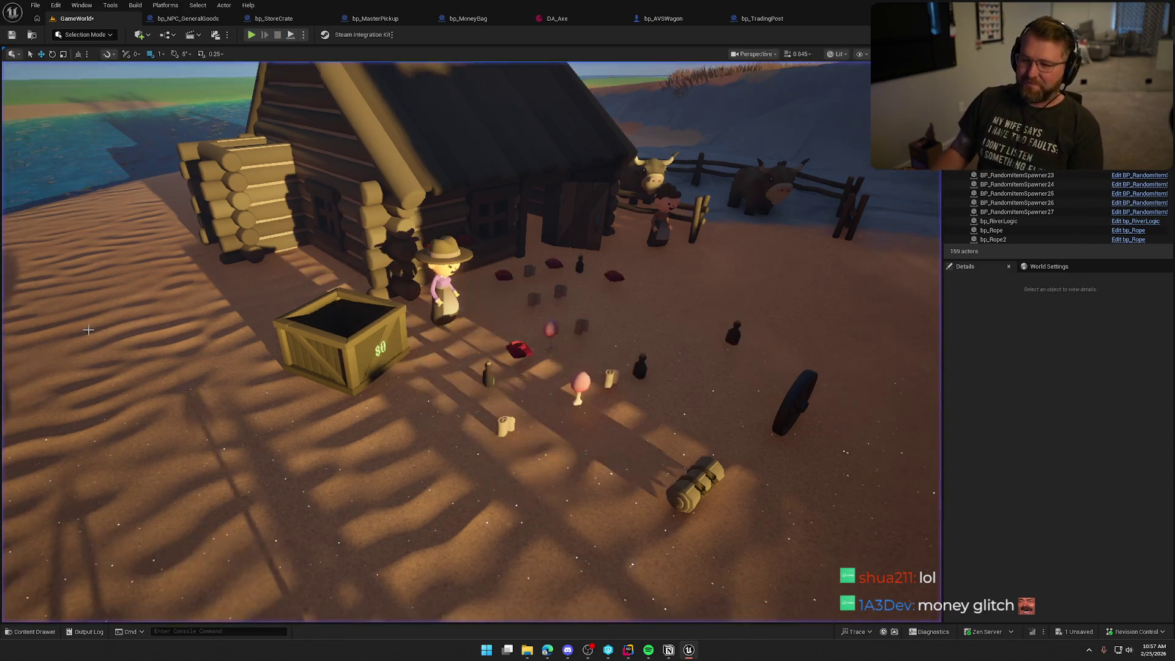
Pan around bp_StoreCrate's event graph reviewing the sell loop, SpawnActor, Branch, and ADD/REMOVE/CONTAINS nodes
click(273, 18)
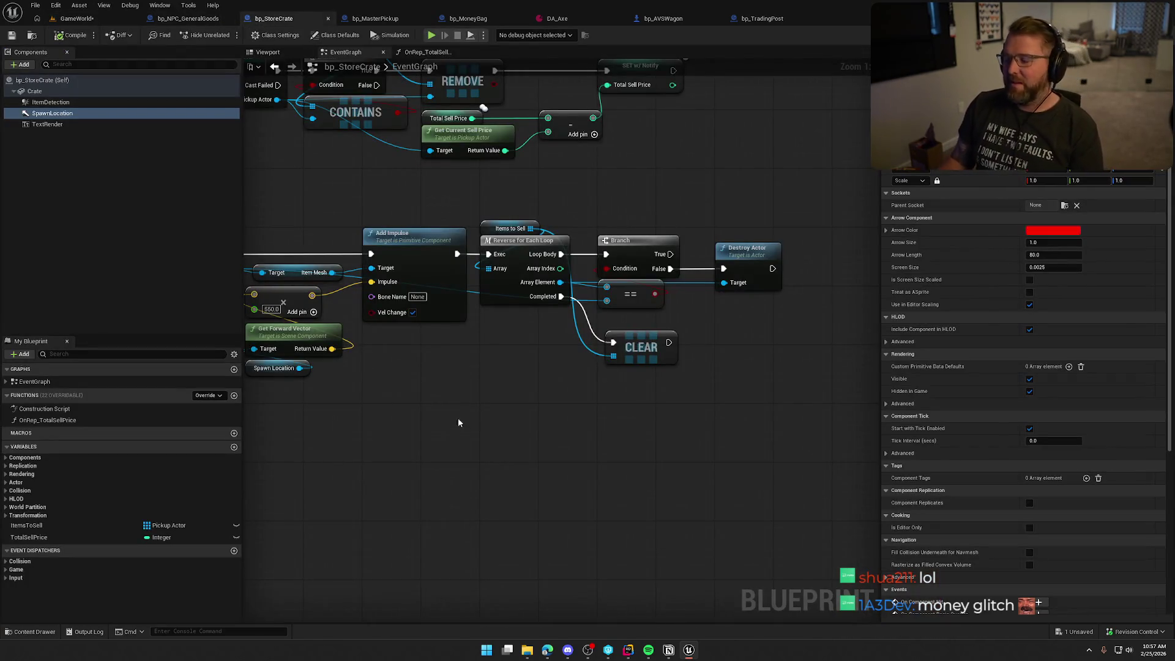
drag(527, 397, 596, 365)
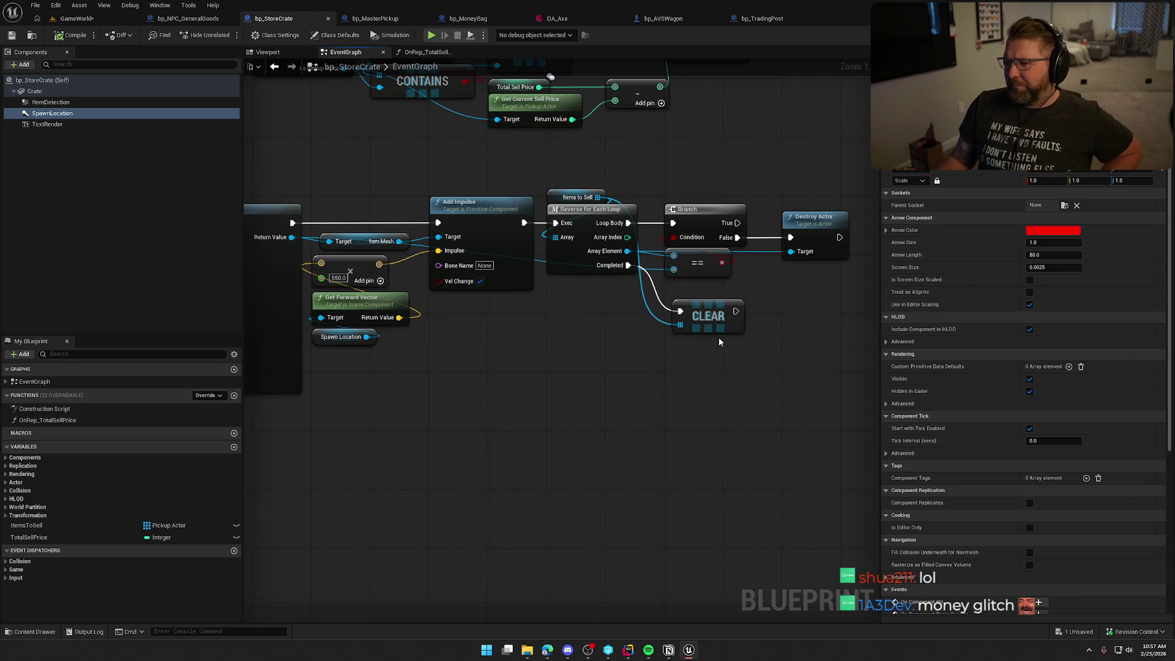
mouse_move(700, 319)
mouse_down()
mouse_move(662, 257)
mouse_move(651, 189)
mouse_up()
drag(530, 465, 715, 290)
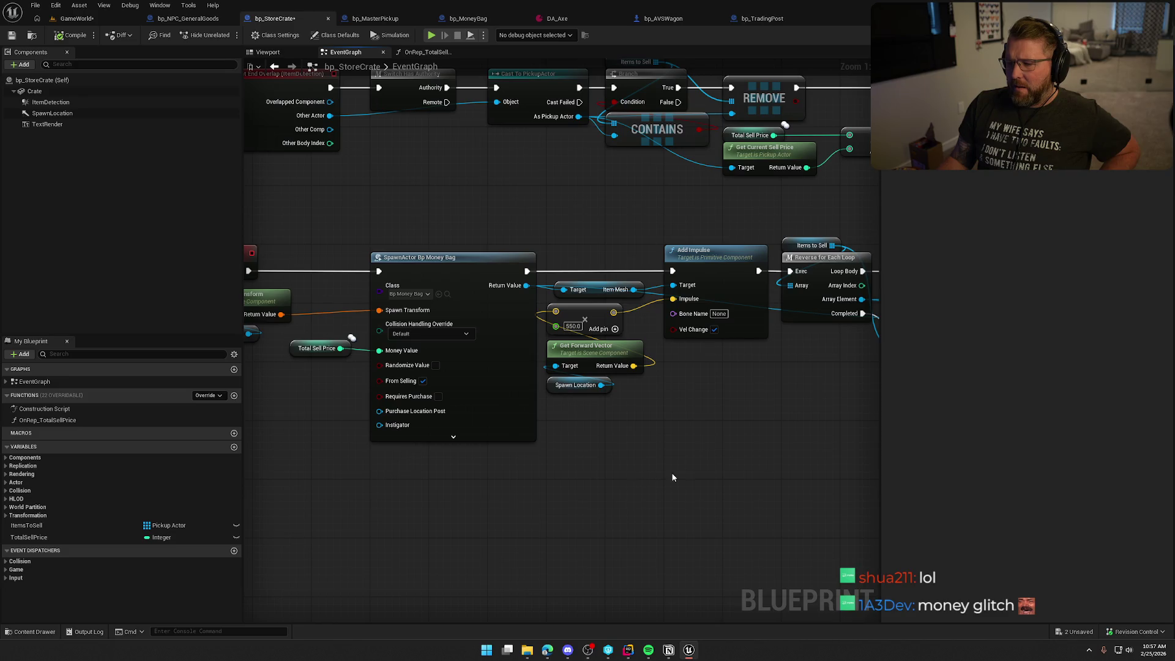
drag(673, 477, 522, 425)
drag(748, 331, 713, 513)
drag(549, 123, 784, 261)
click(658, 419)
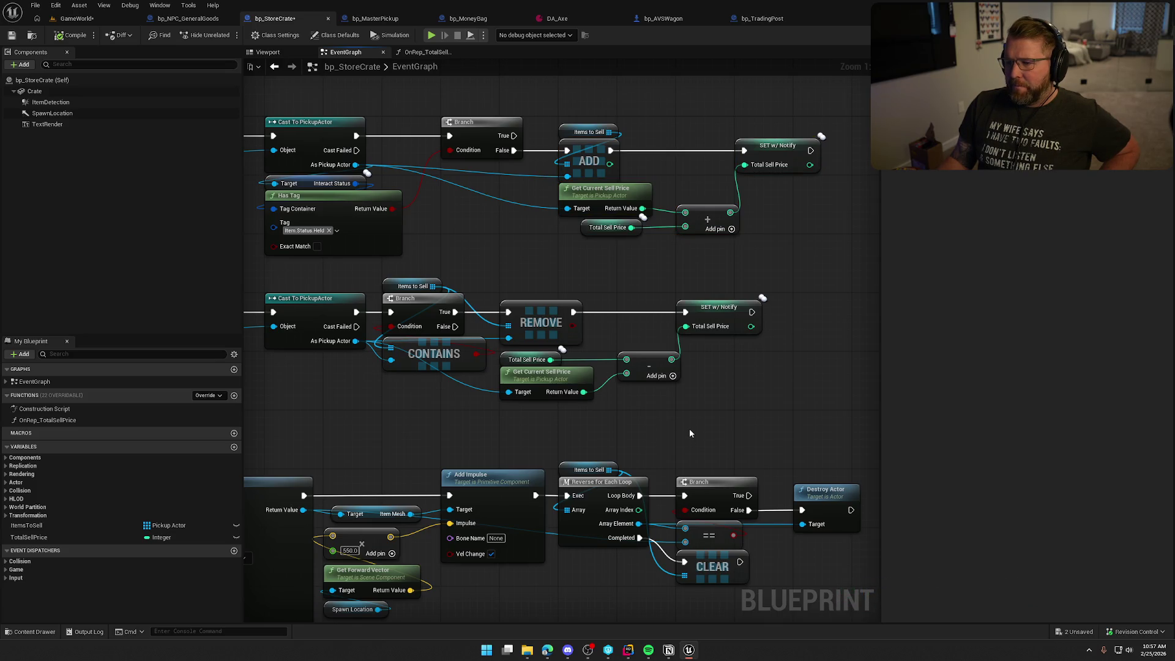
Select and delete the Branch and == nodes from the sell loop
mouse_move(553, 114)
mouse_down()
mouse_move(882, 260)
mouse_move(765, 240)
mouse_move(859, 255)
mouse_up()
mouse_move(598, 396)
mouse_down()
mouse_move(412, 336)
mouse_move(597, 366)
mouse_up()
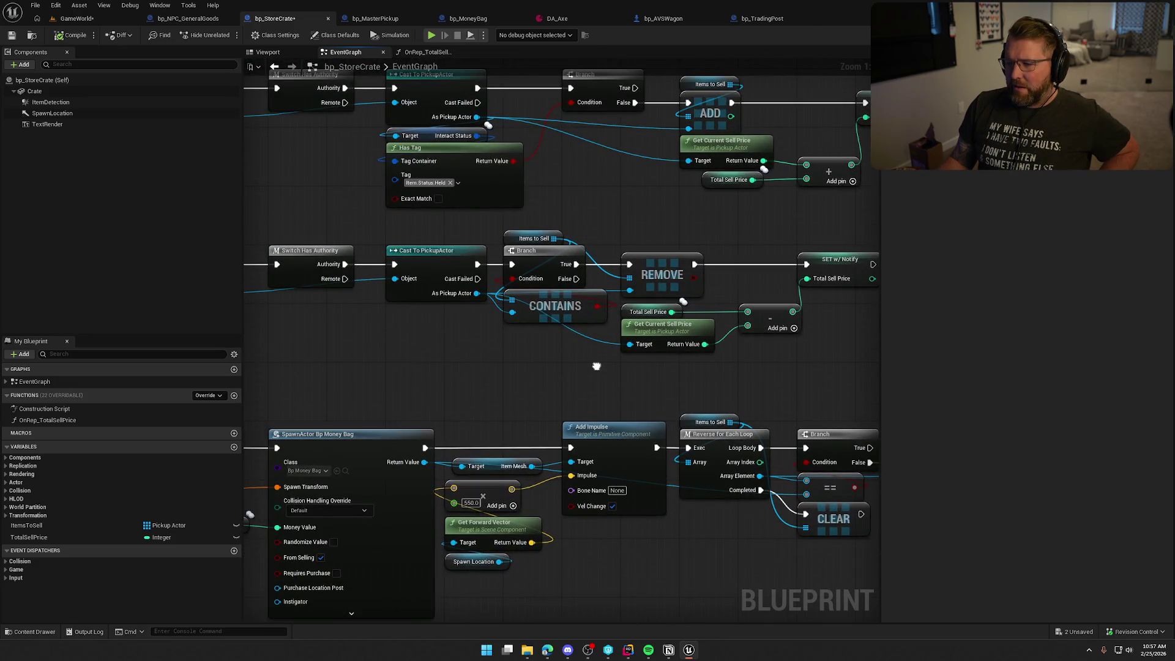
drag(543, 227, 875, 330)
click(544, 366)
drag(545, 365, 706, 398)
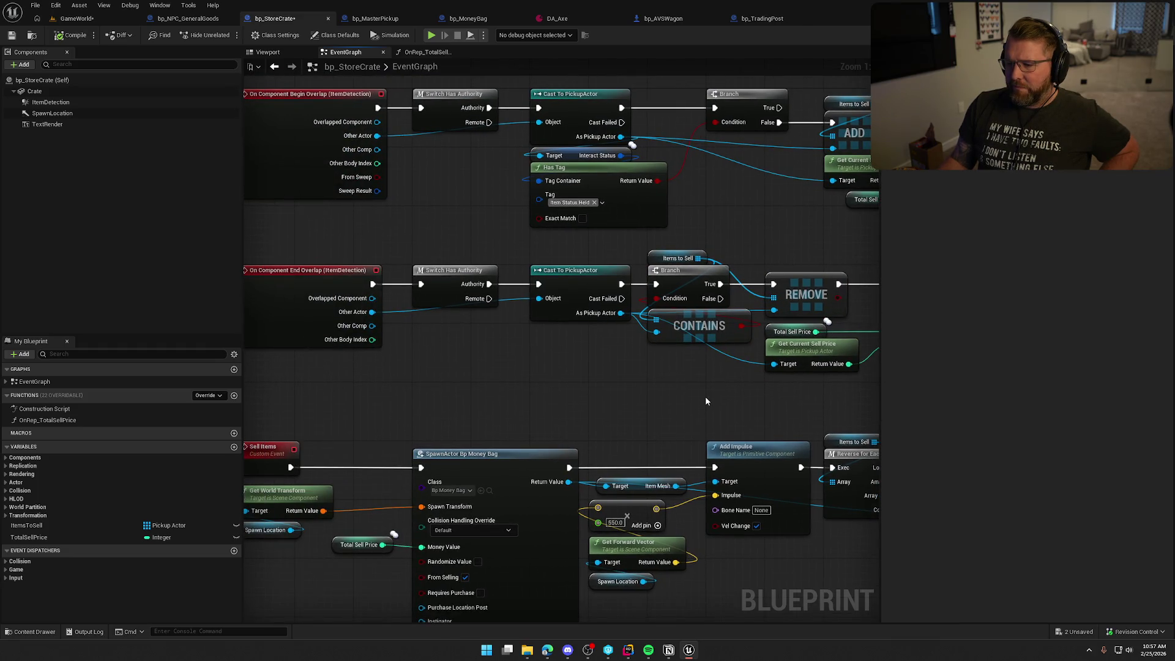
drag(704, 395, 481, 274)
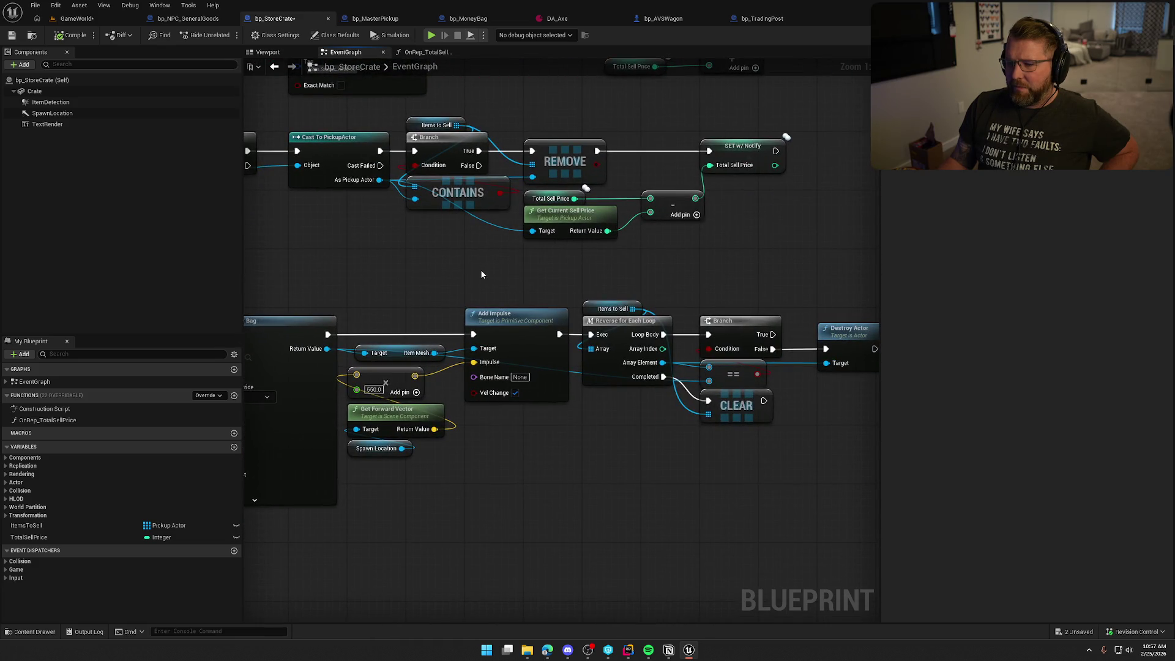
scroll(480, 275, down, 1)
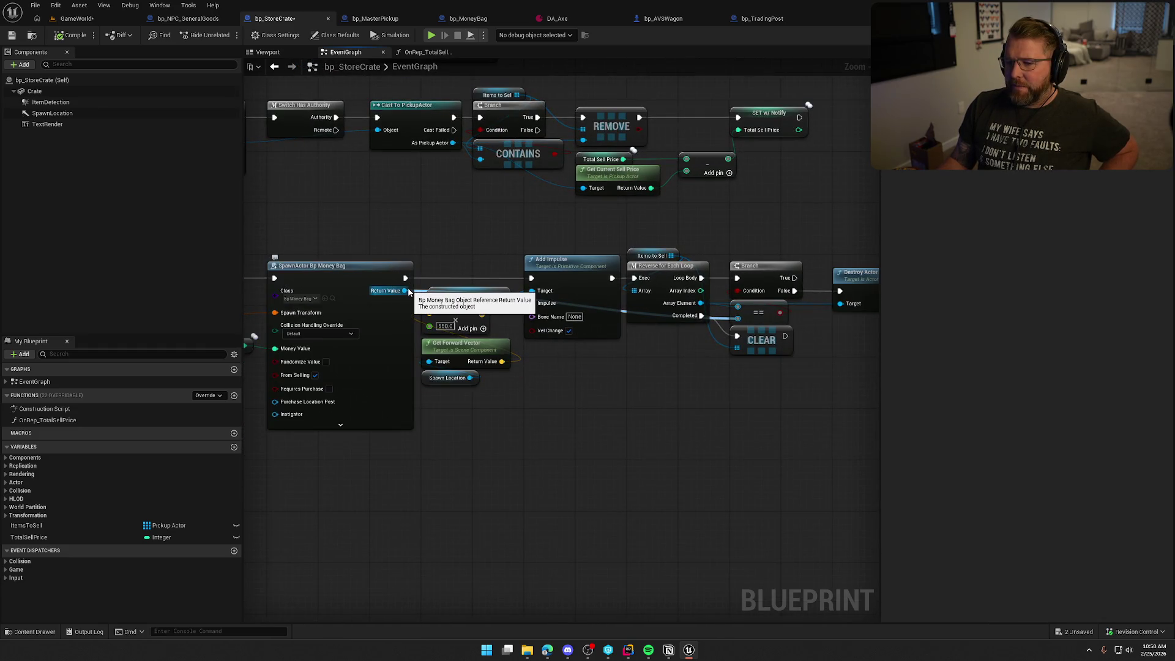
mouse_move(358, 218)
mouse_down()
mouse_move(397, 310)
mouse_move(418, 490)
mouse_up()
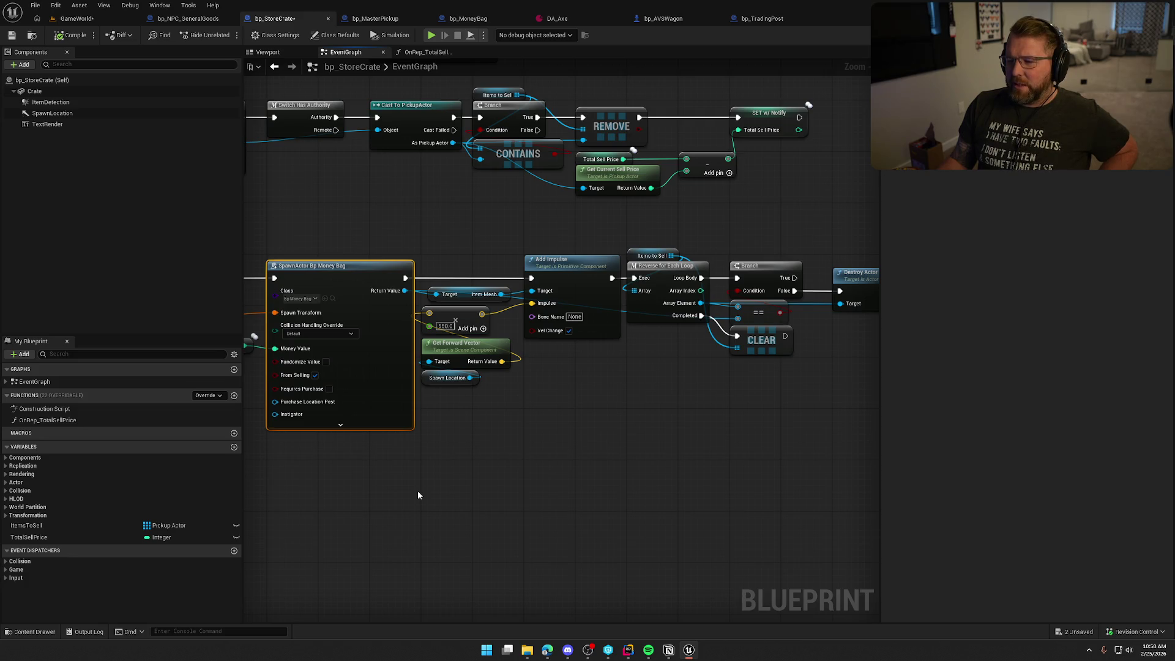
scroll(527, 483, up, 2)
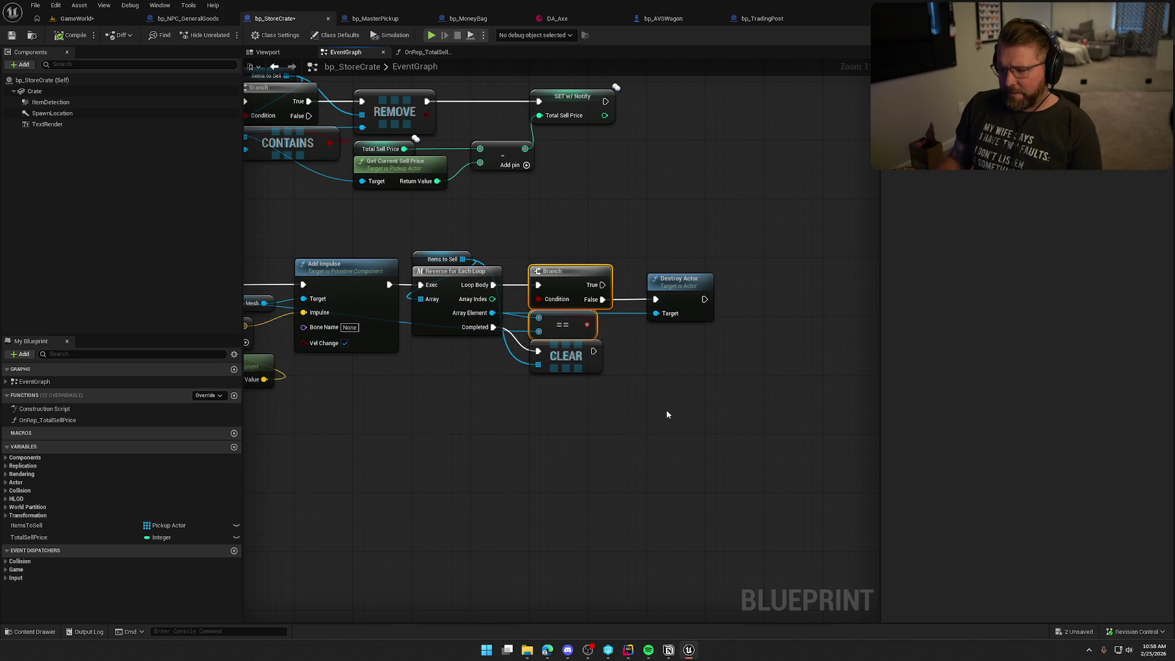
key(Delete)
Wire Loop Body straight into Destroy Actor and place CLEAR directly beneath it
mouse_move(500, 291)
mouse_down()
mouse_move(644, 300)
mouse_move(632, 298)
mouse_up()
key(ctrl+z)
drag(493, 285, 658, 301)
drag(672, 300, 575, 269)
drag(591, 350, 591, 321)
scroll(715, 409, down, 2)
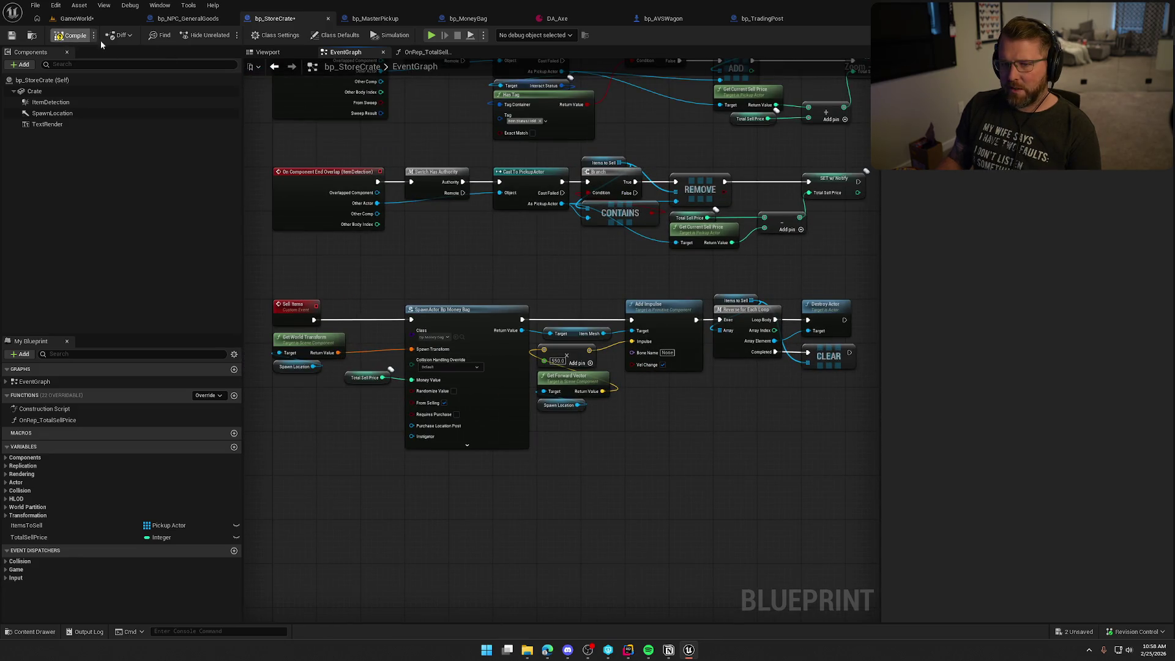
Save and compile bp_StoreCrate, then start a new play test in GameWorld
key(ctrl+s)
click(265, 53)
click(612, 291)
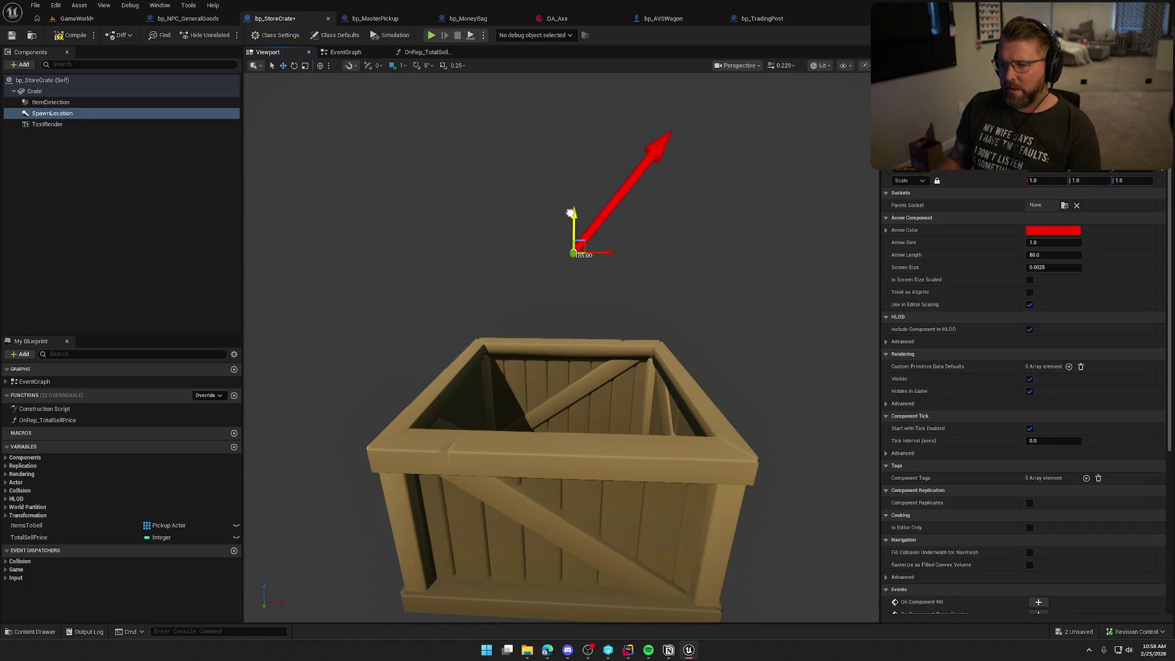
click(76, 35)
click(76, 18)
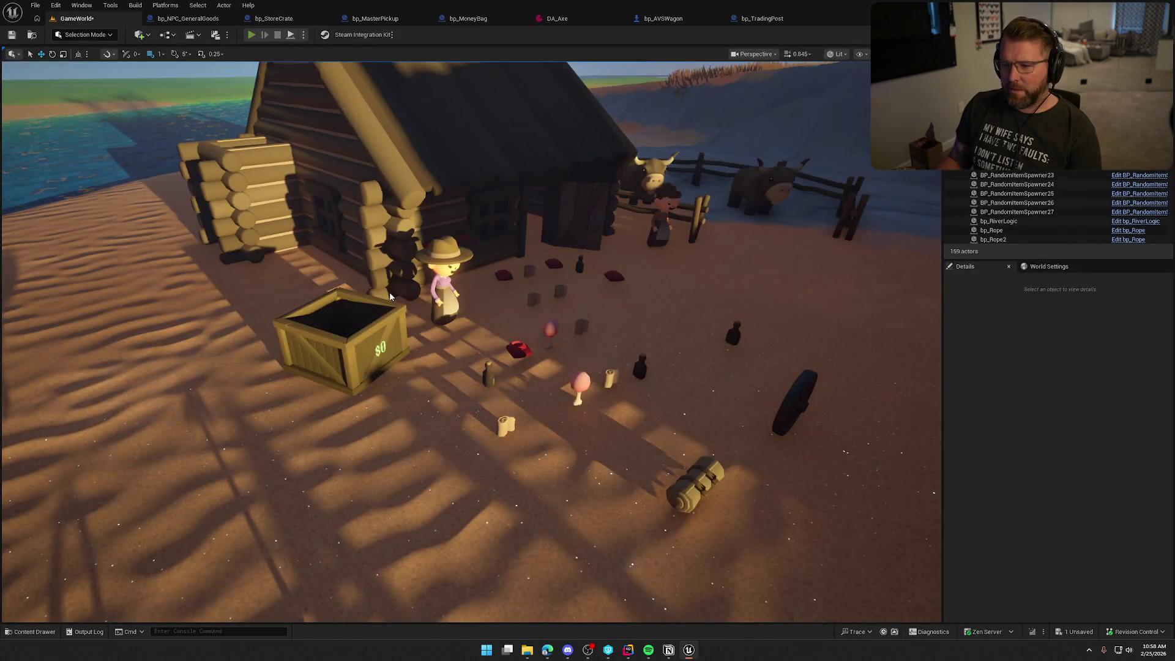
click(389, 292)
Drop a money bag into the crate and sell the crate's contents at the trading post
key(e)
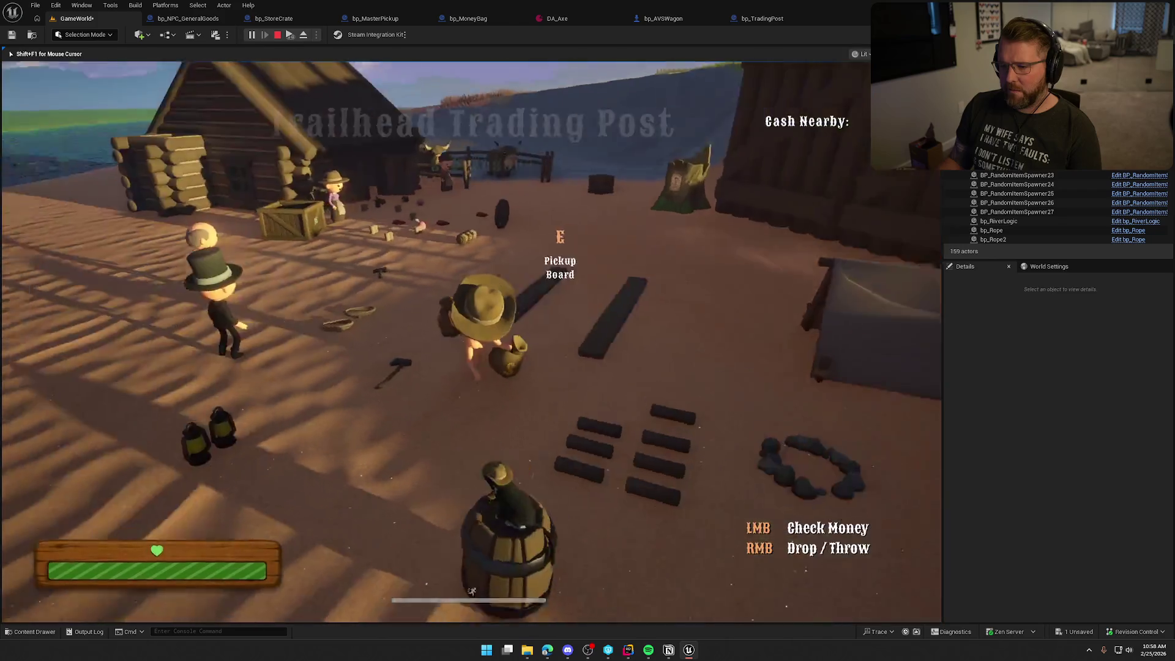
key(w)
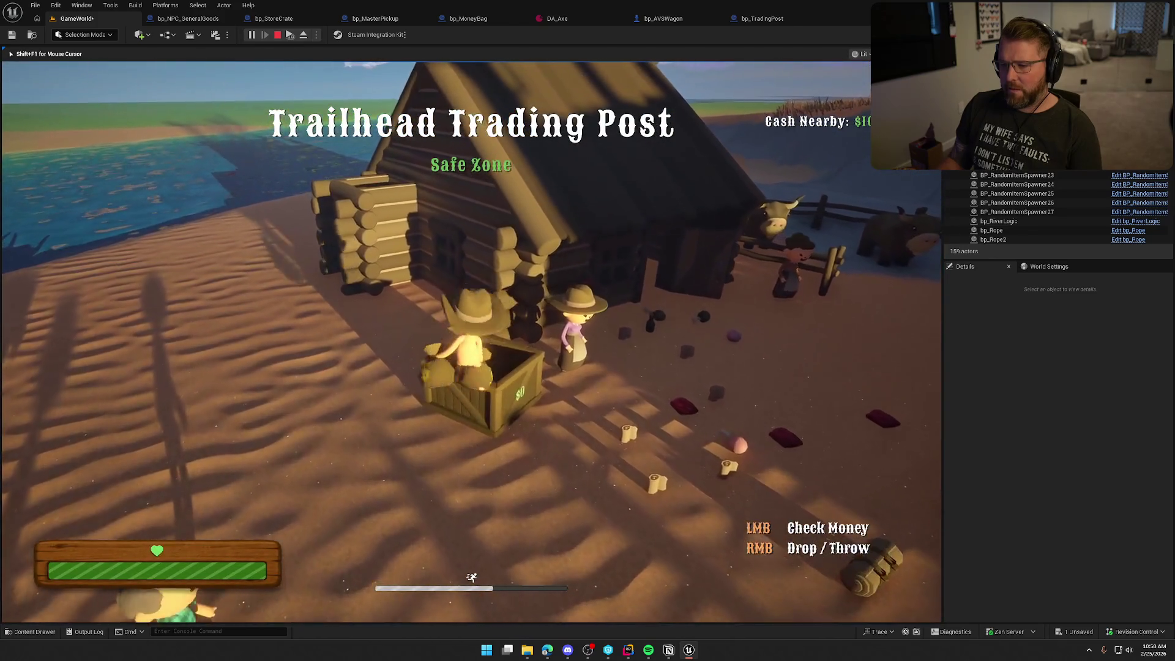
right_click(471, 342)
key(w)
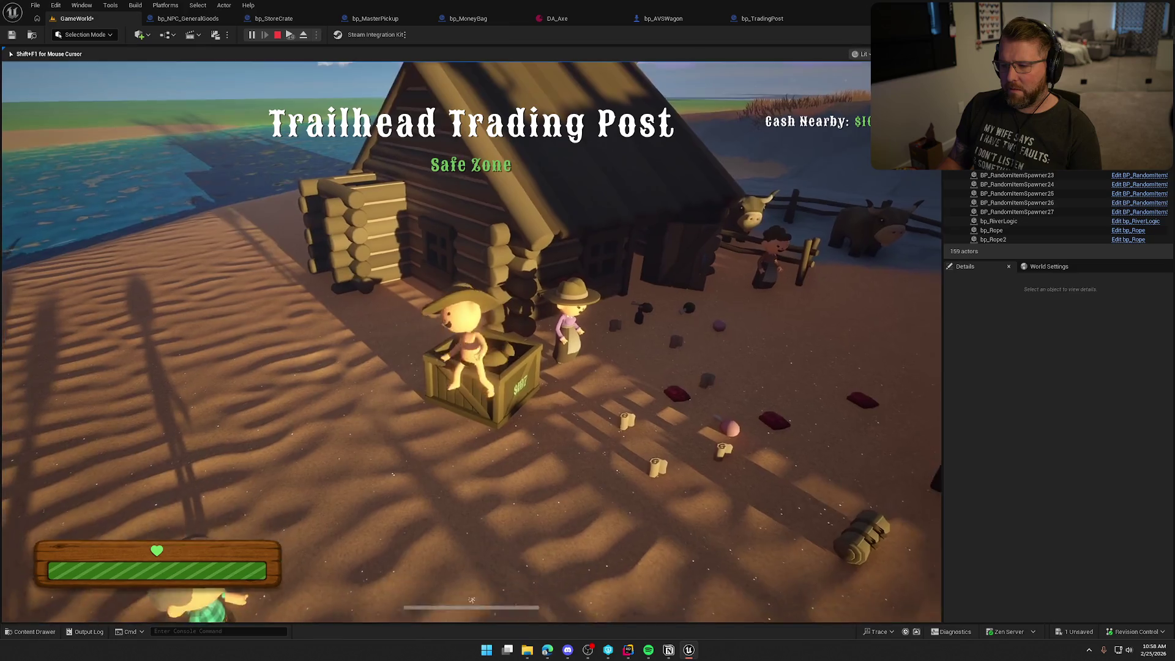
key(w)
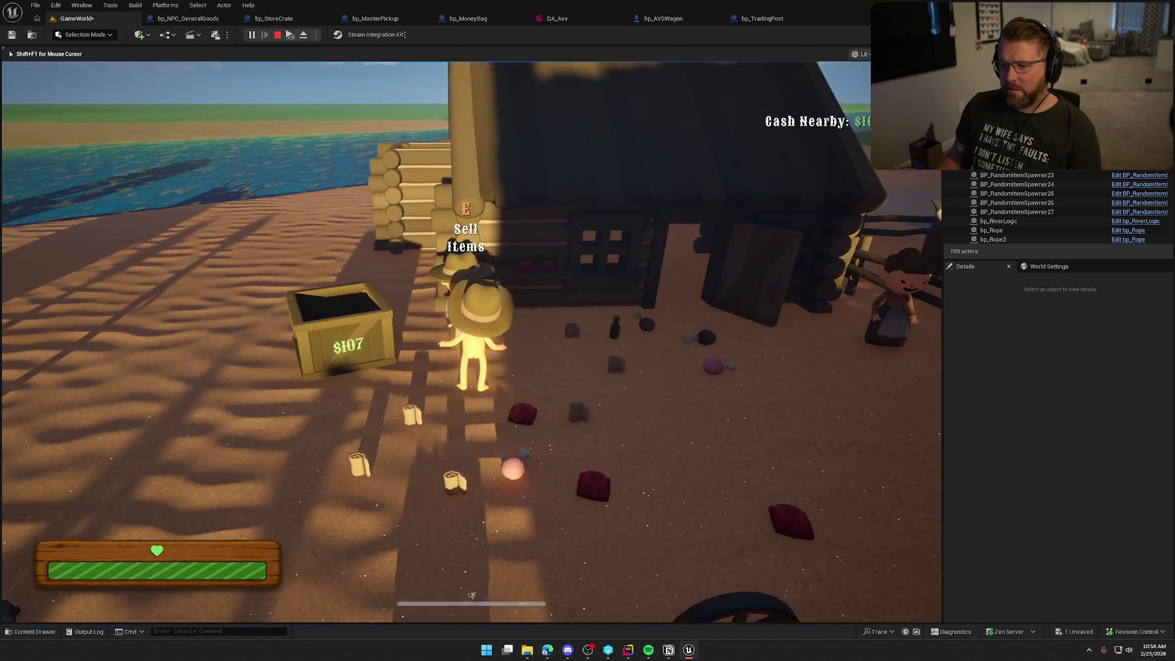
Pick up the spawned money bag and carry it back toward the crate
key(w)
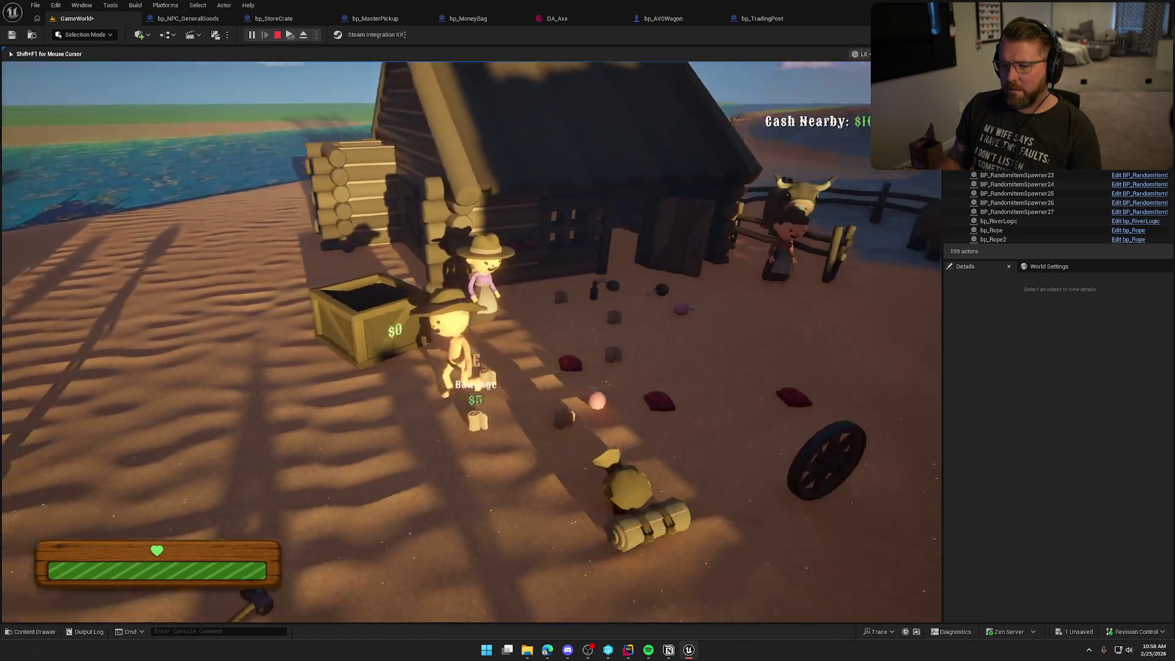
key(e)
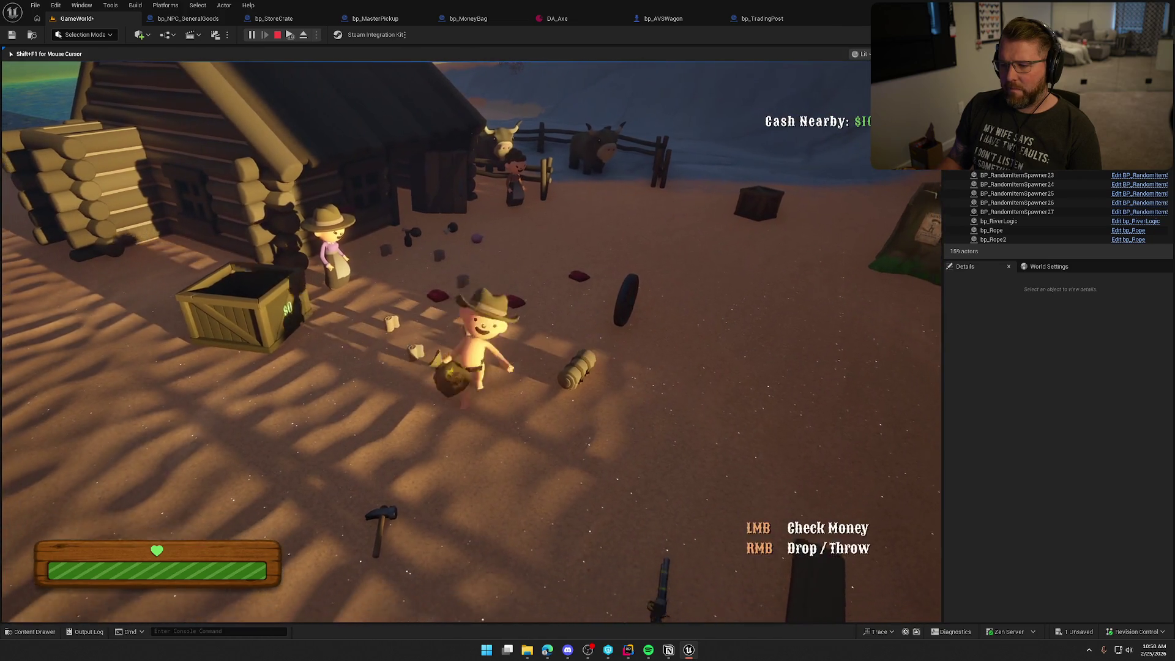
key(w)
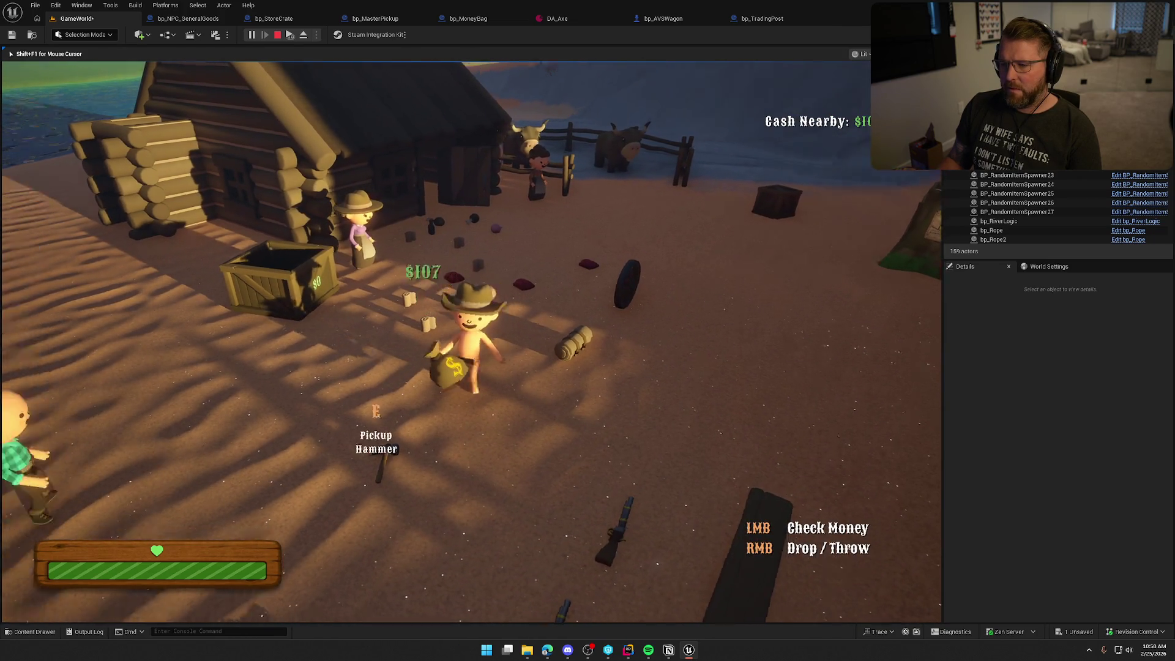
key(w)
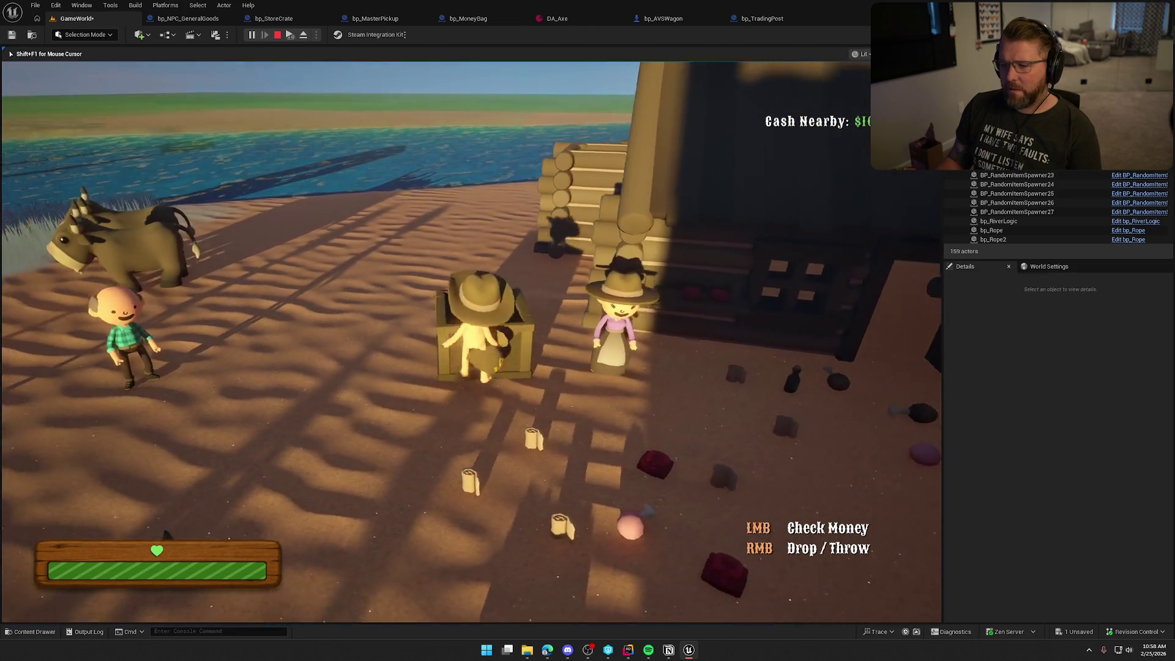
key(w)
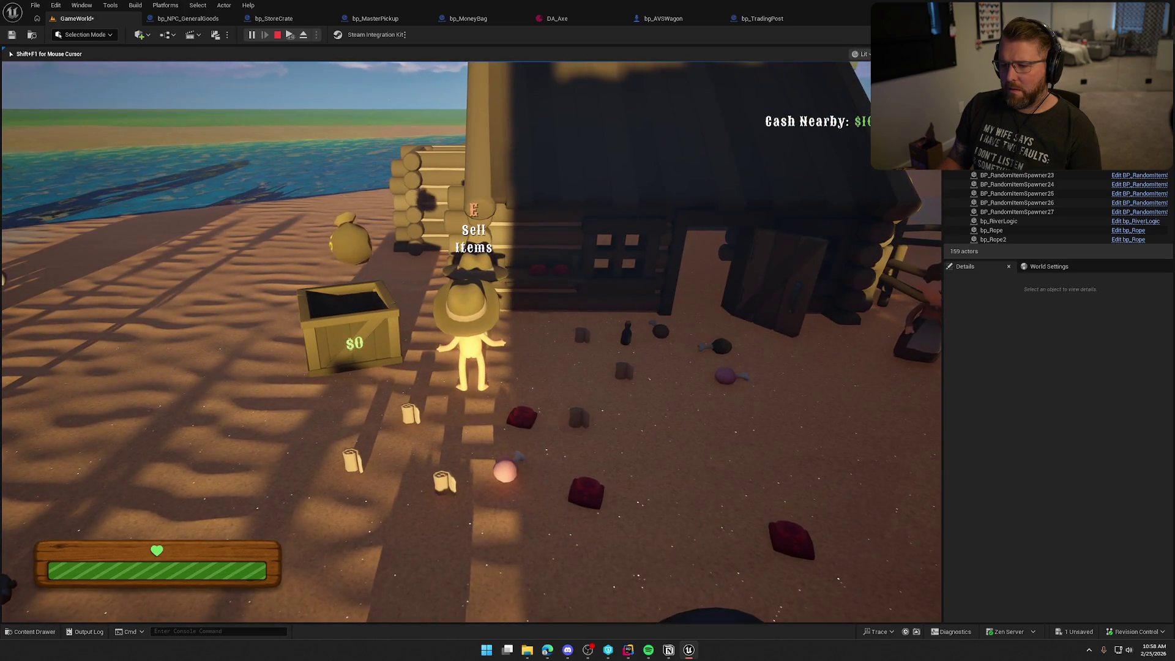
Pick up the money bag again and drop it into the crate, pricing it at $107
key(s)
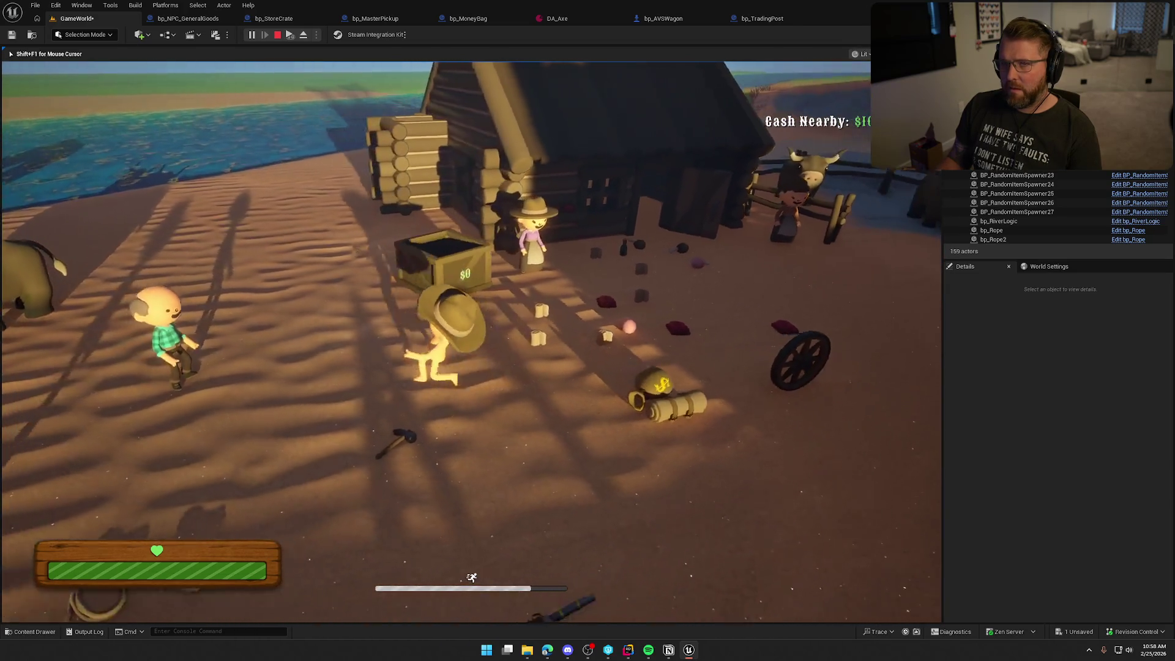
key(w)
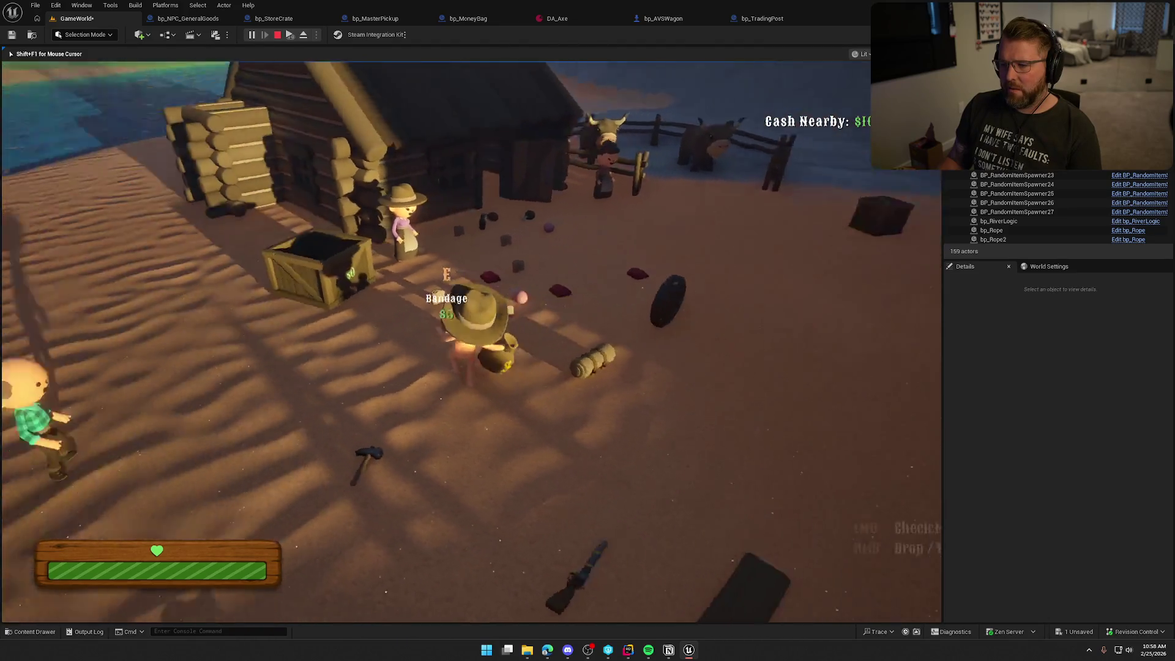
key(e)
key(w)
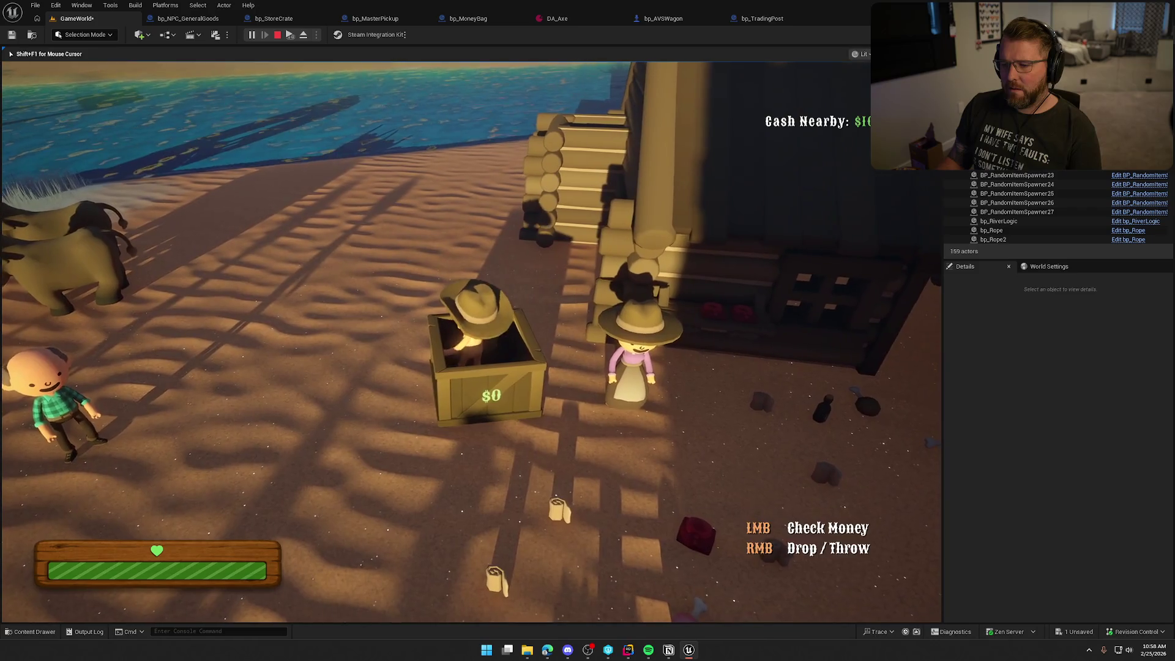
right_click(471, 342)
key(s)
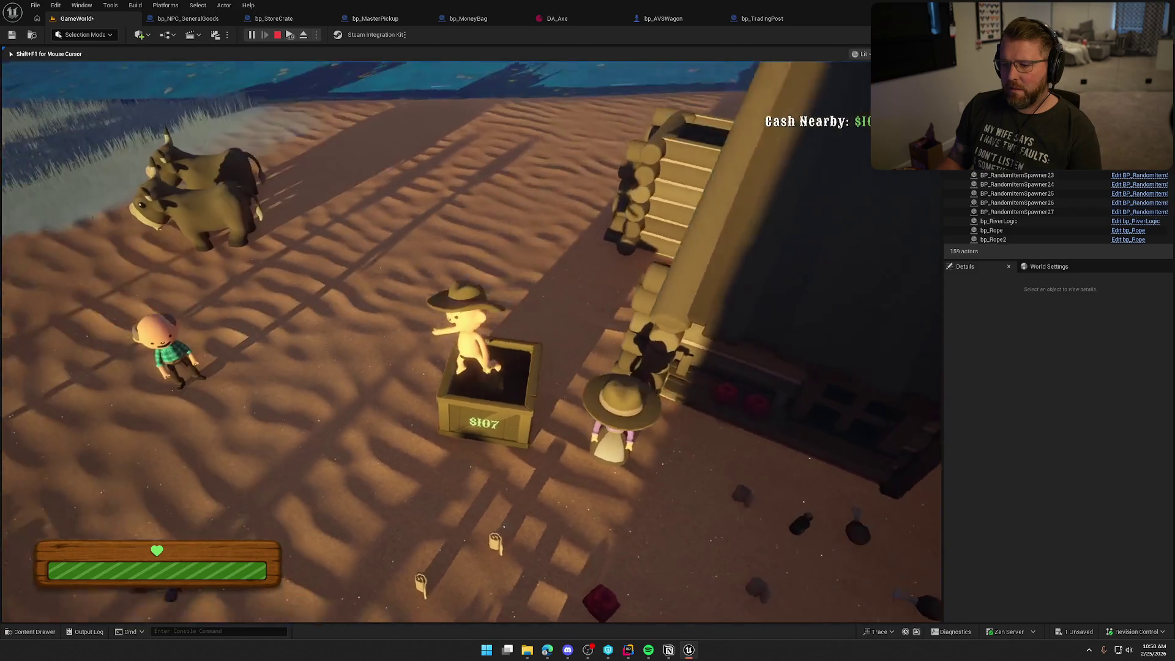
key(w)
key(shift)
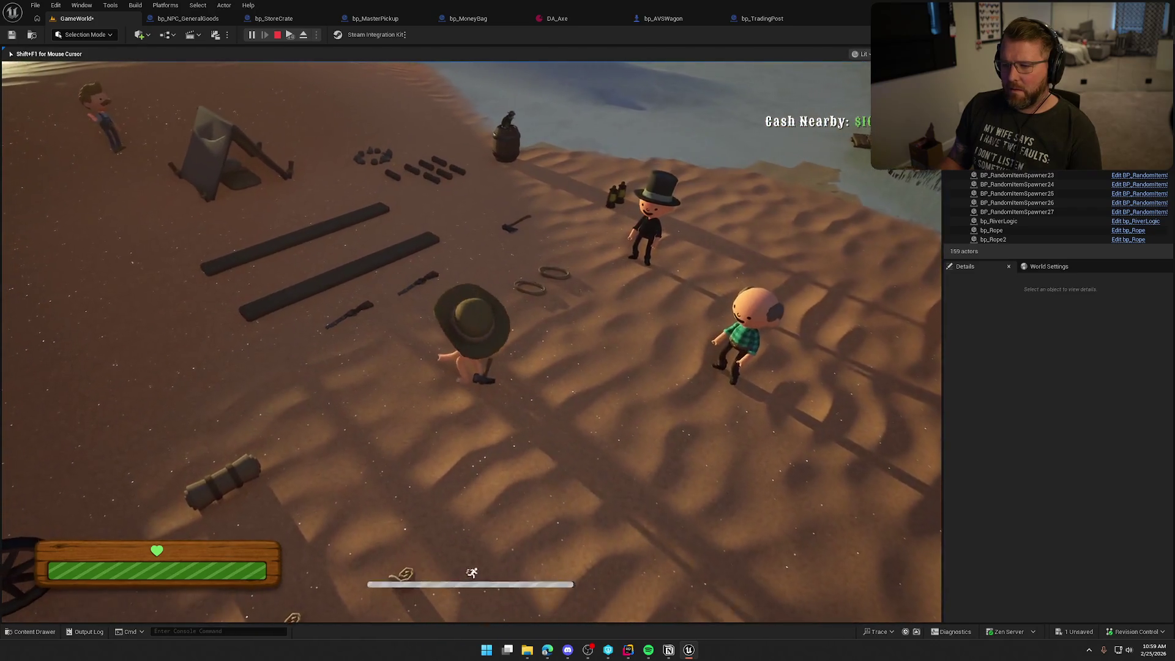
Drop the axe into the crate with the money bag and sell both at the trading post
key(w)
key(e)
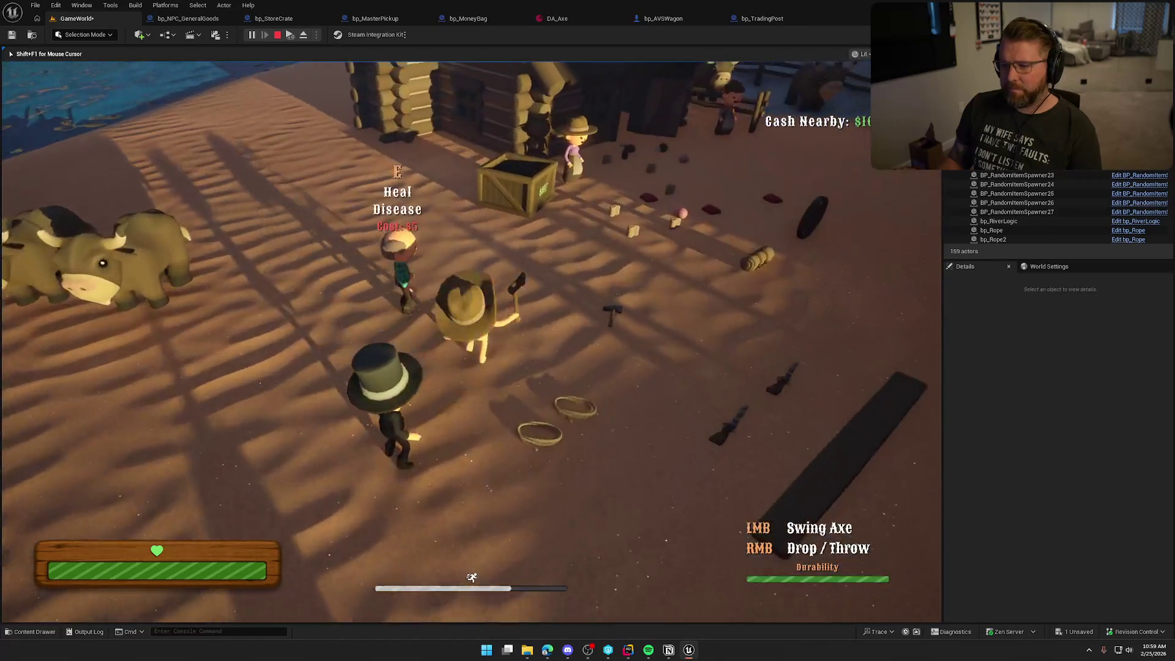
key(w)
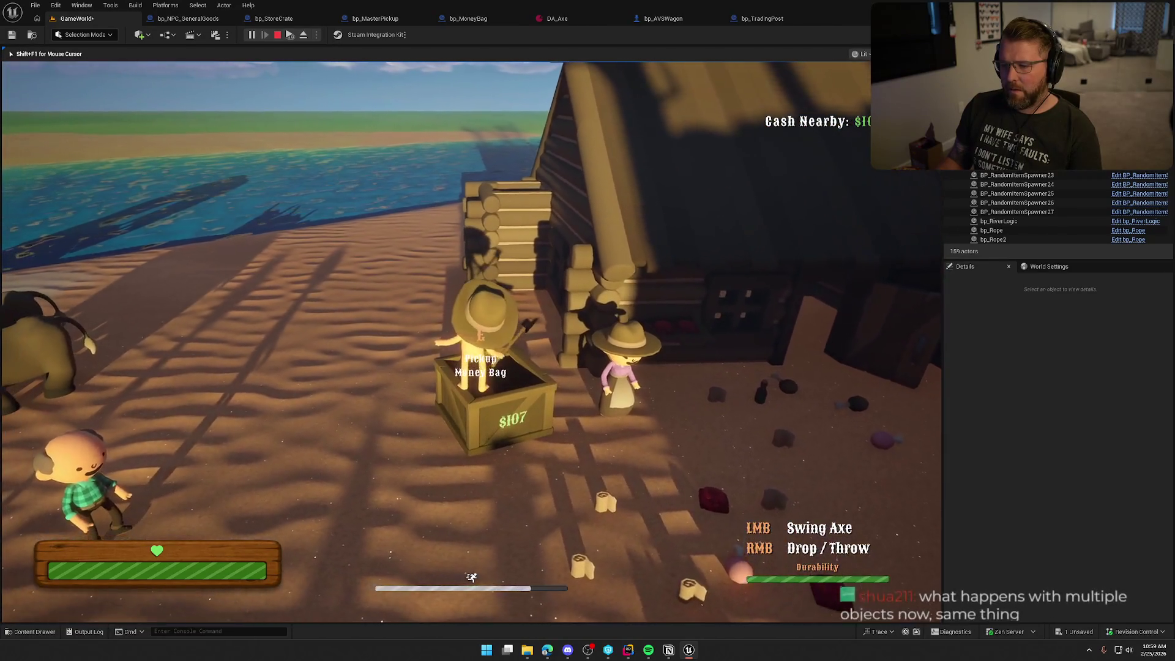
right_click(471, 341)
key(w)
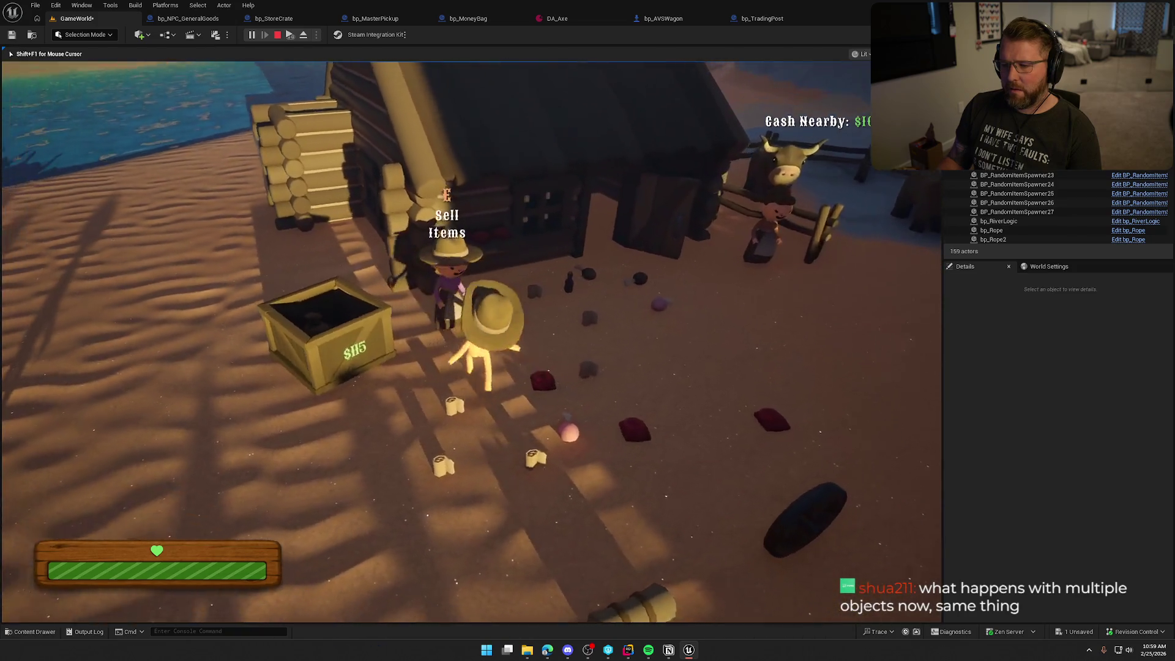
key(e)
Pick up the money bag left after the sale and drop it on the ground
key(w)
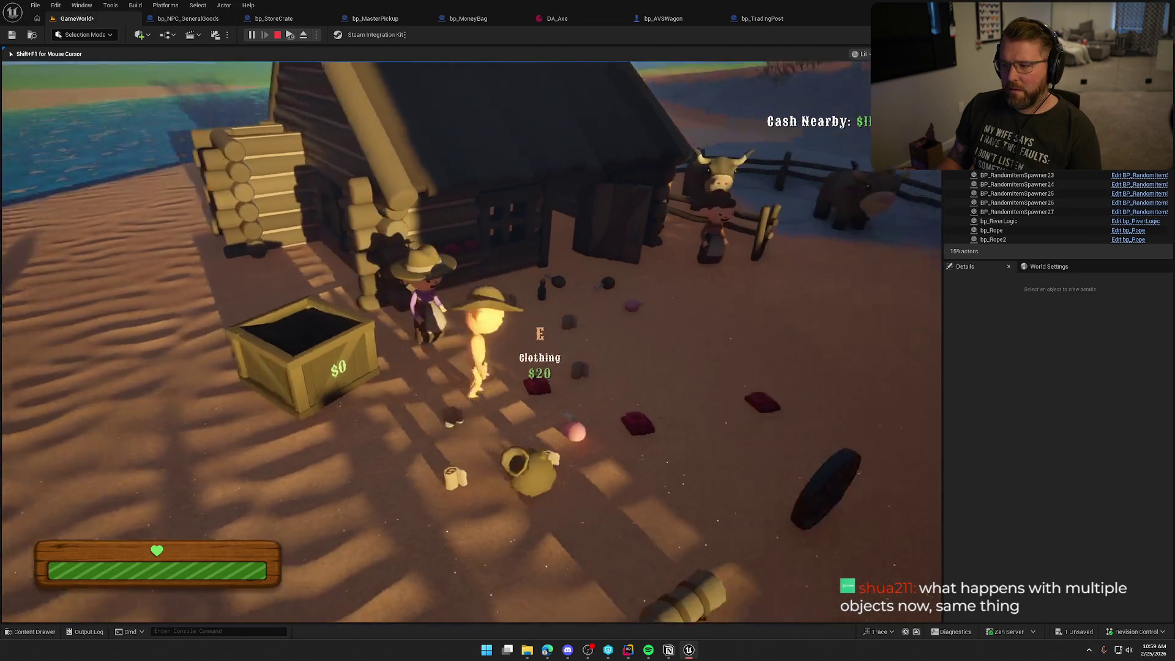
key(e)
key(s)
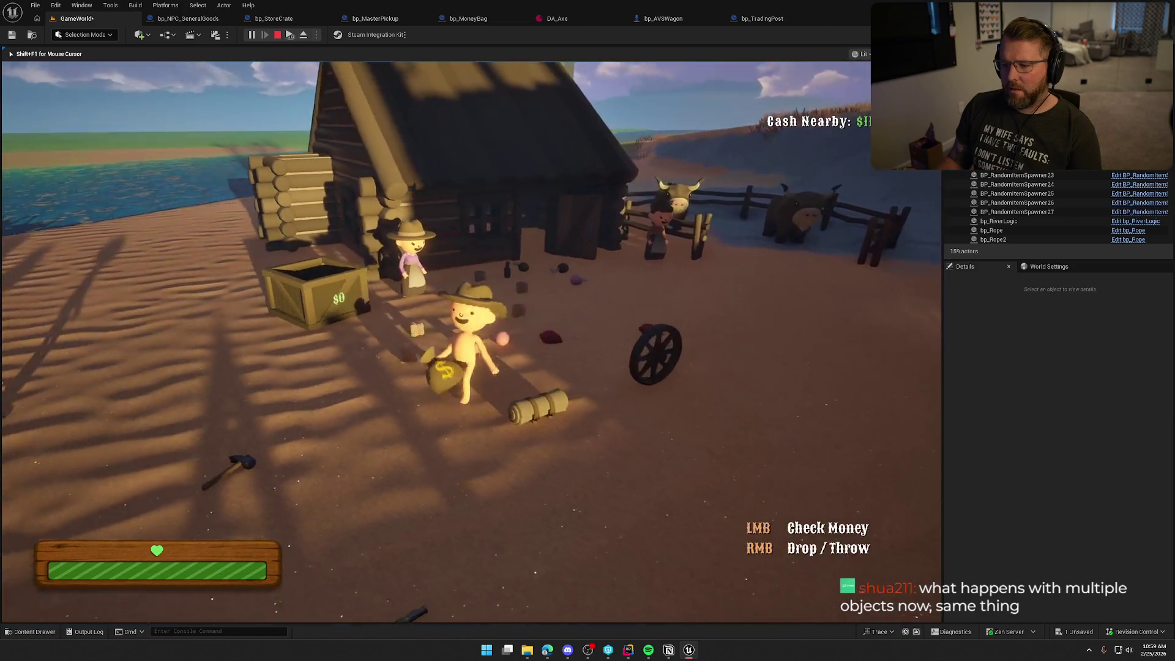
key(s)
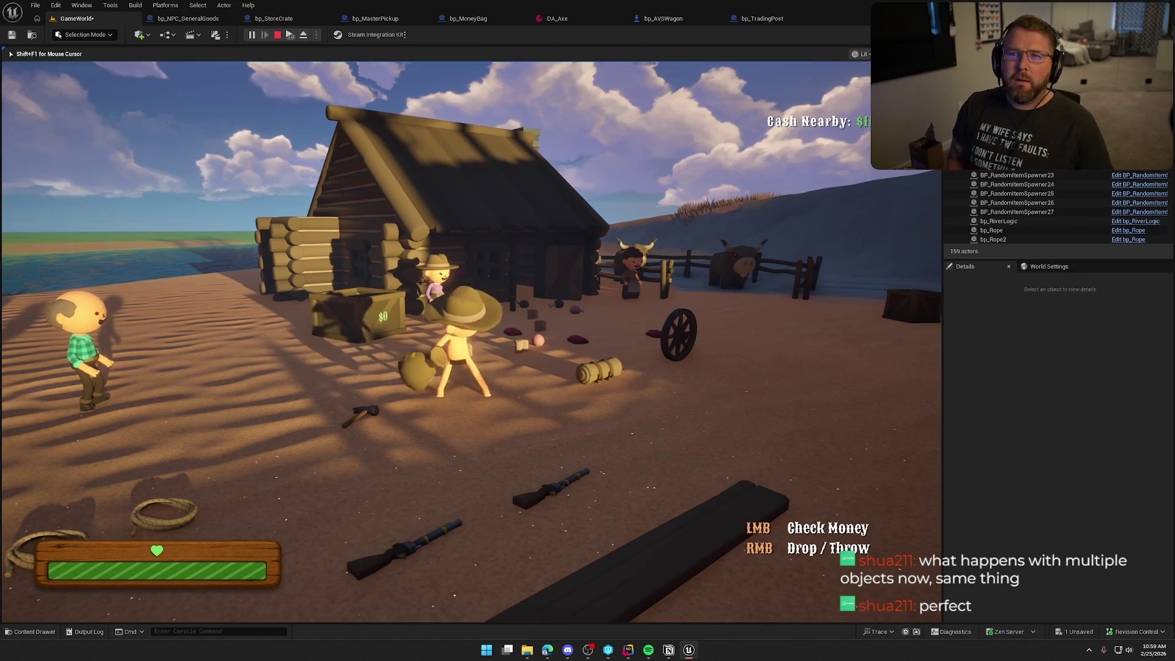
key(s)
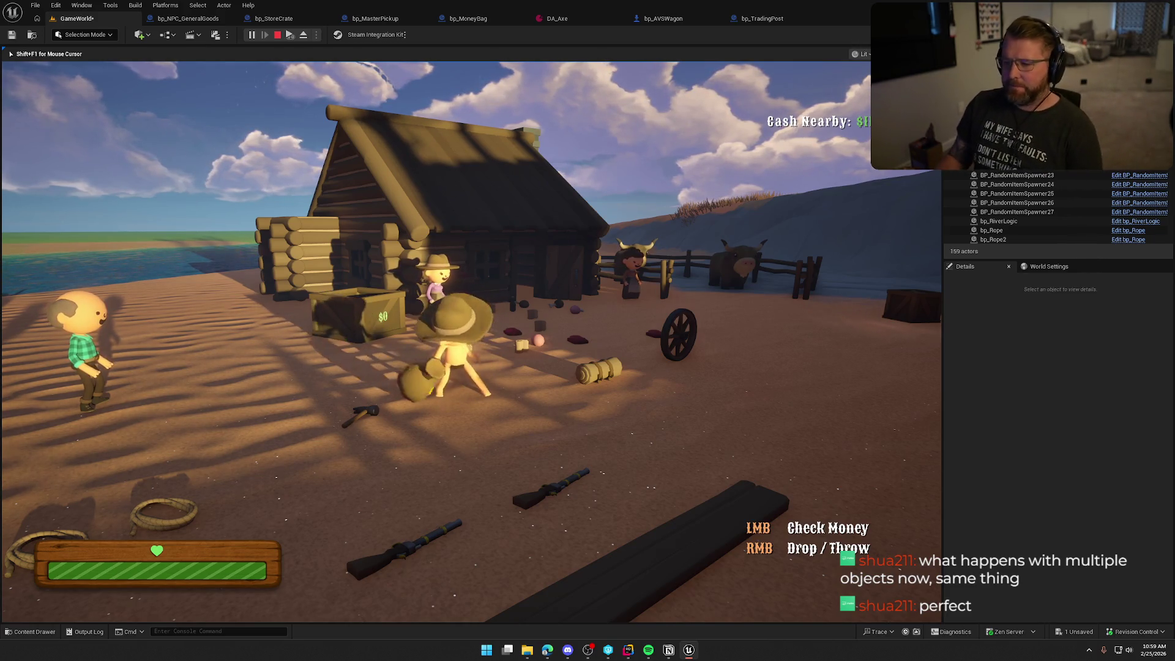
right_click(471, 341)
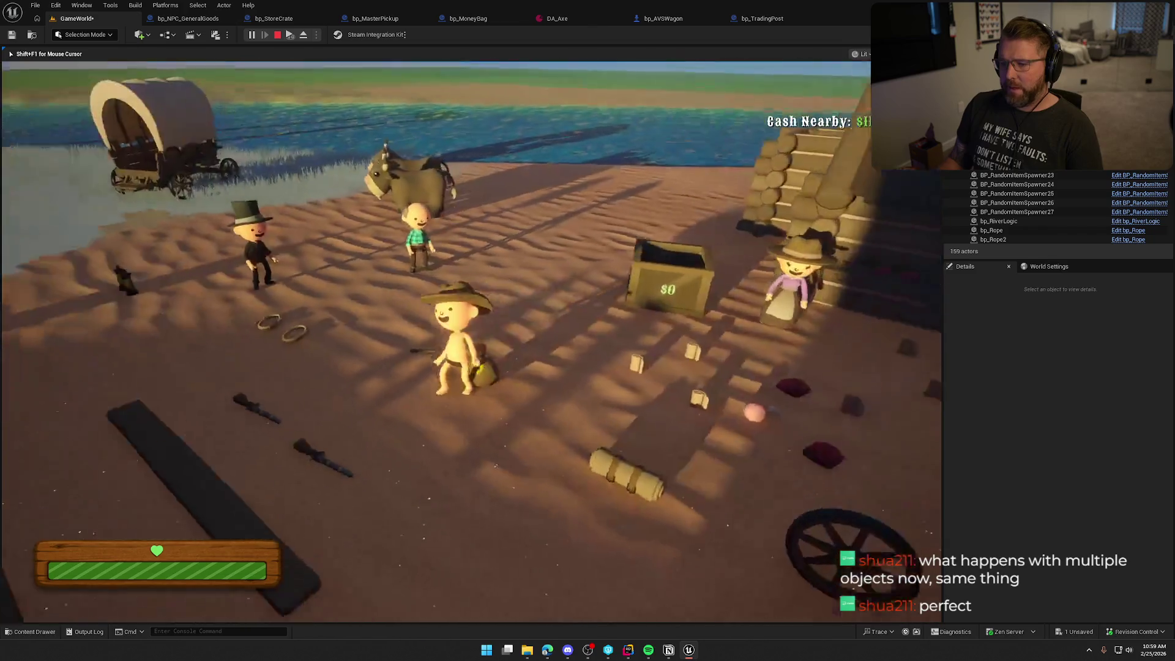
Carry a board from the pile back to the crate by the cabin
key(shift+w)
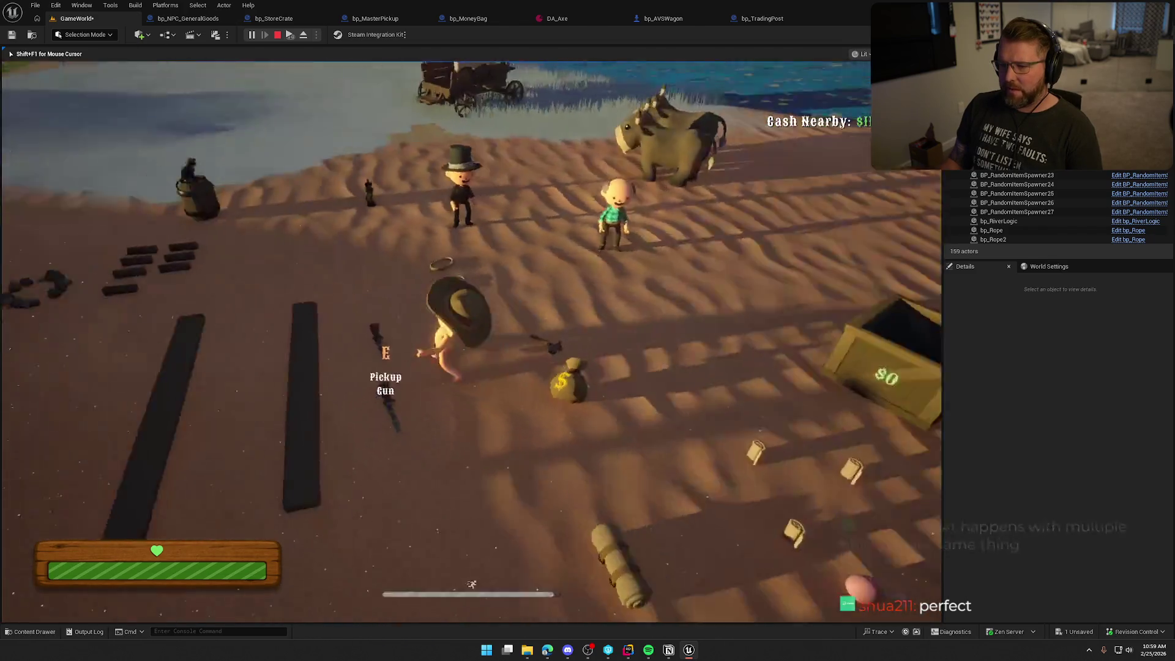
key(e)
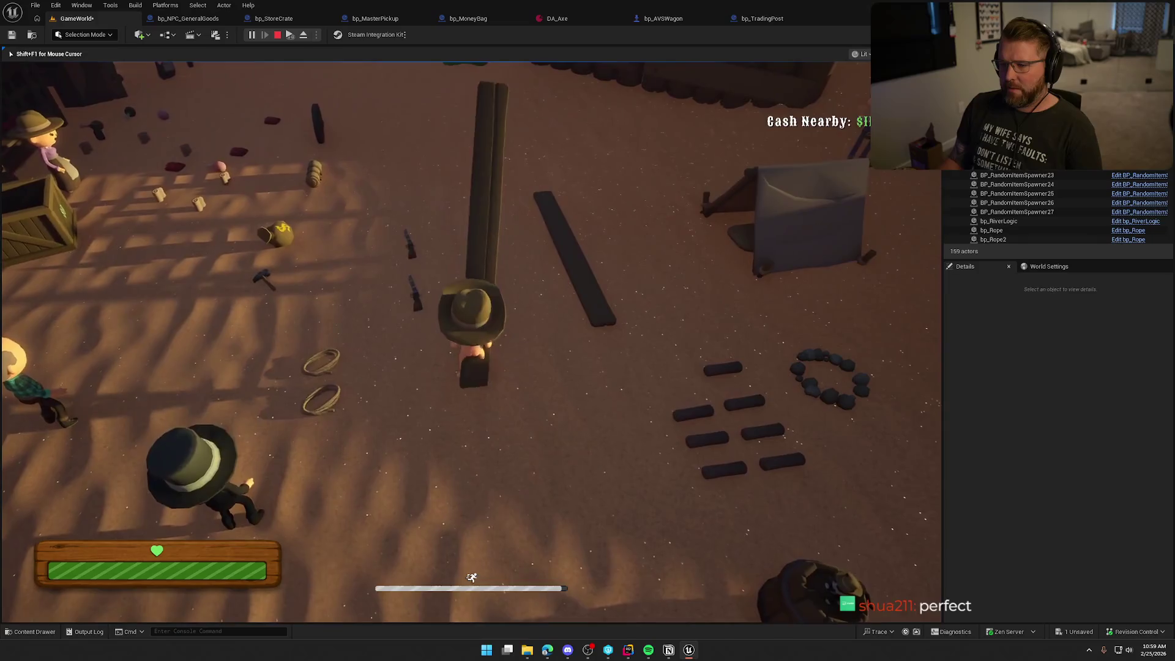
key(shift+w)
key(w)
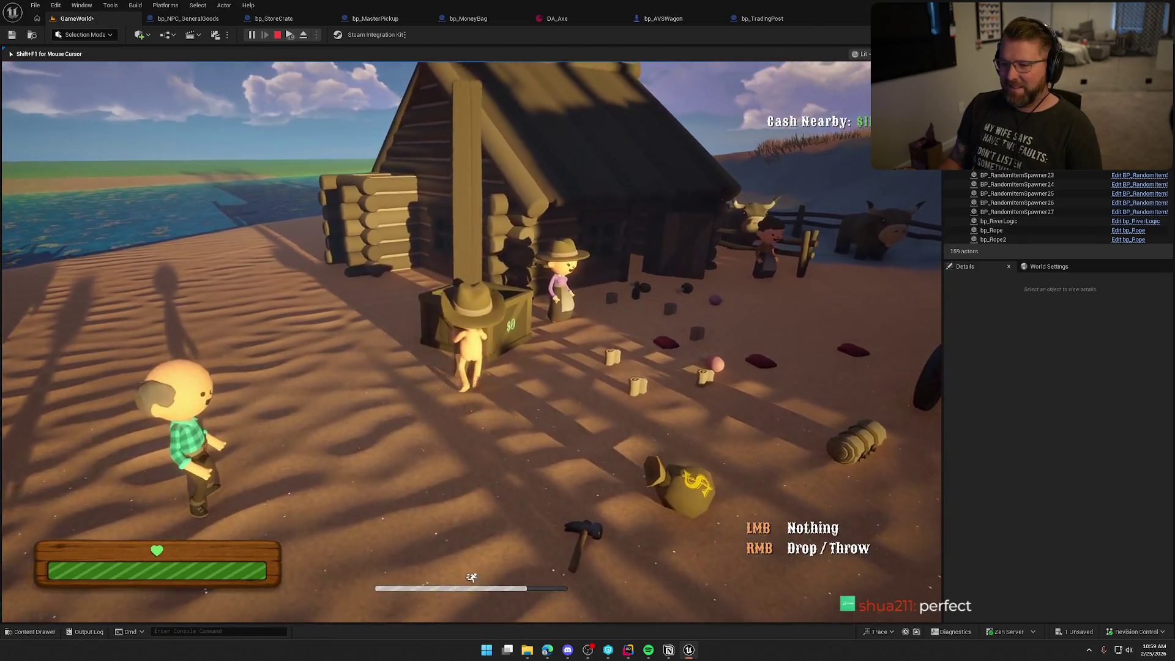
key(w)
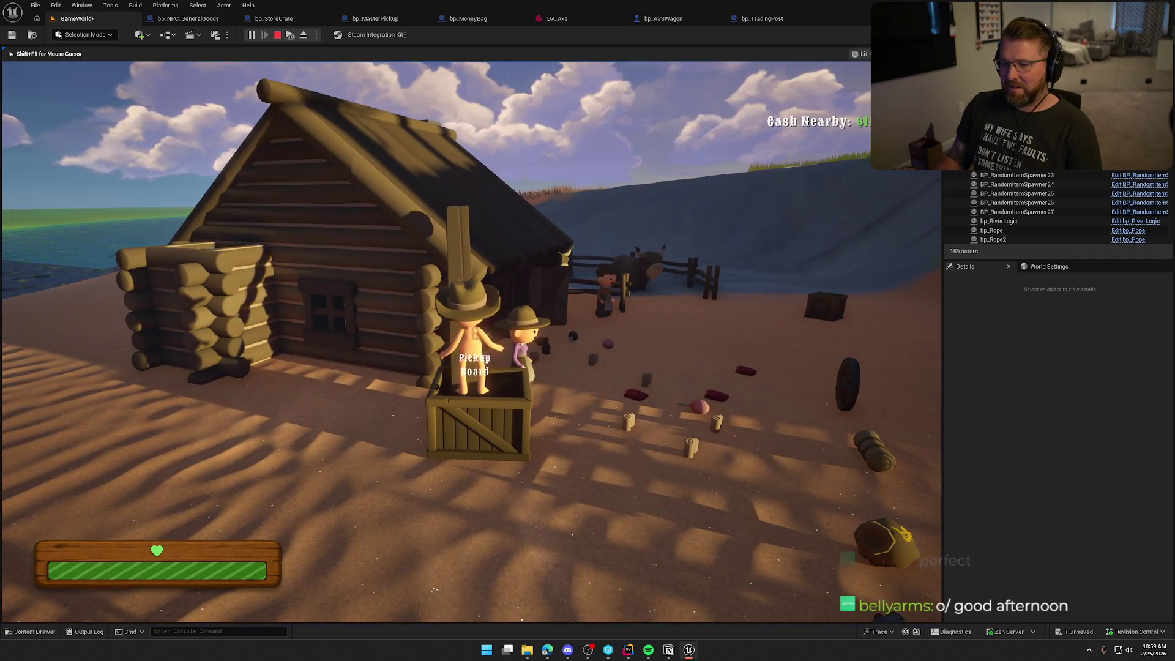
key(e)
Walk toward the trading post and rope, then stop the play-test session
key(w)
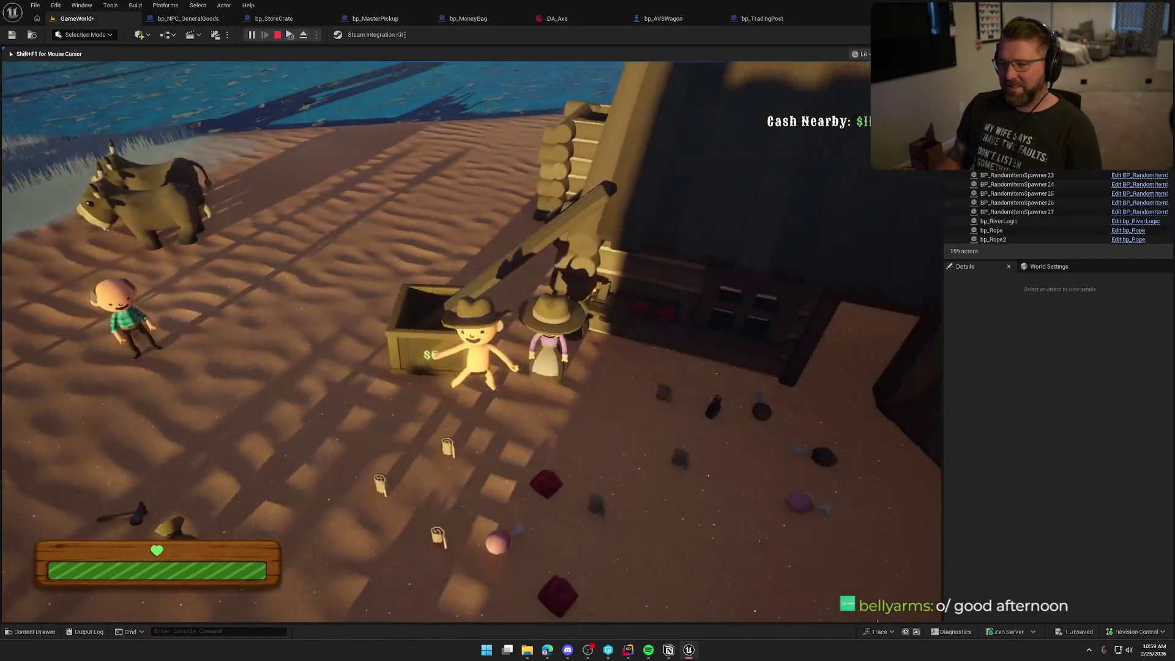
key(shift+s)
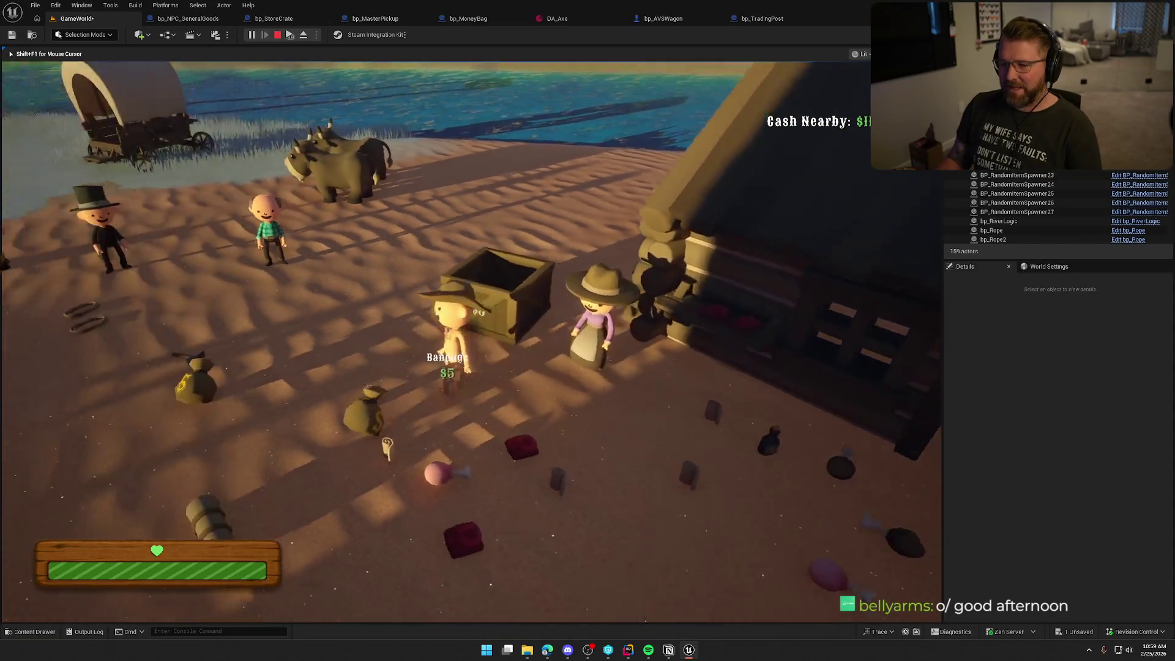
key(w)
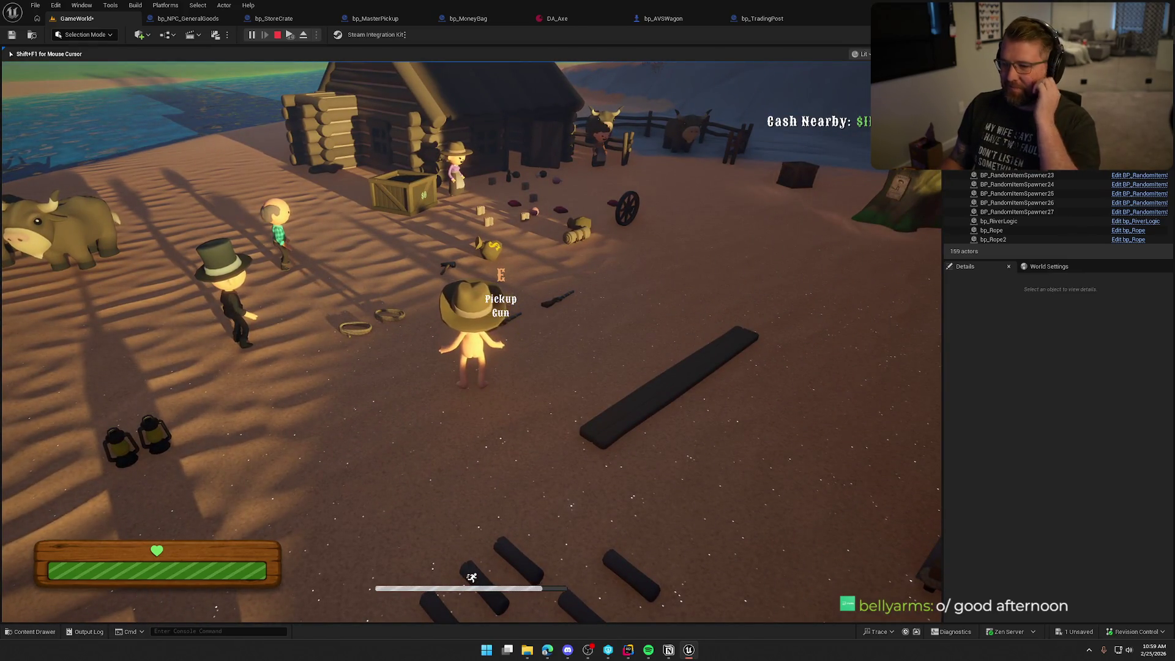
key(Escape)
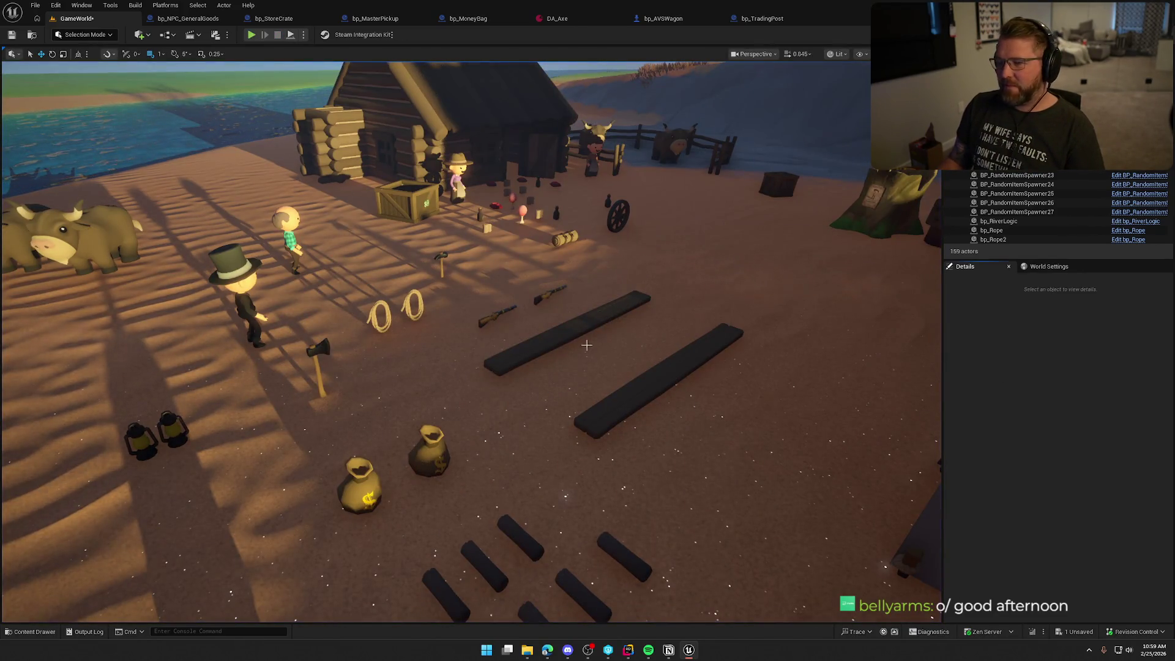
scroll(593, 306, down, 5)
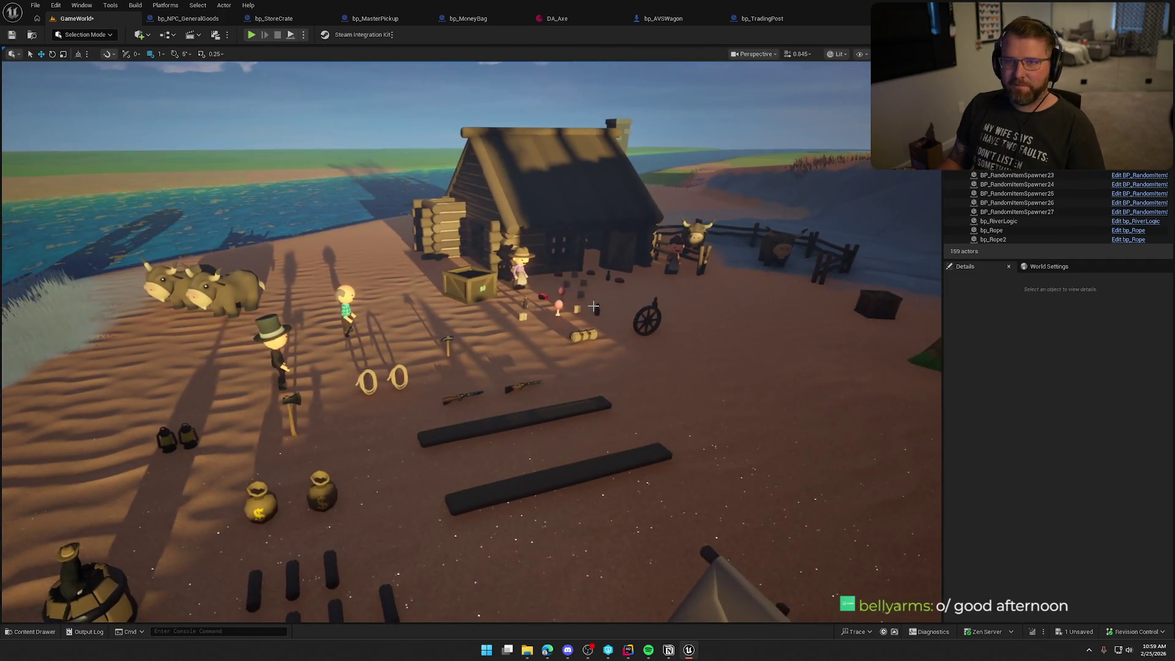
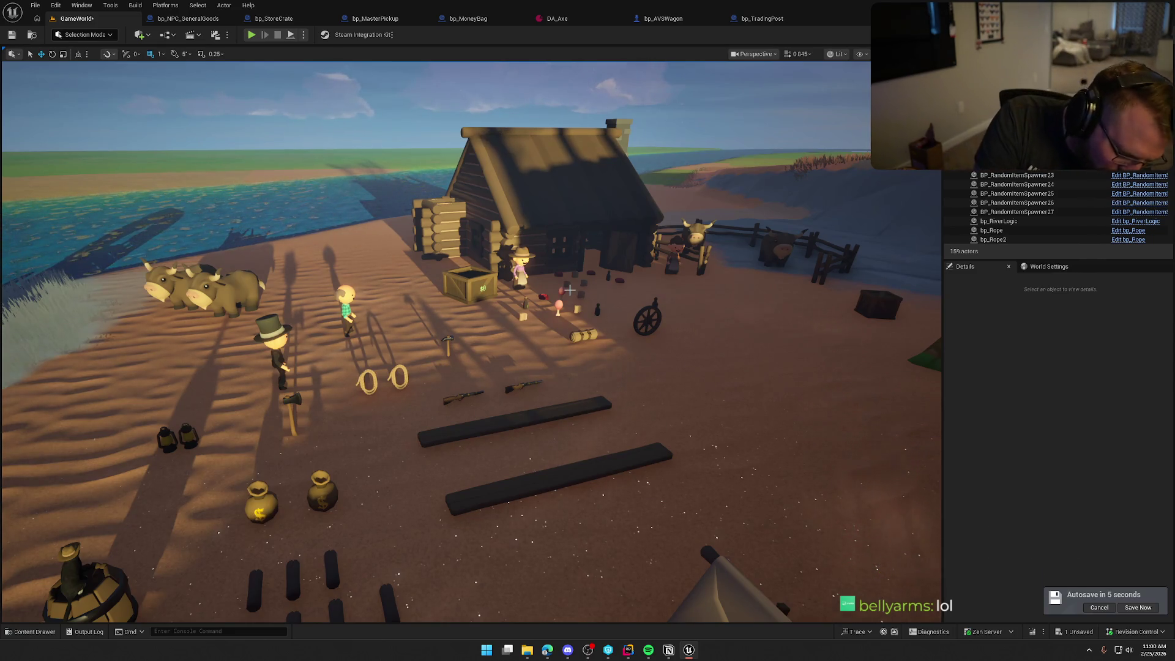
Scroll back and forth over the current editor view
scroll(568, 289, down, 5)
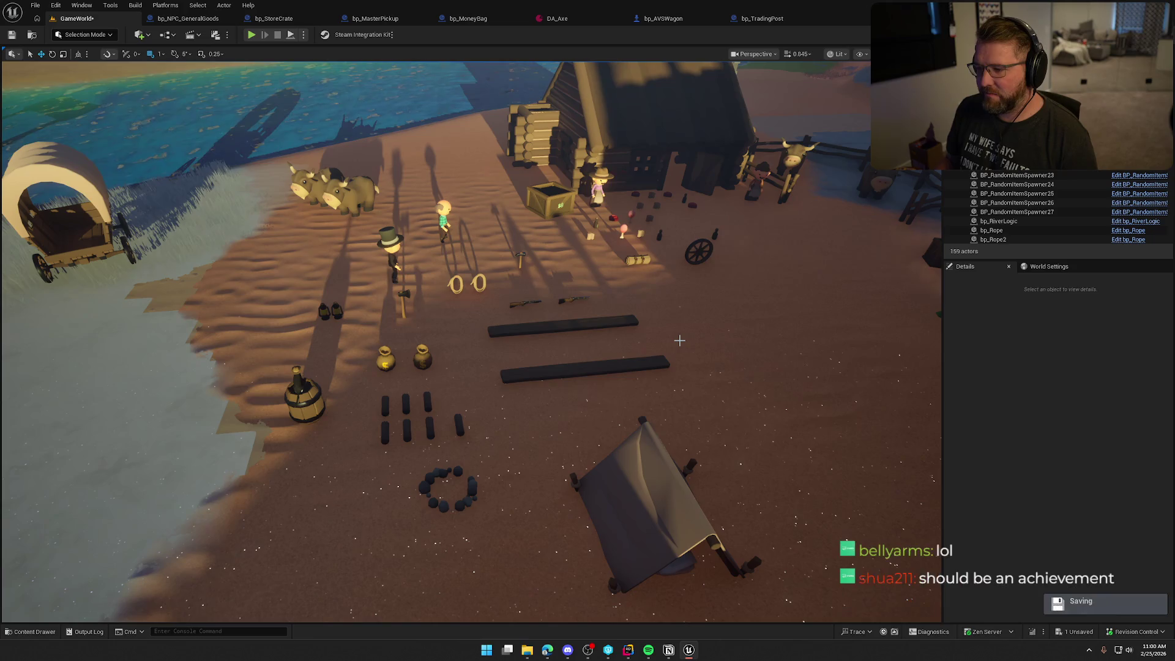
scroll(690, 337, up, 3)
scroll(679, 340, down, 4)
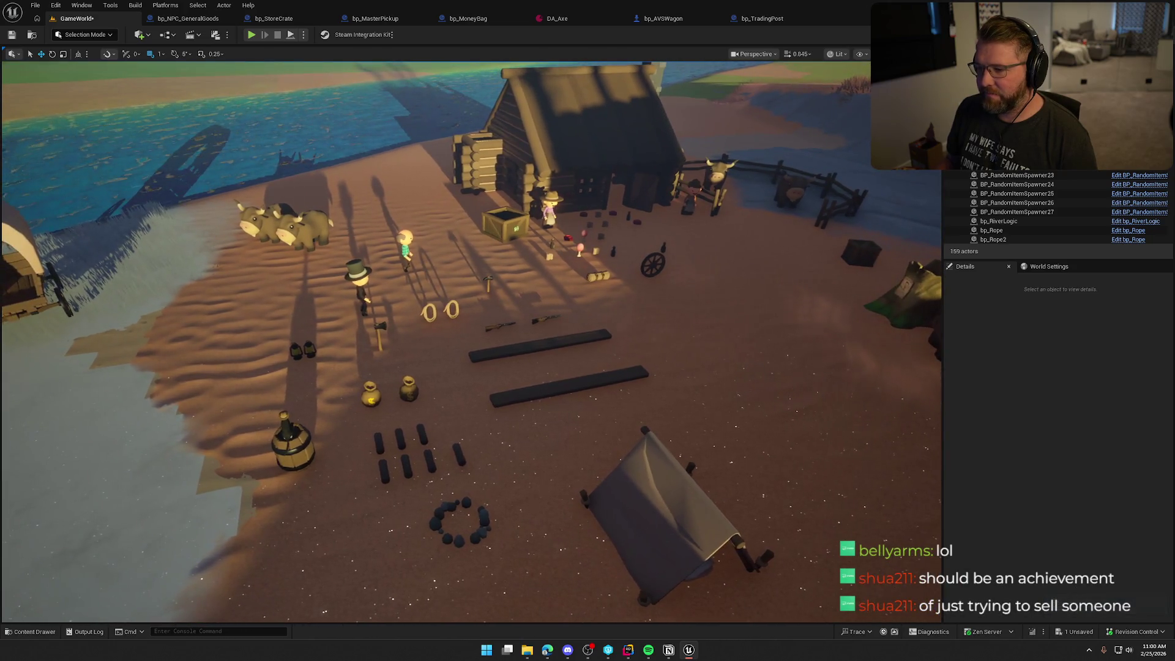
scroll(679, 339, up, 3)
scroll(679, 340, down, 3)
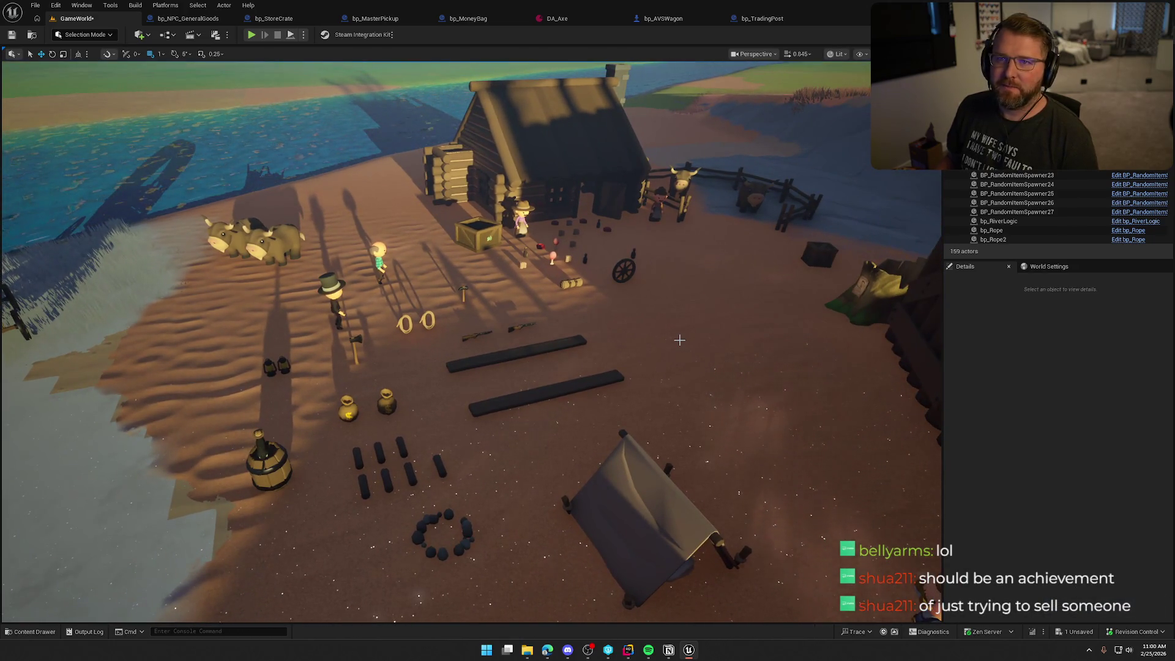
scroll(679, 339, up, 3)
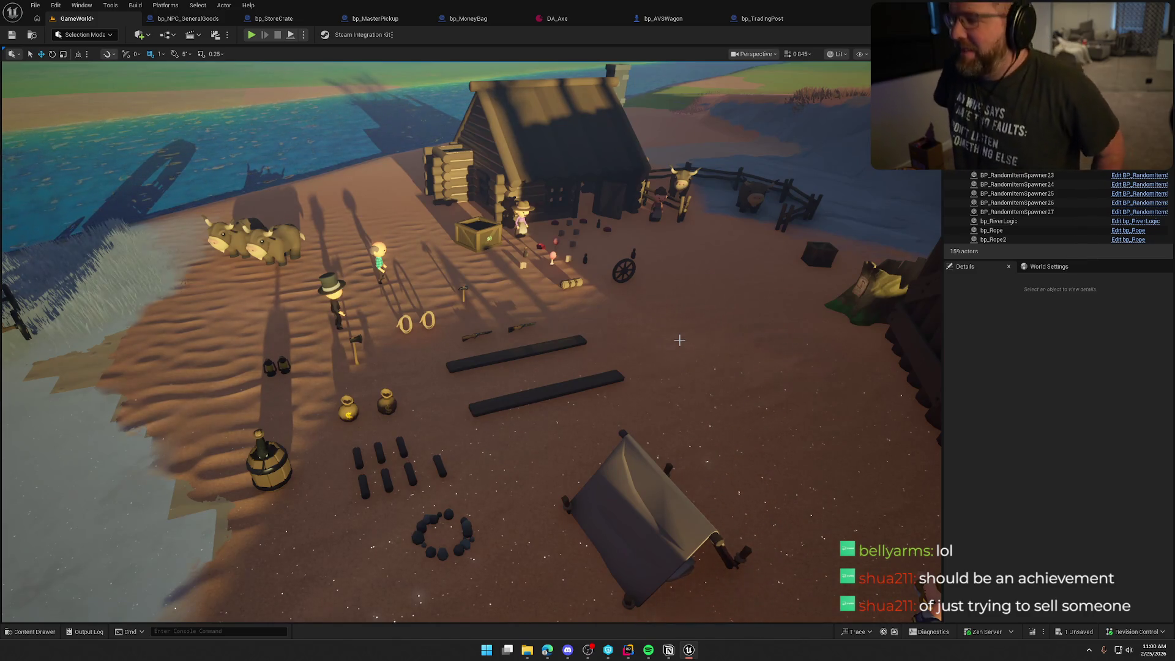
scroll(679, 340, down, 3)
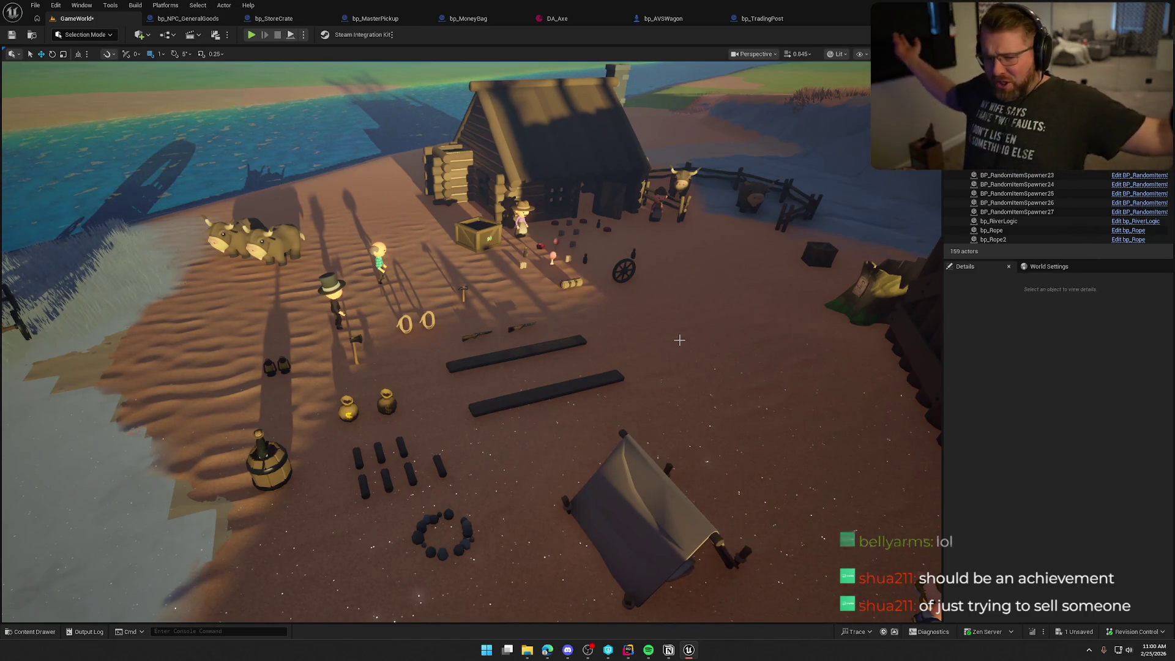
scroll(679, 340, up, 3)
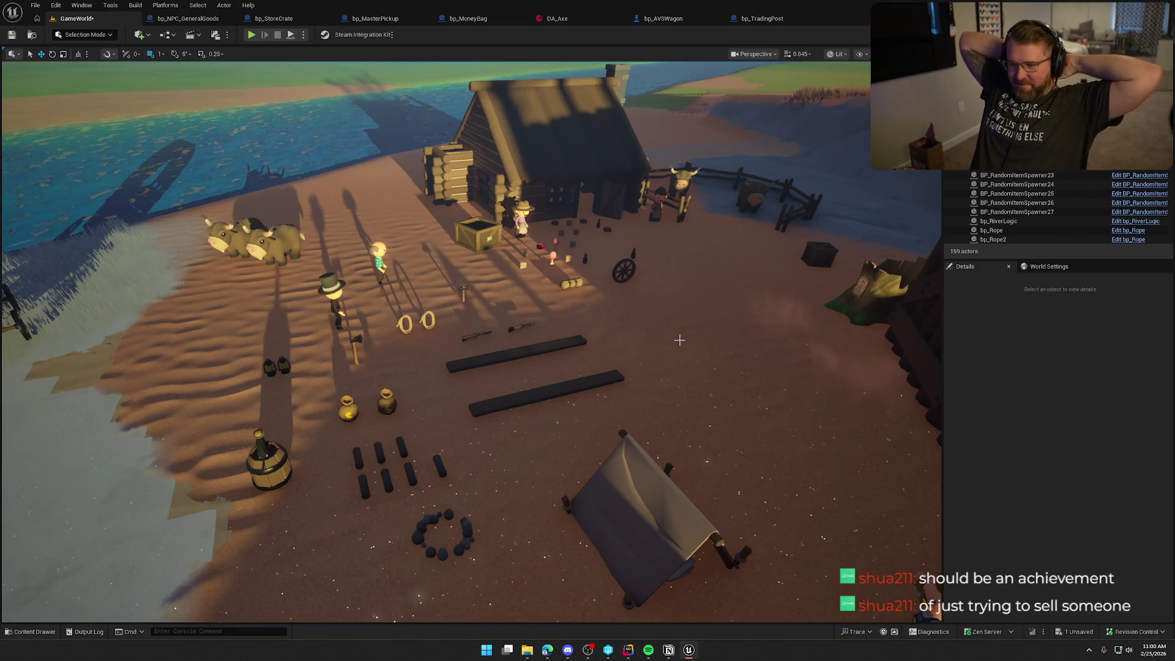
scroll(679, 340, down, 3)
scroll(679, 339, up, 3)
scroll(679, 339, down, 3)
scroll(679, 339, up, 3)
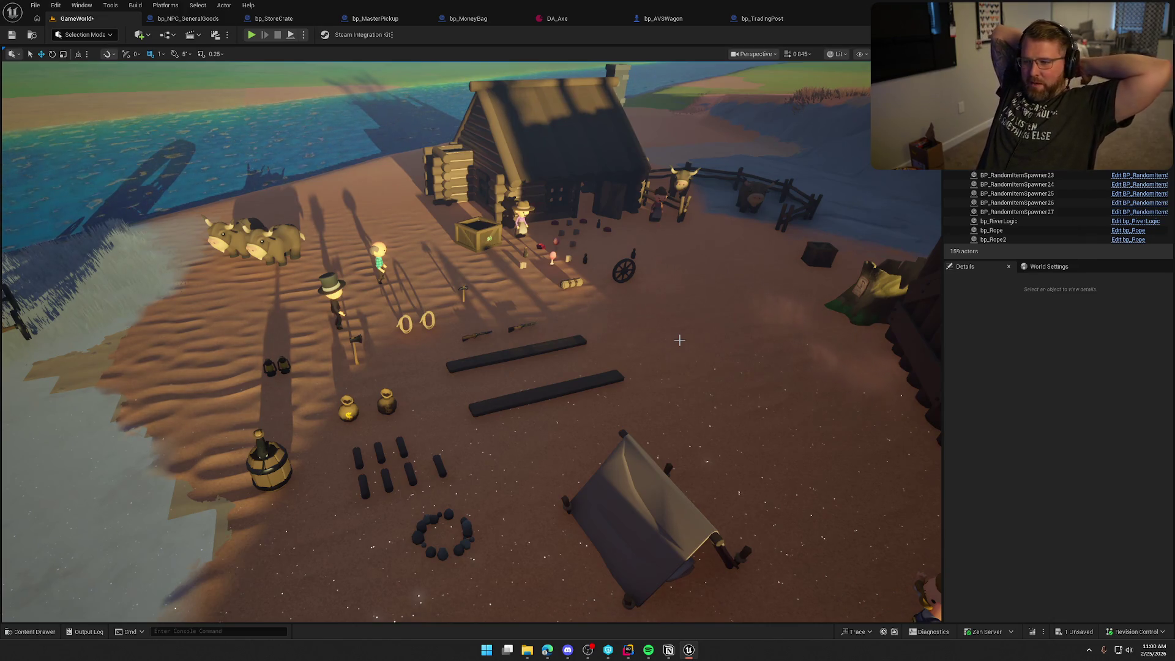
scroll(679, 340, down, 3)
scroll(679, 340, up, 3)
scroll(679, 339, down, 3)
scroll(679, 339, up, 3)
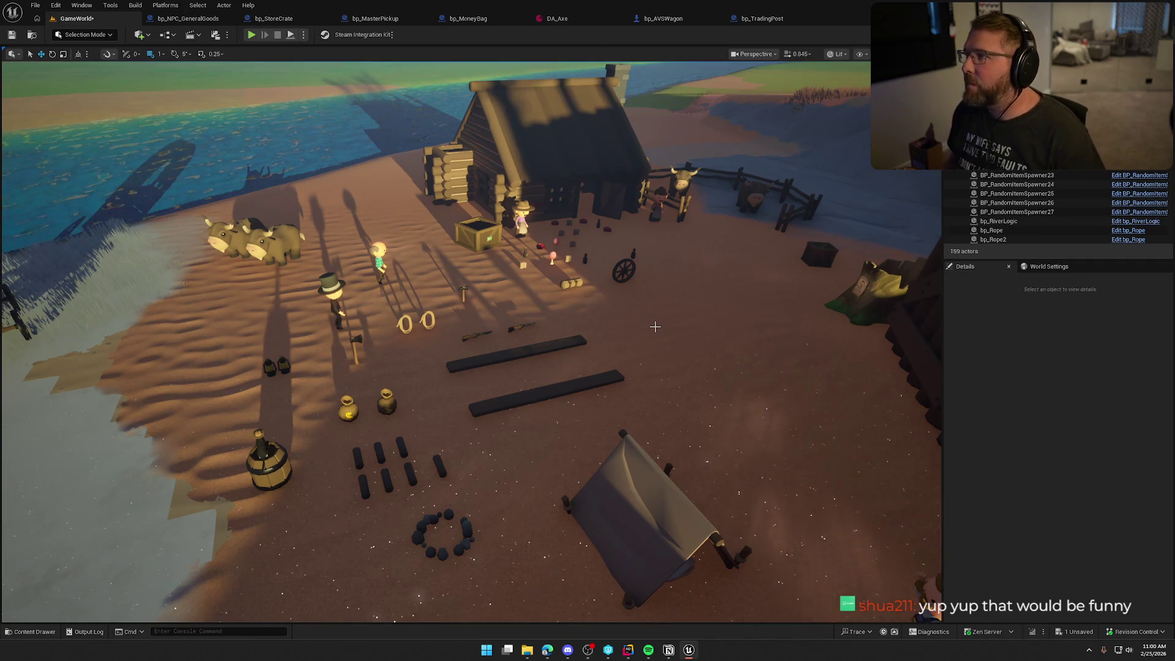
Inspect the overlap logic in bp_StoreCrate's event graph, then return to the GameWorld level
key(ctrl+space)
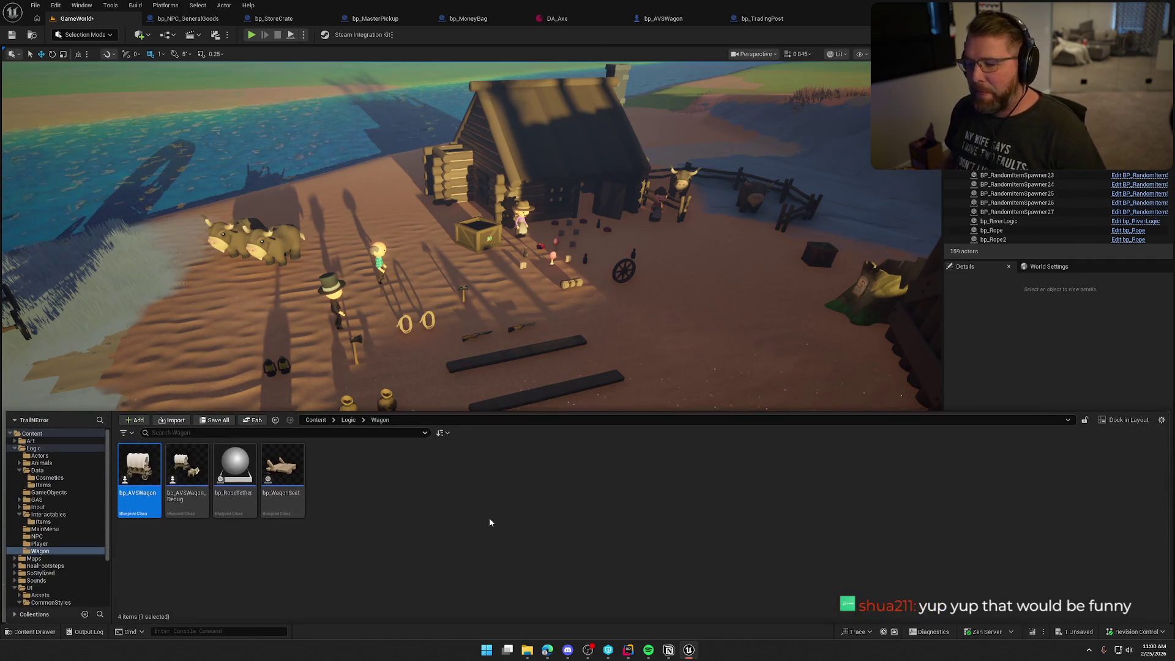
click(995, 372)
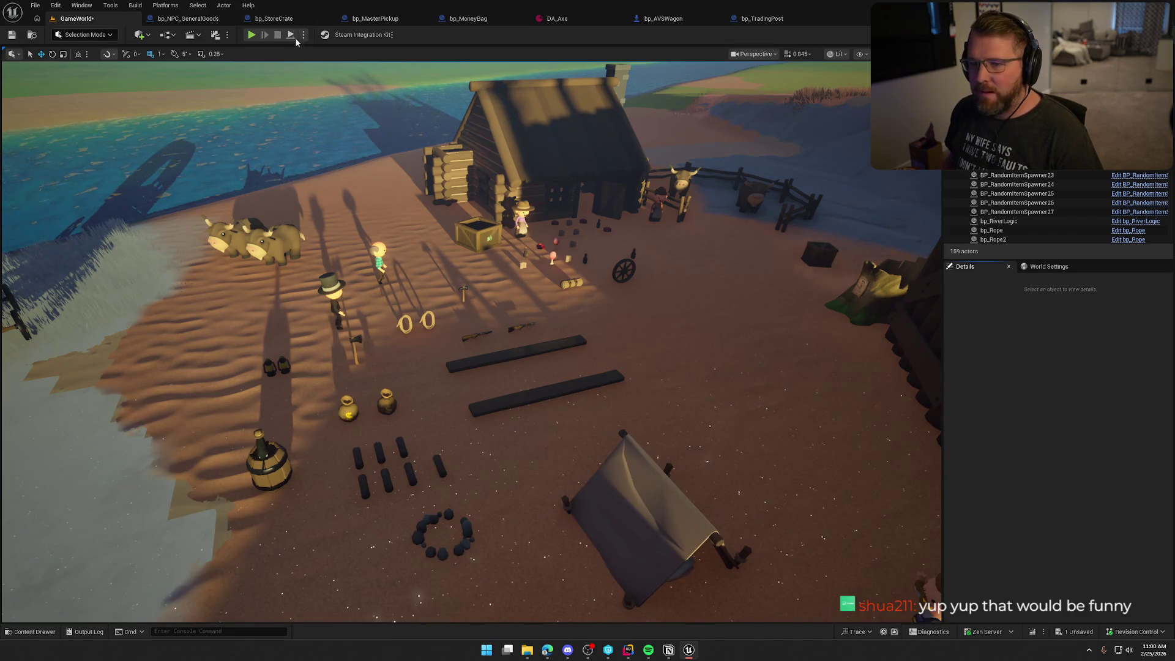
click(281, 19)
click(344, 52)
scroll(580, 258, down, 3)
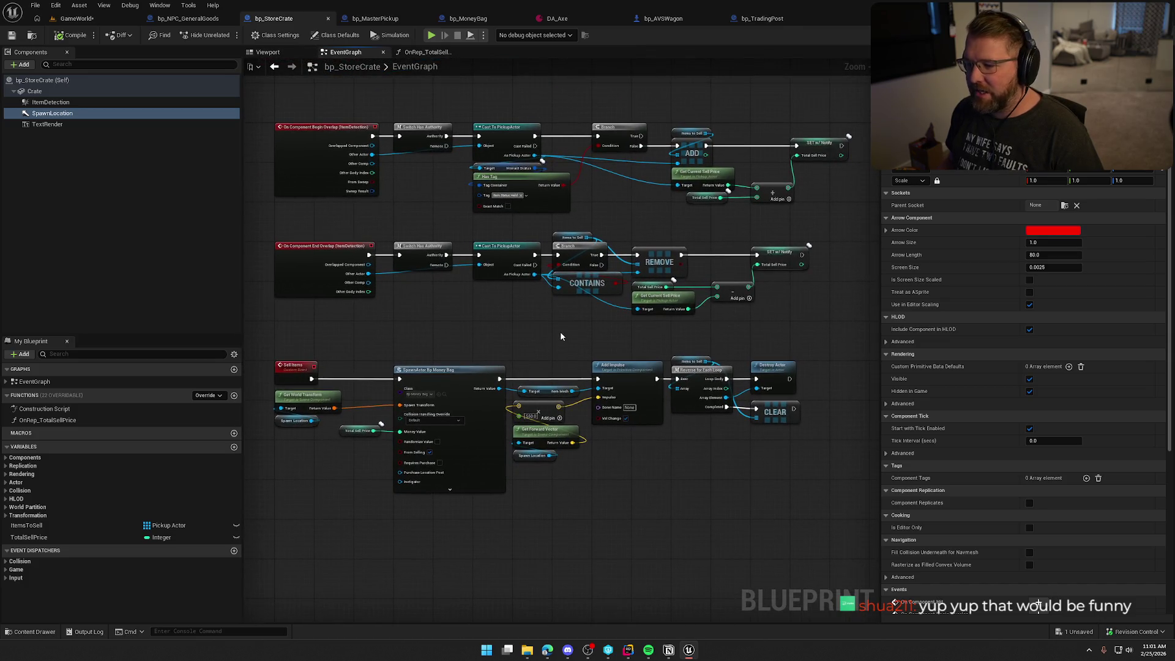
drag(801, 501, 331, 132)
click(477, 313)
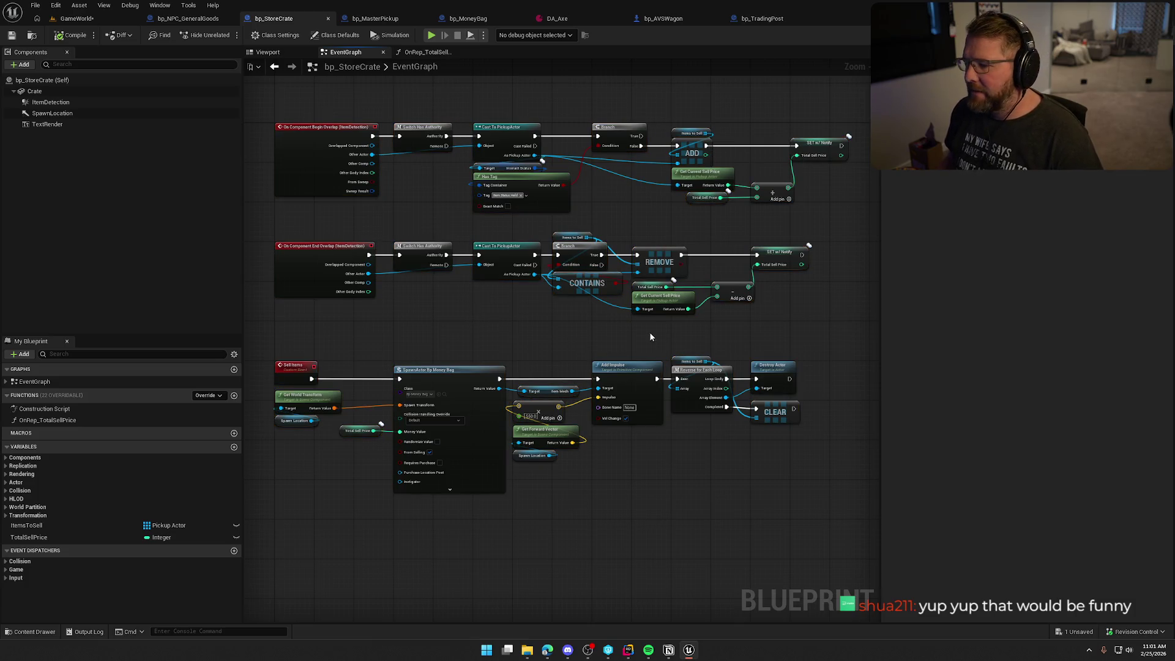
scroll(649, 331, up, 3)
drag(704, 336, 395, 193)
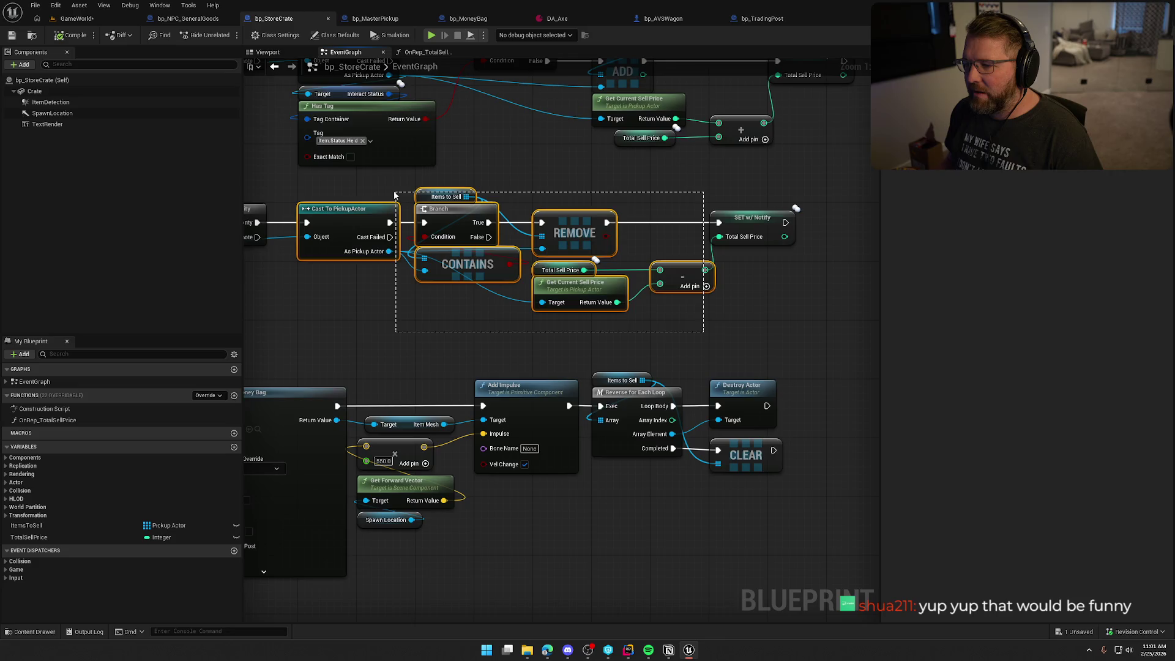
scroll(520, 279, down, 3)
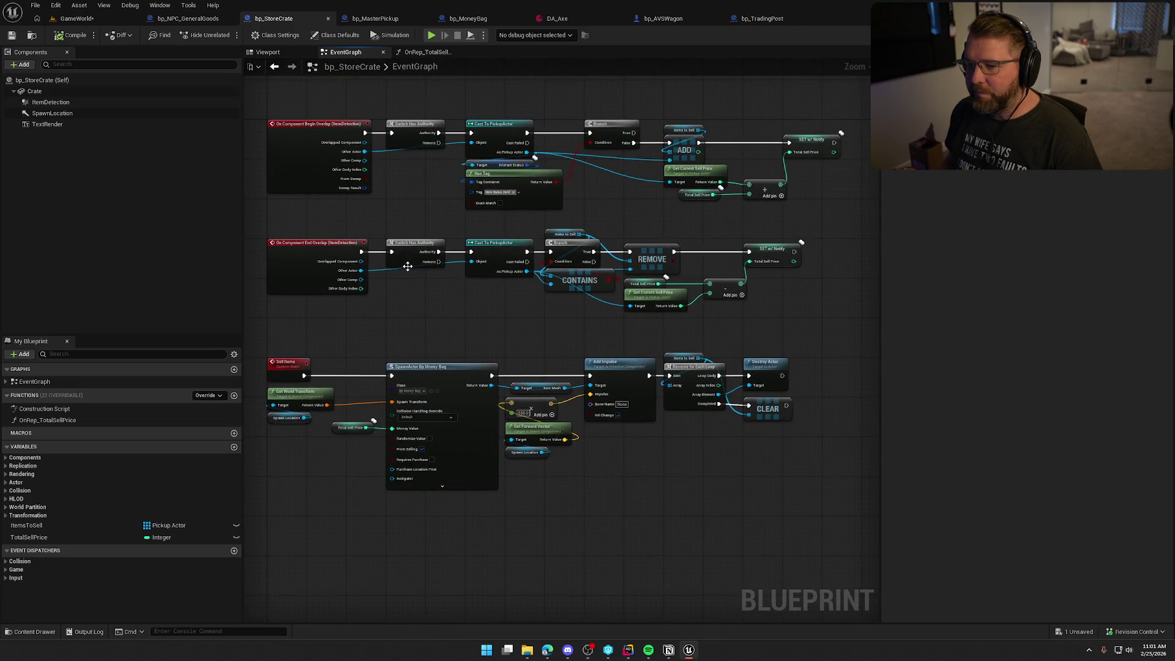
click(75, 18)
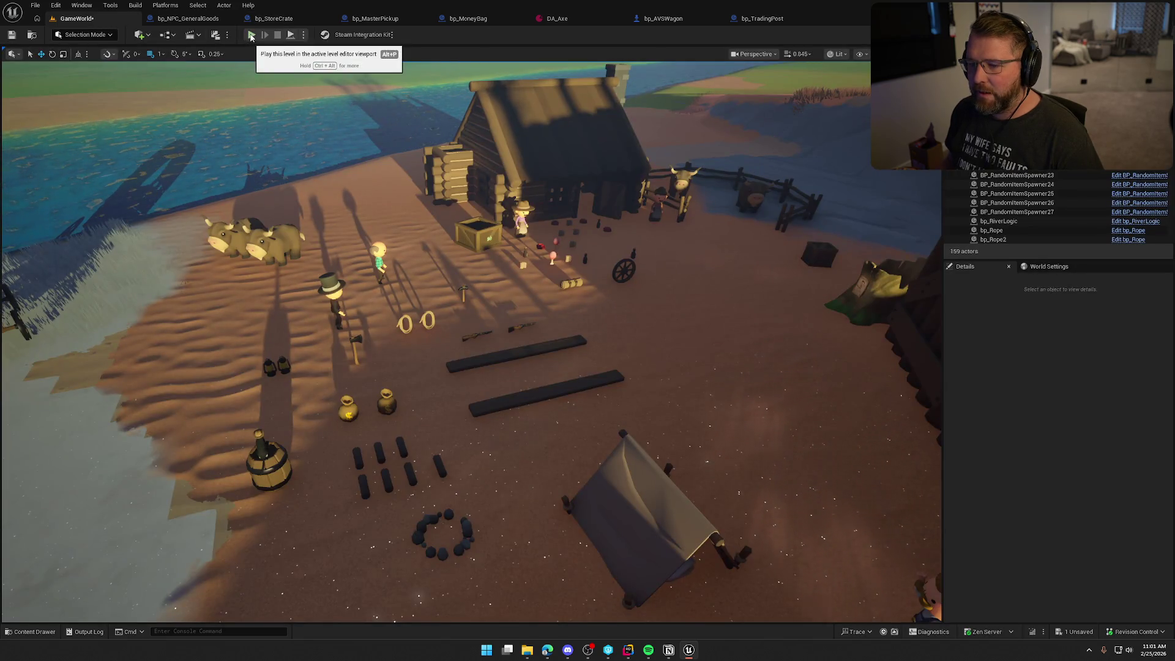
Open DA_Lantern from Data > Items, set its Sell Price to 8, and save it
key(ctrl+space)
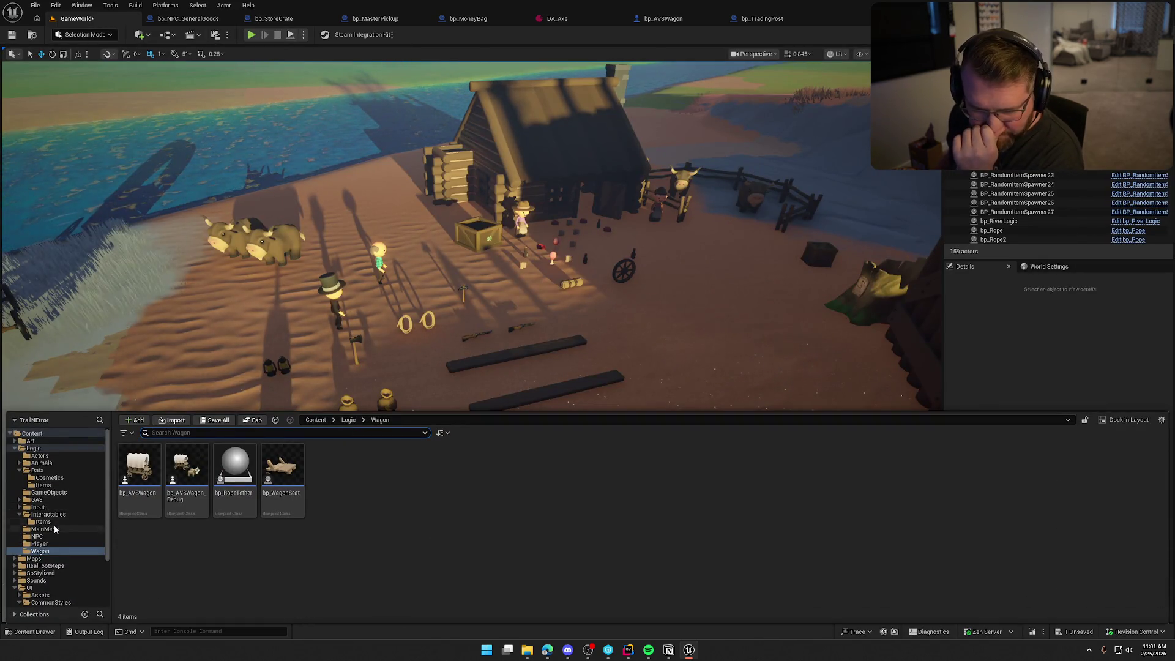
click(57, 470)
double_click(183, 475)
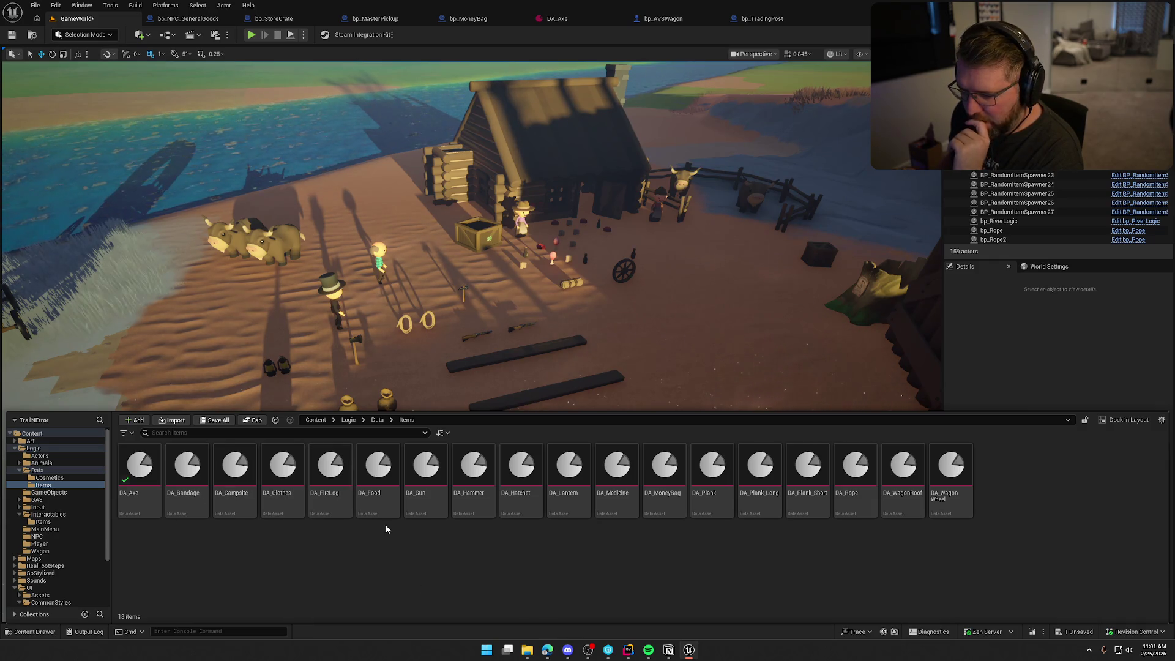
double_click(569, 471)
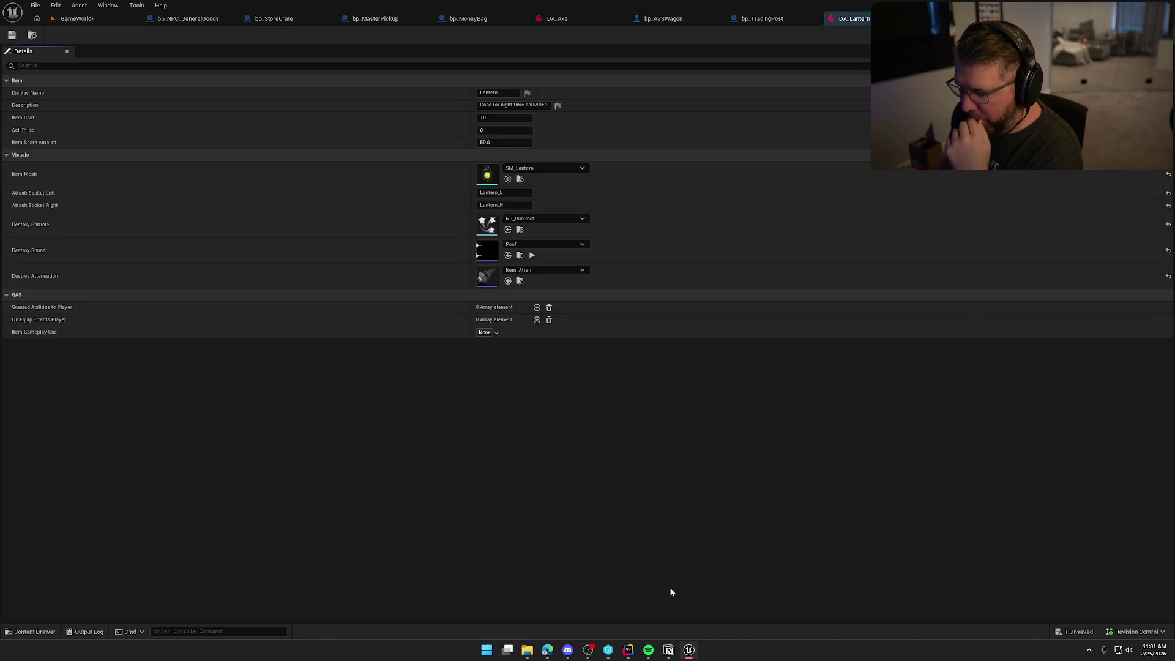
click(504, 129)
text(8)
key(Return)
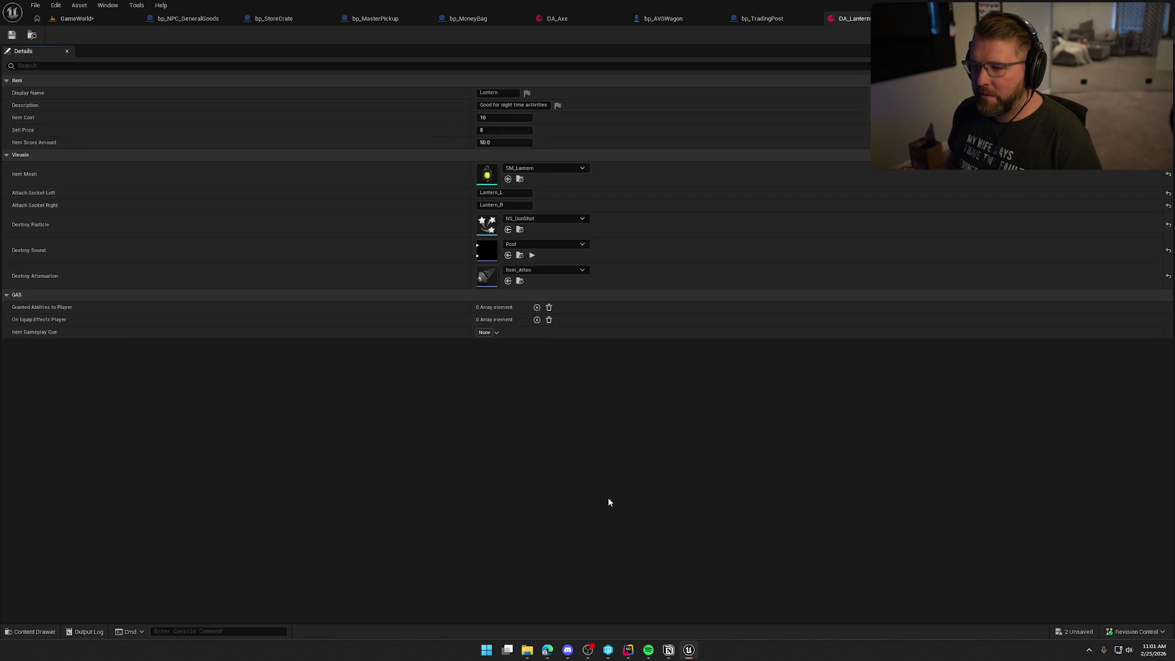
click(11, 36)
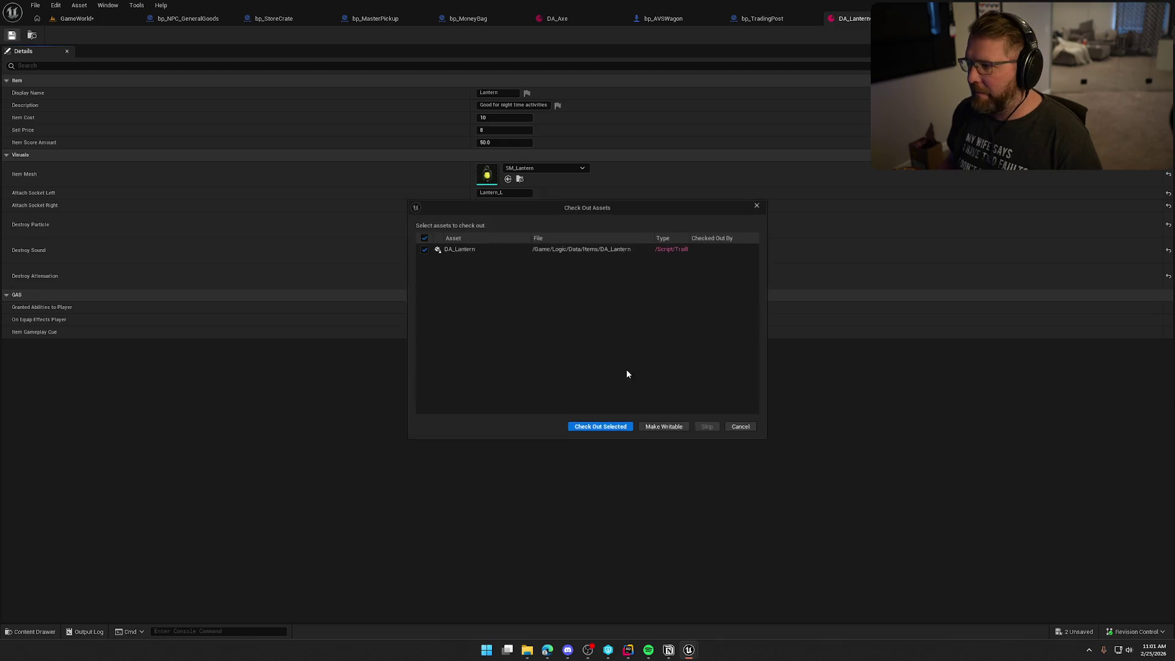
click(600, 429)
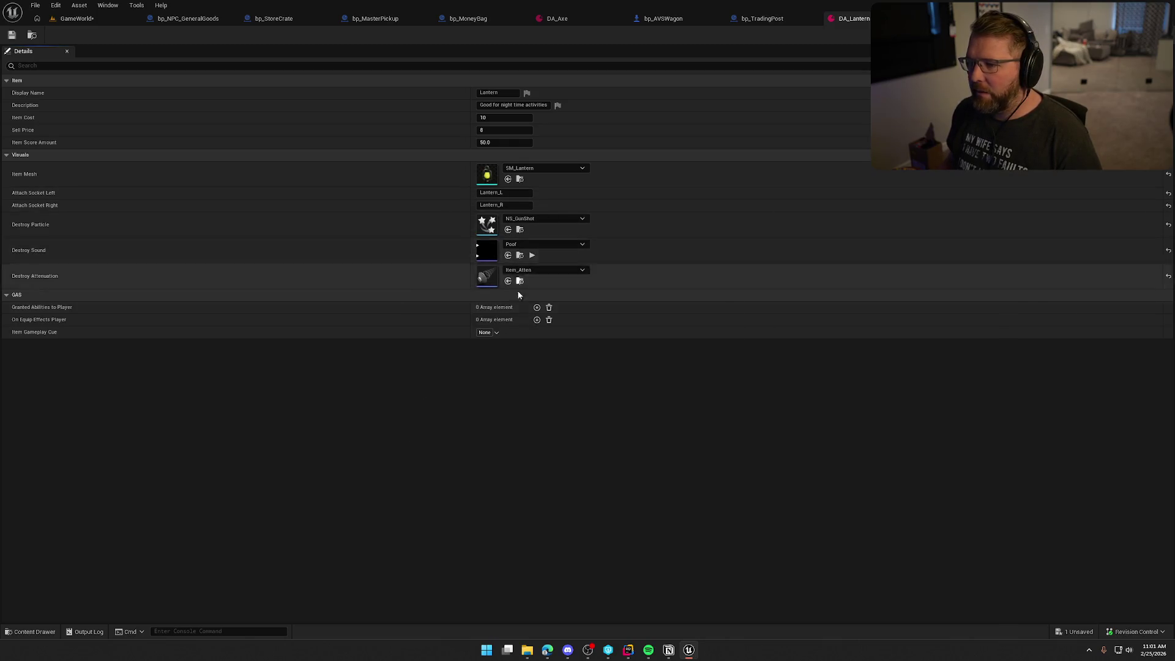
key(ctrl+space)
click(53, 516)
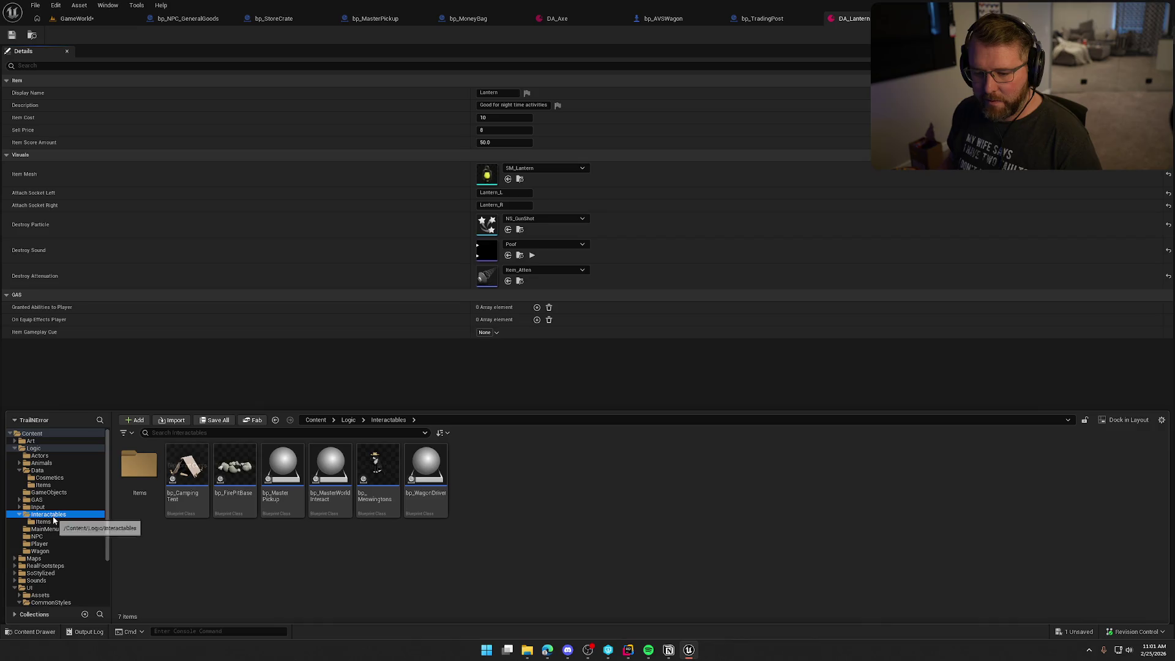
Open the bp_Lantern blueprint and its OnRep_CurrentOilLevel function graph
double_click(144, 474)
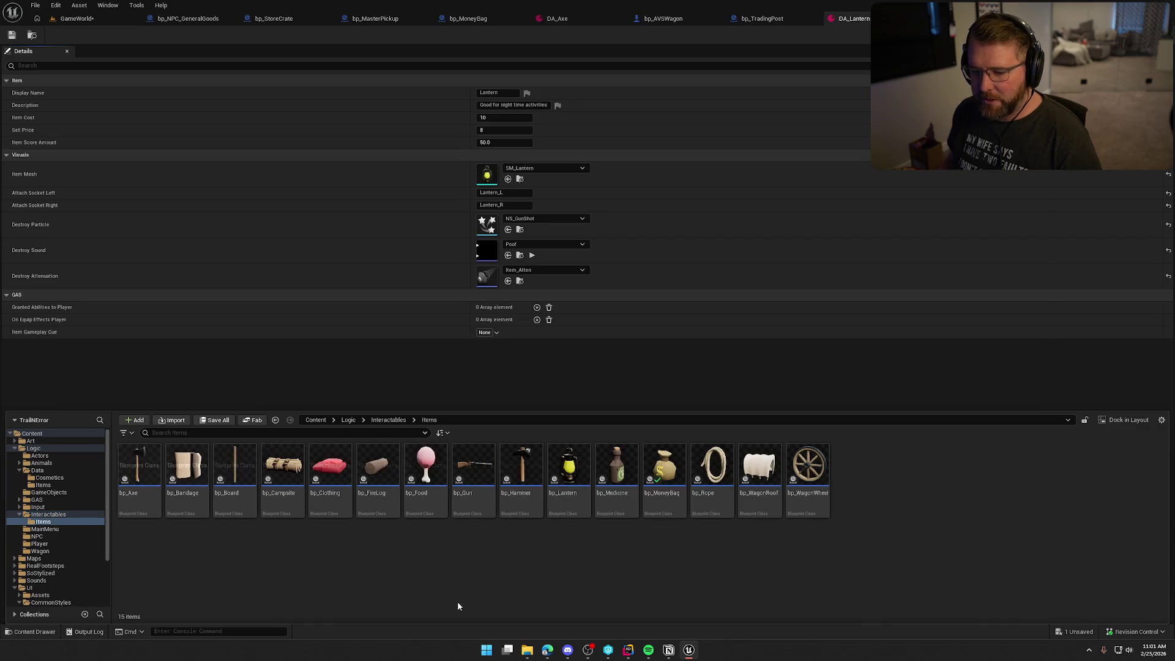
double_click(580, 503)
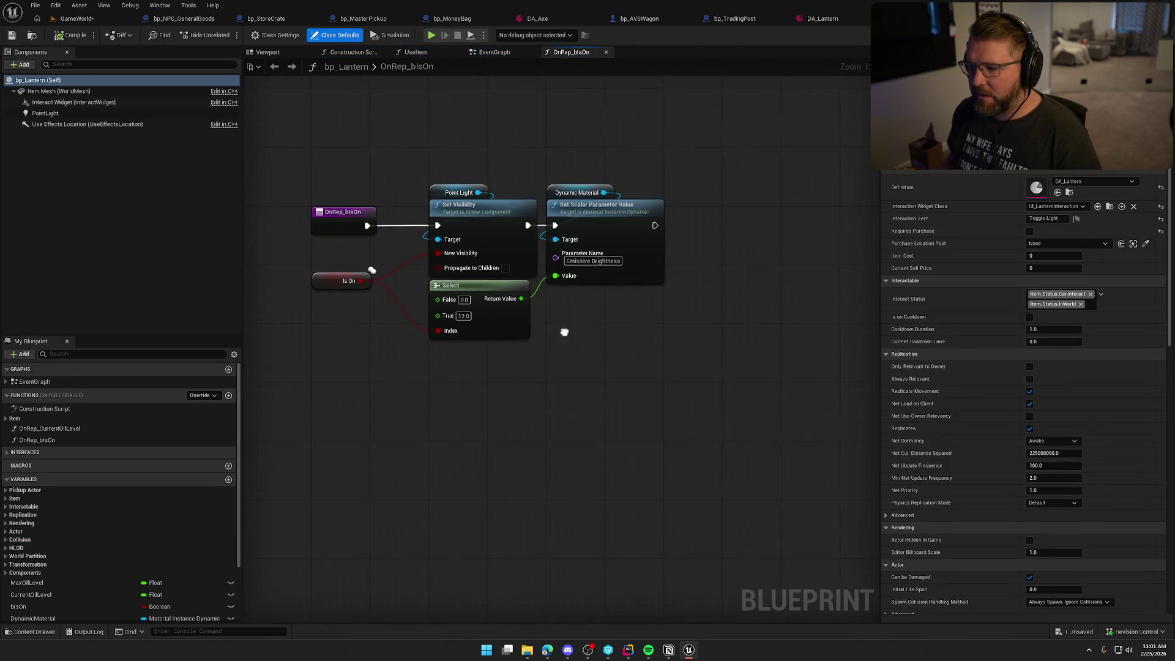
click(503, 52)
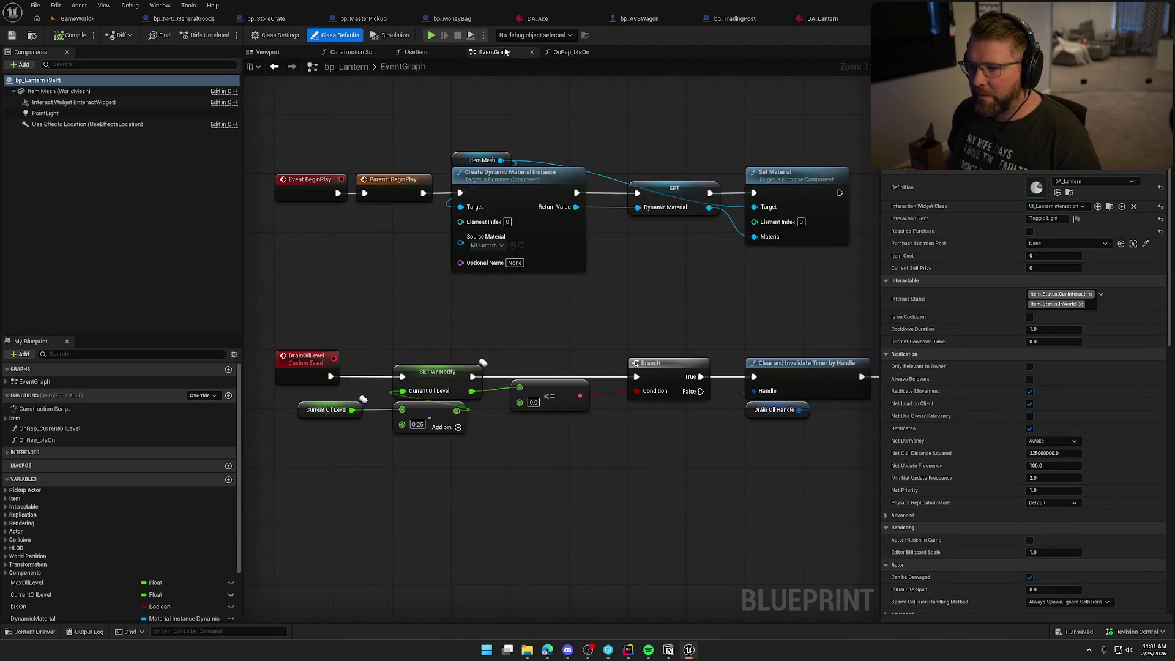
click(331, 410)
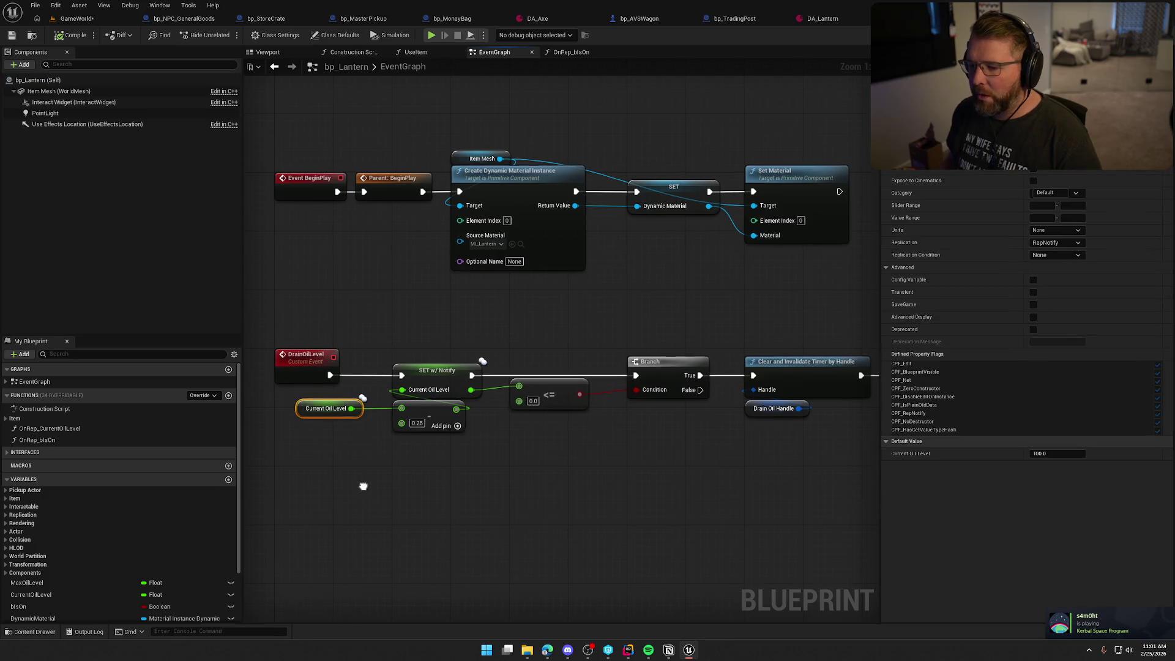
drag(361, 483, 404, 385)
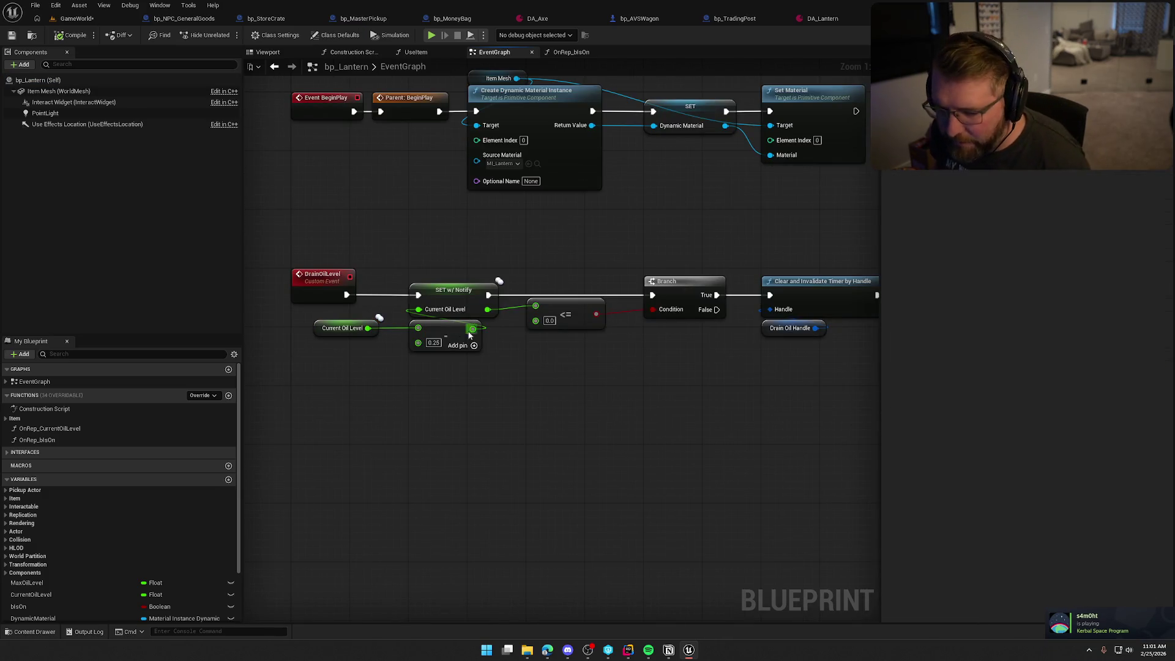
double_click(93, 429)
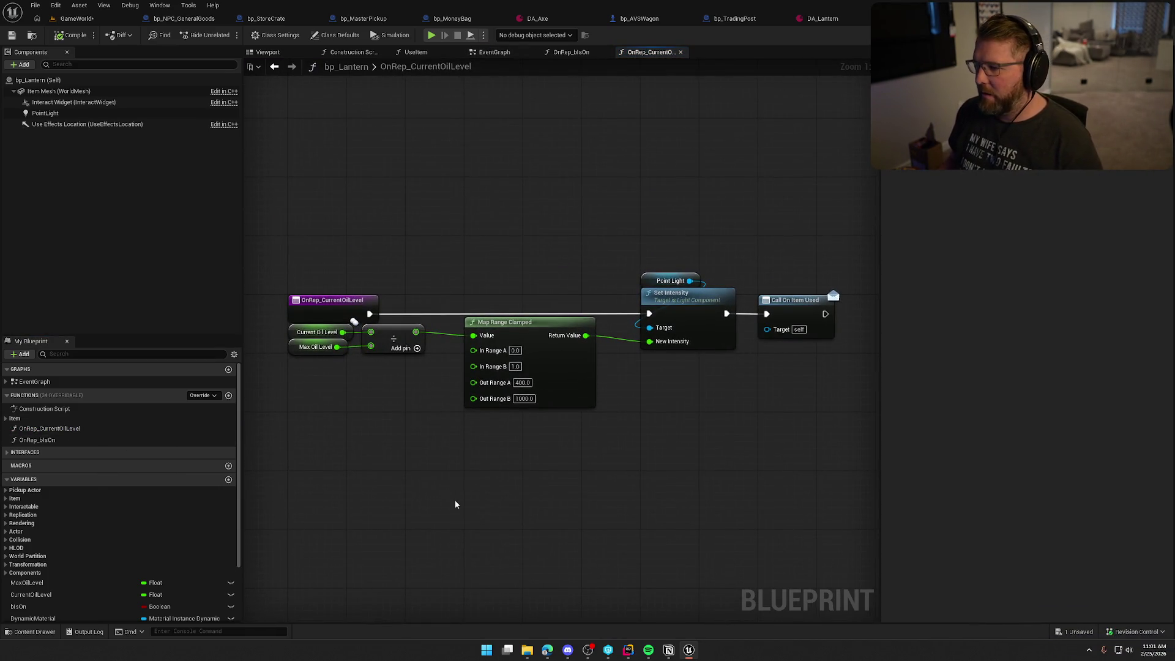
drag(454, 500, 401, 438)
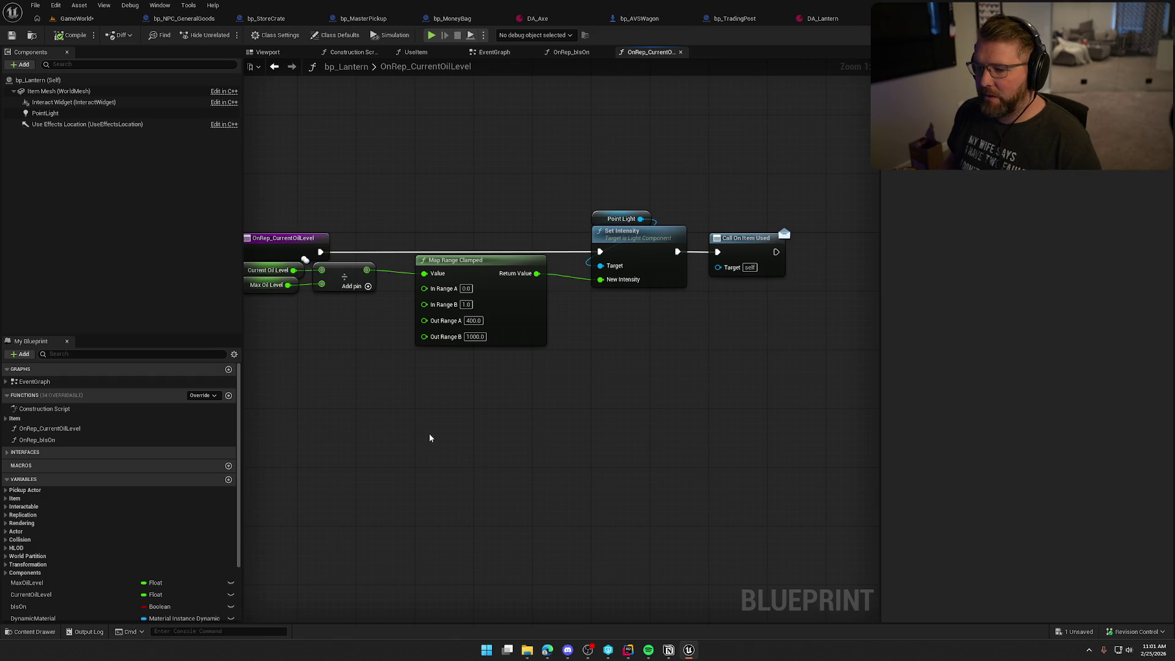
Add a Set Current Sell Price node after Call On Item Used via 'set current sel'
drag(430, 438, 318, 419)
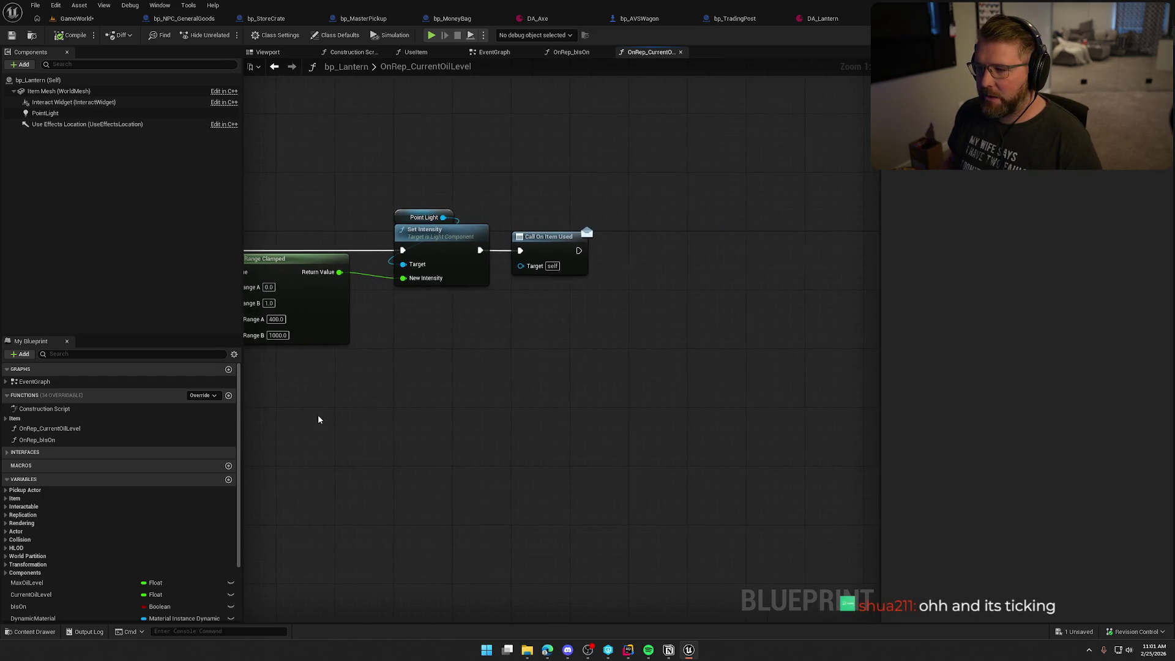
drag(579, 250, 619, 259)
text(set curre)
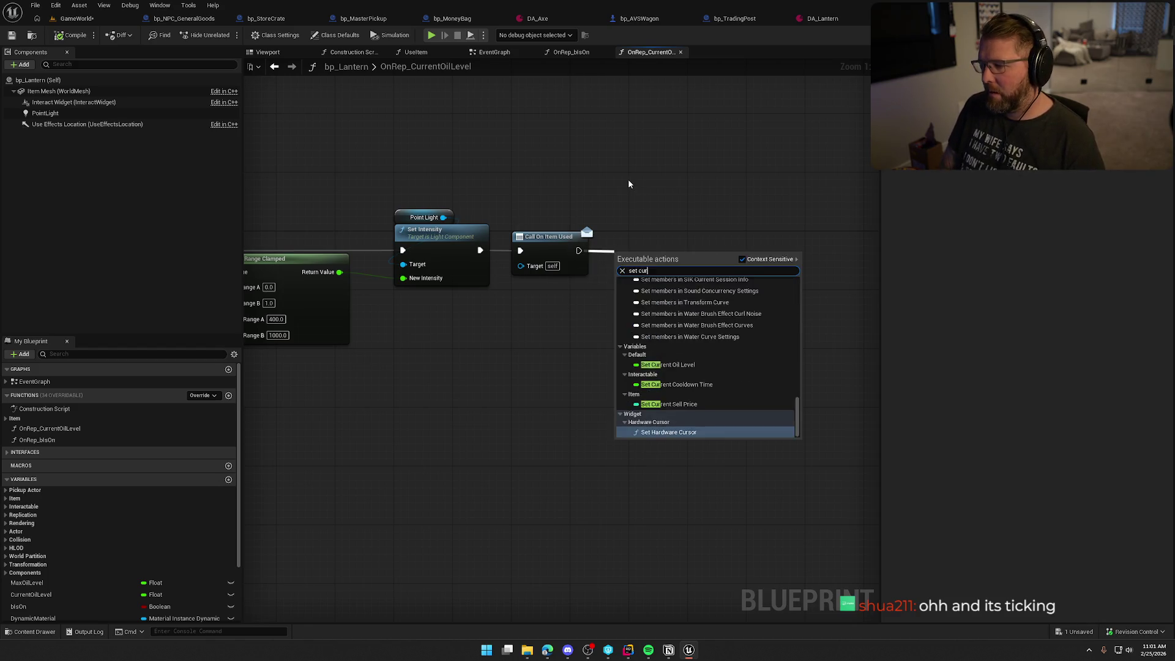
text(nt sel)
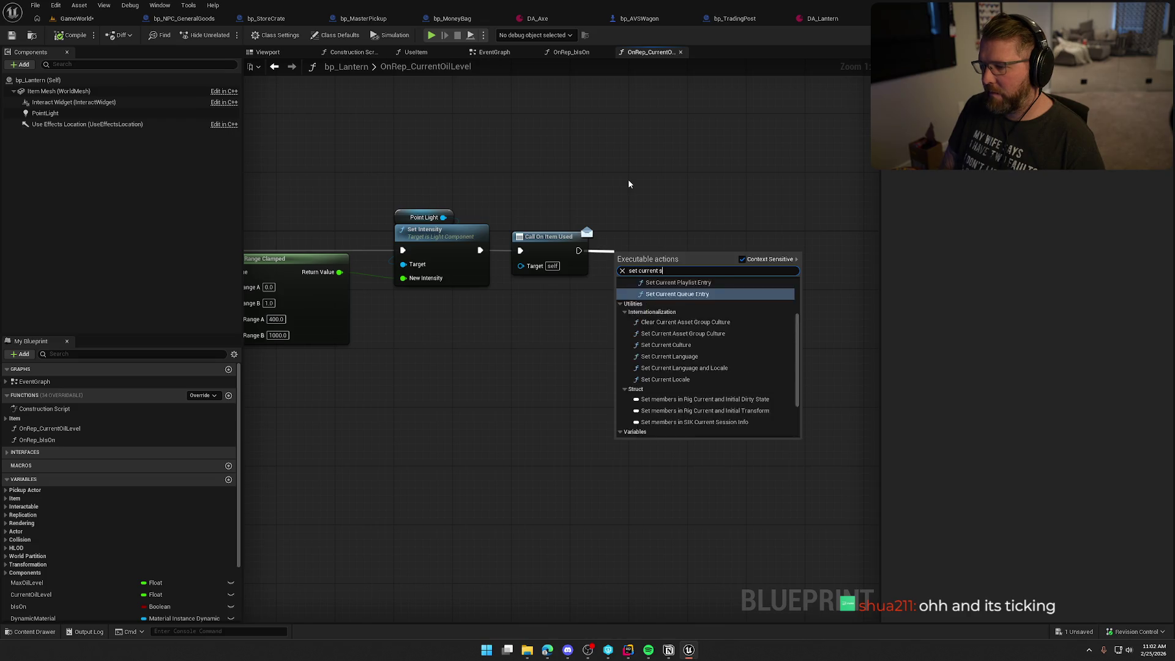
key(Return)
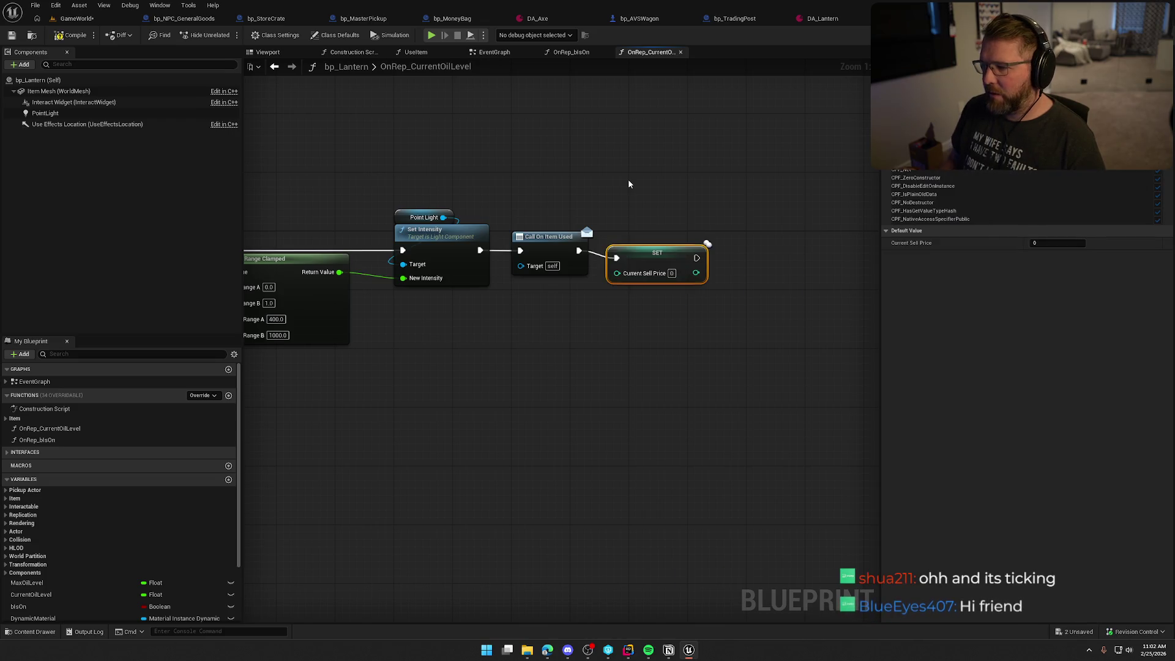
click(628, 179)
key(alt+Tab)
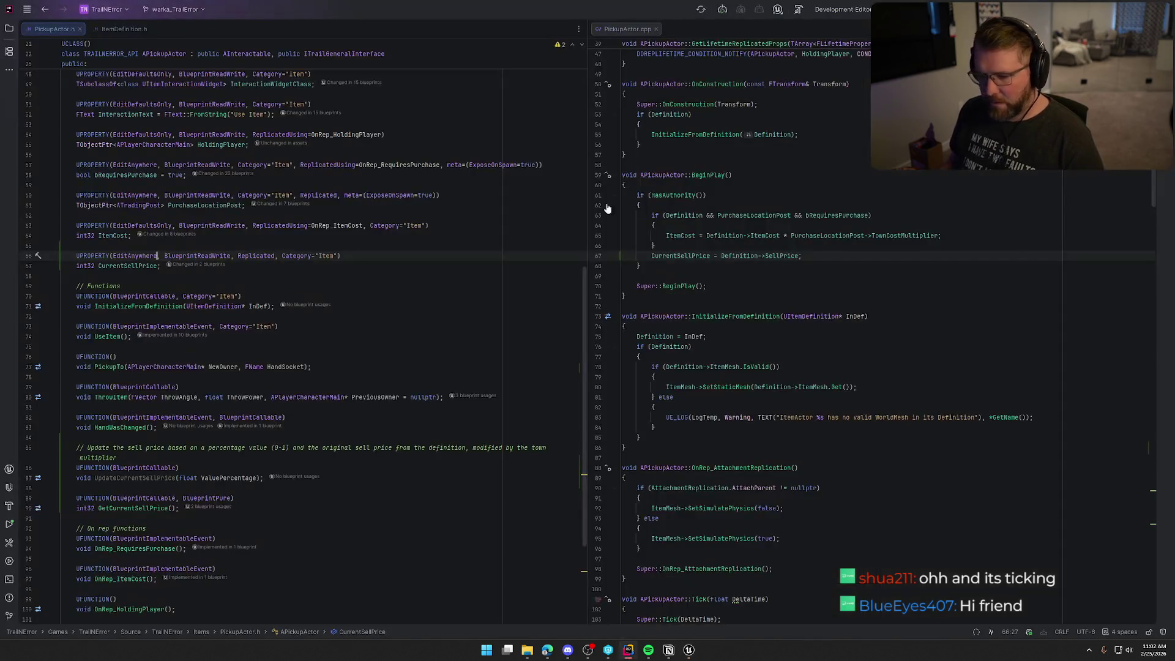
Review the UpdateCurrentSellPrice declaration in PickupActor.h, then search 'update curr' in the lantern graph
scroll(241, 501, down, 5)
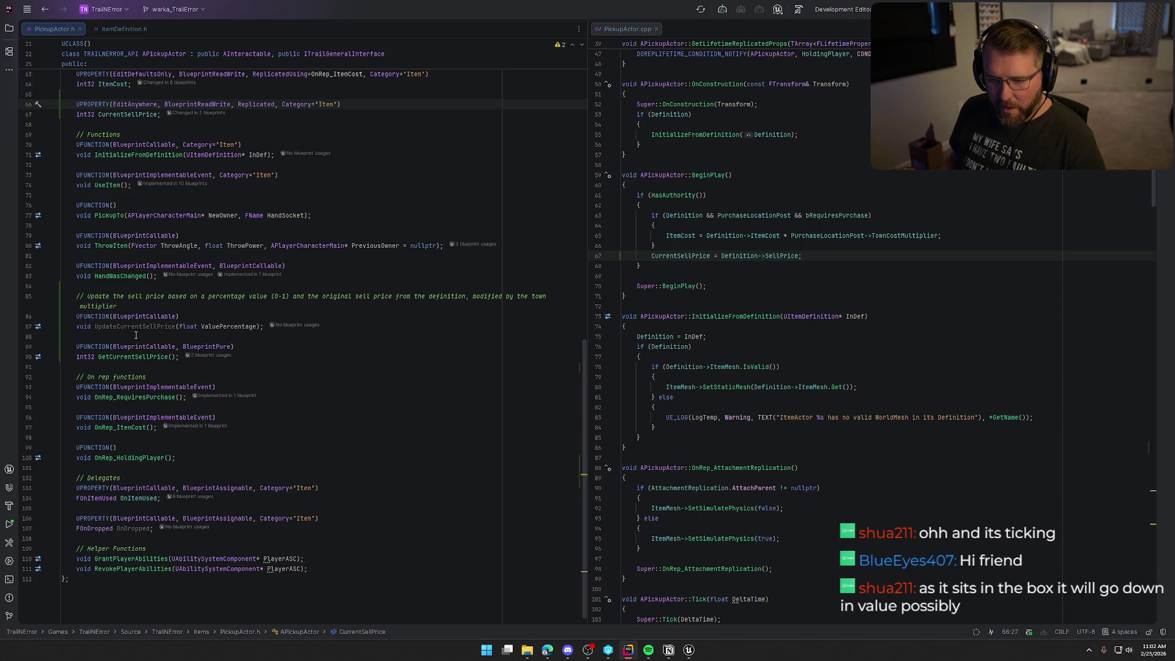
key(alt+Tab)
right_click(583, 316)
text(update curr)
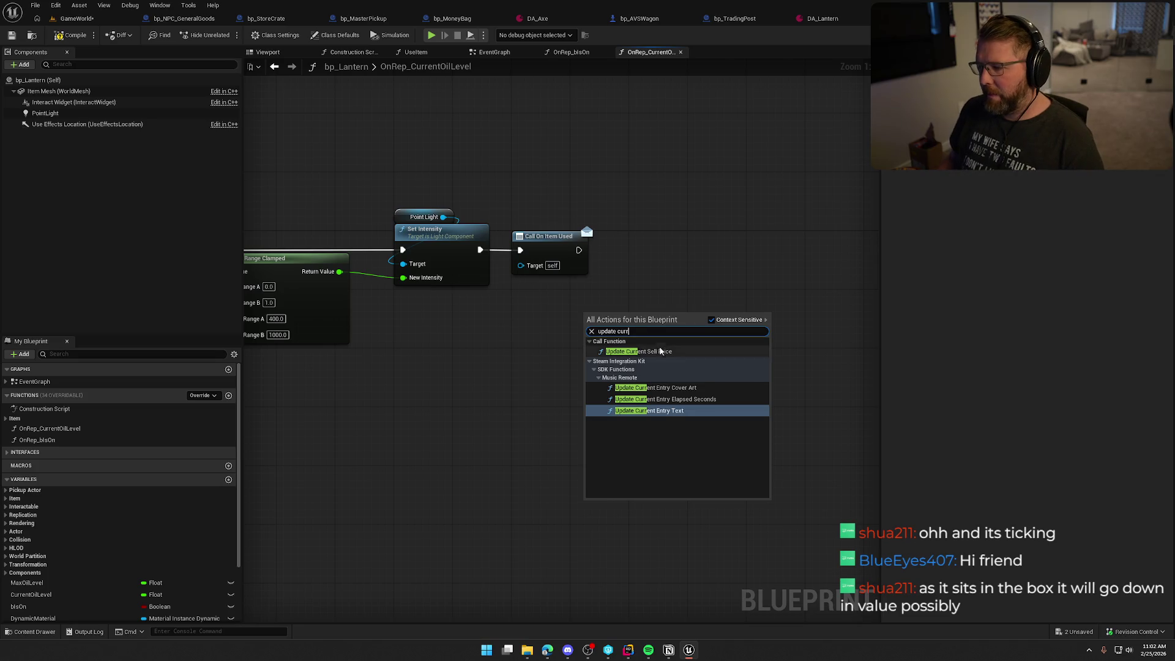
Add Update Current Sell Price after Call On Item Used, feeding Current/Max Oil Level into Value Percentage
click(660, 351)
mouse_move(588, 332)
mouse_down()
mouse_move(588, 311)
mouse_move(640, 260)
mouse_up()
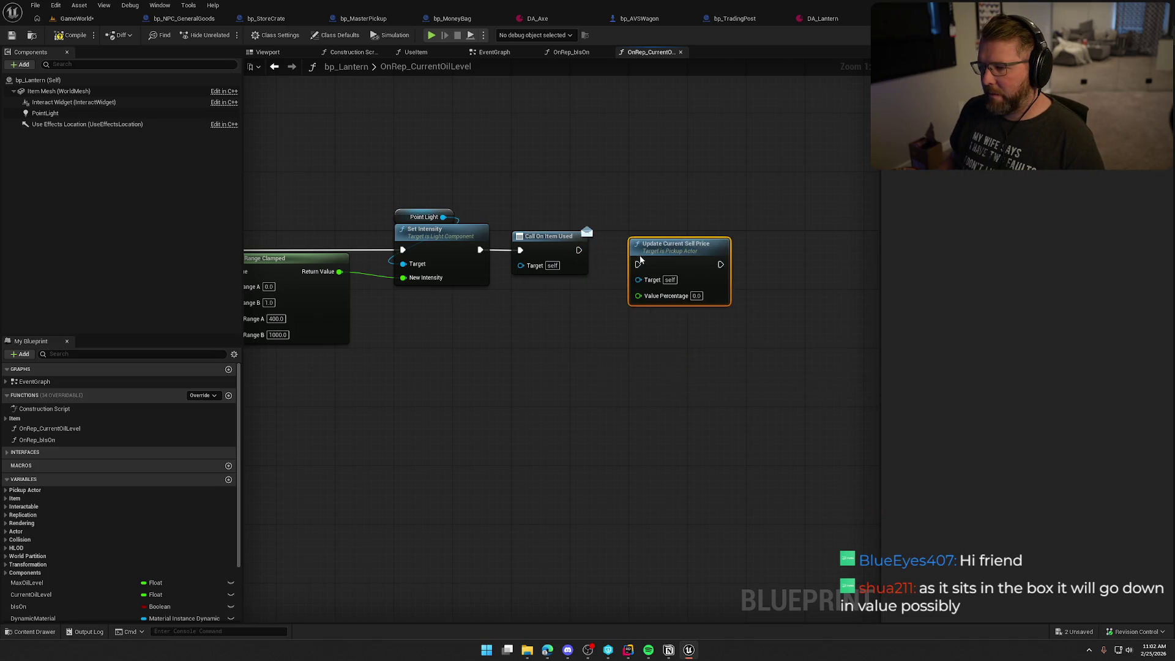
key(Home)
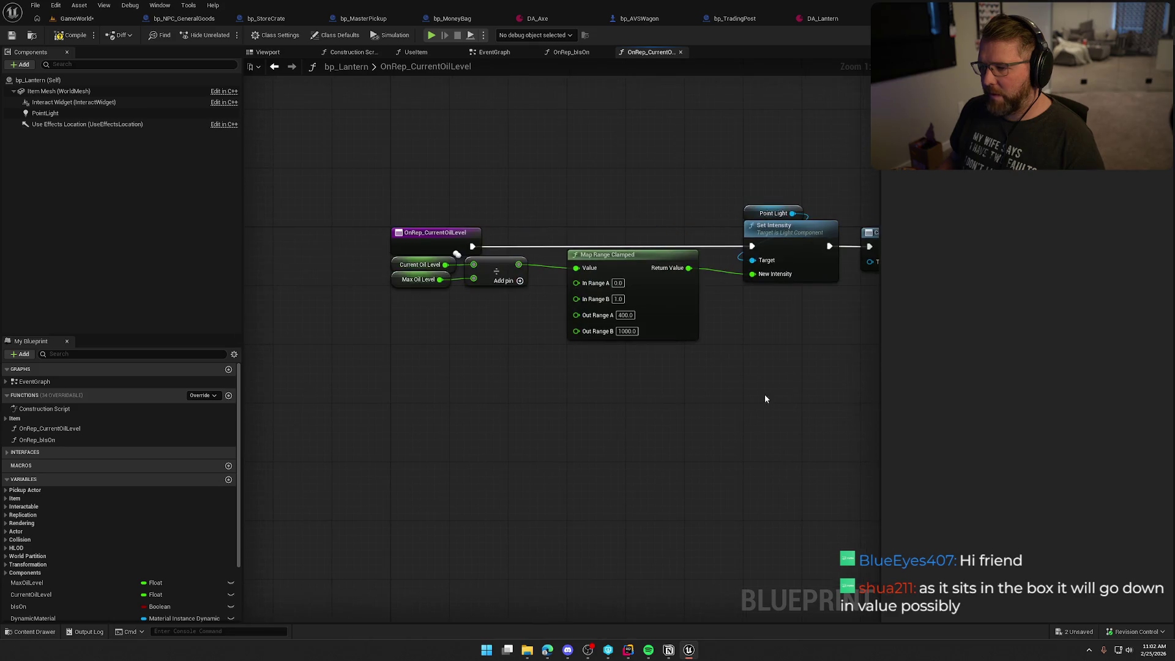
drag(505, 317, 391, 259)
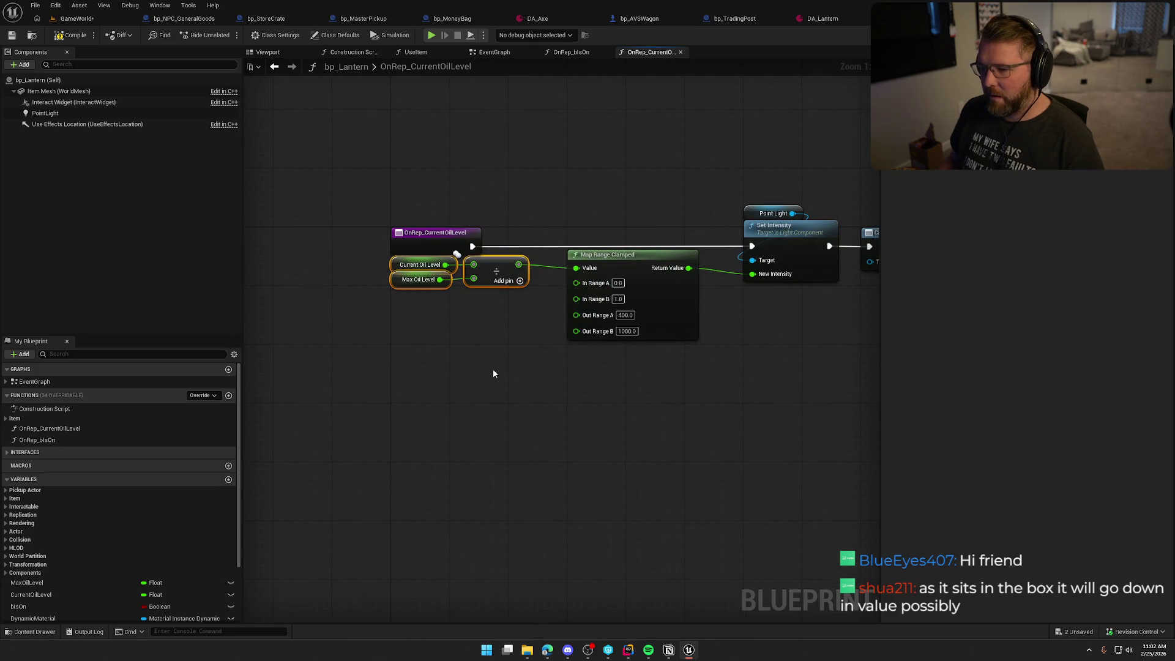
key(ctrl+x)
key(ctrl+v)
mouse_move(530, 298)
mouse_down()
mouse_move(572, 251)
mouse_move(514, 274)
mouse_move(527, 268)
mouse_up()
click(620, 344)
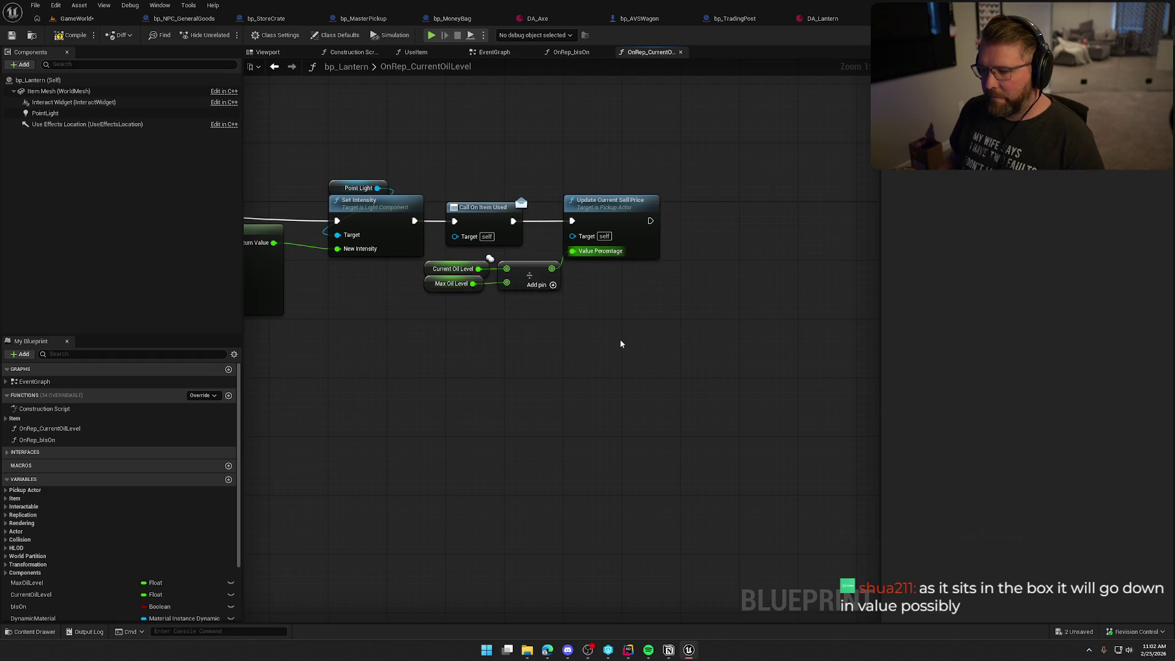
Check out and compile the bp_Lantern blueprint
drag(590, 380, 611, 372)
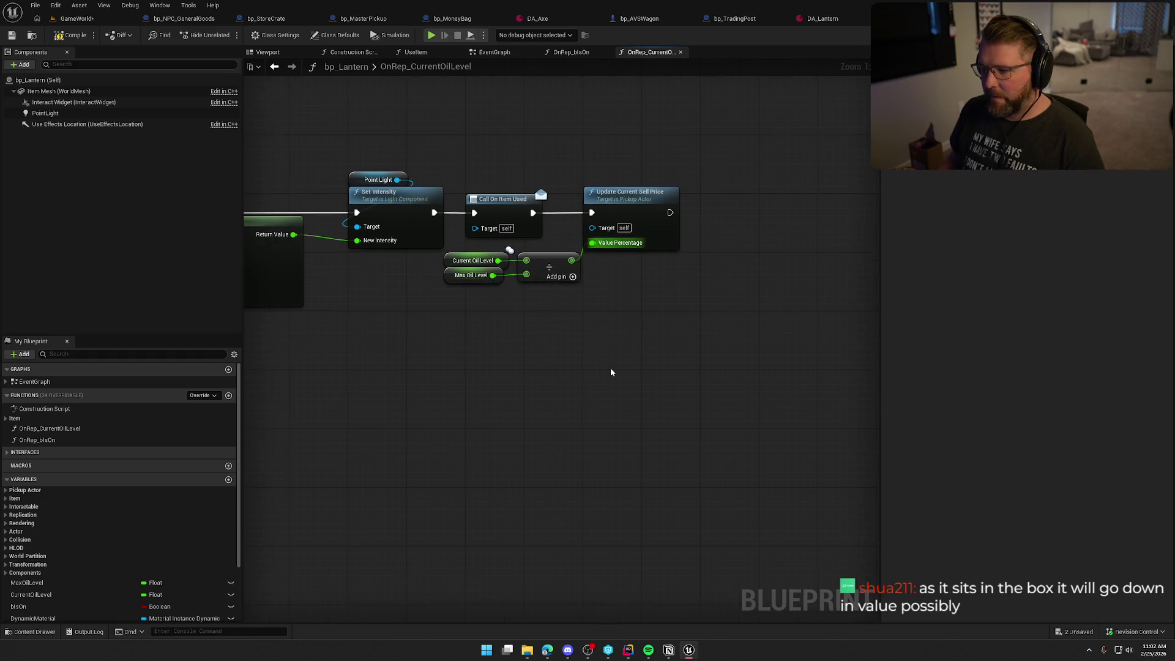
click(61, 37)
click(601, 428)
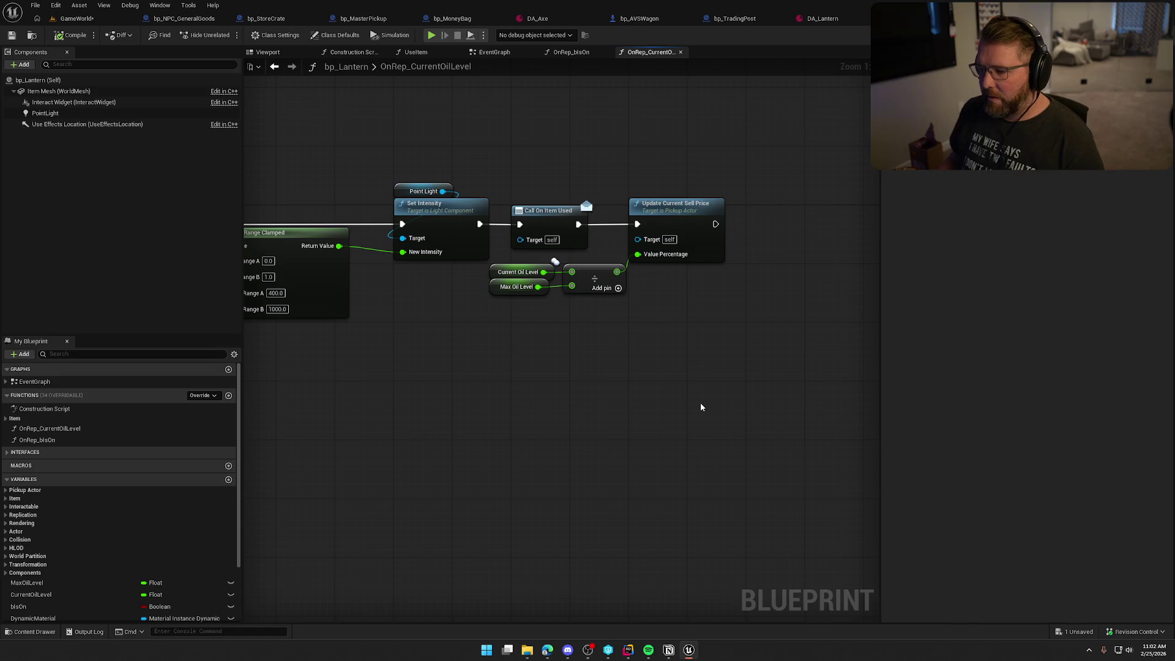
mouse_move(643, 385)
mouse_down()
mouse_move(925, 391)
mouse_move(553, 383)
mouse_up()
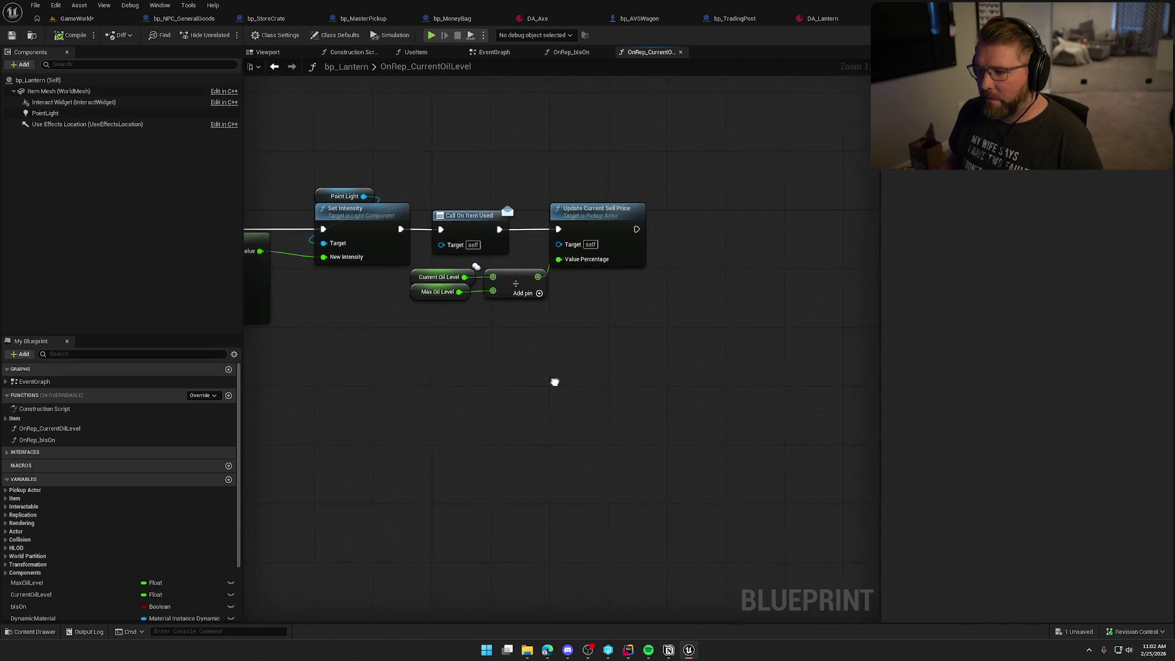
click(77, 18)
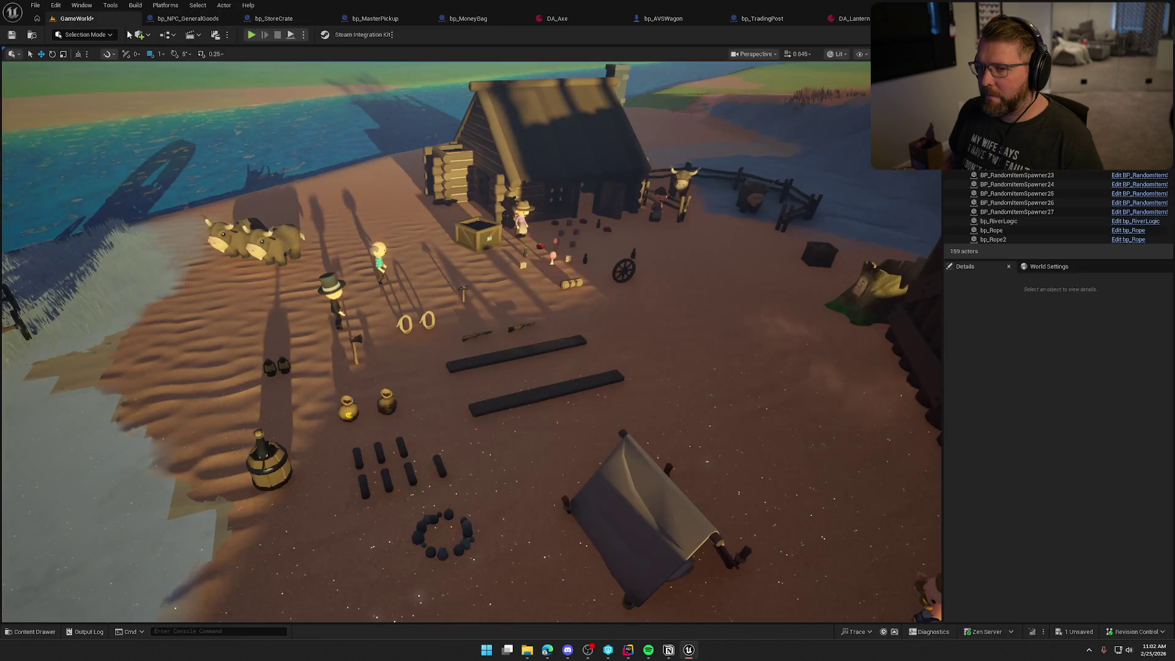
Start a play session, pick up the lantern, and drop it into the store crate
click(252, 34)
key(w)
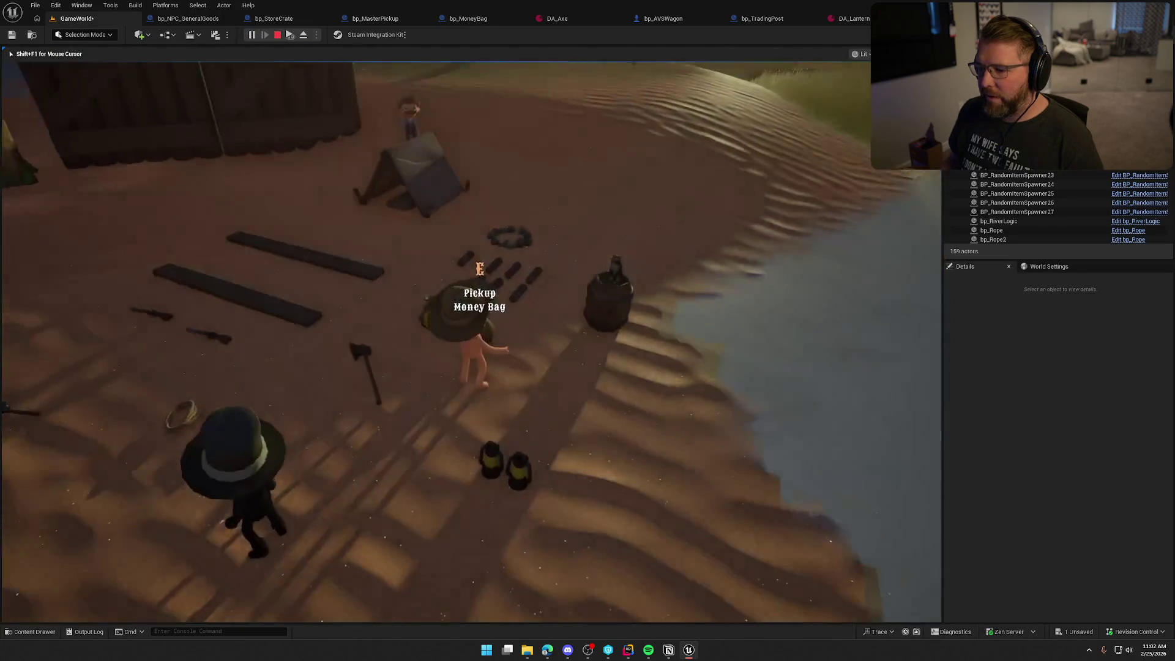
key(e)
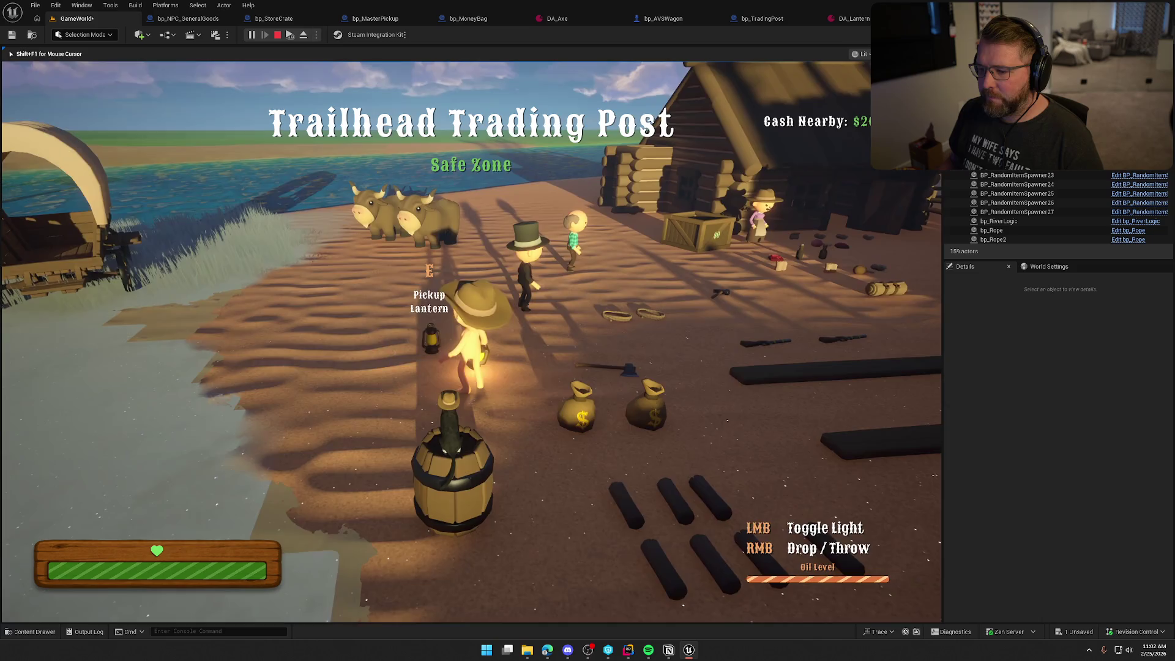
key(w)
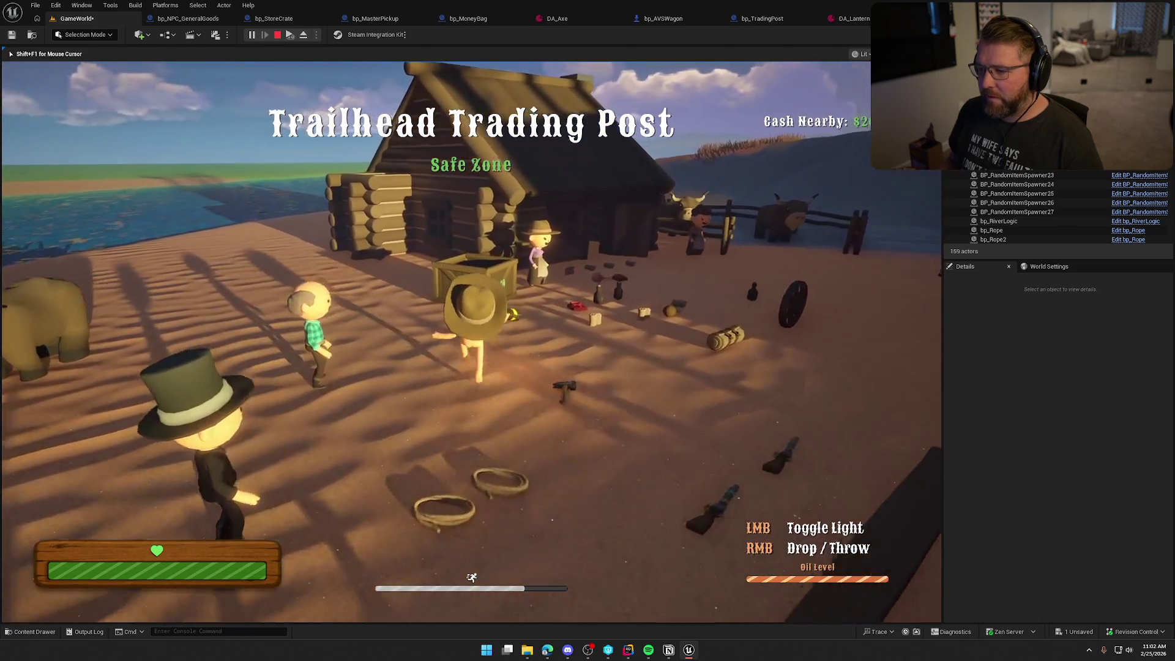
key(space)
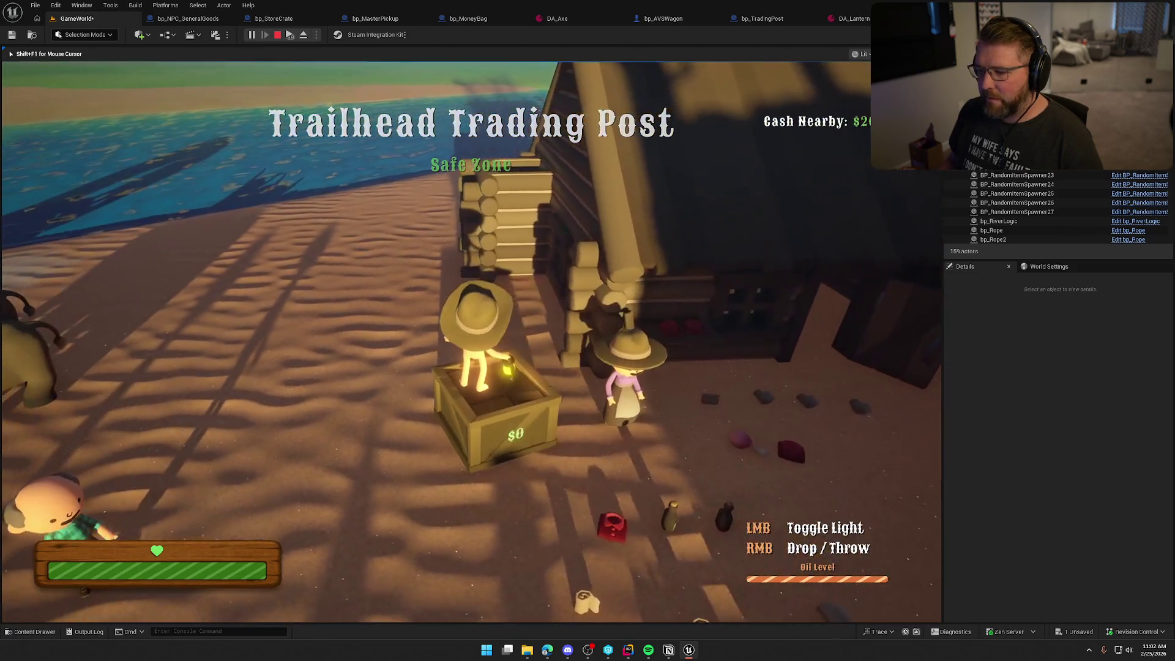
right_click(471, 341)
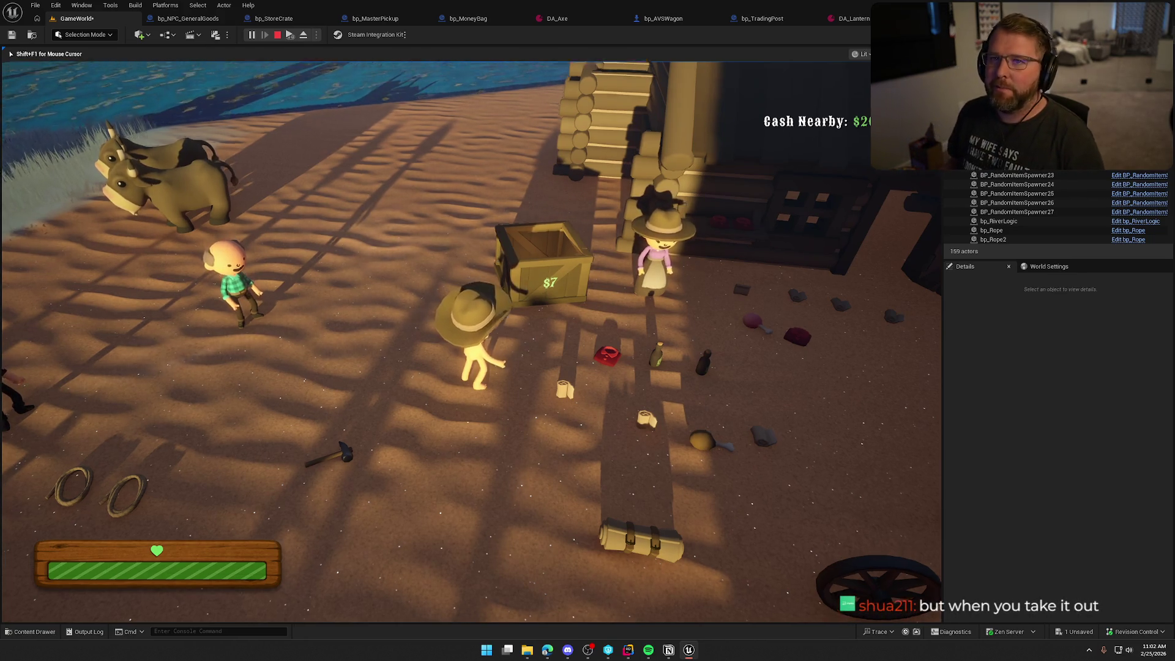
Take the lantern out of the crate and put it back, leaving the crate at $7
scroll(471, 343, up, 3)
scroll(471, 343, down, 3)
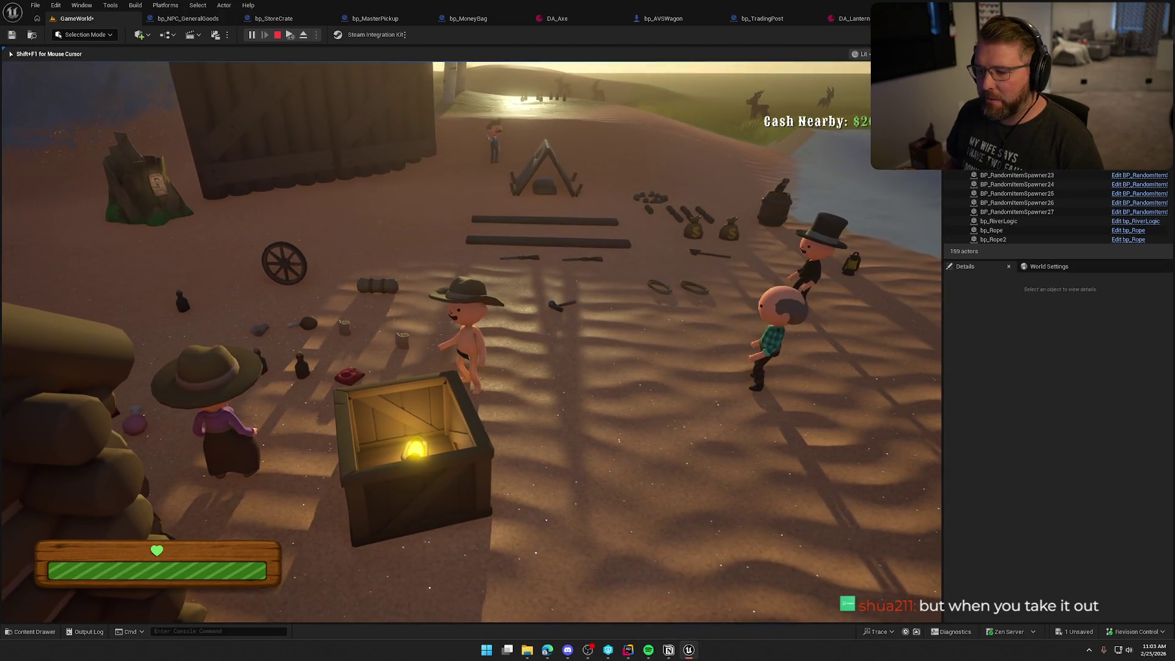
scroll(471, 343, up, 3)
key(e)
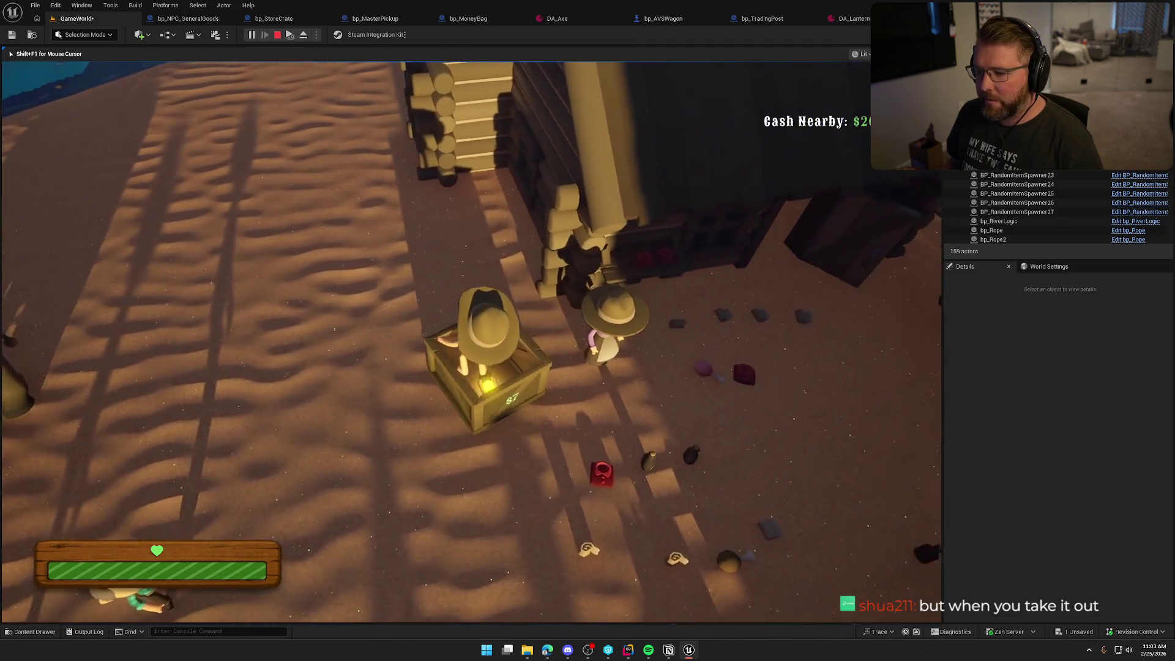
key(e)
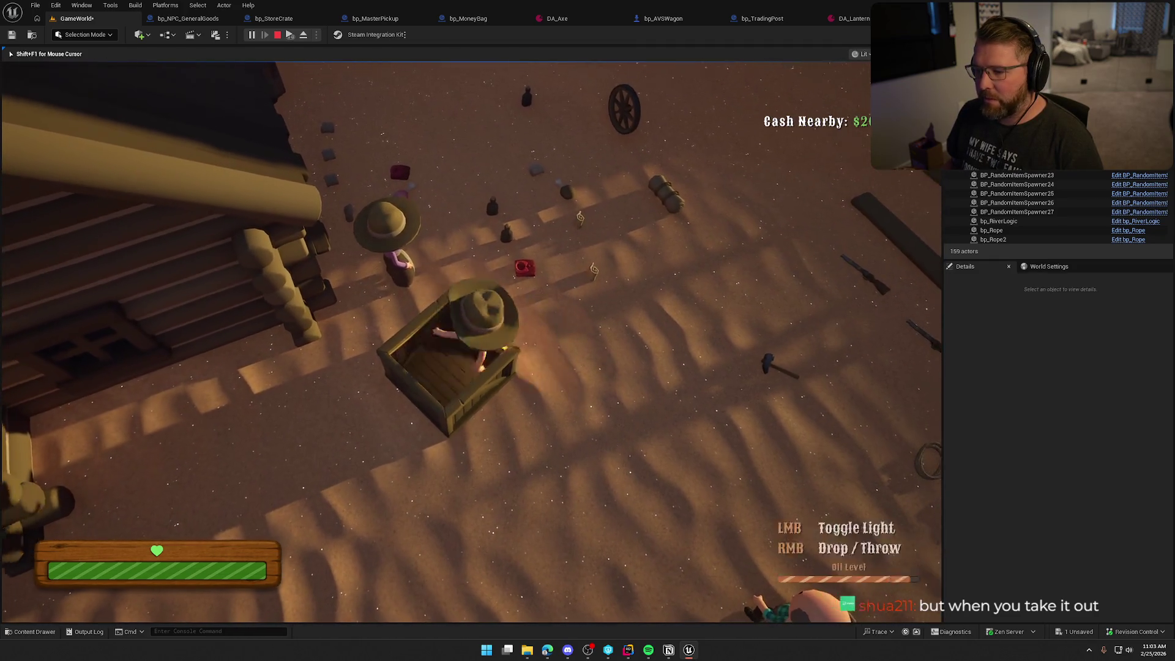
key(w)
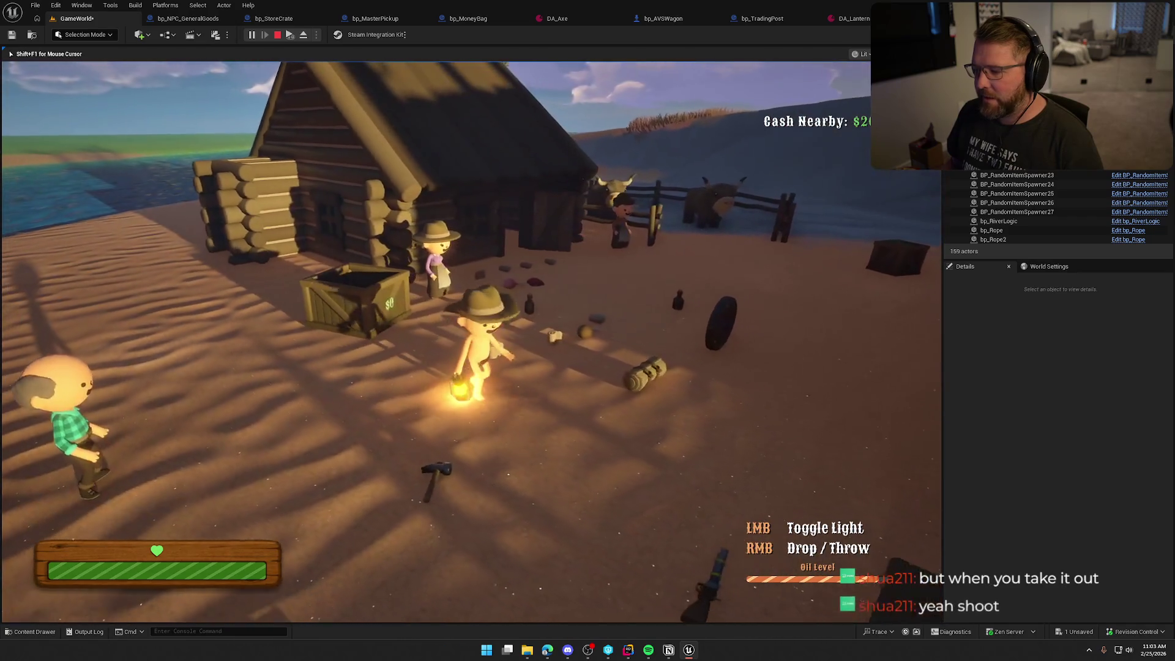
key(w)
key(space)
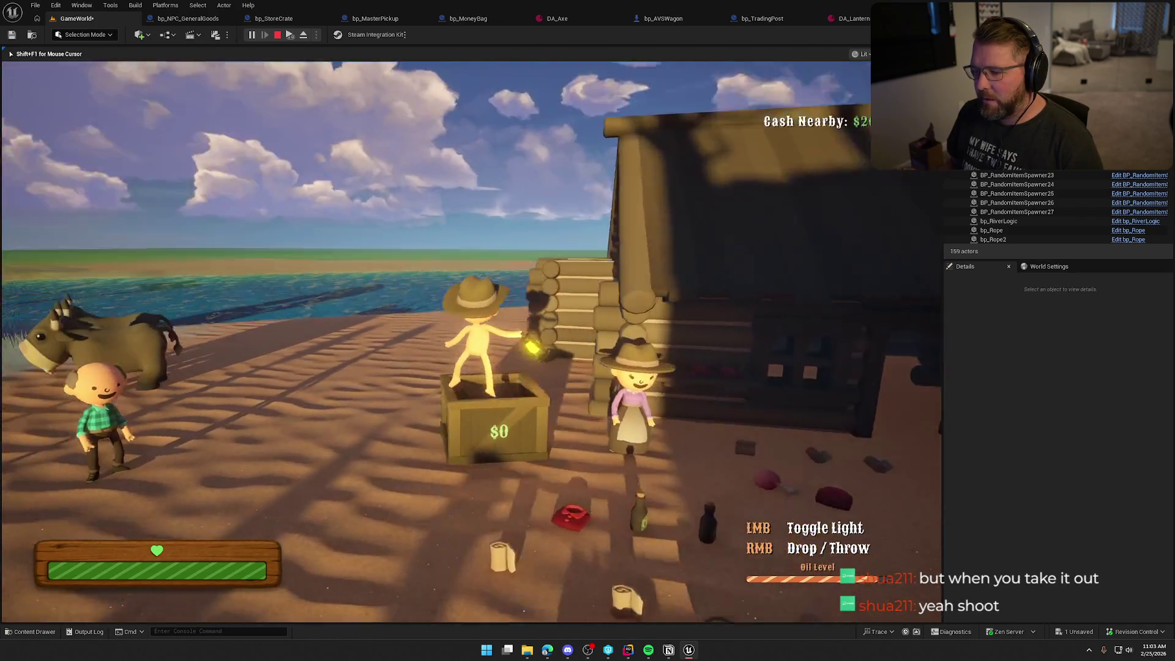
key(space)
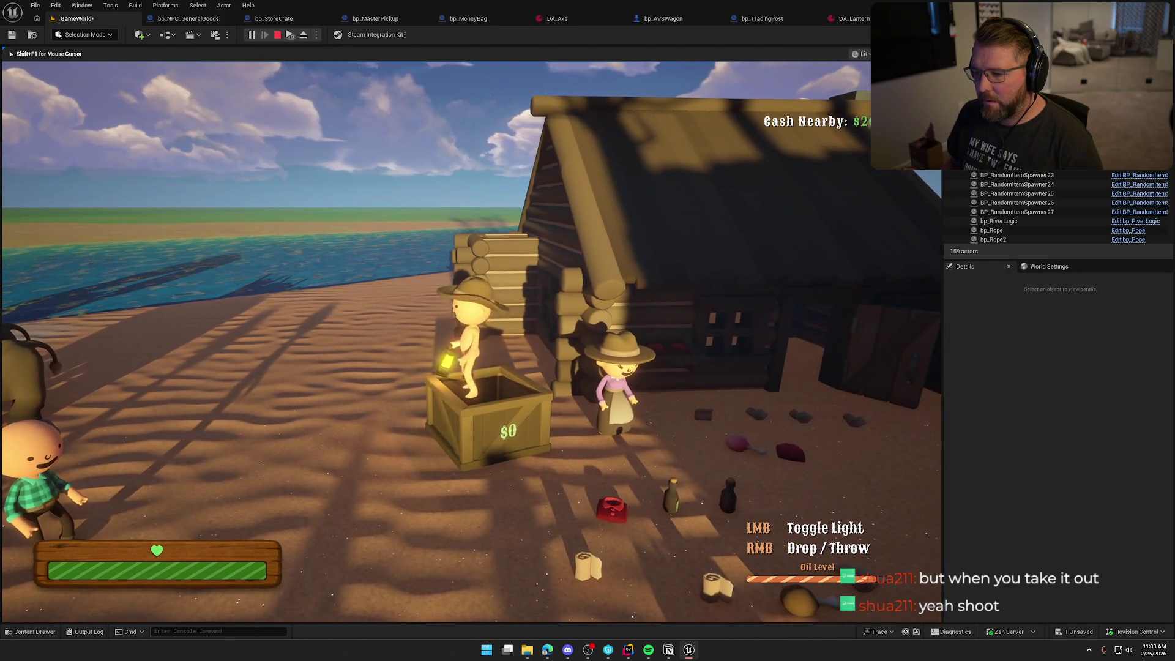
key(w)
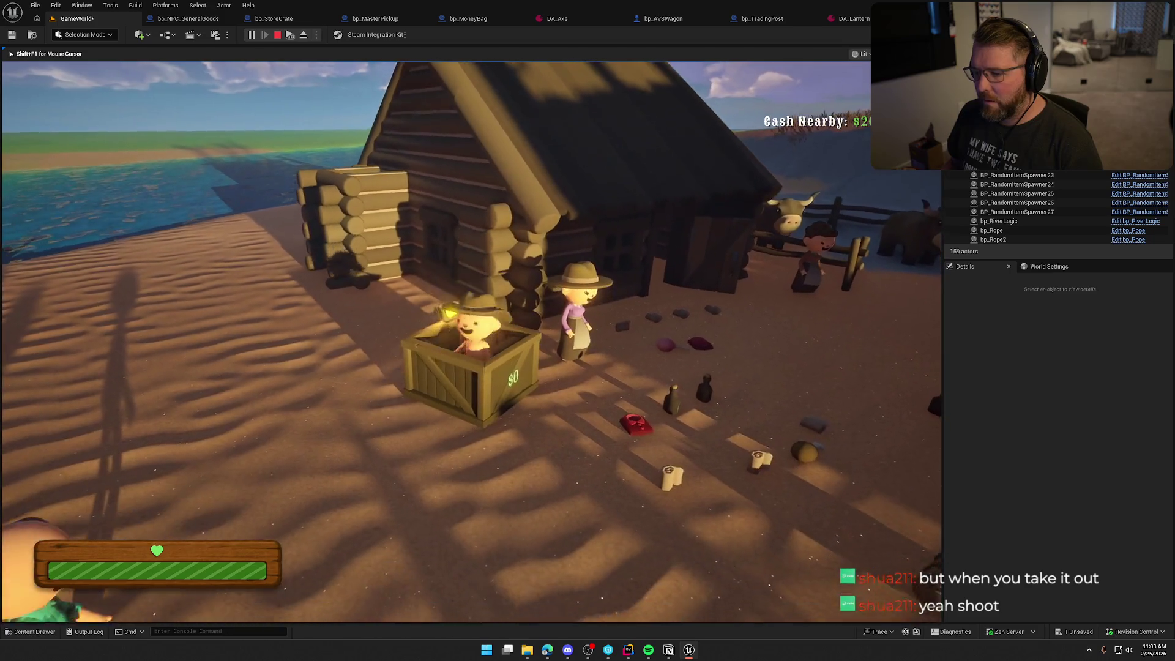
key(space)
key(w)
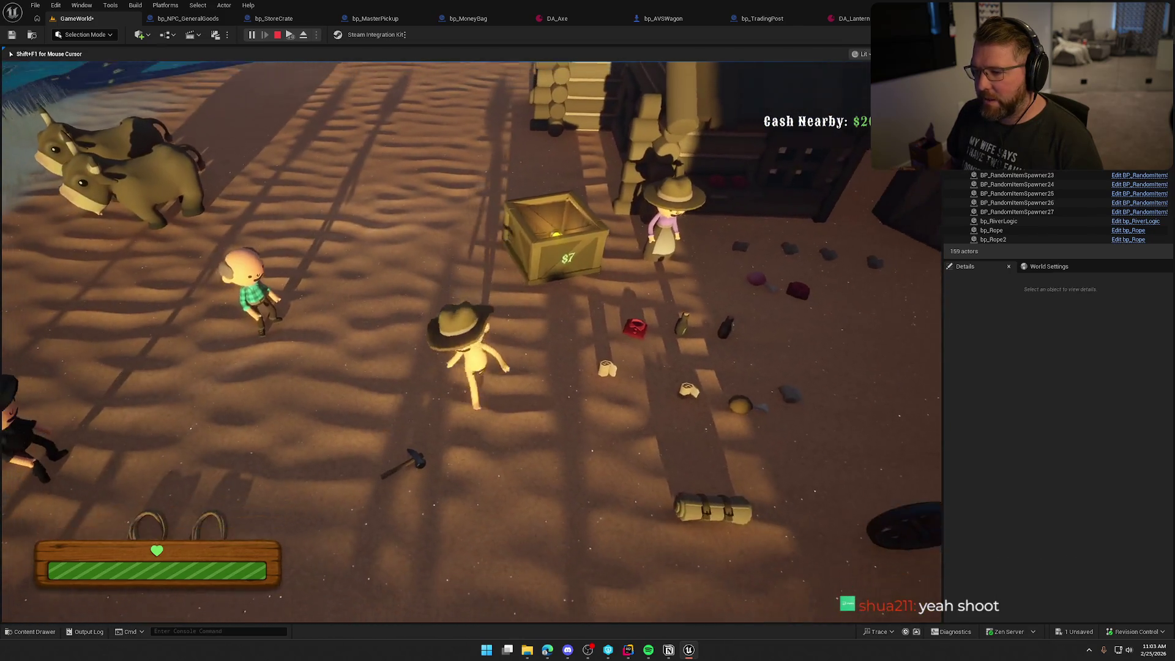
key(w)
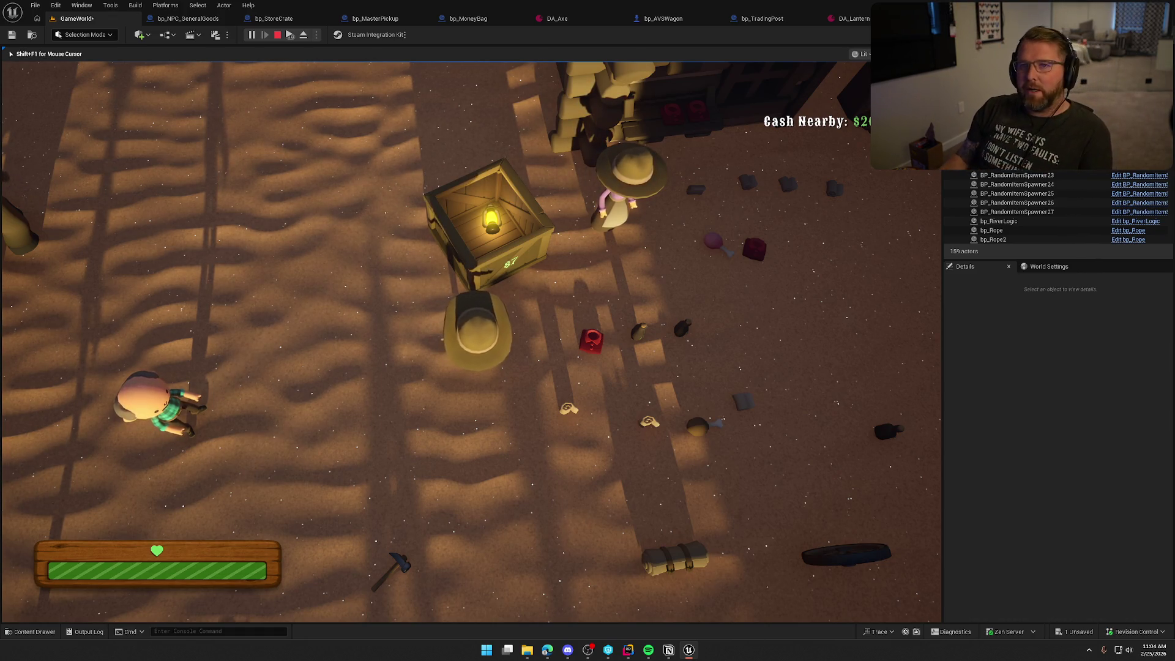
key(grave)
Run the console command 'slomo 10' to change the game speed
key(Up)
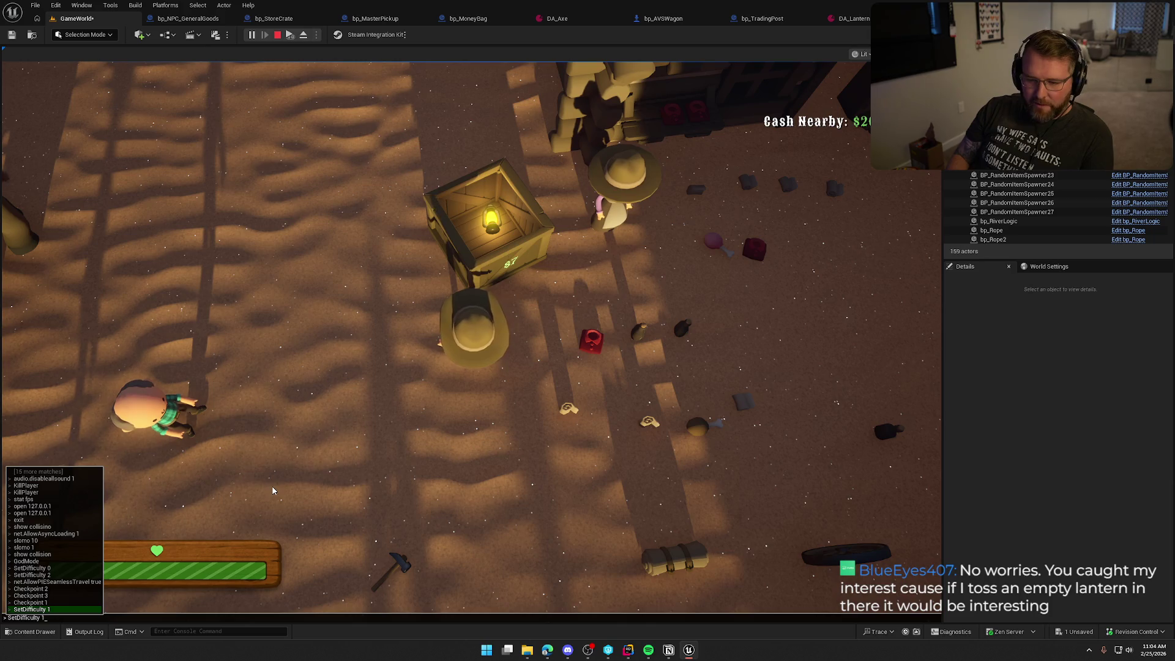
key(Up)
key(Up)
key(Up)
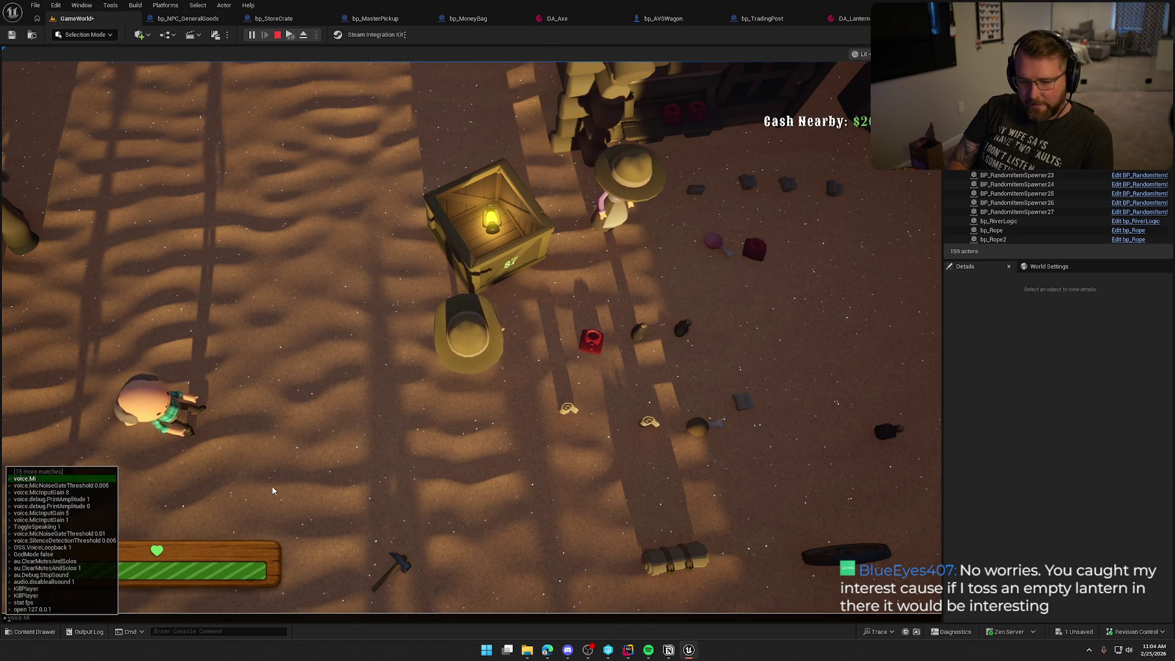
key(BackSpace)
key(BackSpace)
key(BackSpace)
text(slomo 10)
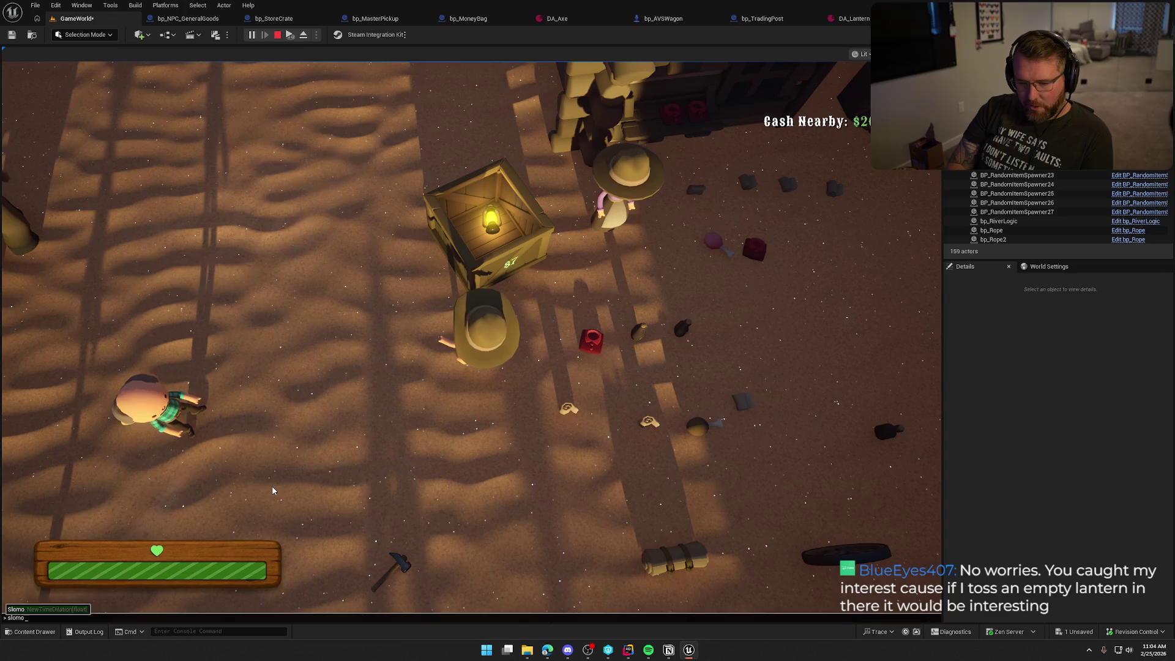
key(Return)
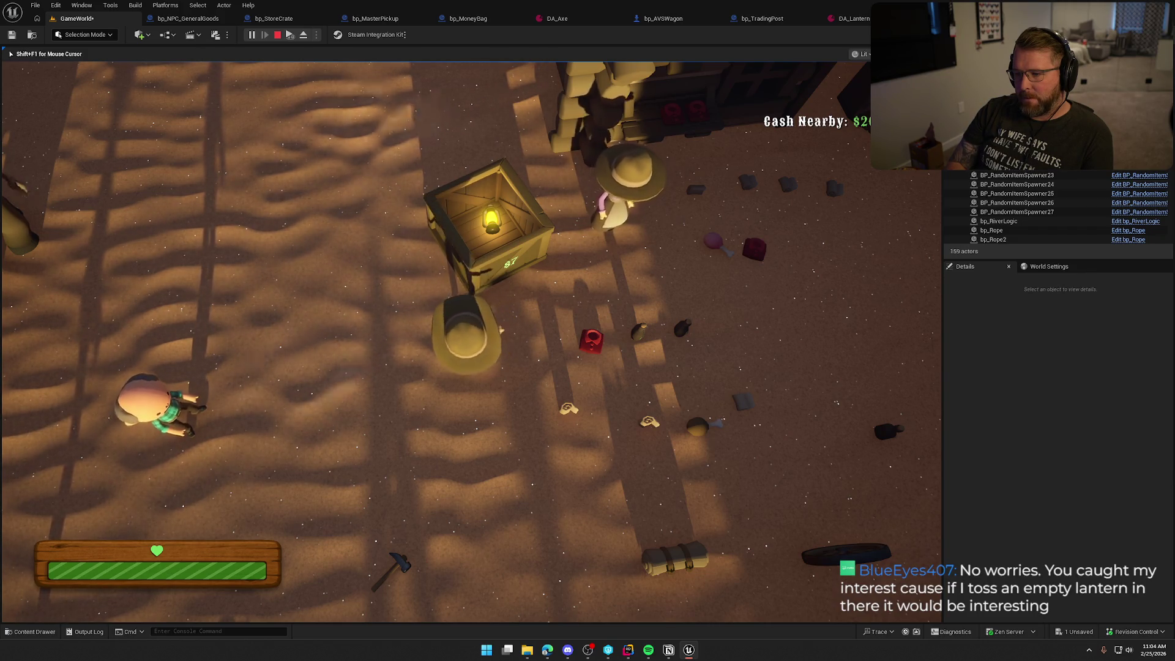
Run 'slomo 1' in the console to restore normal game speed
key(grave)
text(slomo 1)
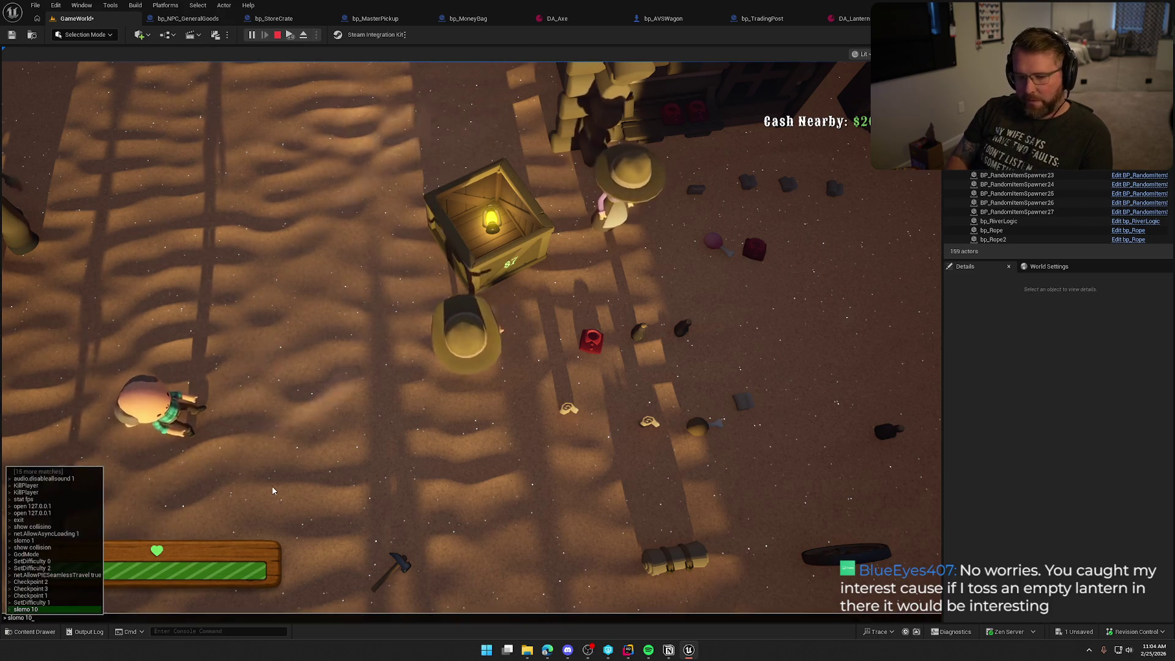
key(Return)
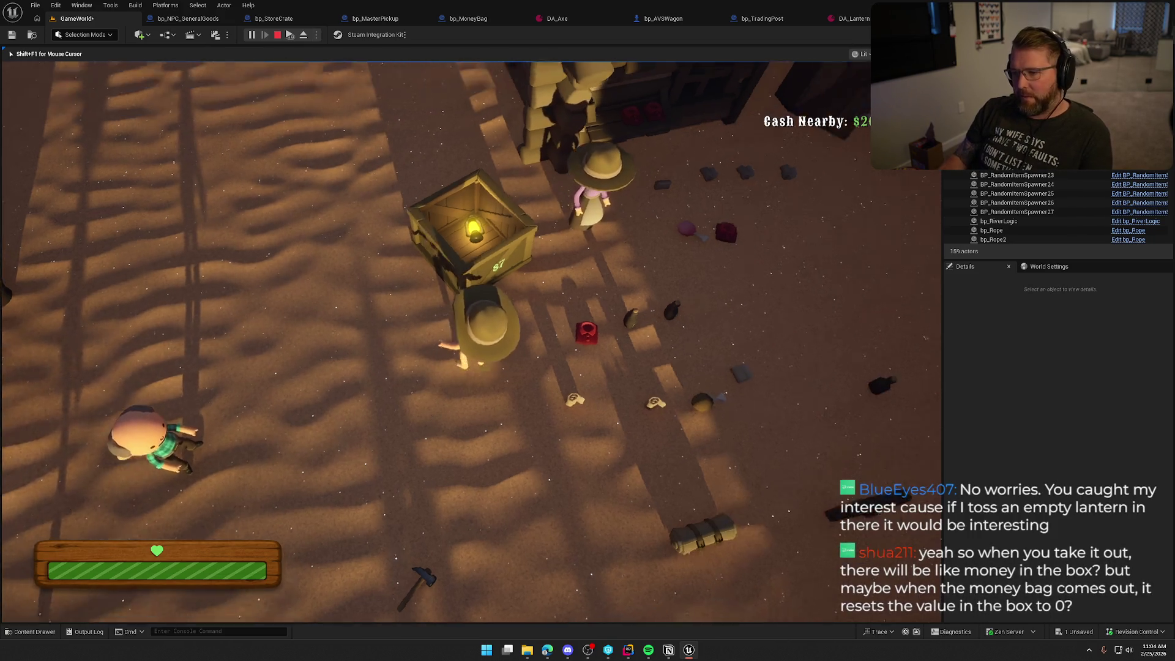
Take the lantern out of the crate and drop it on the sand, leaving the crate at $4
key(s)
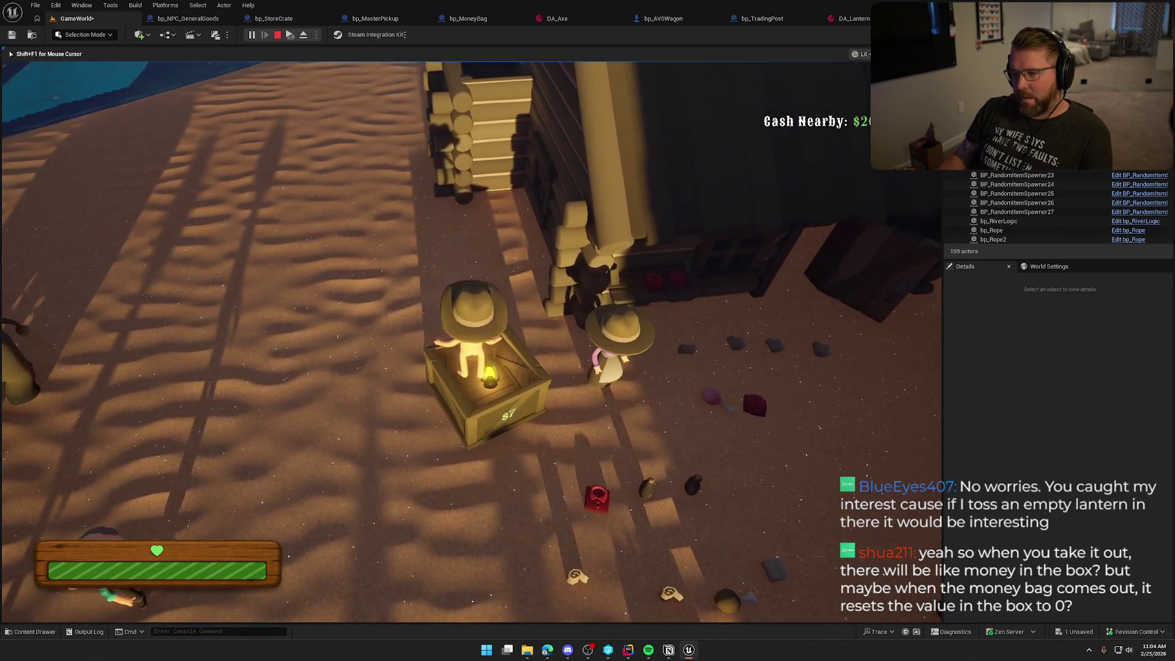
key(e)
key(s)
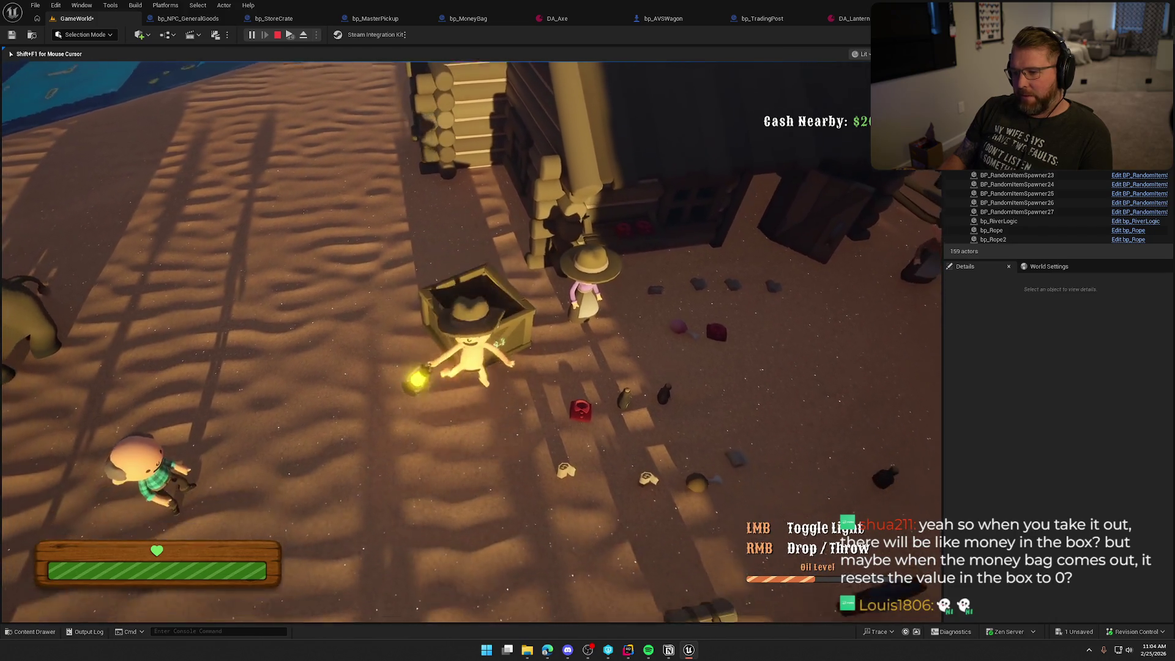
key(w)
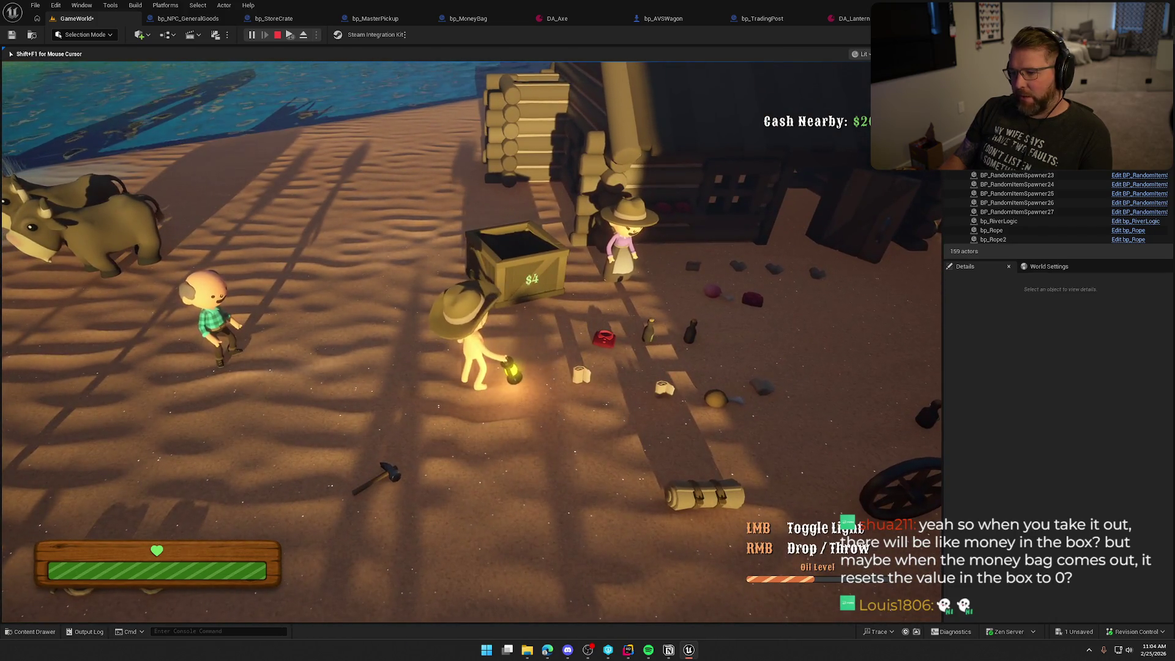
scroll(471, 342, up, 3)
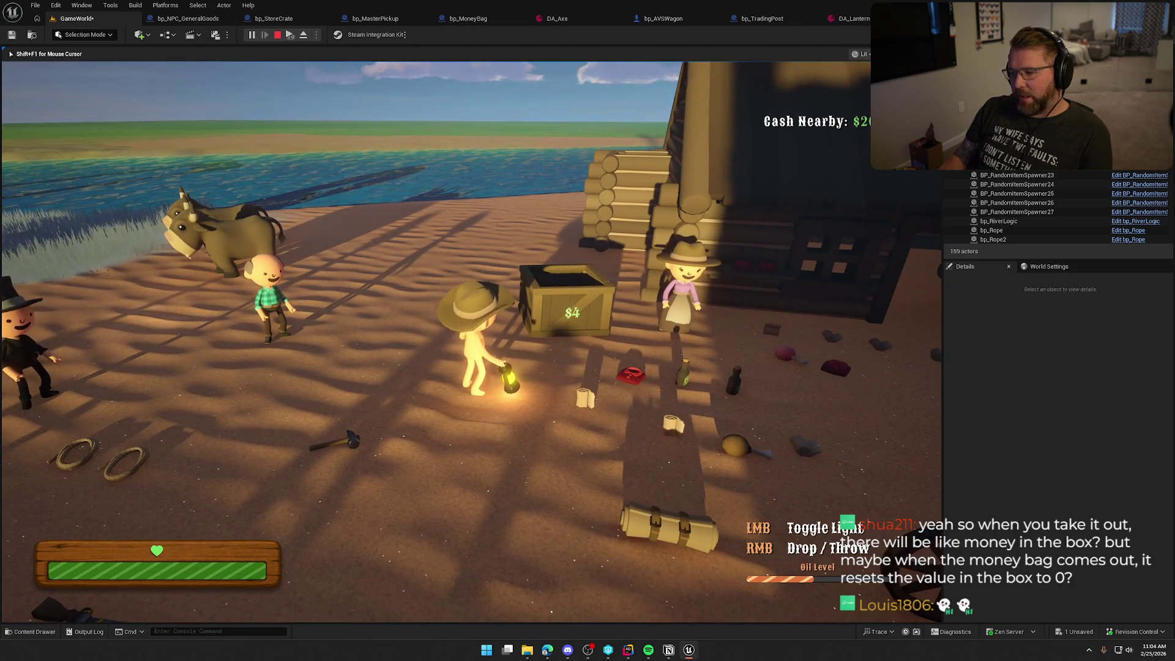
right_click(471, 342)
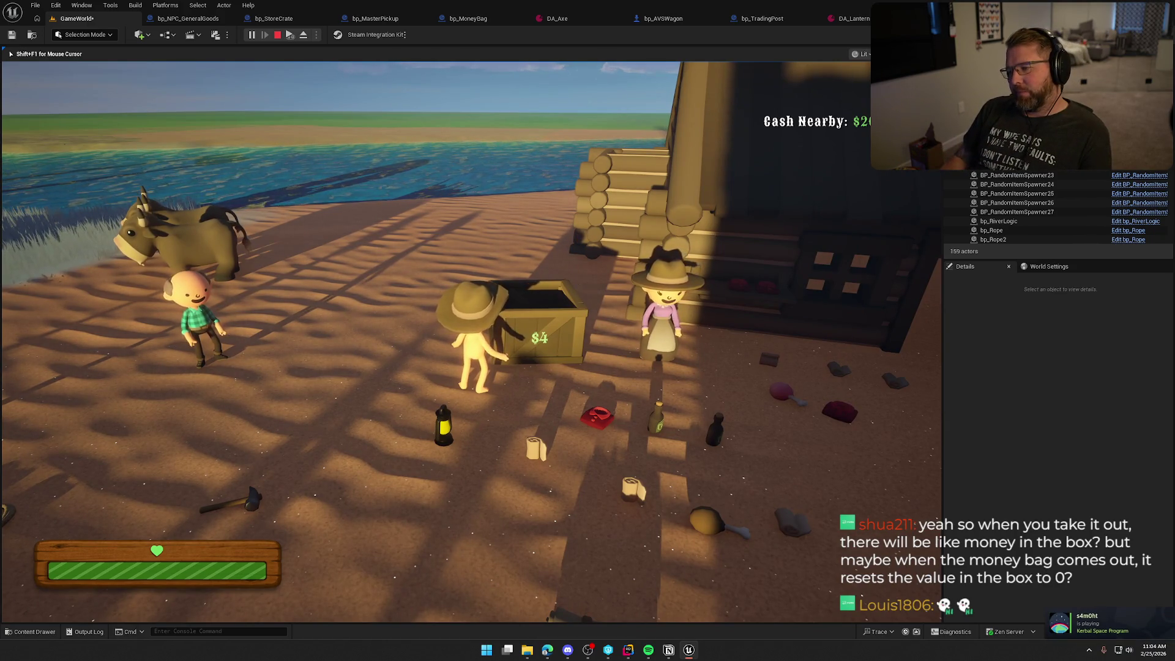
key(s)
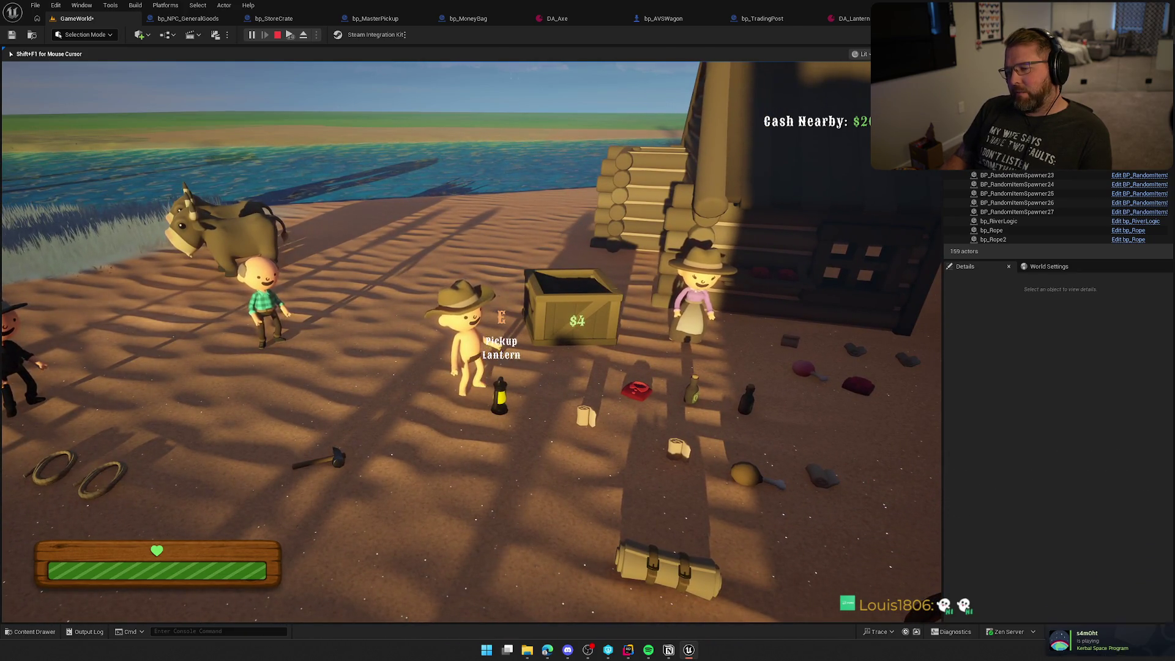
key(w)
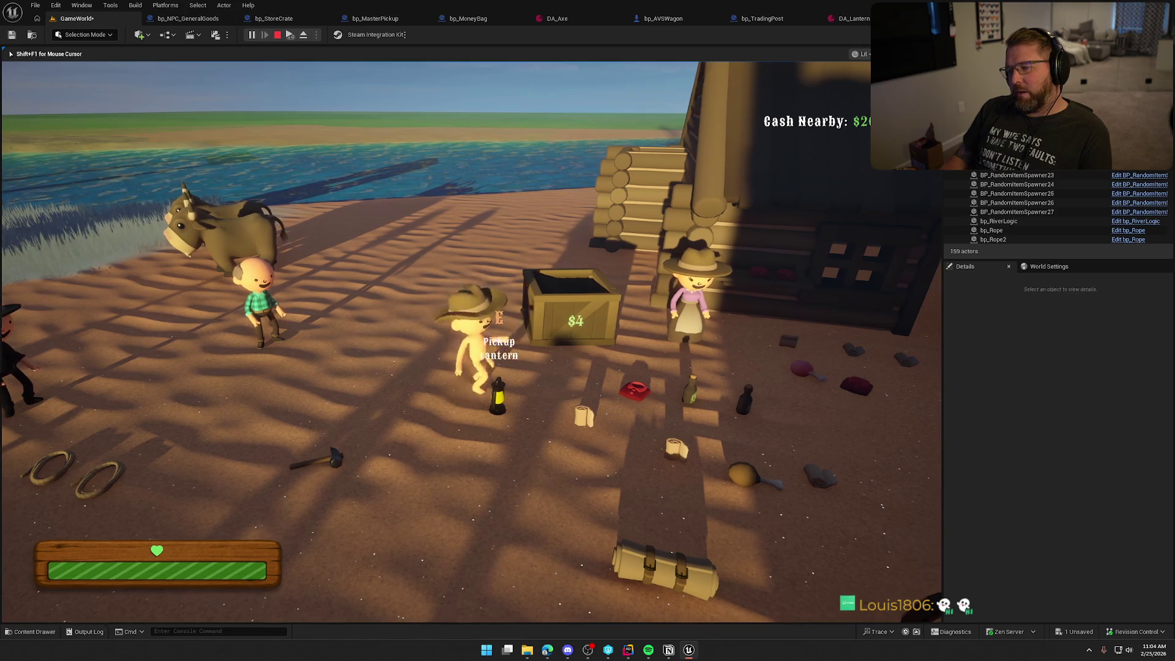
key(space)
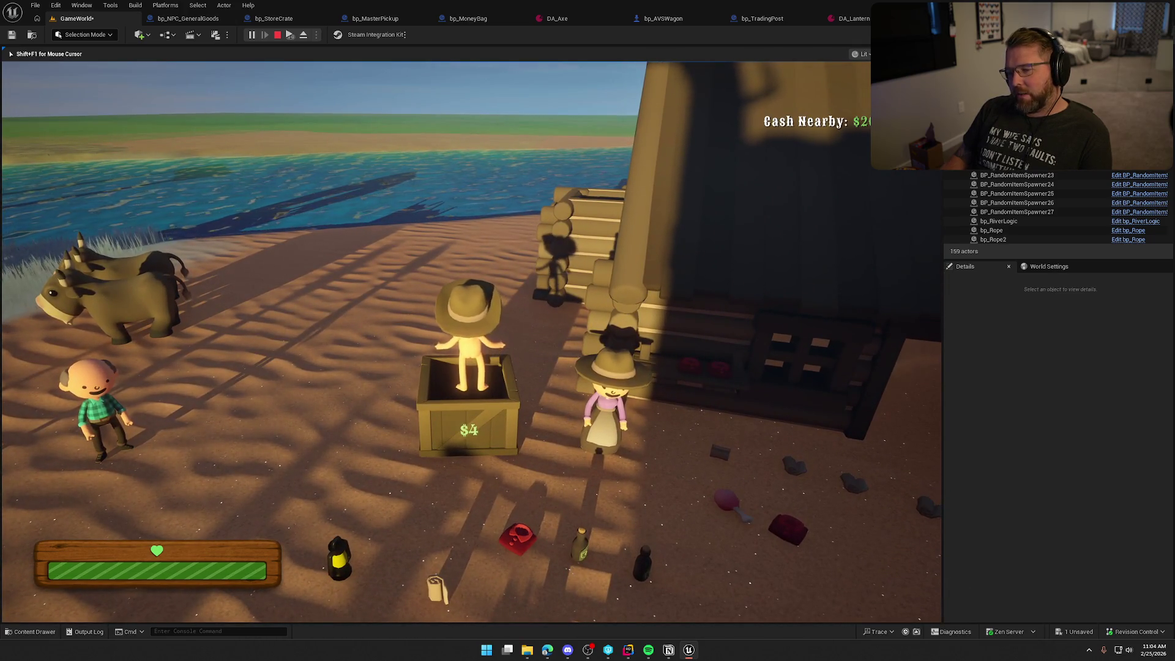
key(s)
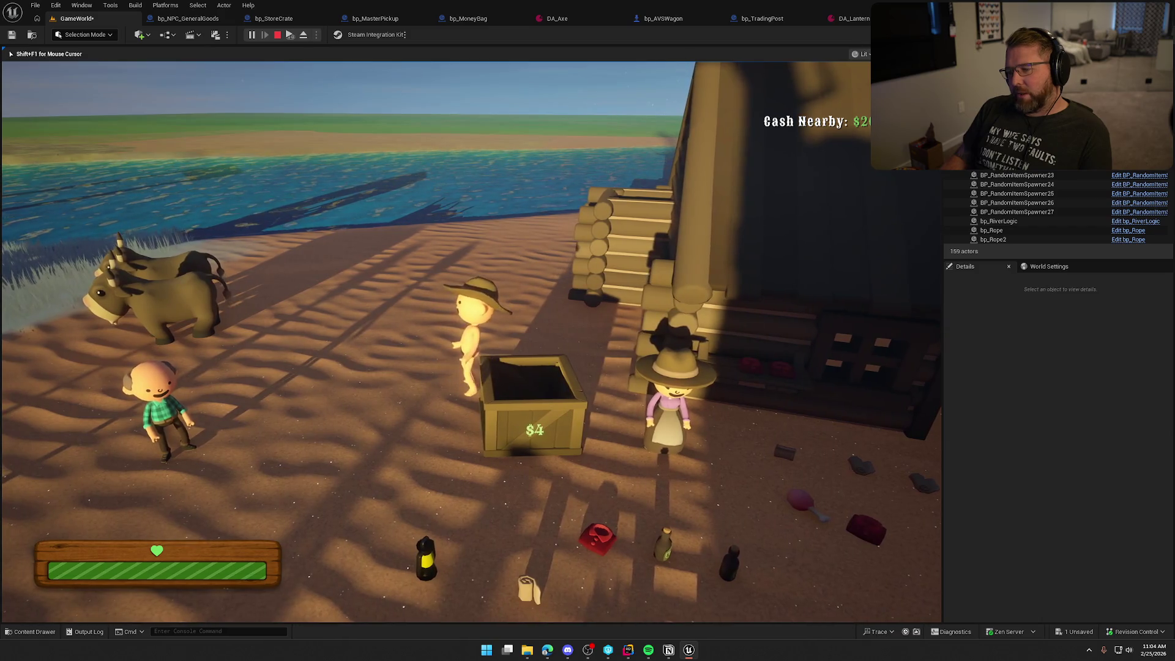
key(w)
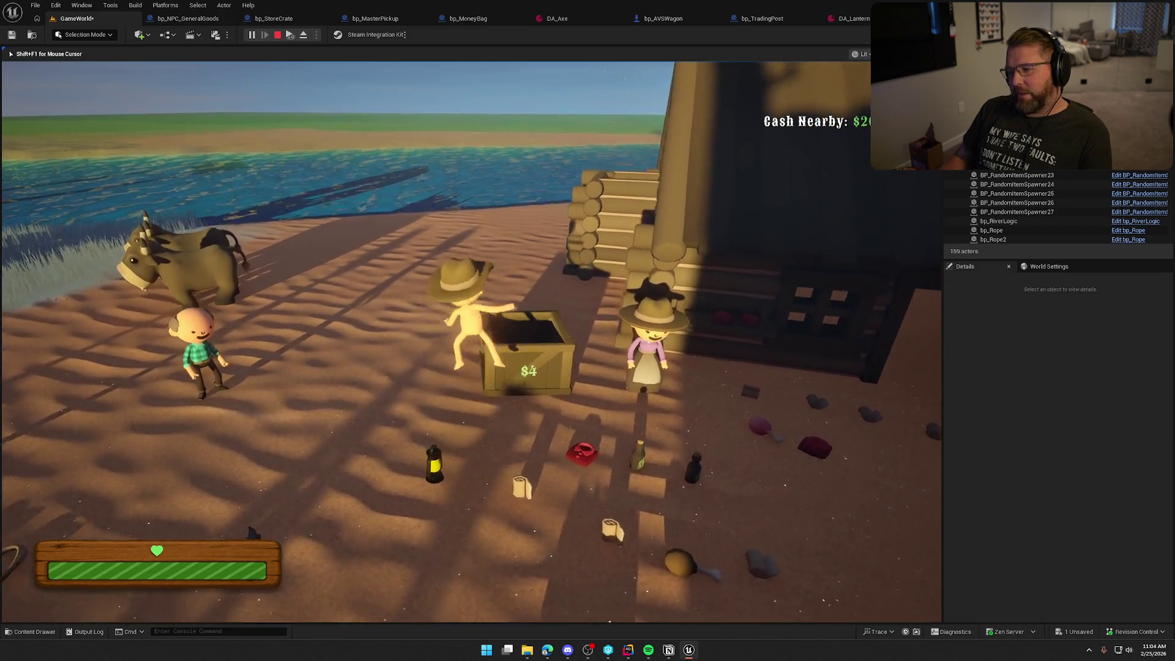
key(s)
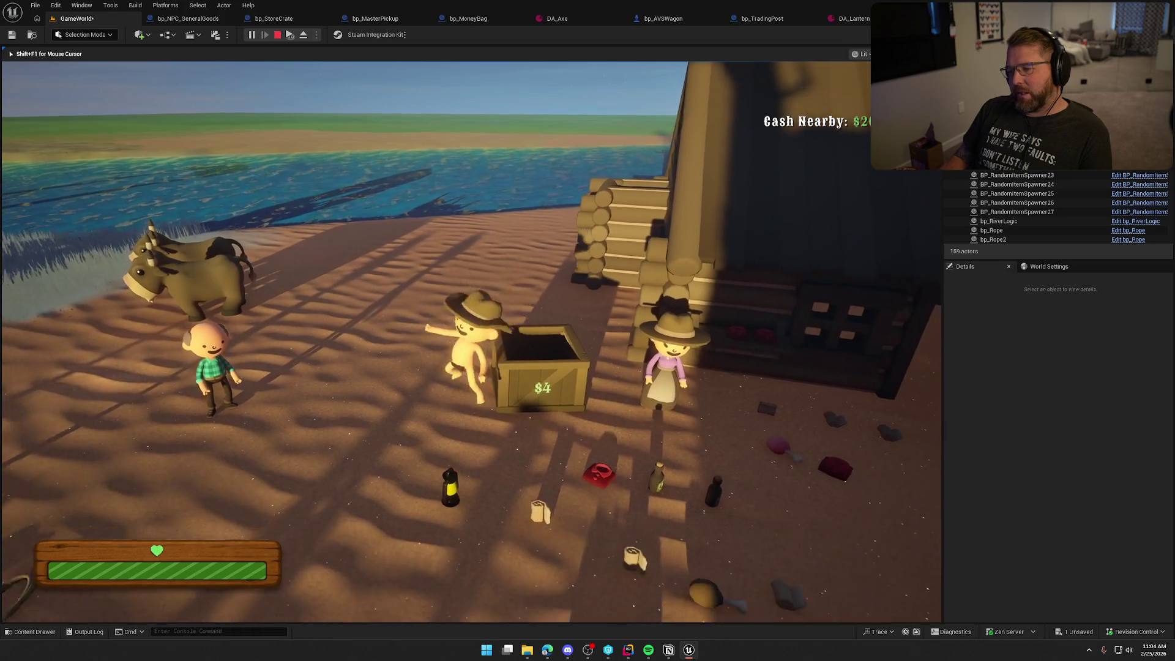
key(w)
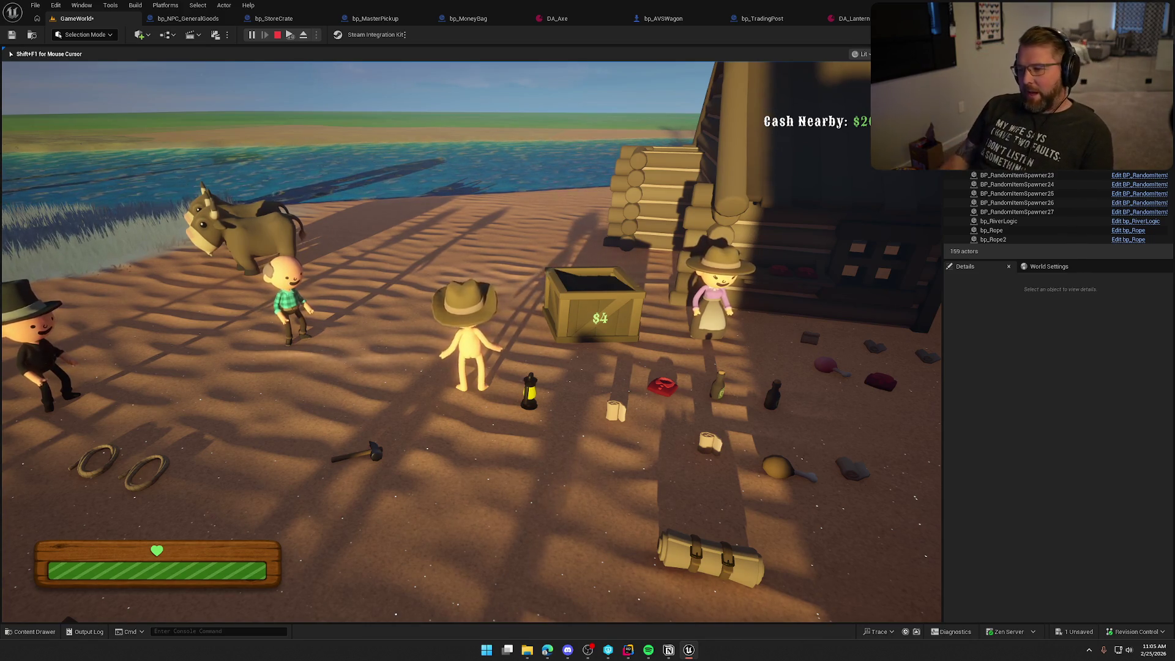
Throw the lantern back into the crate, then take it out and drop it on the ground
key(e)
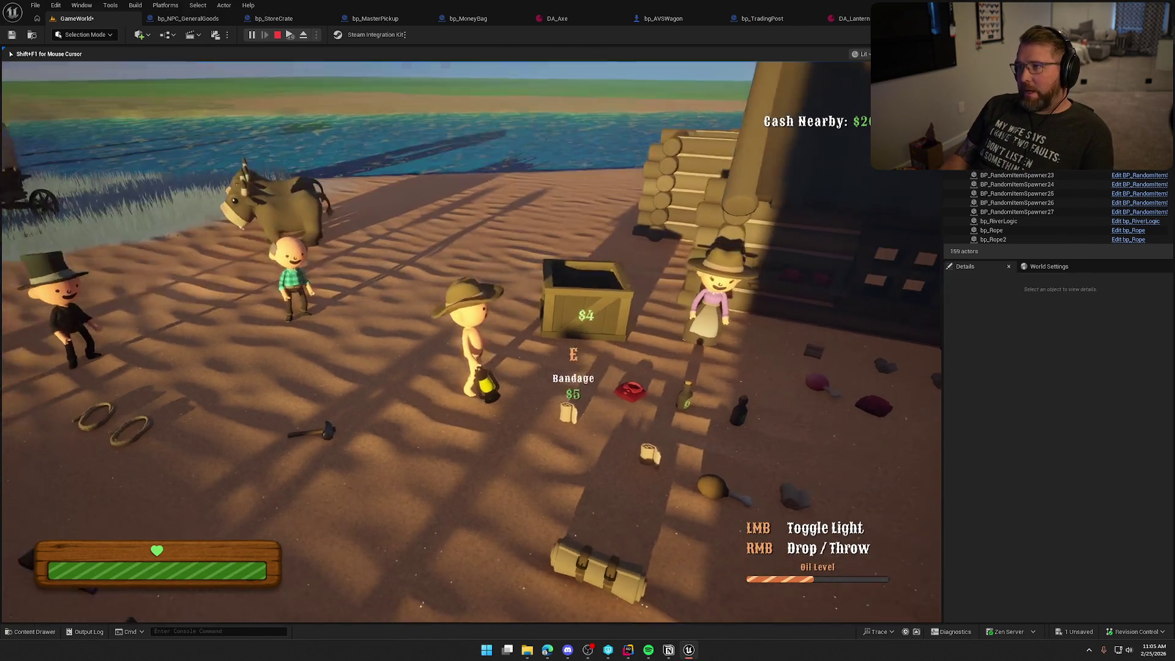
key(w)
key(w)
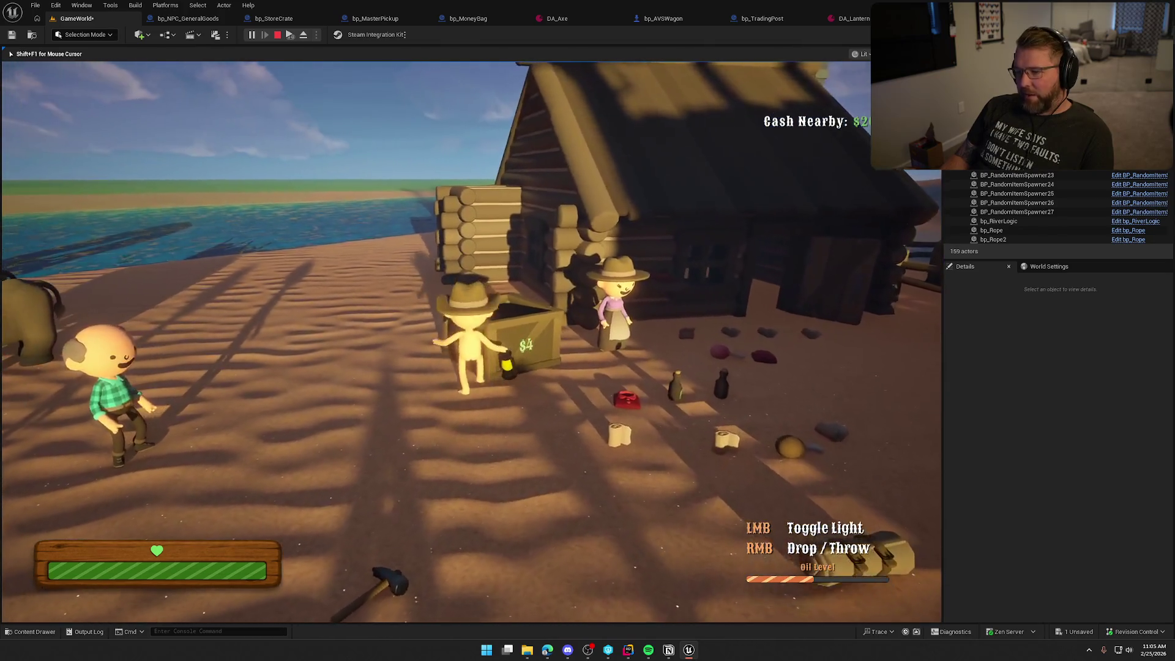
key(space)
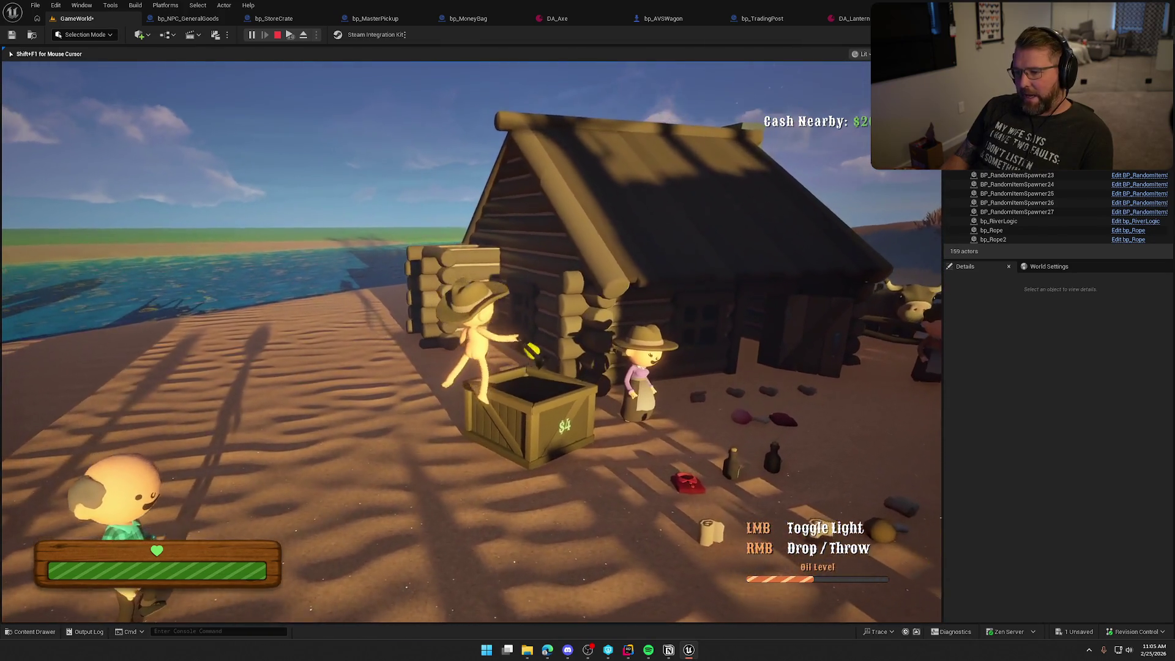
right_click(471, 342)
key(w)
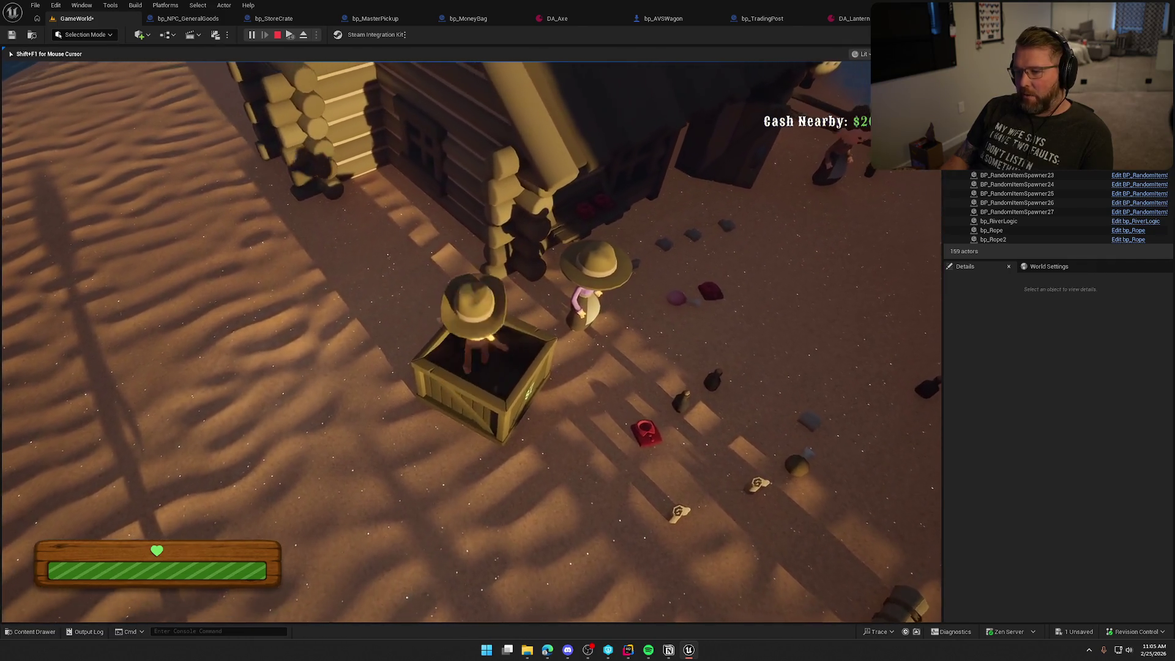
key(e)
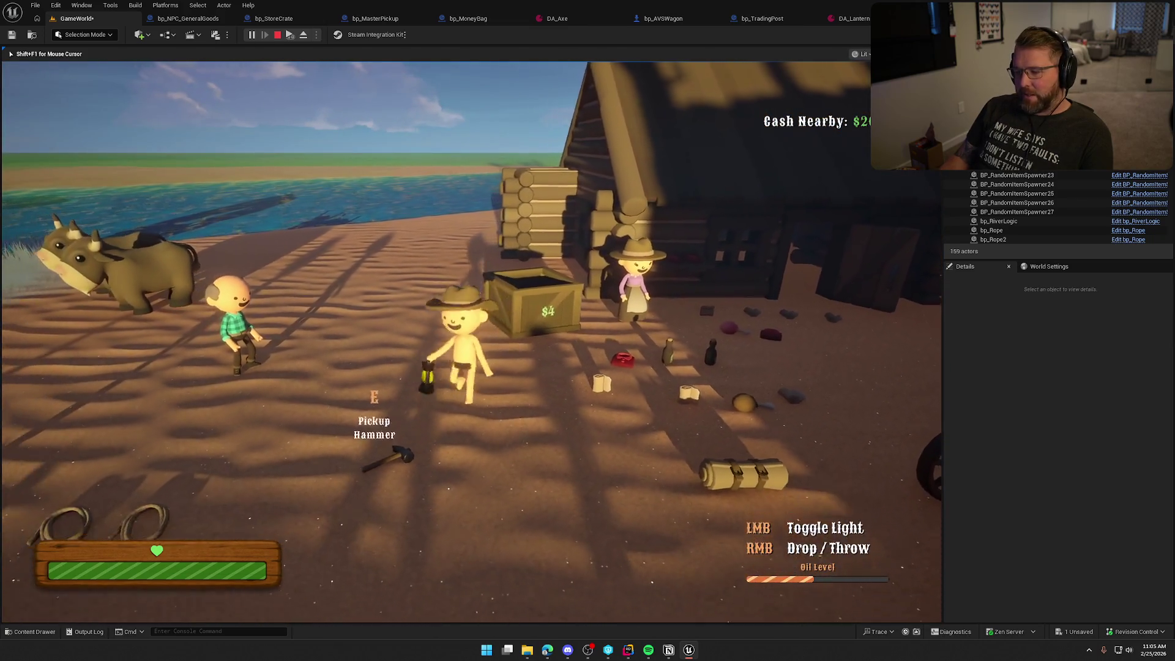
key(d)
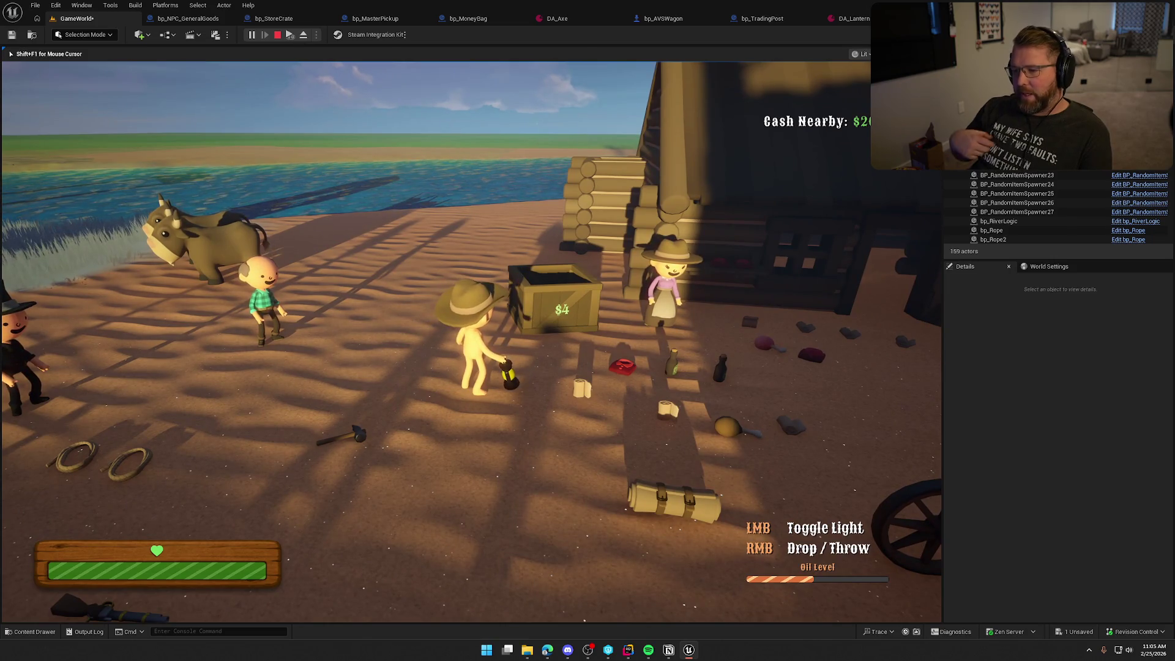
right_click(471, 341)
Sell the crate's items to the shopkeeper, end the play session, and open bp_StoreCrate
key(w)
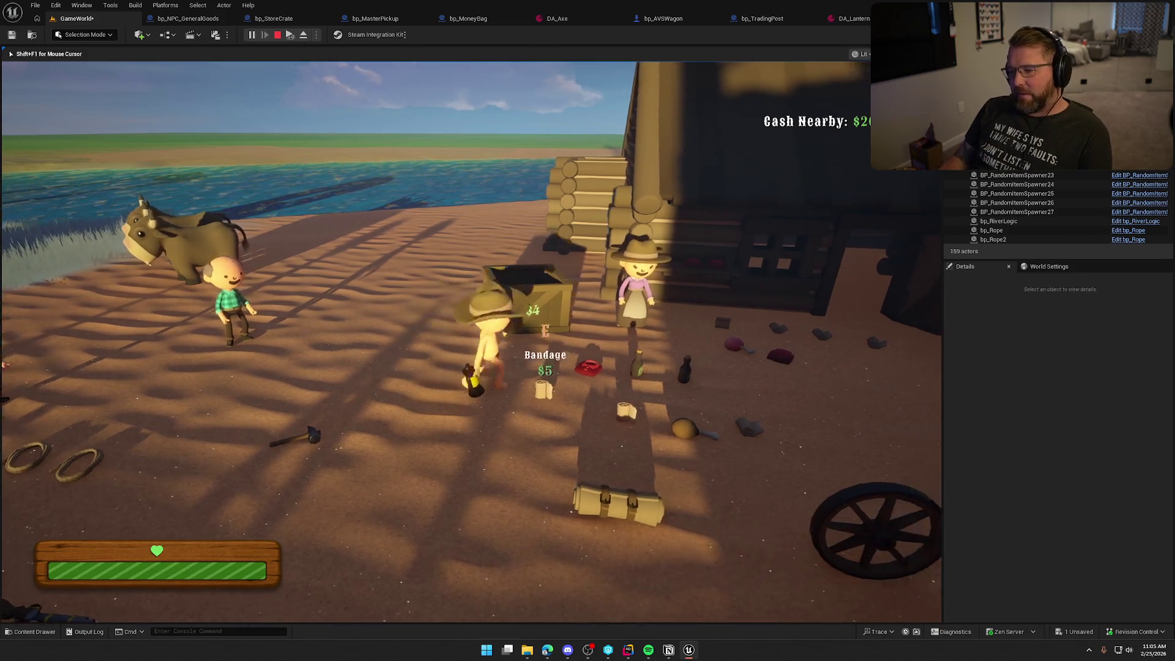
key(e)
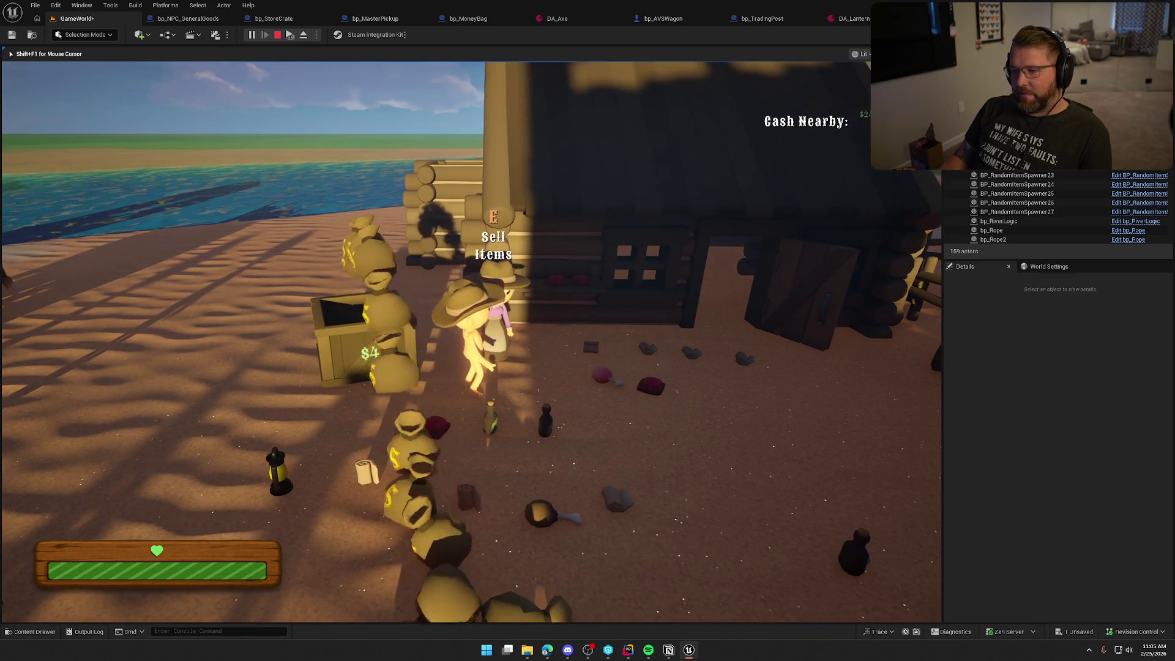
key(s)
key(w)
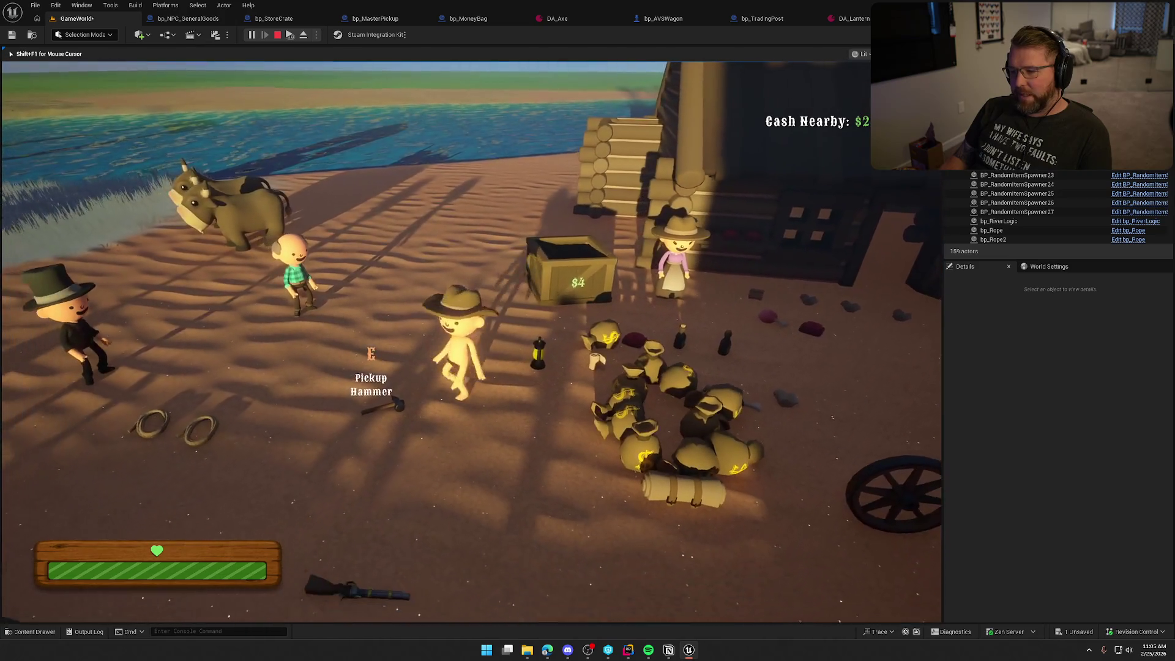
key(s)
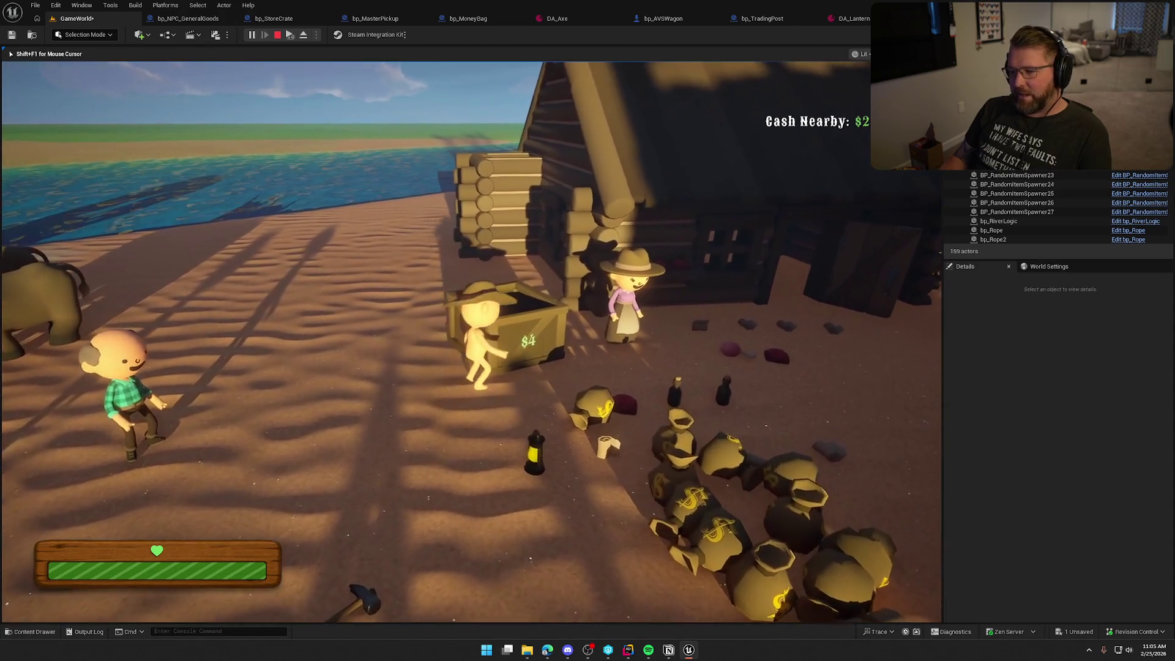
key(s)
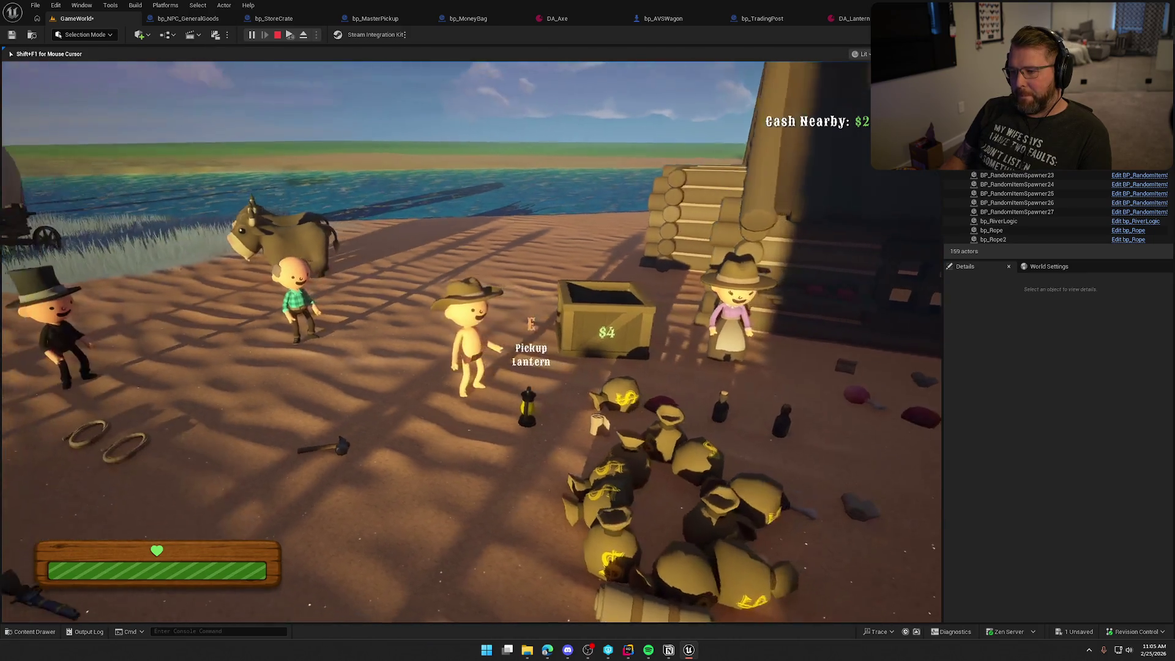
key(Escape)
click(298, 15)
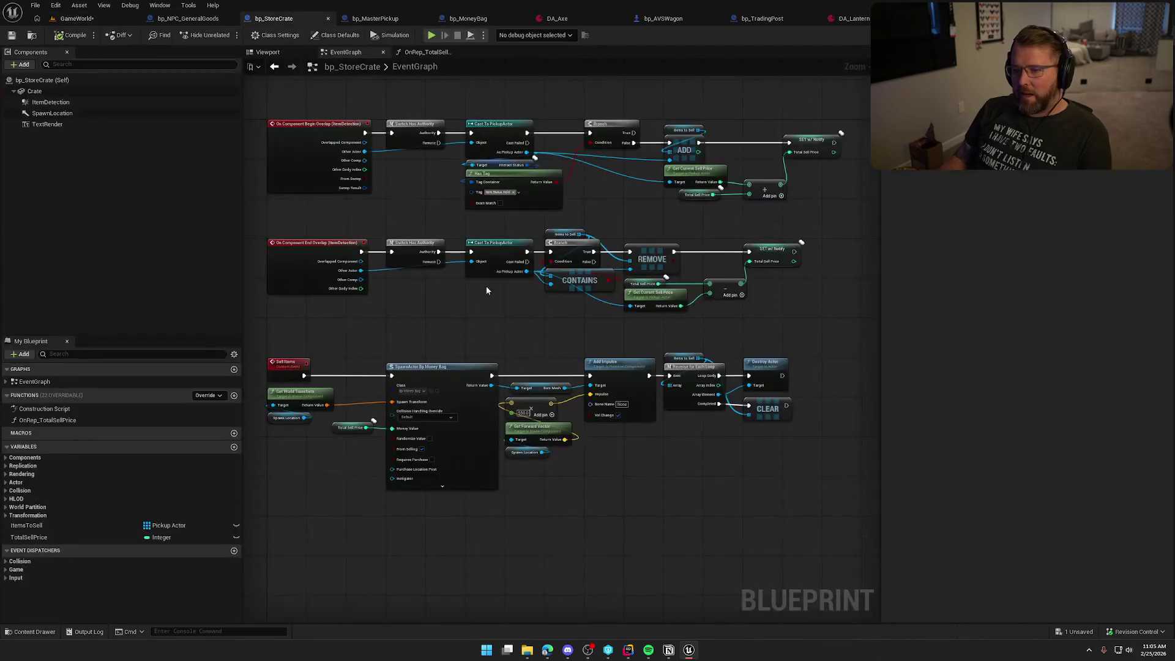
Duplicate the SET w/ Notify Total Sell Price node to reset the total to 0
scroll(679, 465, up, 3)
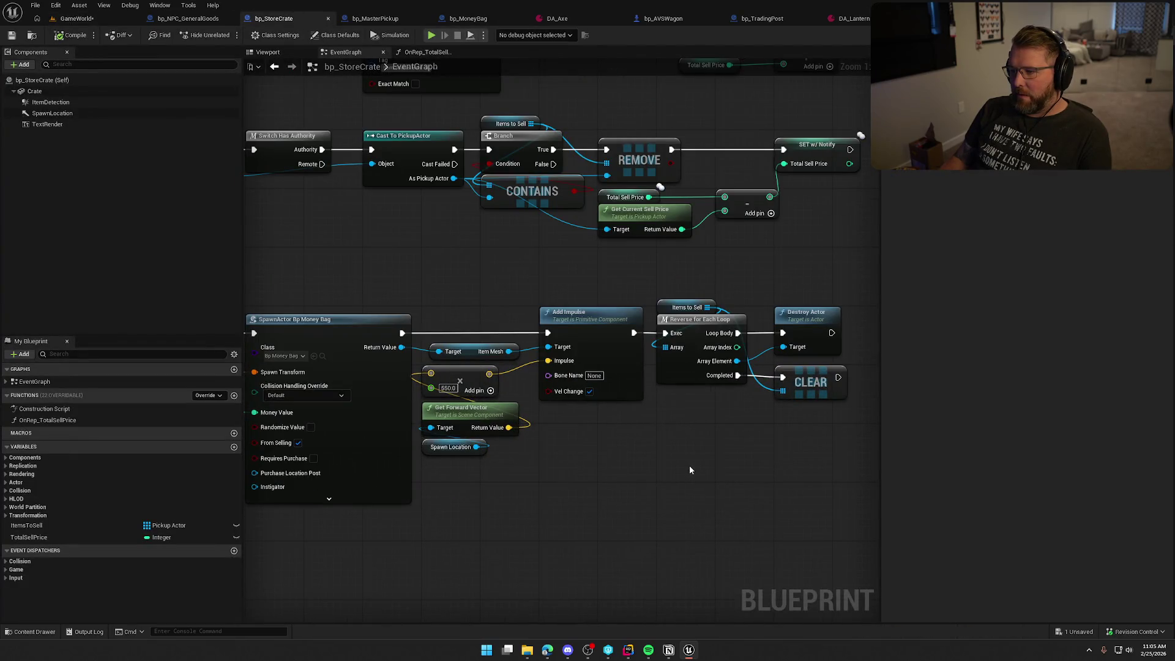
drag(689, 465, 414, 492)
click(569, 171)
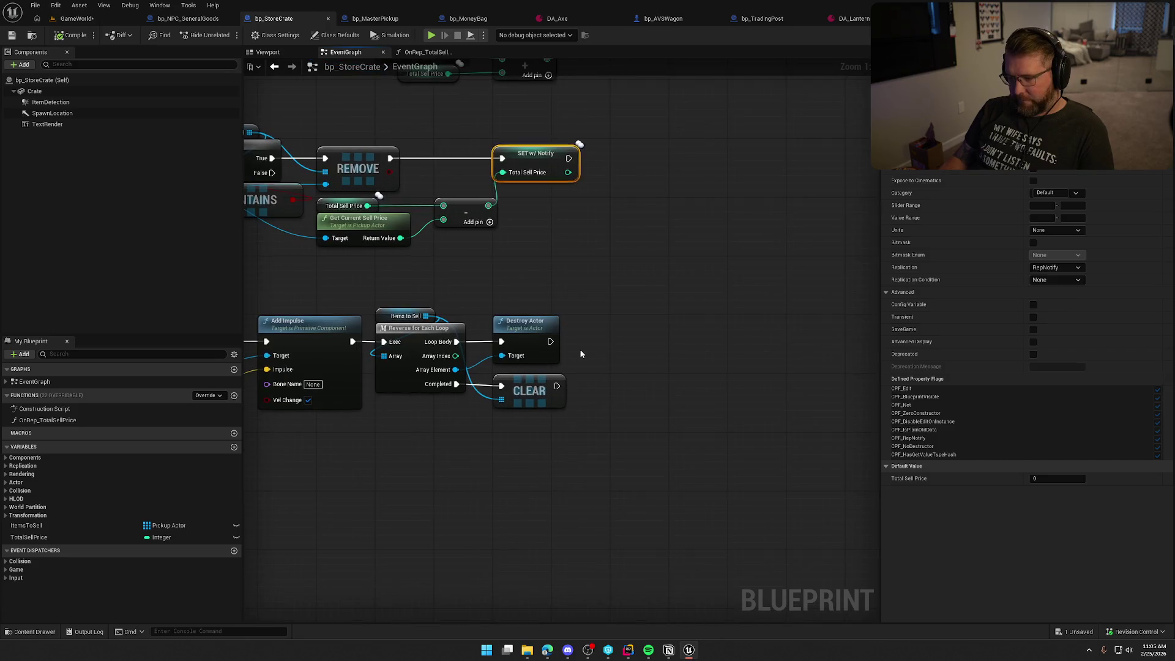
key(ctrl+c)
key(ctrl+v)
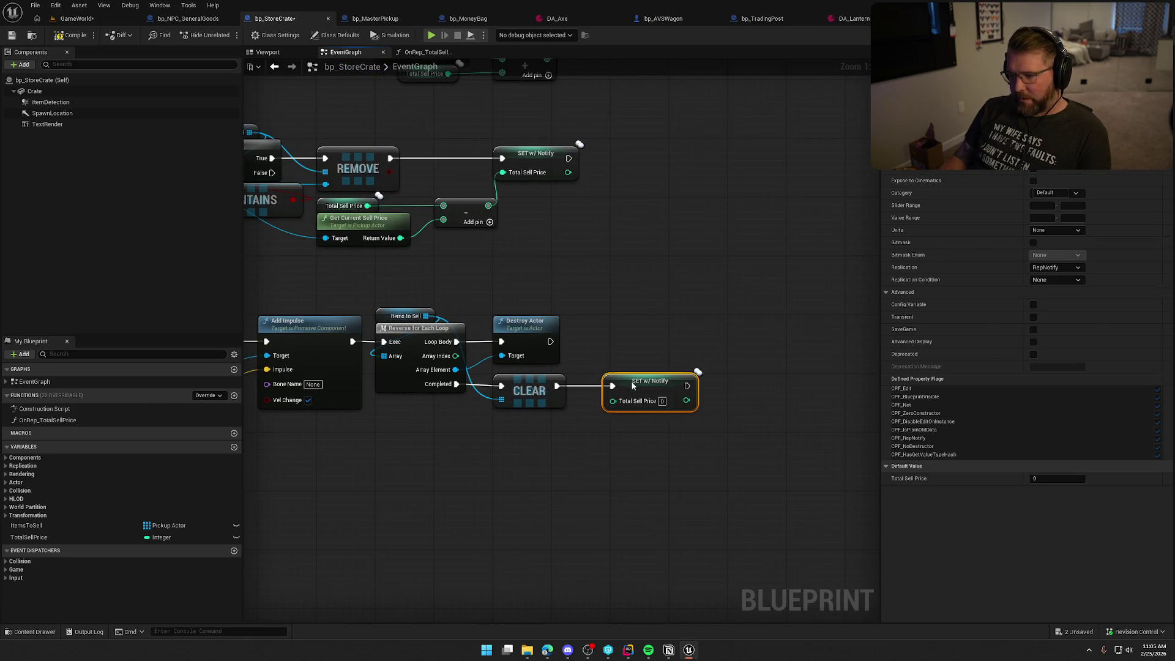
click(622, 339)
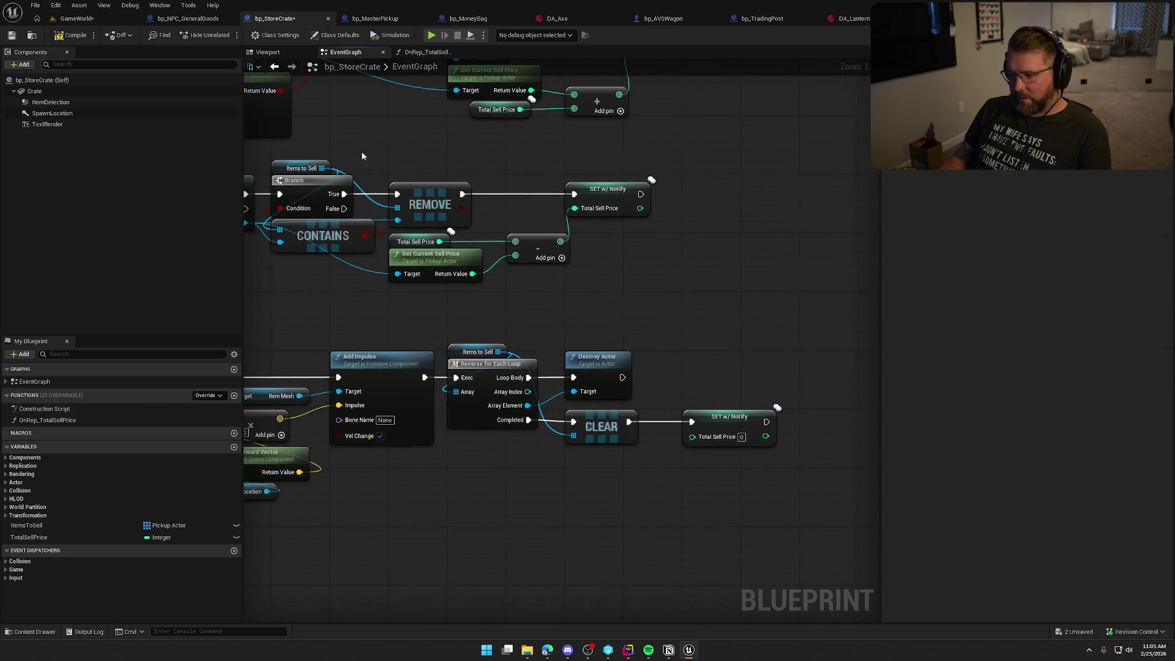
click(75, 18)
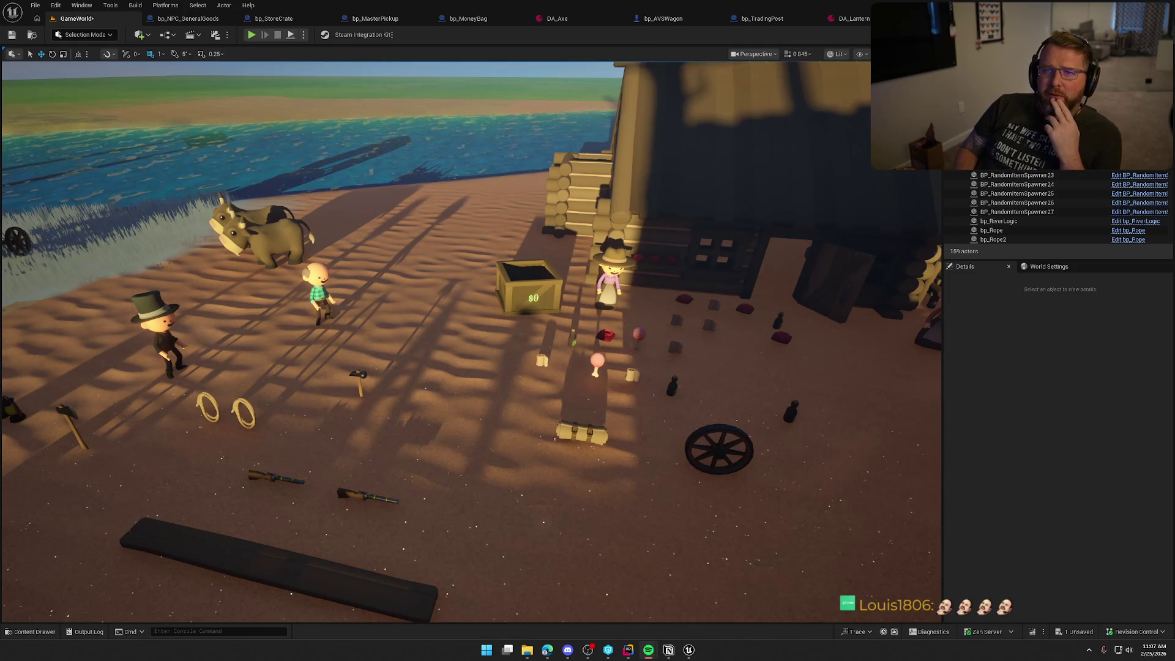
Return to bp_StoreCrate's event graph and look over the item-removal and overlap event logic
click(273, 18)
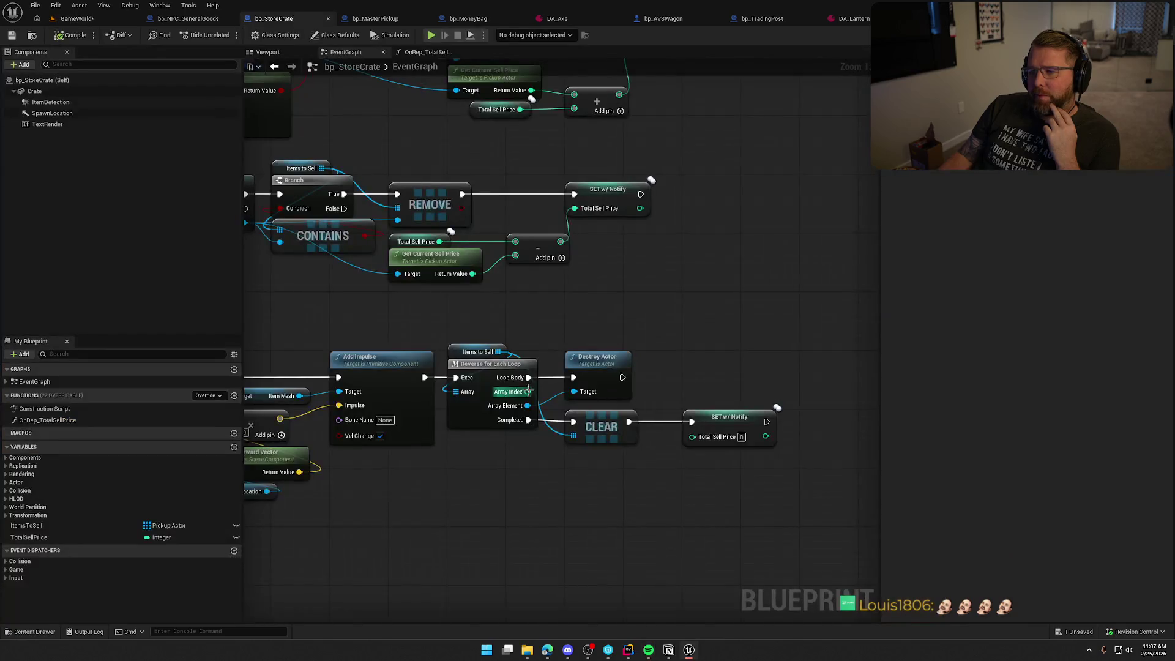
drag(651, 312, 729, 373)
drag(630, 344, 465, 284)
drag(615, 224, 597, 294)
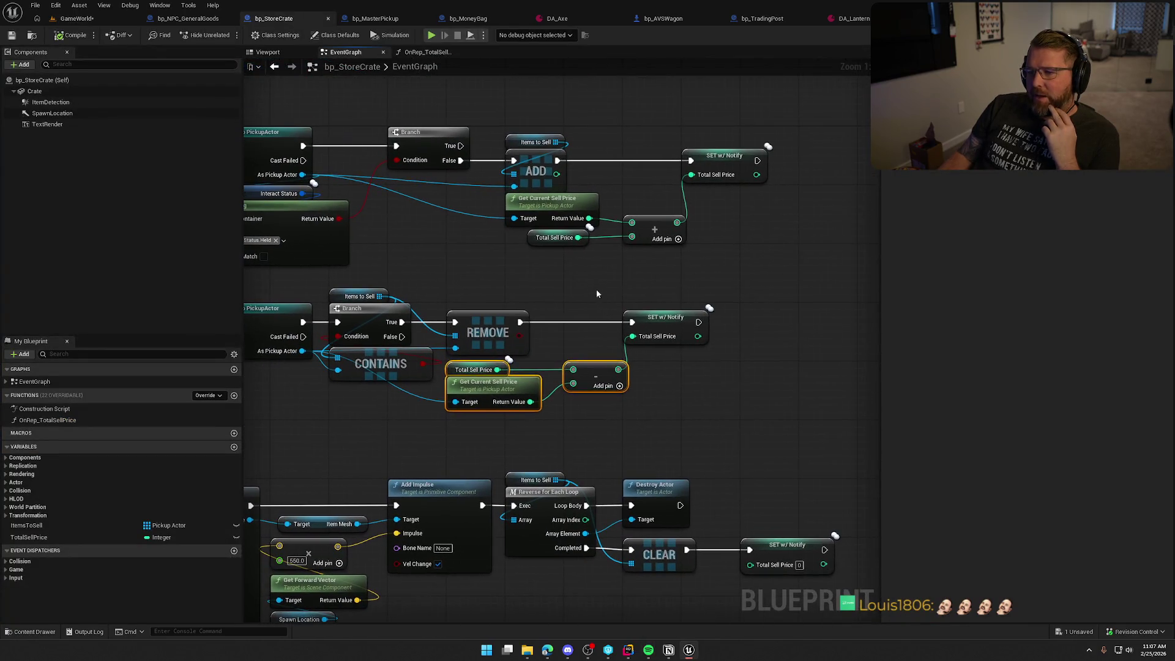
mouse_move(637, 252)
mouse_down()
mouse_move(527, 364)
mouse_move(629, 341)
mouse_move(425, 376)
mouse_up()
mouse_move(528, 198)
mouse_down()
mouse_move(565, 226)
mouse_move(529, 203)
mouse_up()
click(571, 205)
mouse_move(610, 404)
mouse_down()
mouse_move(512, 441)
mouse_move(586, 441)
mouse_up()
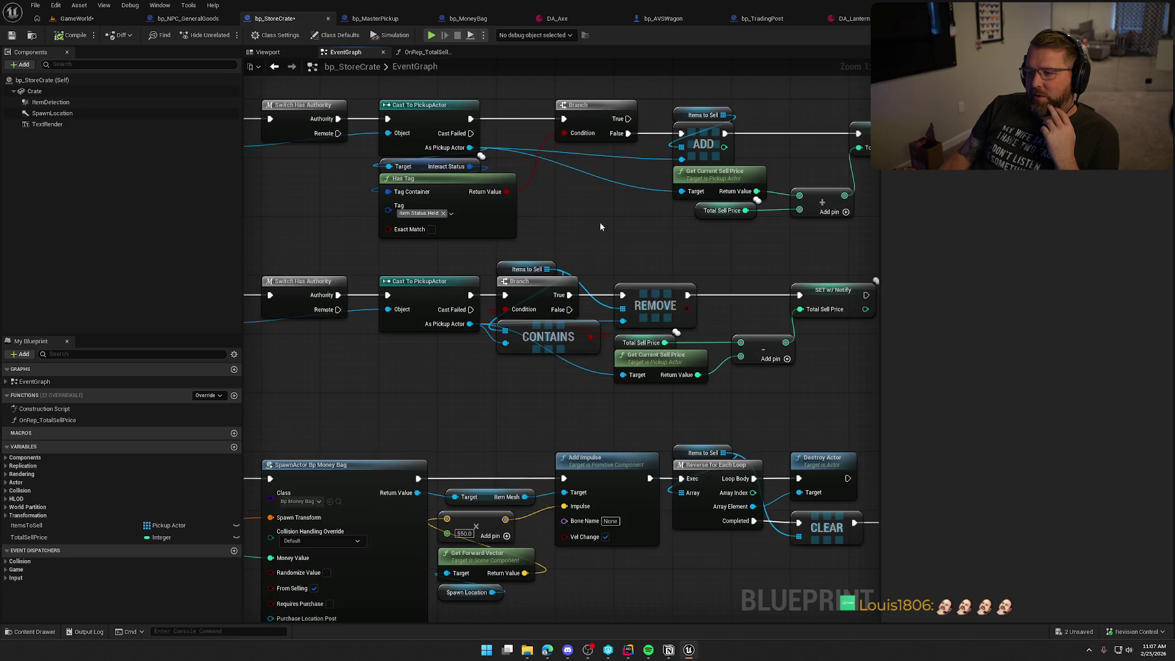
drag(600, 226, 554, 263)
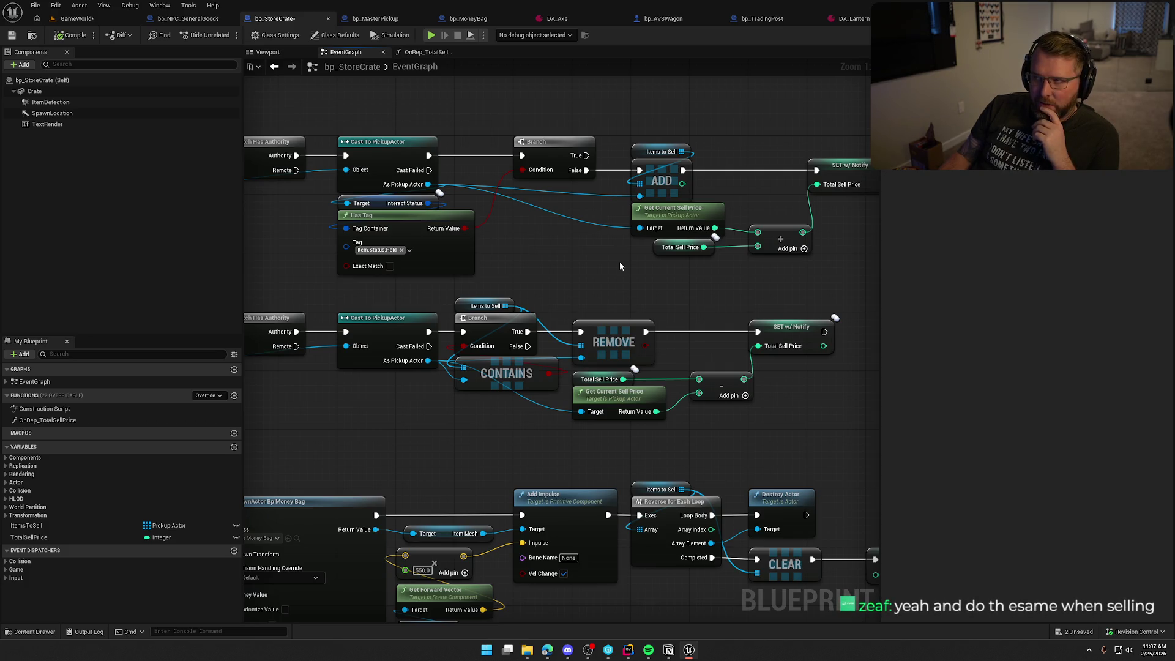
Inspect the Total Sell Price getter that feeds the Sell Items money-bag spawn
drag(622, 262, 678, 35)
mouse_move(651, 457)
mouse_down()
mouse_move(843, 429)
mouse_move(577, 475)
mouse_move(333, 446)
mouse_move(702, 440)
mouse_up()
drag(474, 360, 438, 322)
drag(446, 444, 398, 448)
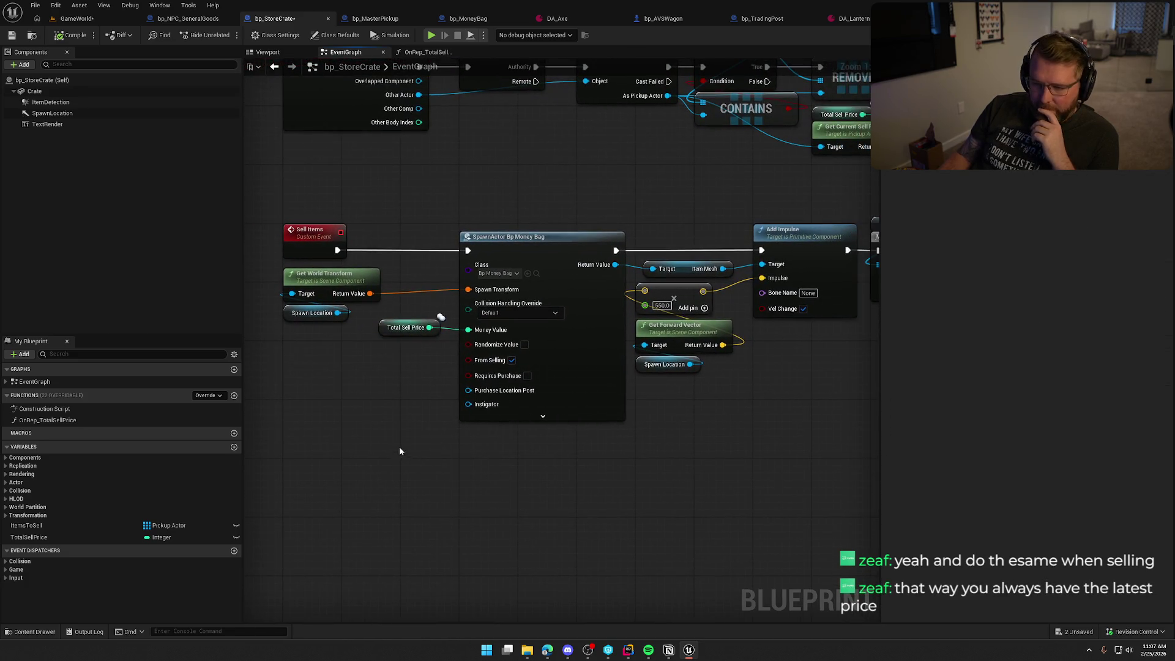
click(405, 328)
Review the add/remove logic and the End Overlap authority-check nodes
mouse_move(363, 382)
mouse_down()
mouse_move(530, 397)
mouse_move(621, 454)
mouse_move(729, 421)
mouse_up()
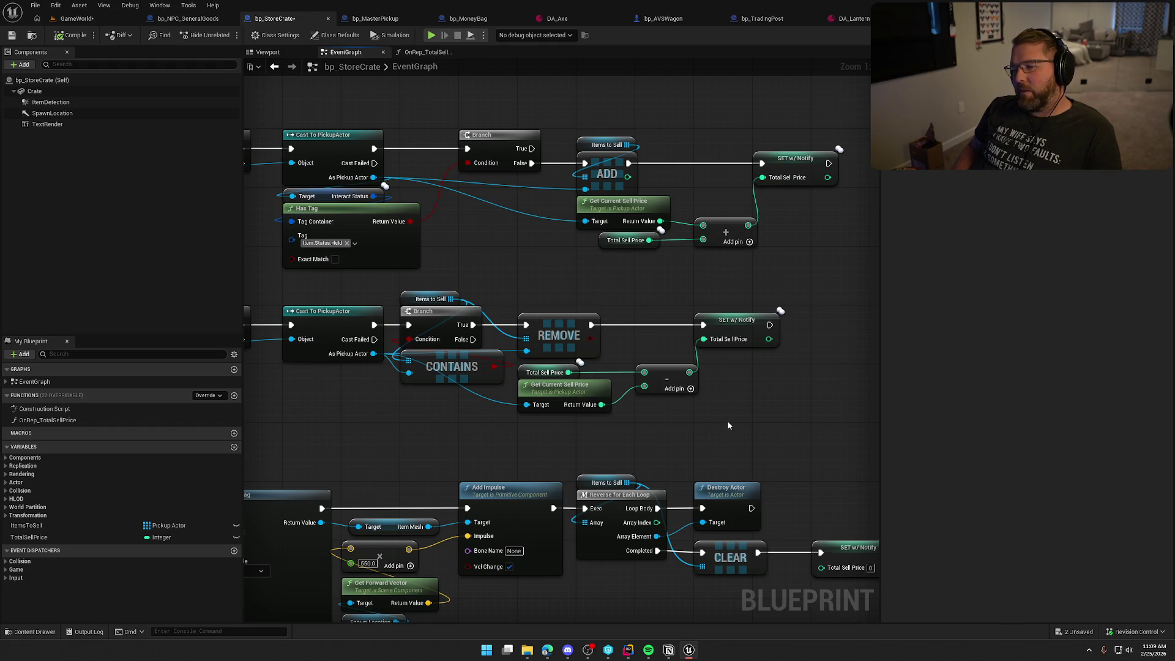
scroll(727, 425, down, 2)
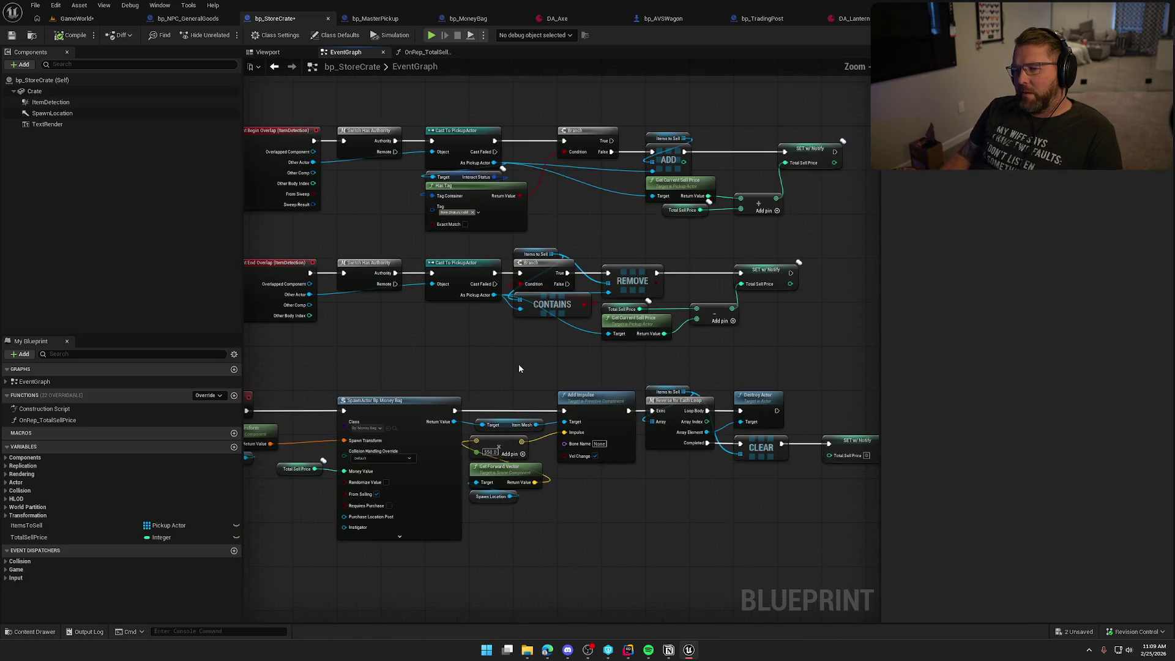
drag(262, 203, 392, 314)
click(378, 335)
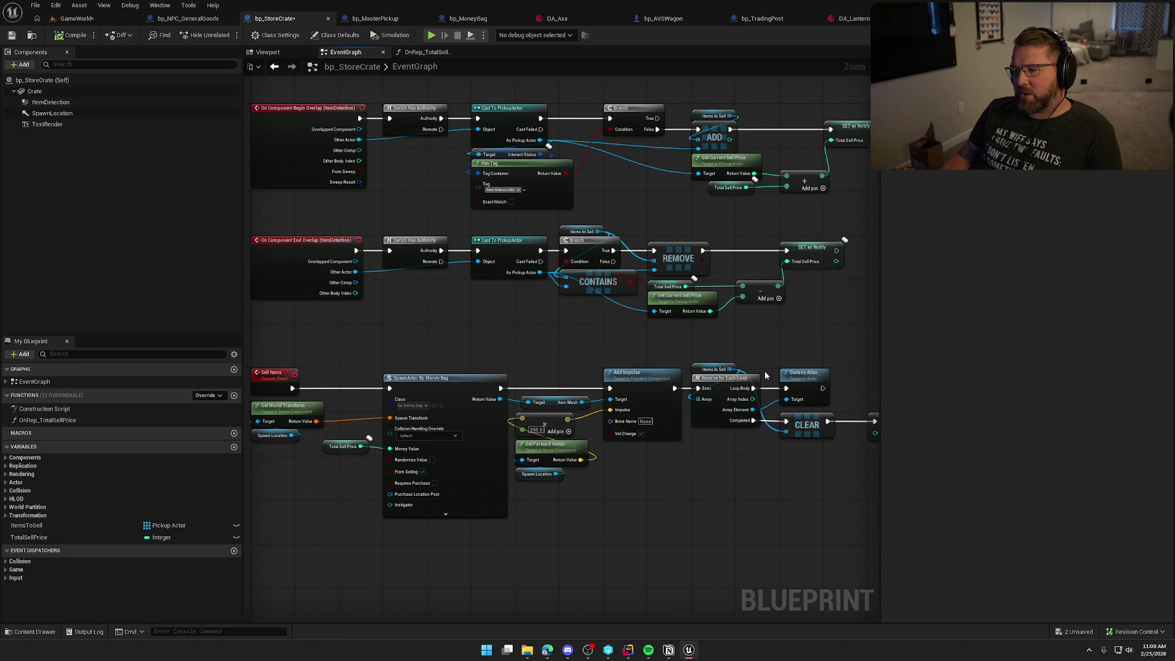
click(580, 350)
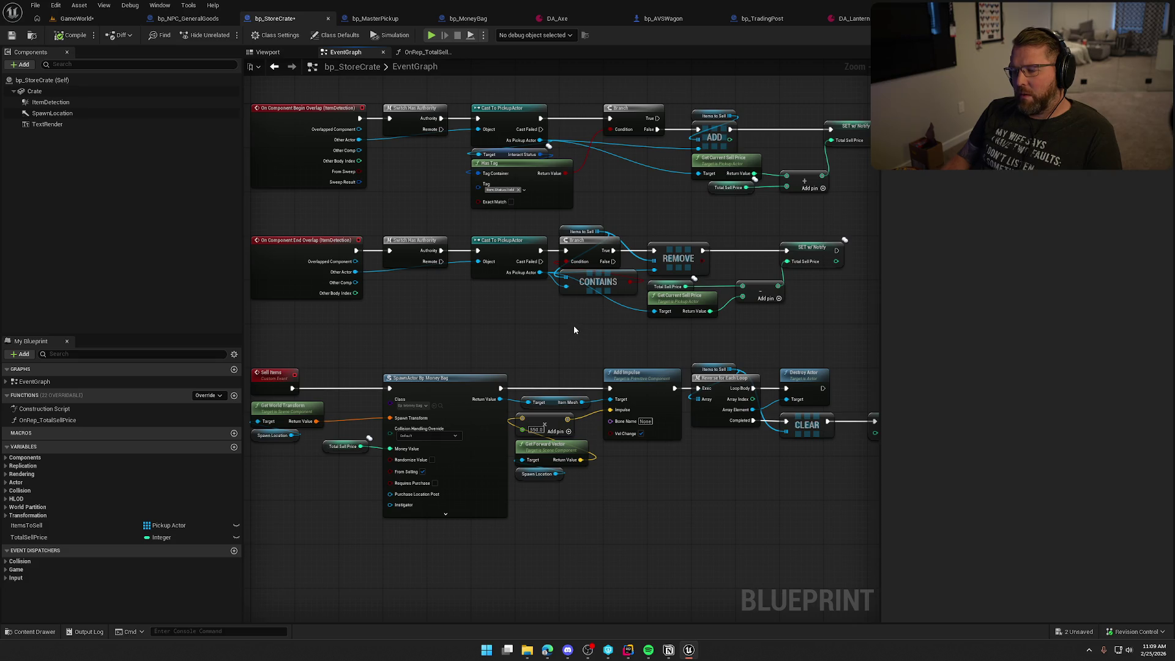
Check the End Overlap chain once more, then start a play session on the GameWorld level
drag(574, 330, 307, 228)
click(430, 309)
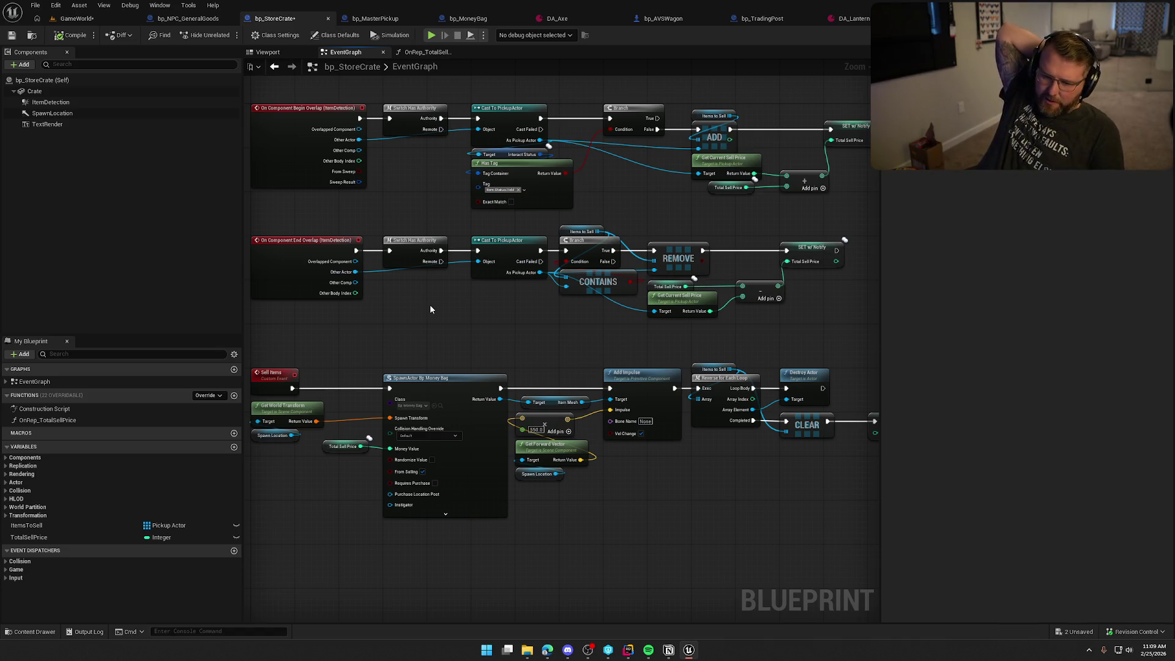
click(76, 19)
click(251, 35)
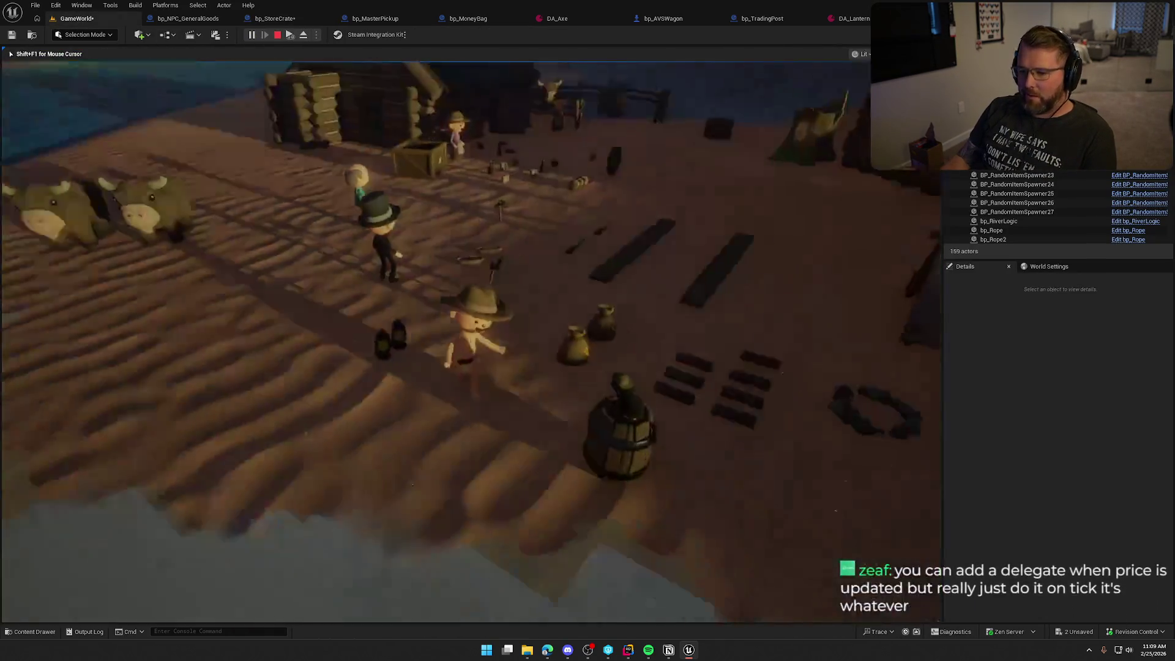
Walk and jump onto the trading-post crate, pick up the lantern, and run slomo 1
key(w)
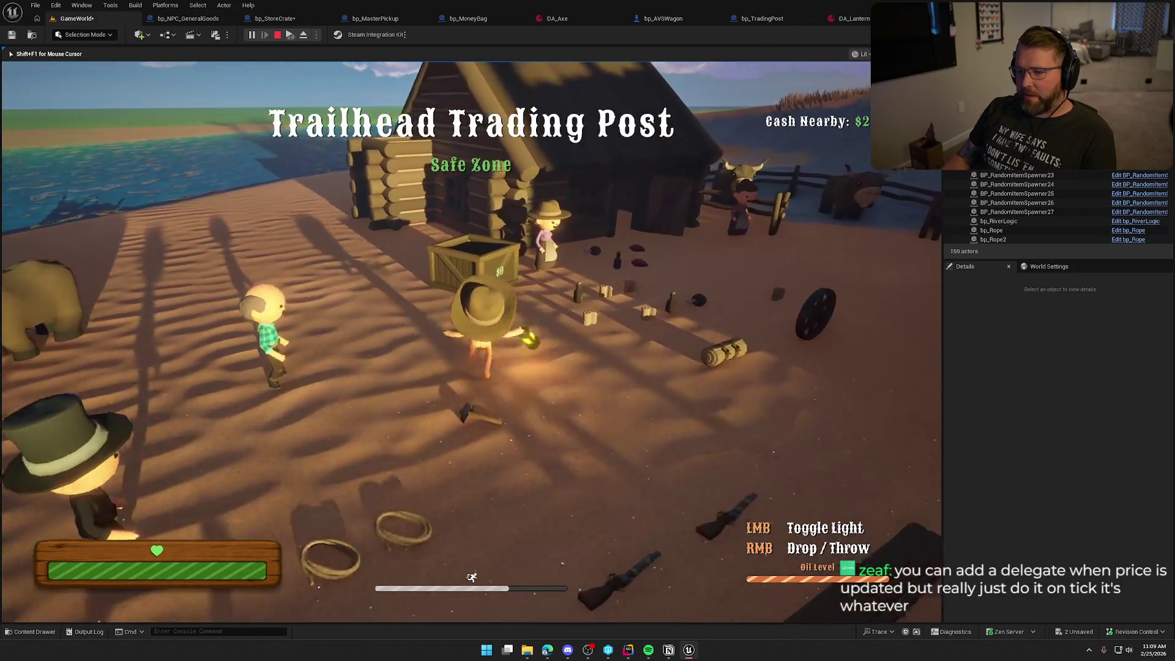
key(space)
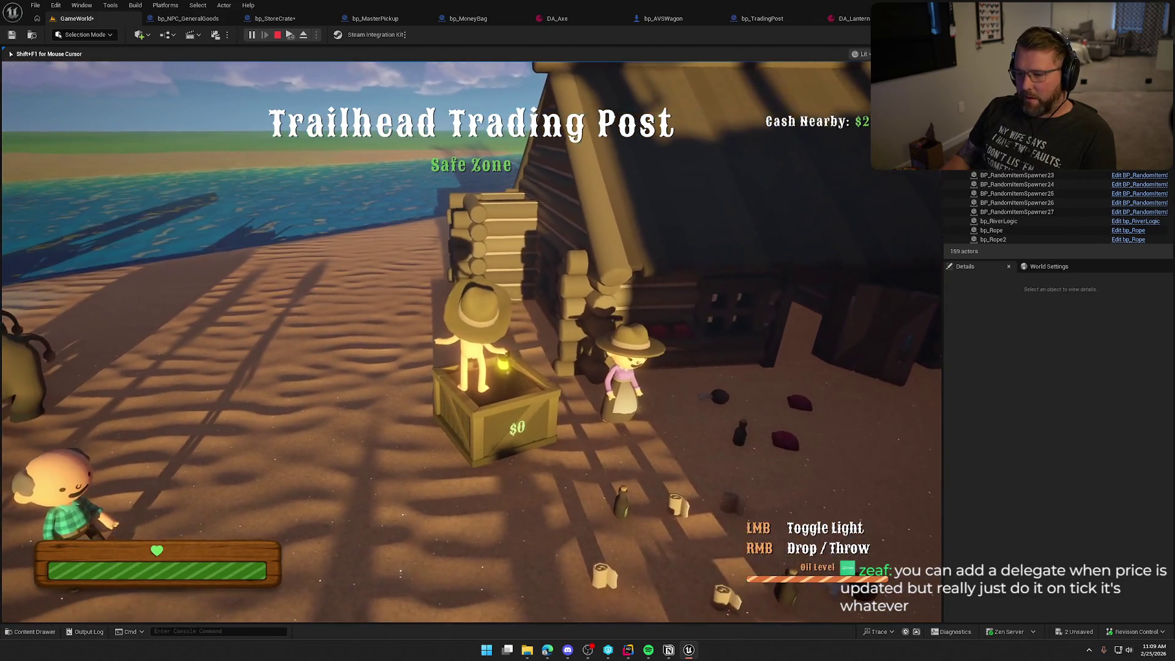
key(e)
key(s)
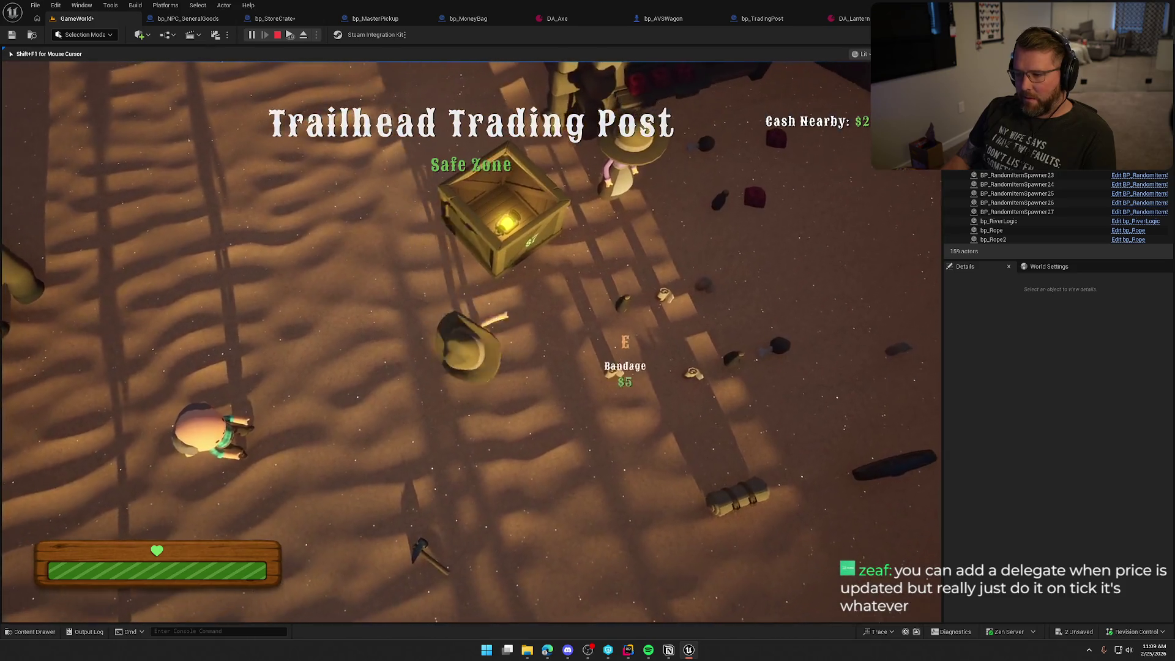
key(grave)
key(Up)
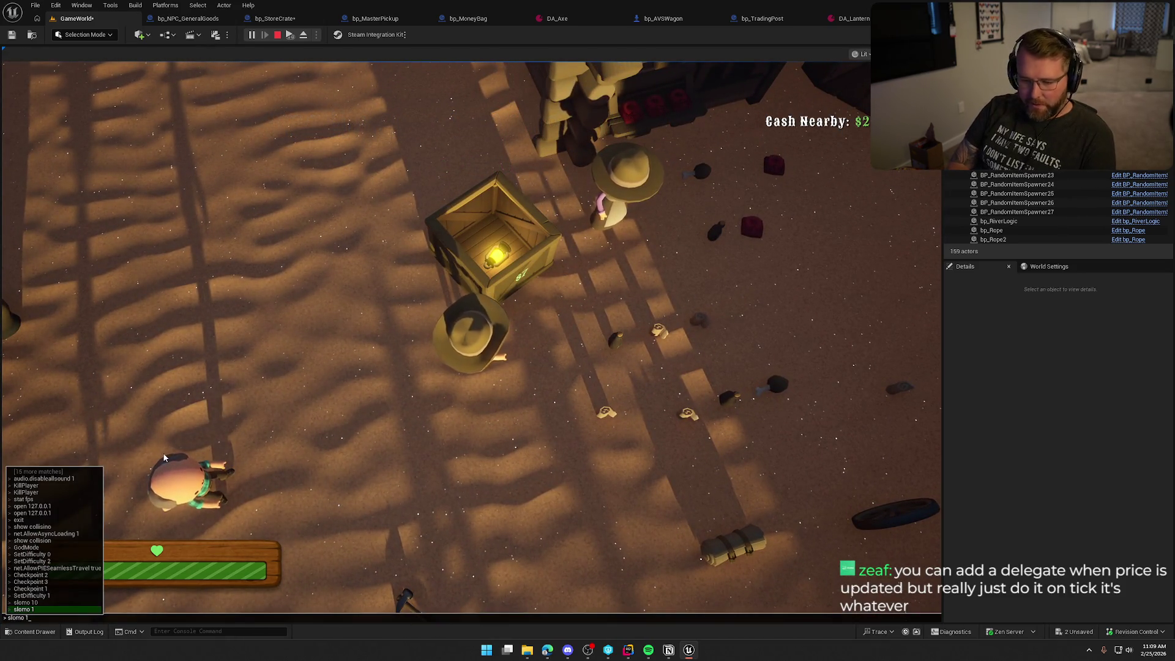
key(Return)
click(164, 457)
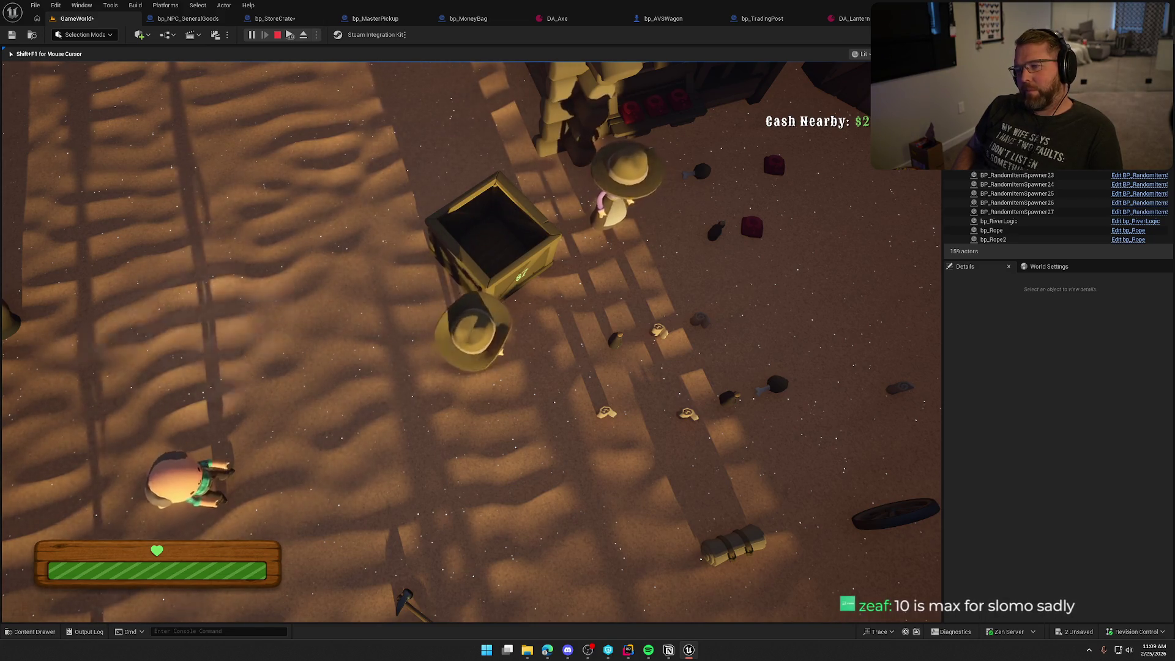
Run slomo 2, walk to the crate to sell its items, then stop the session
key(grave)
text(slomo 2)
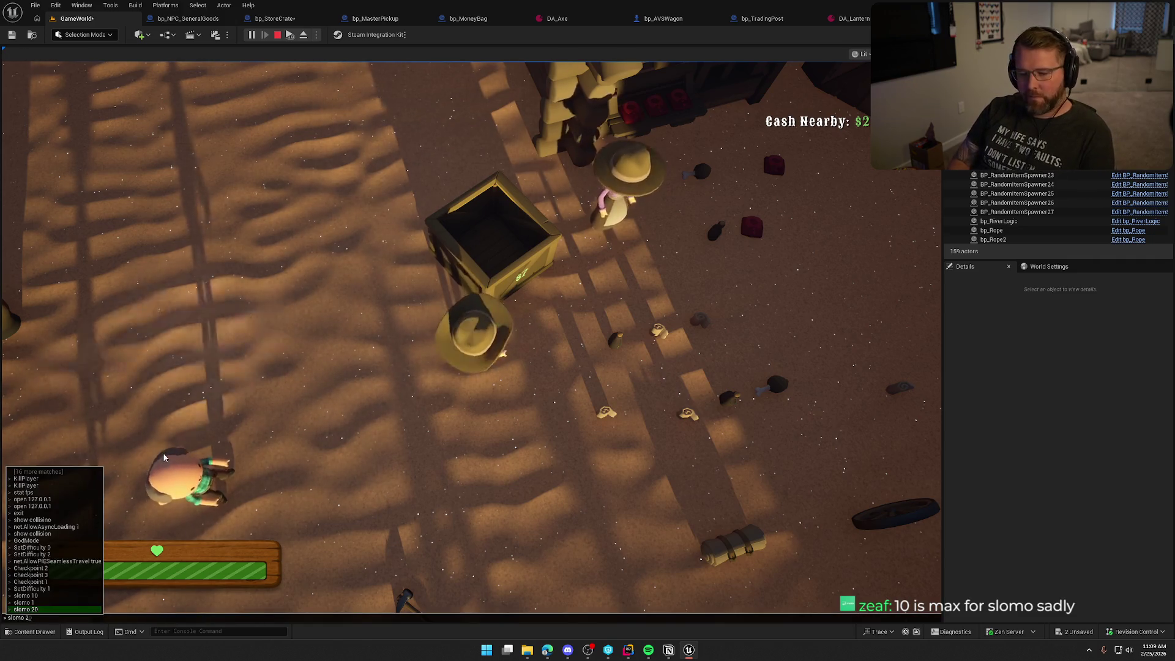
key(Return)
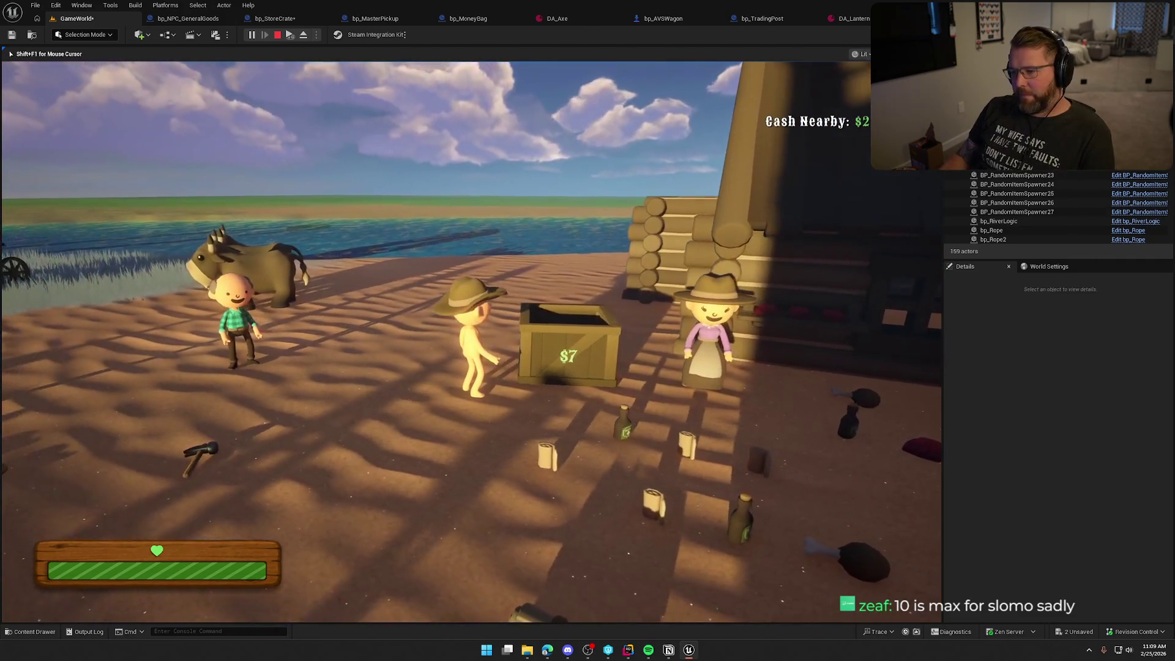
key(w)
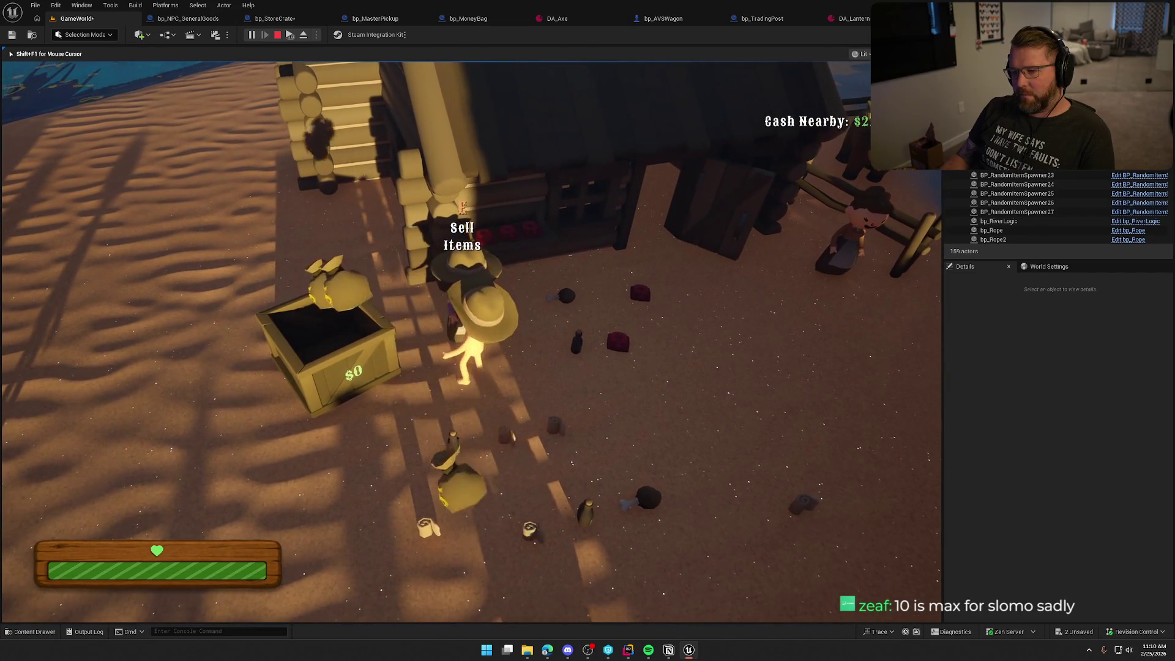
key(Escape)
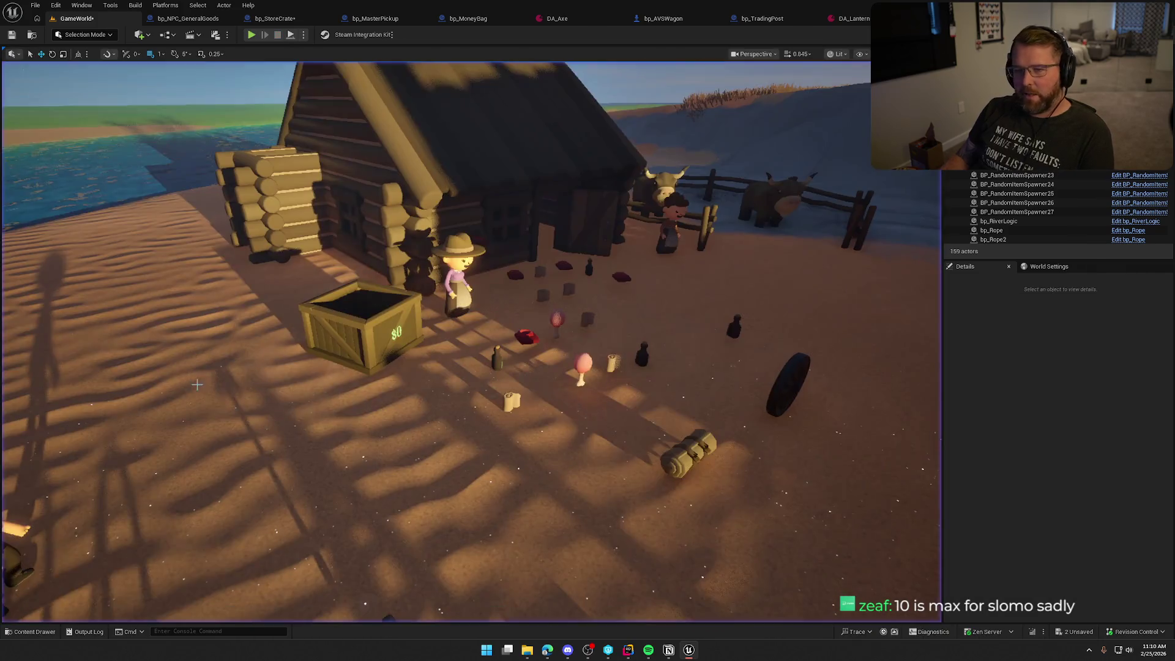
In bp_StoreCrate, insert a Branch between the Sell Items event and the money-bag spawn
click(274, 18)
scroll(467, 276, up, 2)
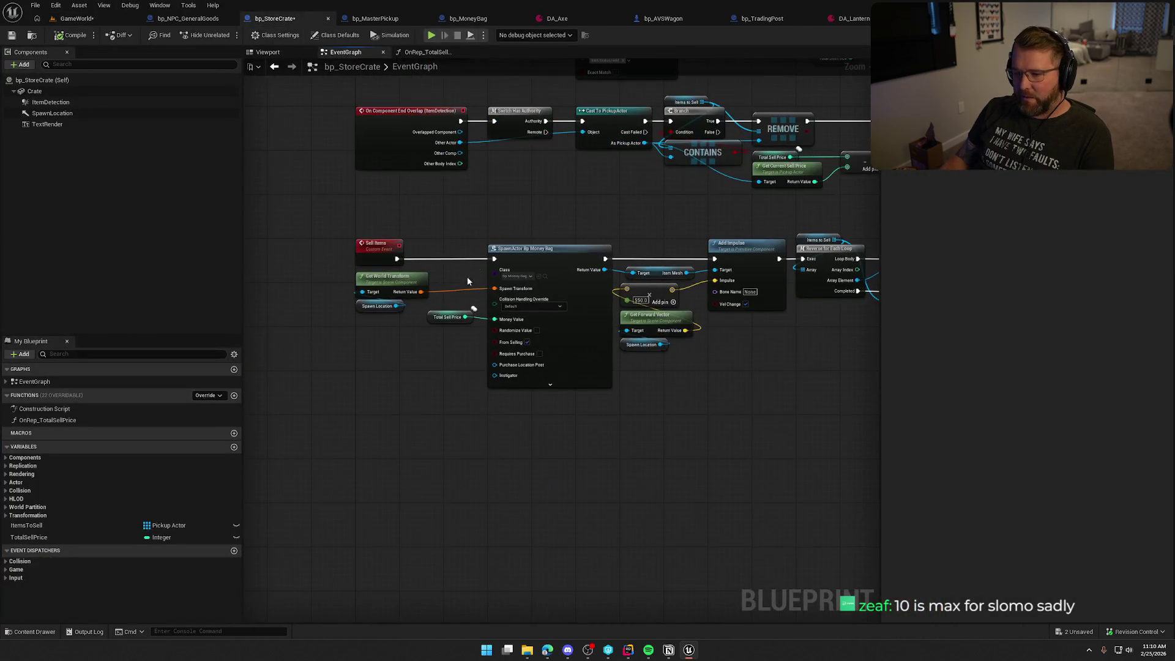
mouse_move(394, 326)
mouse_down()
mouse_move(361, 281)
mouse_move(381, 366)
mouse_move(387, 351)
mouse_up()
scroll(378, 313, up, 2)
click(434, 316)
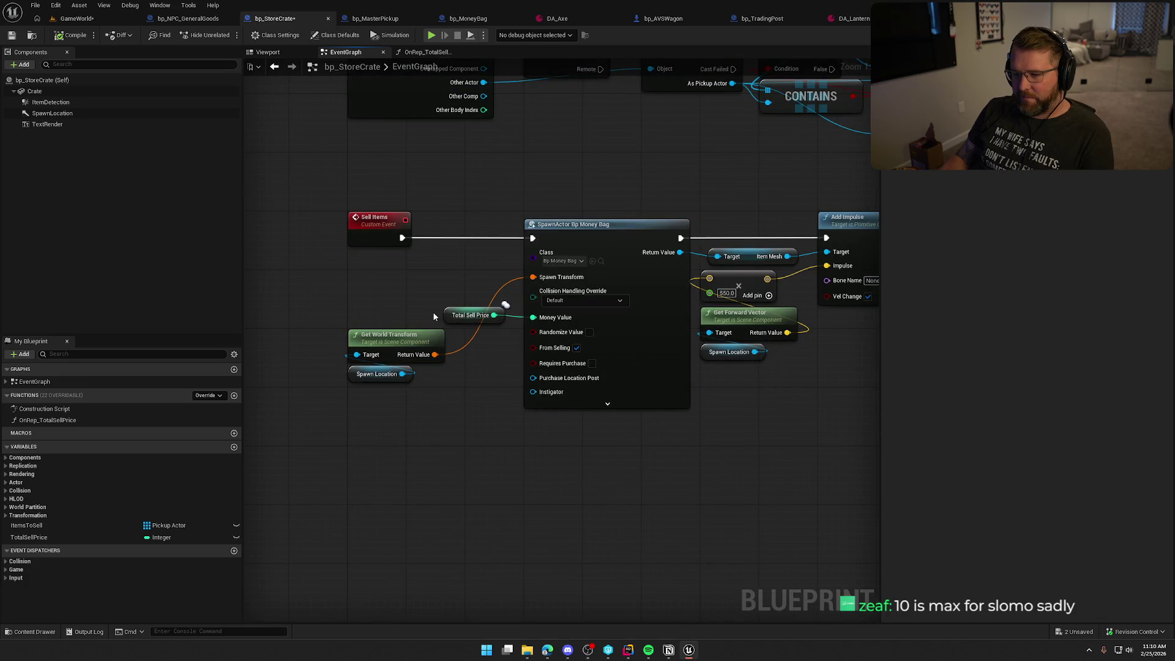
drag(445, 316, 349, 308)
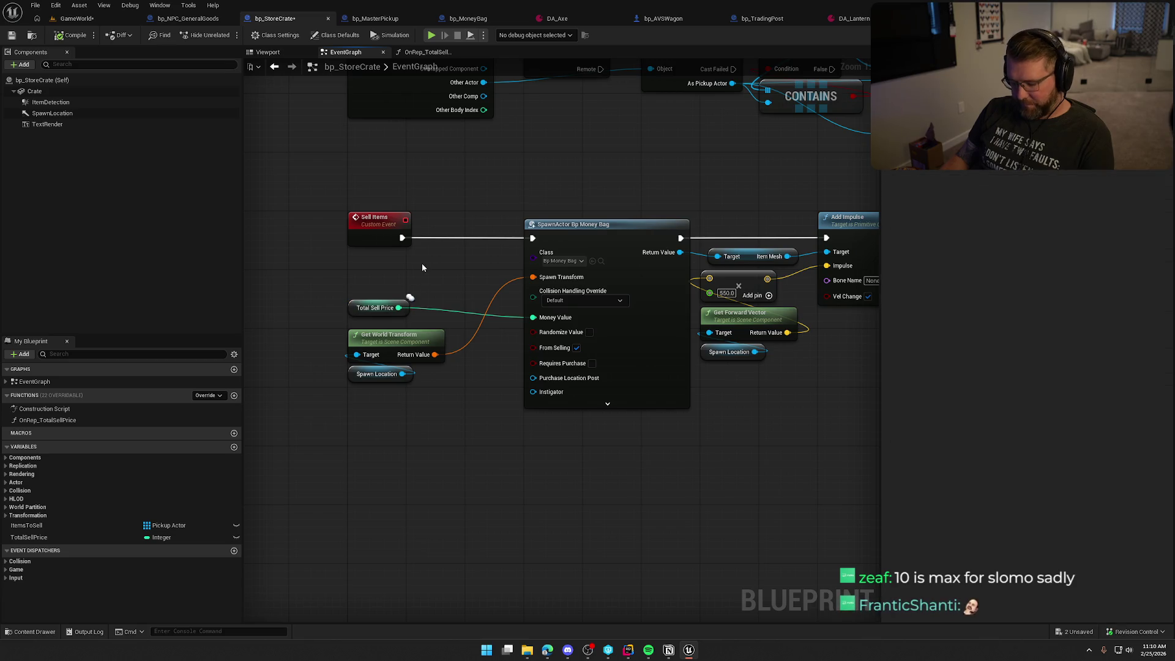
click(449, 233)
drag(444, 240, 402, 238)
scroll(551, 306, down, 4)
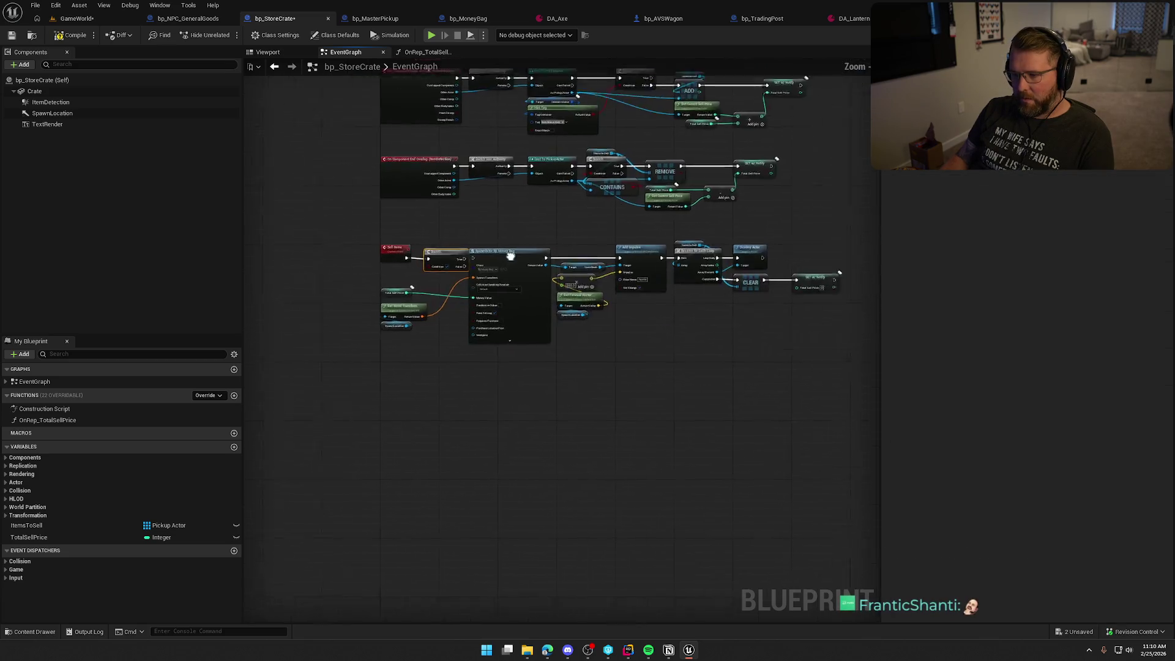
scroll(522, 325, up, 3)
mouse_move(360, 203)
mouse_down()
mouse_move(418, 203)
mouse_move(628, 249)
mouse_up()
drag(409, 229, 439, 227)
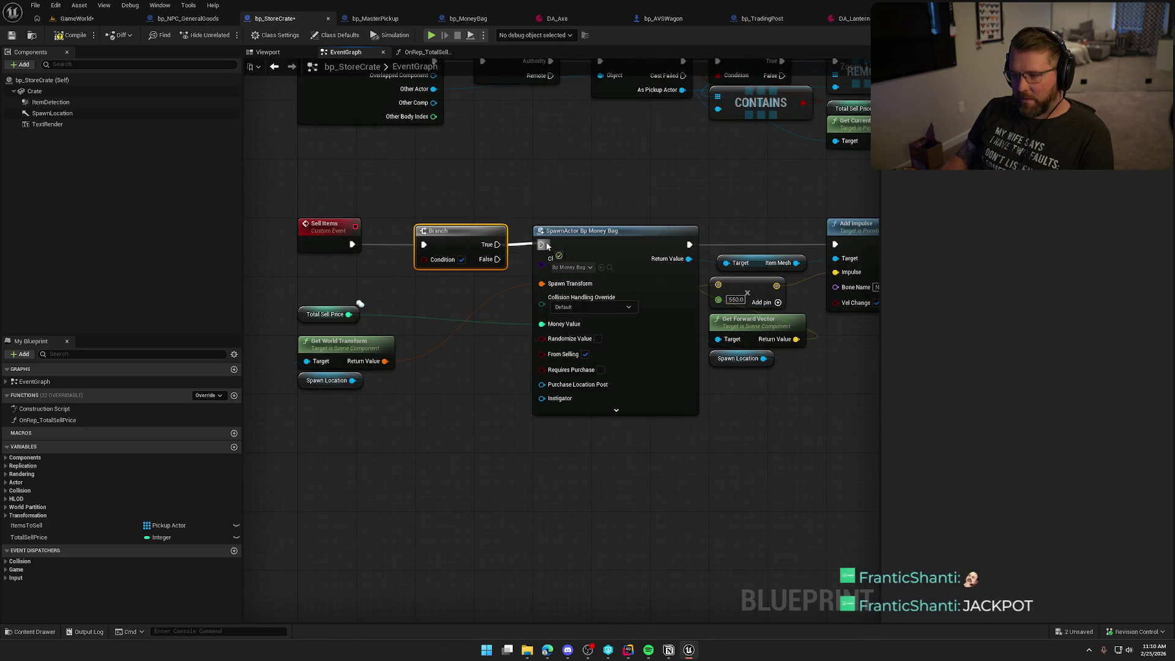
Feed a Total Sell Price > check into the Branch condition, tidy the nodes, and save
mouse_move(348, 314)
mouse_down()
mouse_move(424, 258)
mouse_move(339, 262)
mouse_up()
text(>)
key(Return)
click(444, 299)
drag(311, 309, 313, 297)
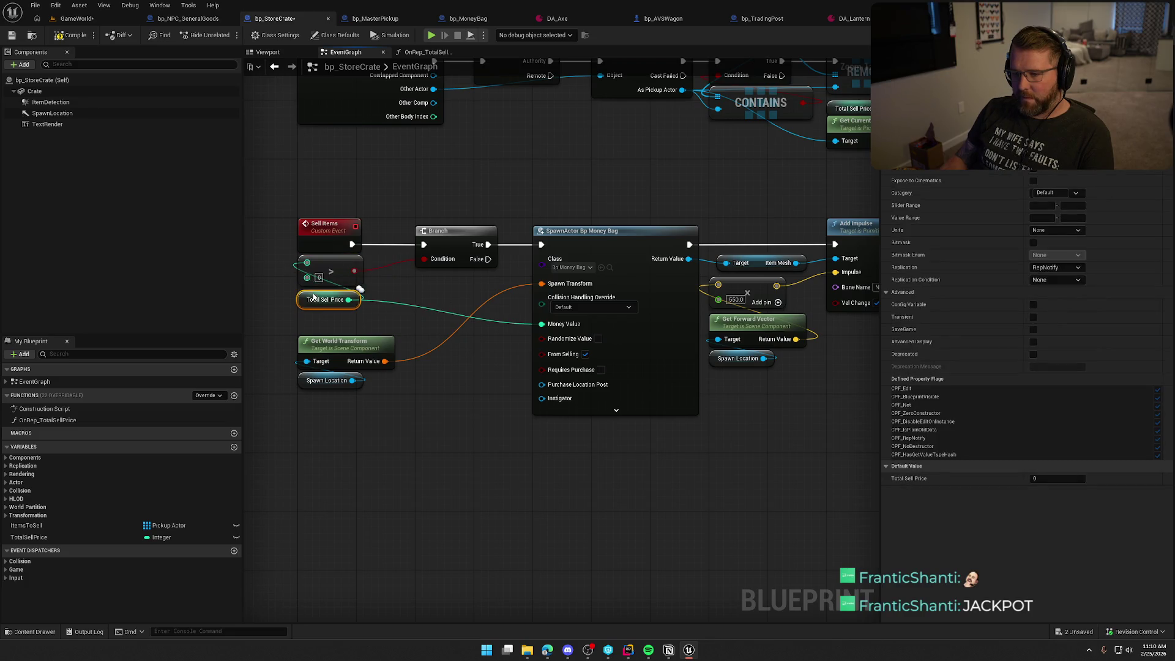
mouse_move(378, 416)
mouse_down()
mouse_move(296, 367)
mouse_move(453, 304)
mouse_move(446, 297)
mouse_up()
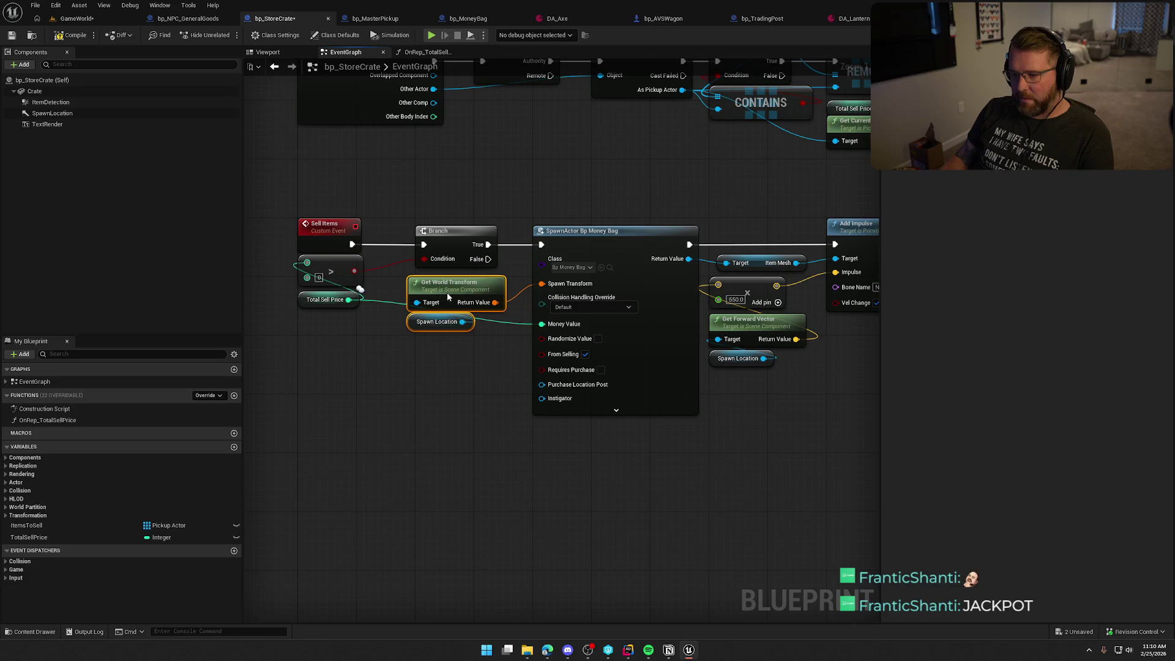
click(450, 358)
scroll(340, 378, down, 2)
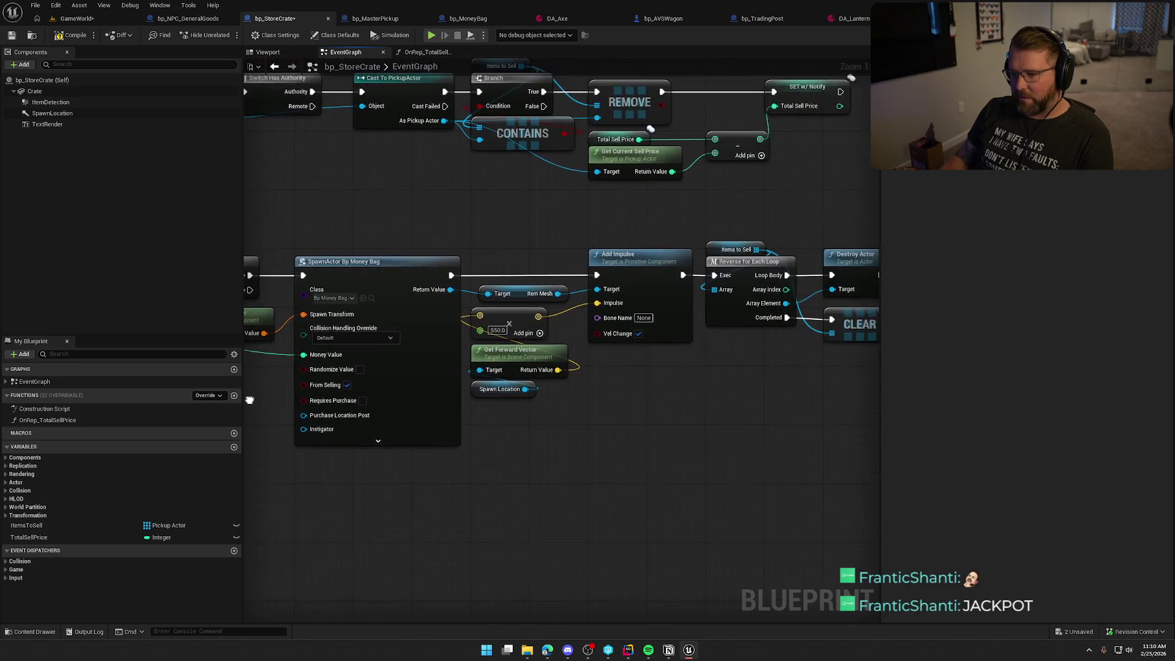
scroll(340, 398, down, 1)
key(ctrl+s)
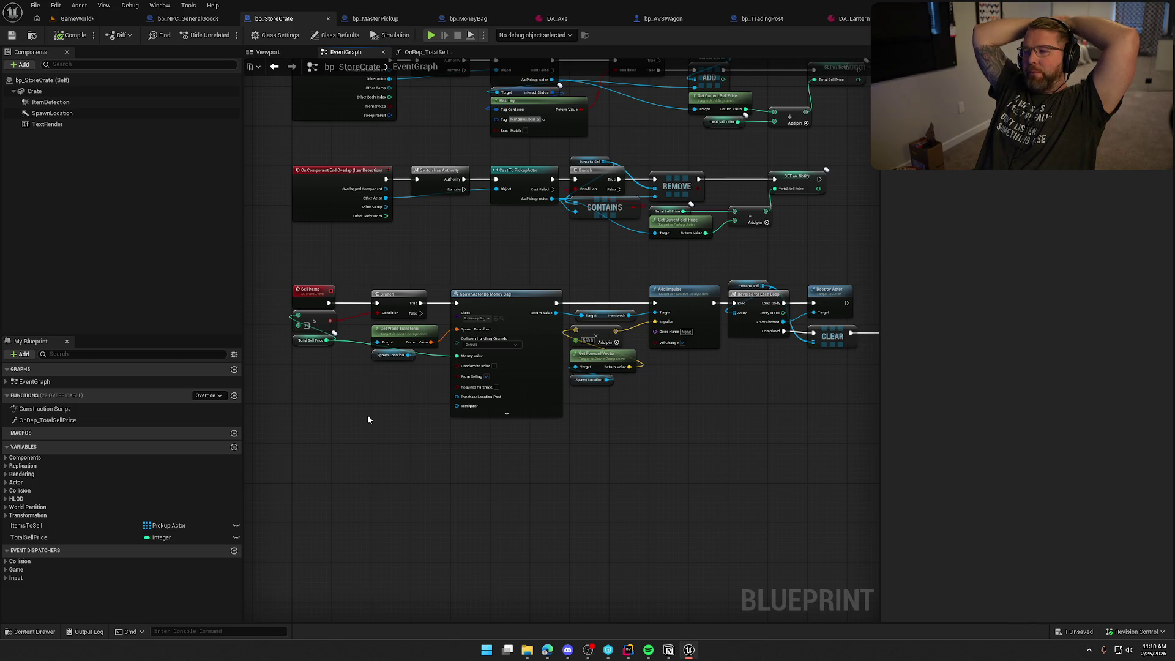
scroll(642, 271, up, 3)
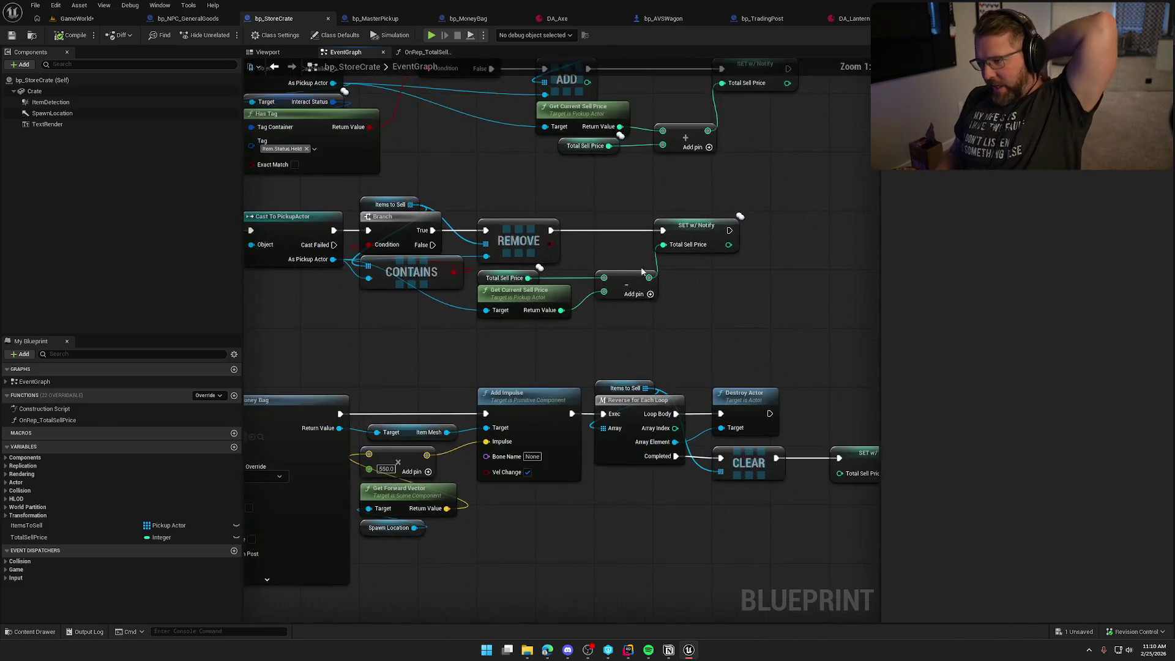
Select the SET w/ Notify Total Sell Price node to view its RepNotify settings
drag(642, 271, 708, 274)
click(758, 241)
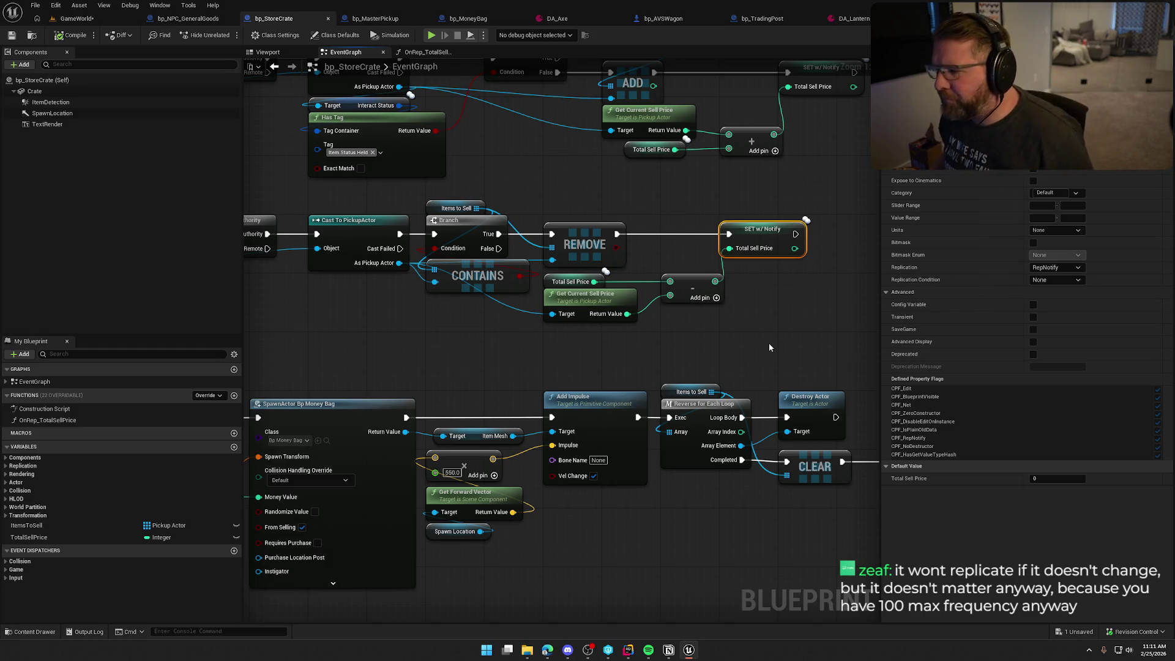
Inspect the Items to Sell variable and the Total Sell Price setter's settings
click(772, 324)
scroll(773, 245, down, 4)
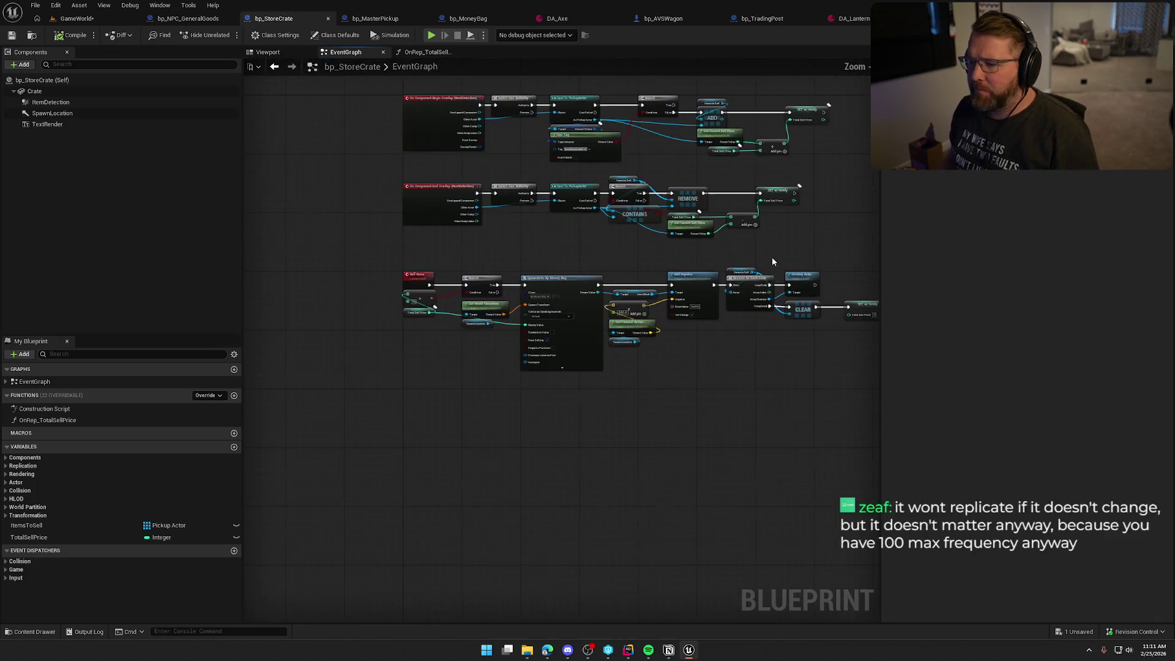
scroll(752, 247, up, 5)
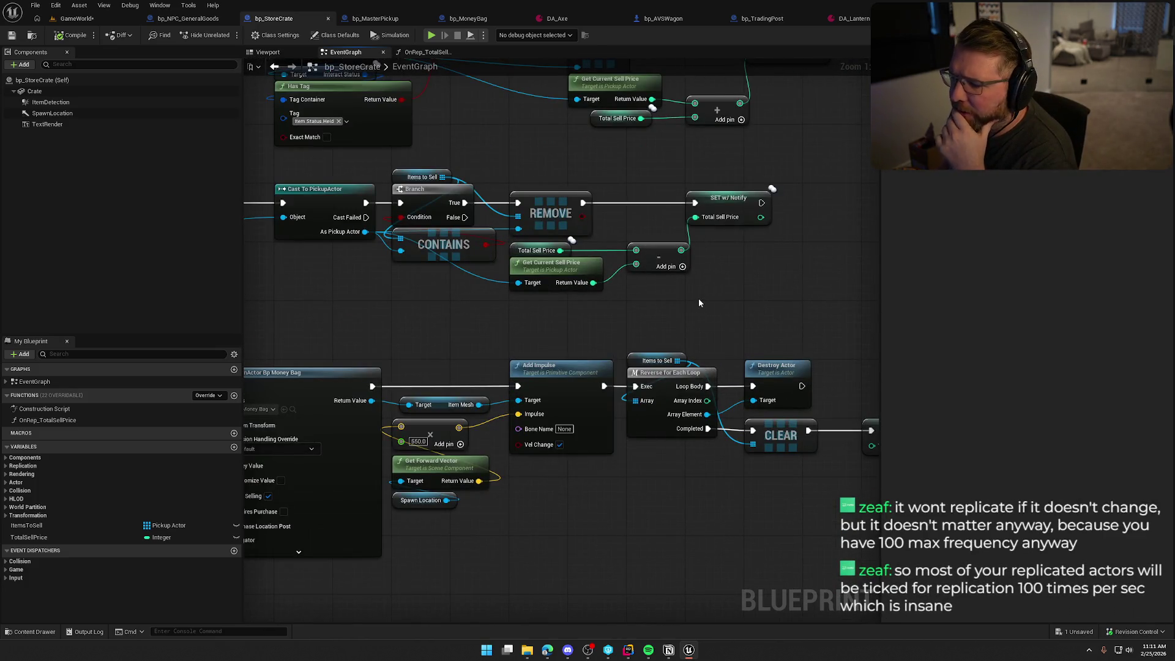
click(422, 176)
drag(458, 309, 542, 317)
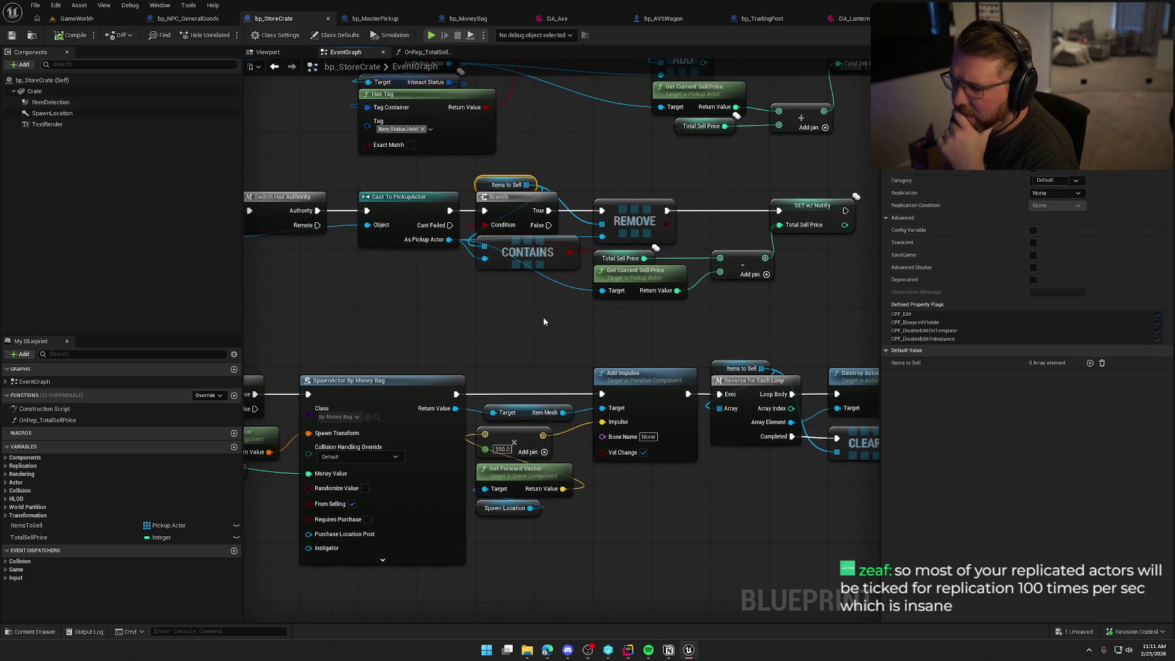
click(814, 211)
mouse_move(826, 320)
mouse_down()
mouse_move(771, 321)
mouse_move(764, 377)
mouse_up()
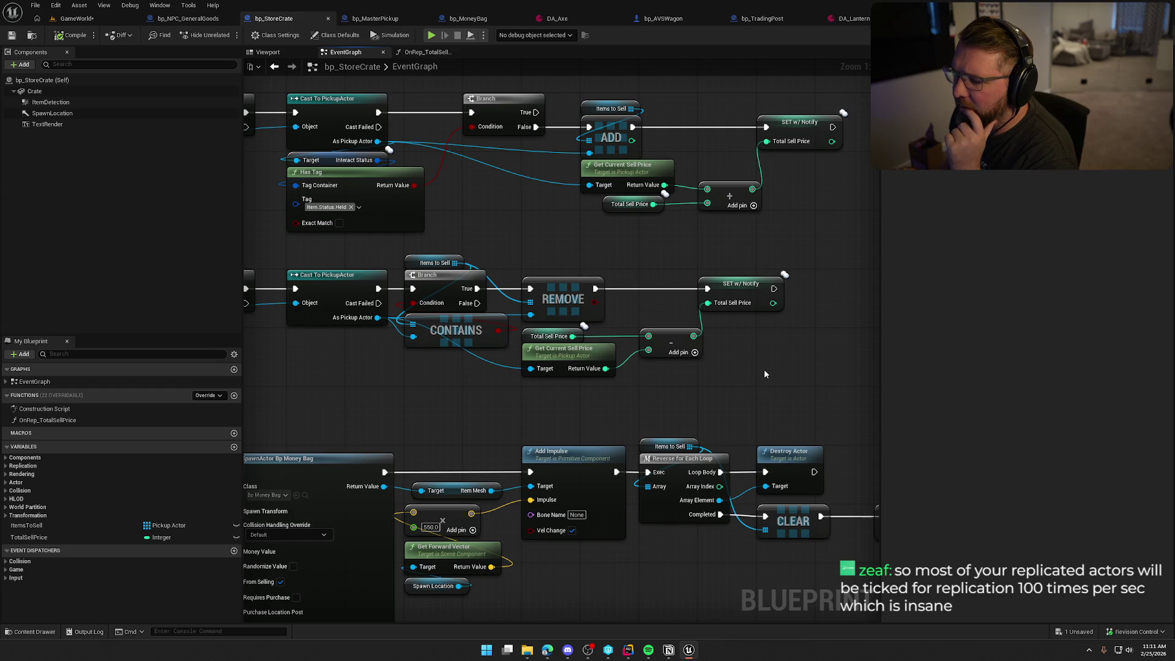
drag(765, 370, 701, 293)
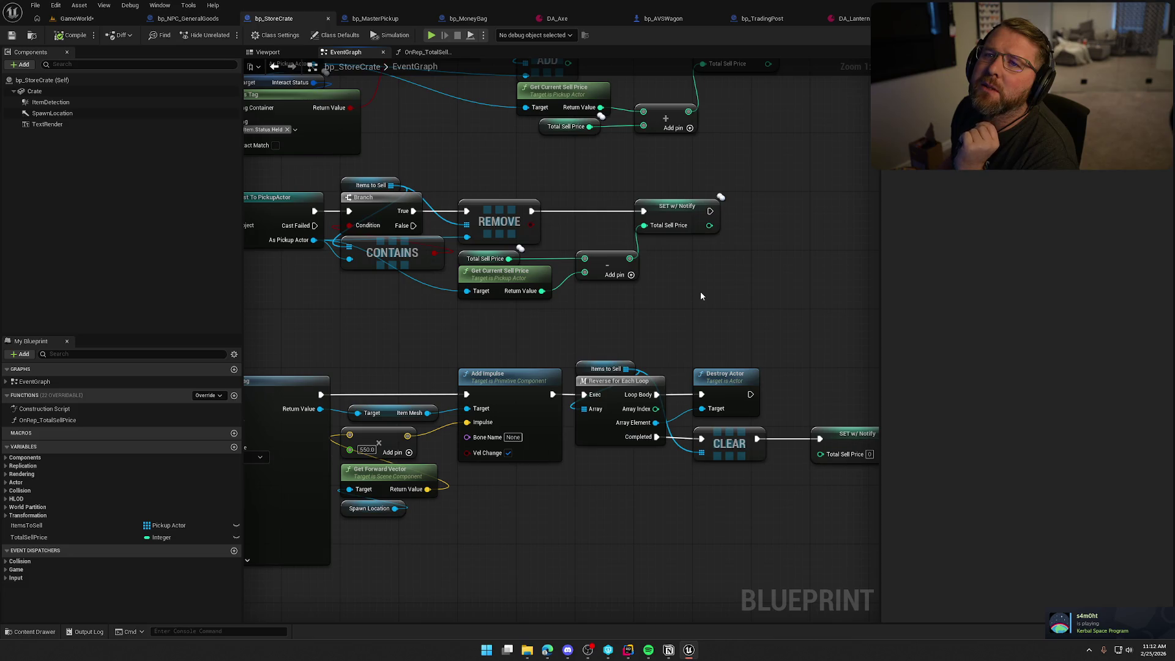
Box-select the whole Sell Items node chain and move it lower in the graph
key(alt+Left)
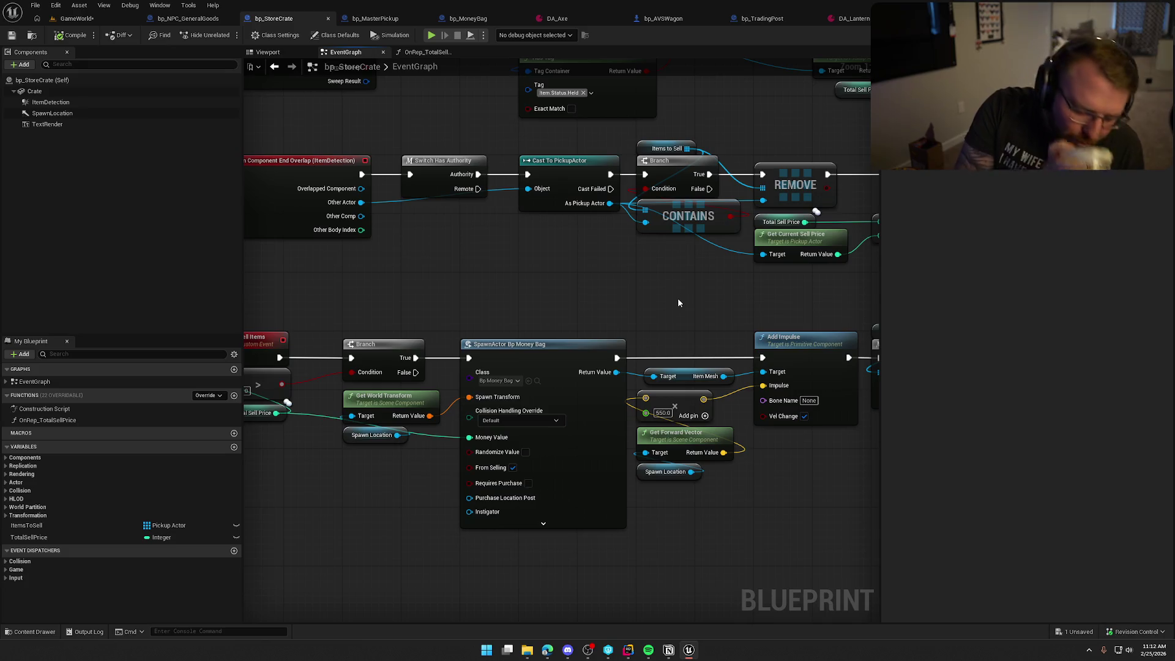
mouse_move(677, 302)
mouse_down()
mouse_move(693, 359)
mouse_move(717, 357)
mouse_move(676, 388)
mouse_move(455, 383)
mouse_move(593, 367)
mouse_move(677, 328)
mouse_move(625, 317)
mouse_up()
scroll(662, 296, down, 4)
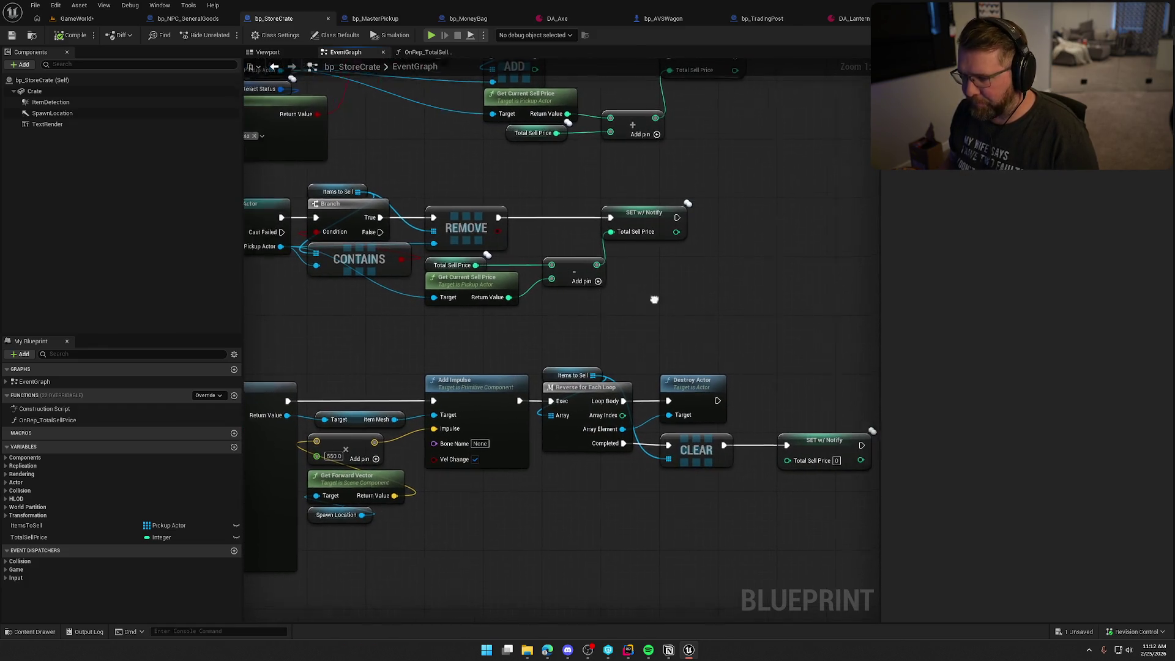
drag(864, 336, 288, 211)
scroll(342, 317, up, 4)
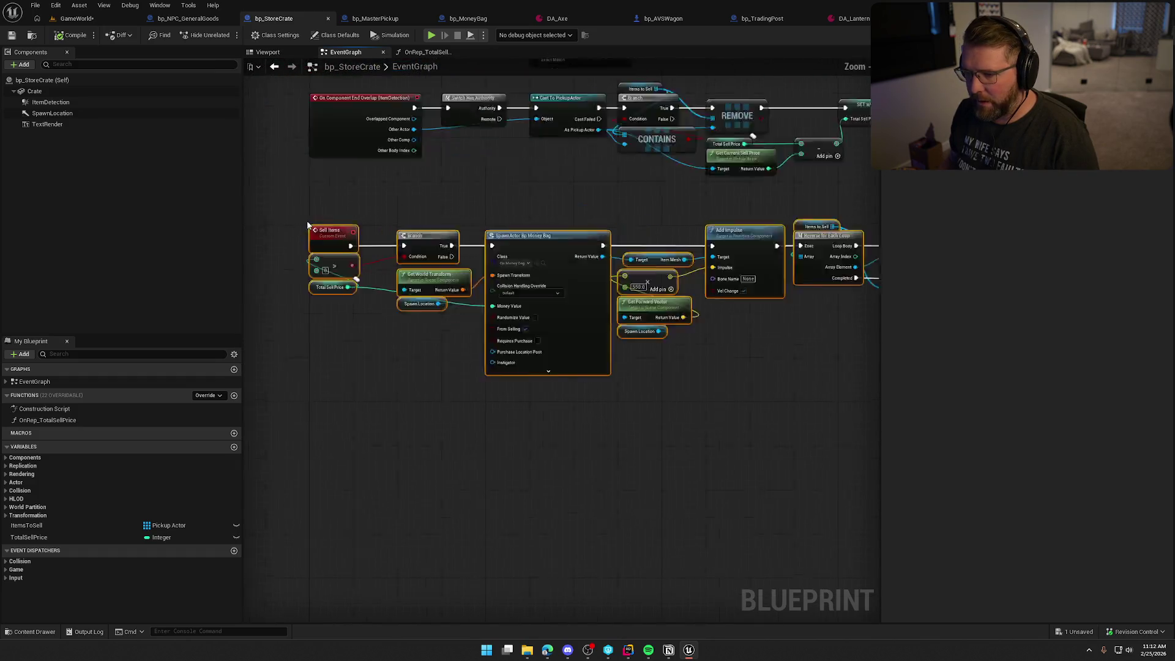
key(ctrl+z)
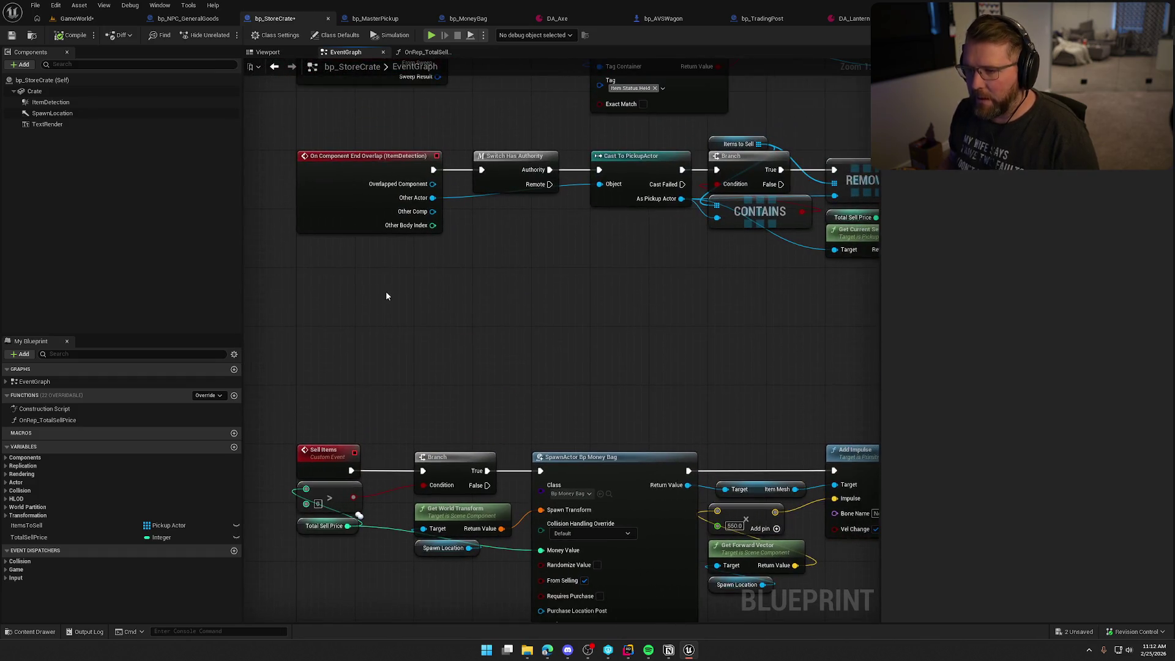
Save the blueprint and place an Event Tick node on empty graph space
key(ctrl+s)
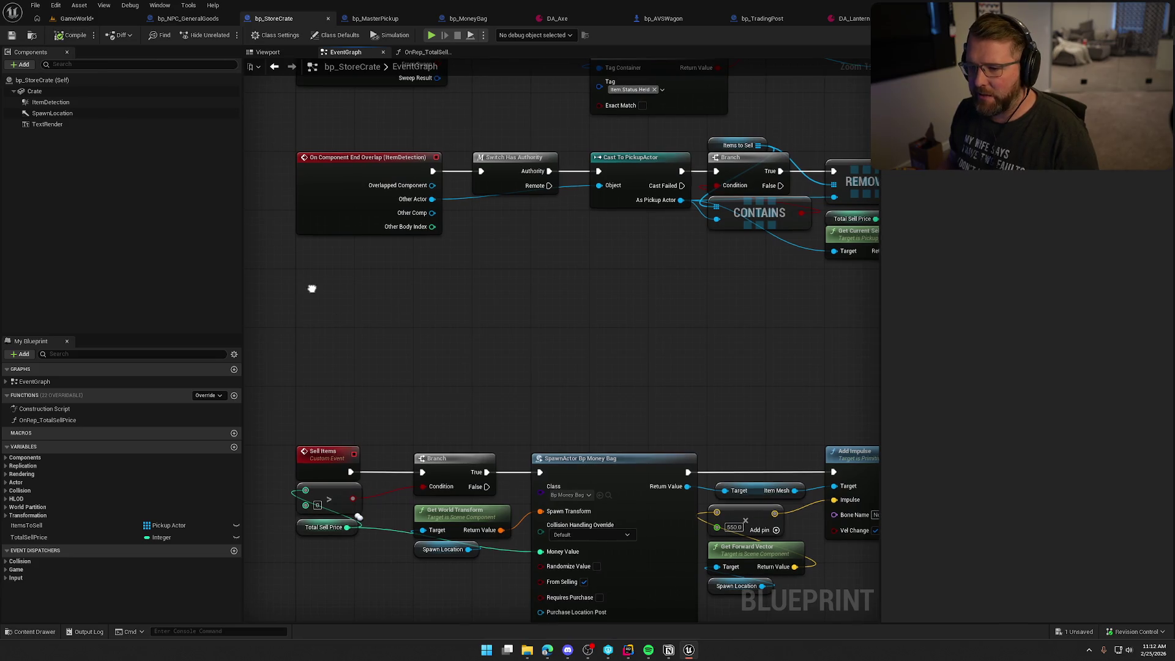
right_click(312, 291)
text(event tick)
key(Return)
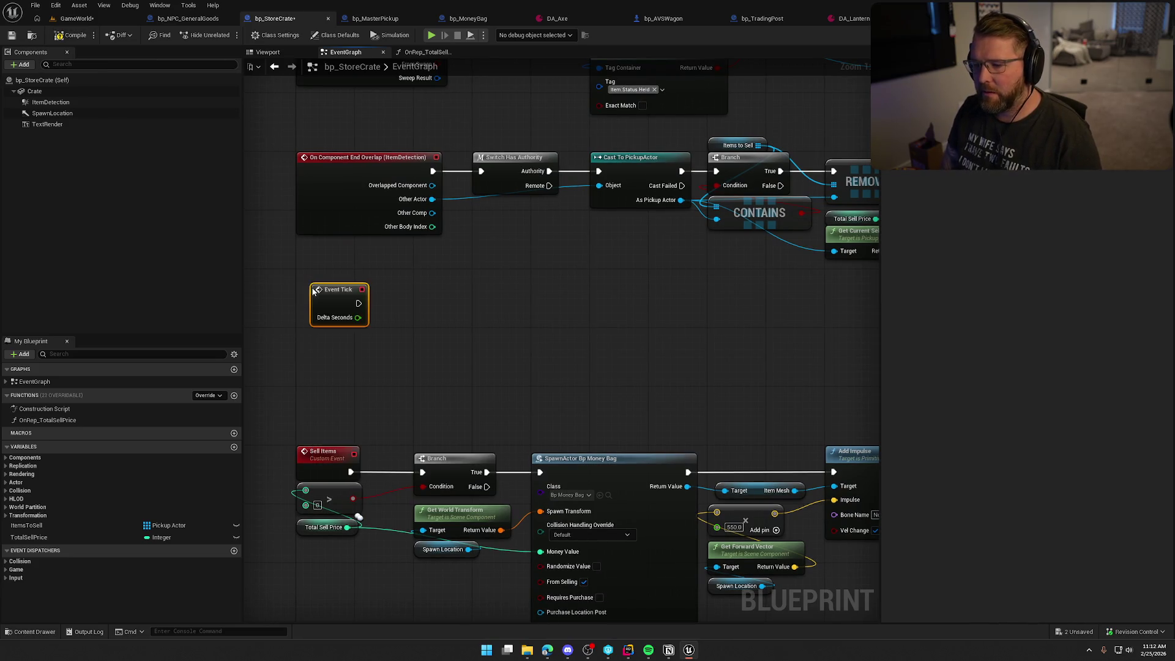
mouse_move(609, 299)
mouse_down()
mouse_move(394, 398)
mouse_move(369, 384)
mouse_move(457, 362)
mouse_up()
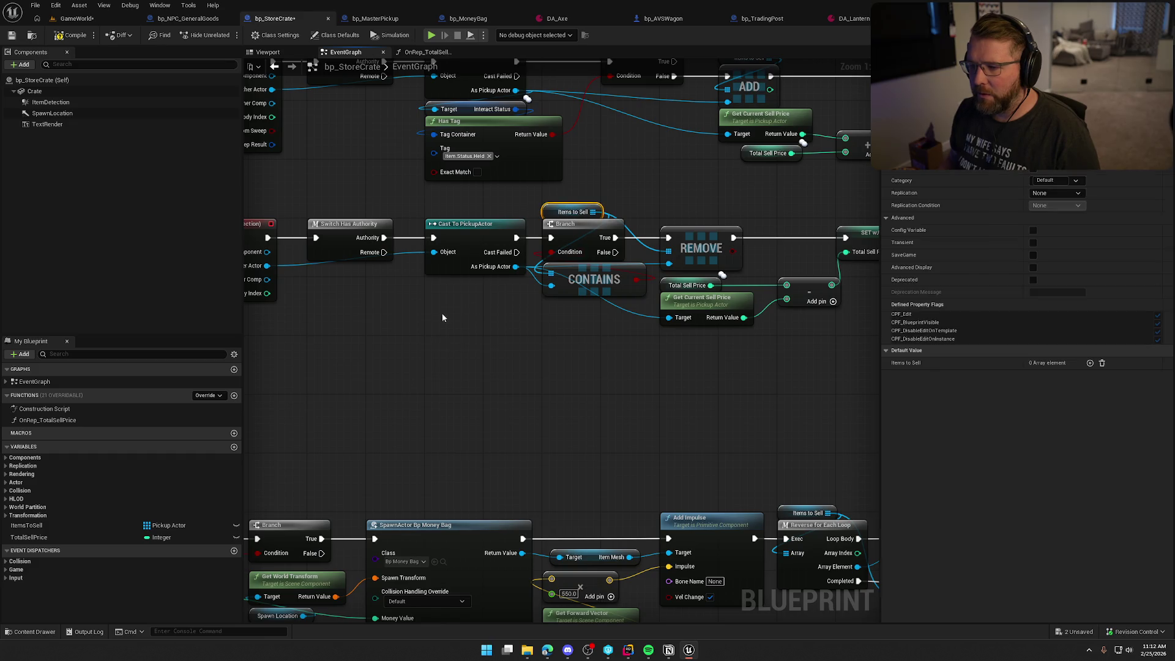
mouse_move(257, 377)
mouse_down()
mouse_move(452, 324)
mouse_move(343, 350)
mouse_up()
Add an Items to Sell getter and a For Each Loop, wiring Event Tick and the array into it
key(ctrl+v)
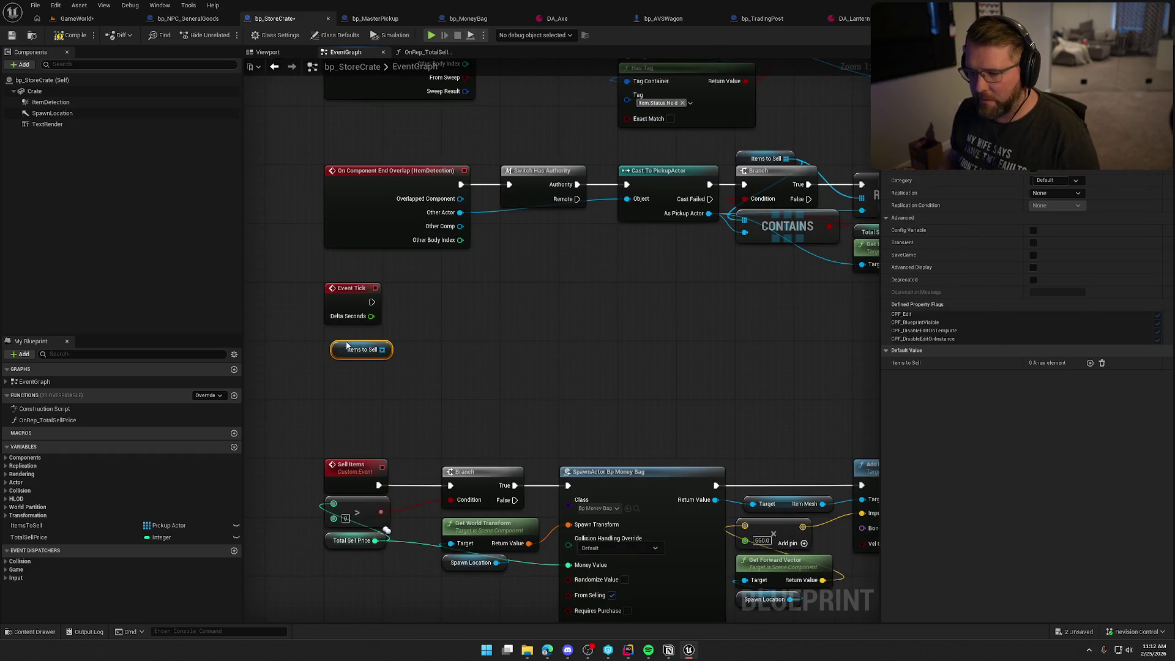
click(477, 311)
key(ctrl+v)
drag(479, 313, 372, 301)
mouse_move(374, 349)
mouse_down()
mouse_move(476, 337)
mouse_move(482, 293)
mouse_up()
click(446, 393)
mouse_move(446, 394)
mouse_down()
mouse_move(382, 395)
mouse_move(443, 352)
mouse_up()
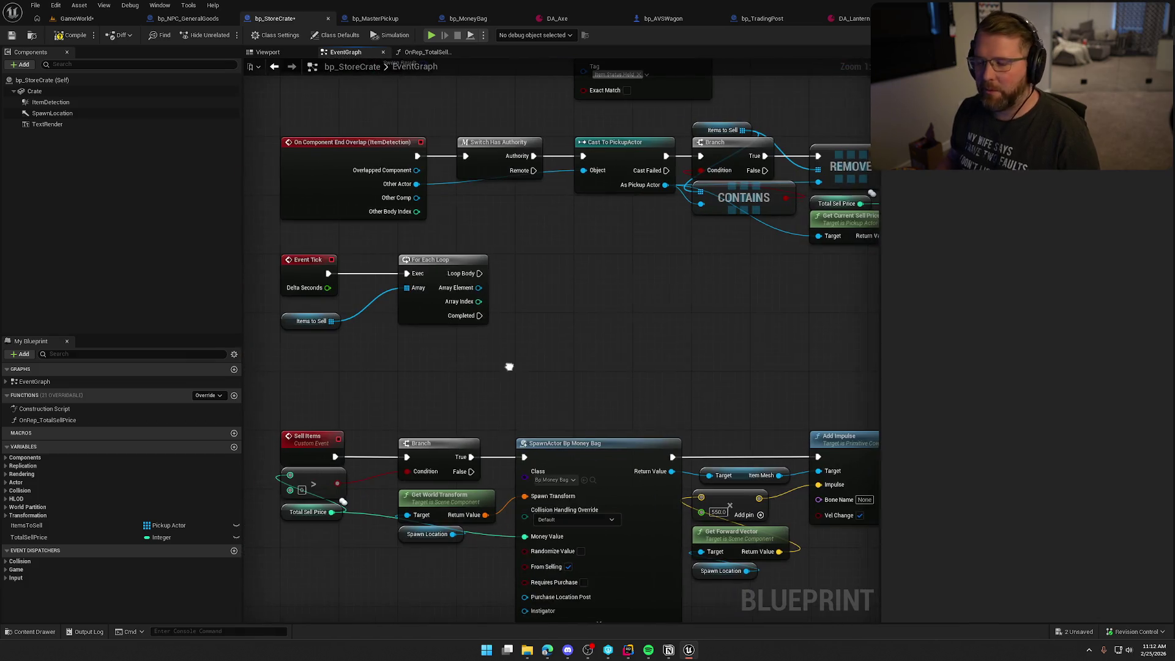
drag(511, 365, 315, 341)
mouse_move(410, 328)
mouse_down()
mouse_move(483, 333)
mouse_move(401, 340)
mouse_up()
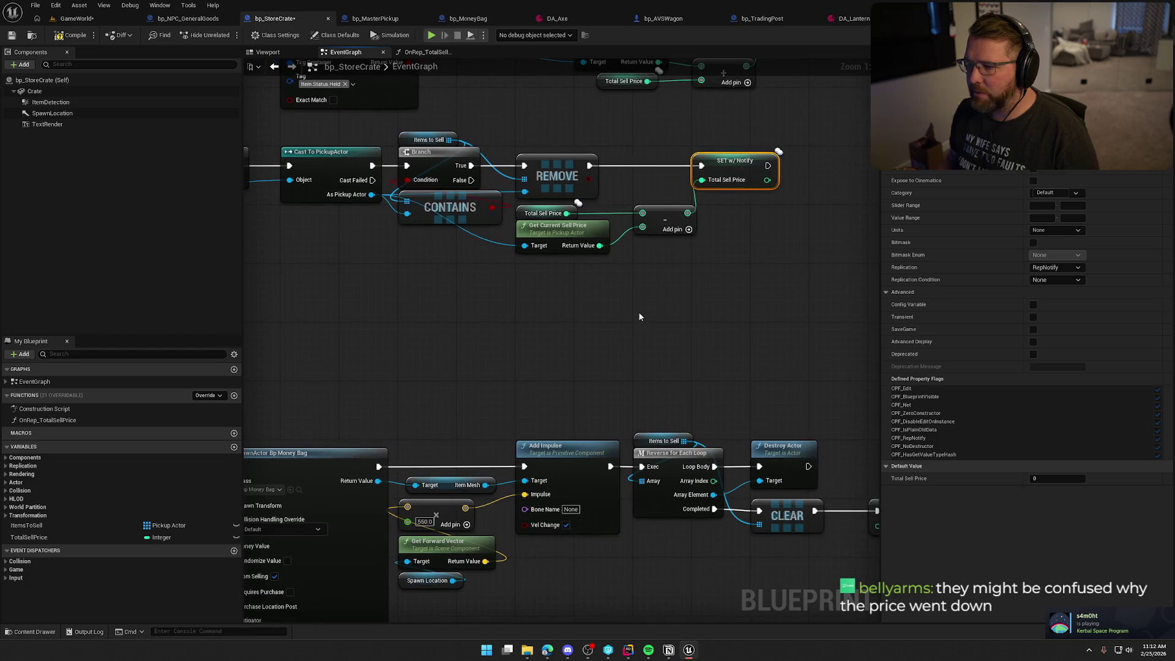
Delete the Event Tick, For Each Loop and Items to Sell getter nodes
drag(639, 317, 666, 417)
mouse_move(757, 240)
mouse_down()
mouse_move(728, 196)
mouse_move(652, 153)
mouse_up()
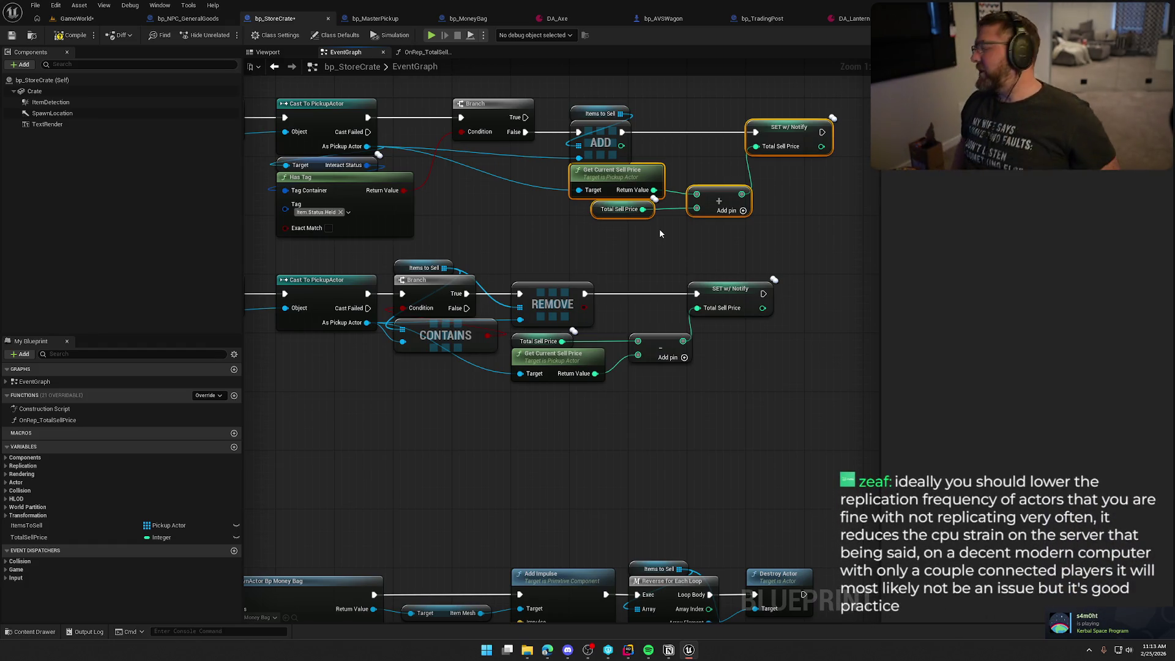
mouse_move(659, 229)
mouse_down()
mouse_move(475, 451)
mouse_move(514, 384)
mouse_move(319, 266)
mouse_move(522, 427)
mouse_up()
key(Delete)
Move the Sell Items chain back up beneath the overlap events
scroll(433, 247, down, 2)
scroll(434, 247, down, 1)
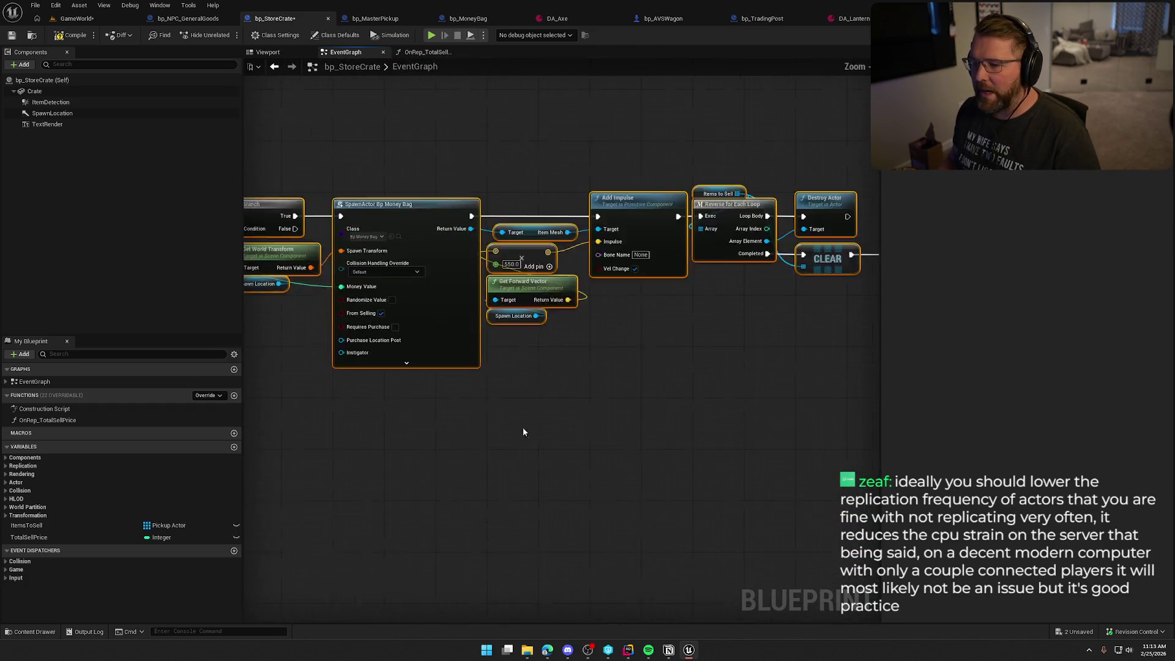
scroll(522, 427, up, 2)
drag(438, 325, 435, 231)
scroll(434, 354, down, 2)
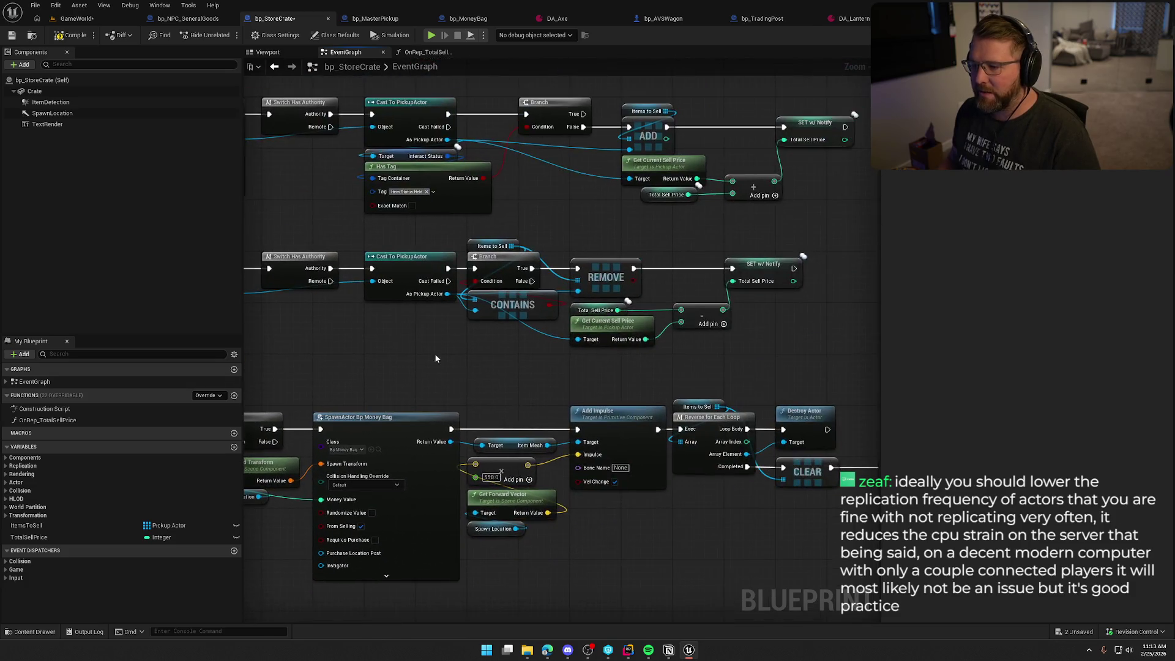
scroll(736, 358, up, 2)
scroll(696, 340, down, 1)
scroll(696, 342, up, 2)
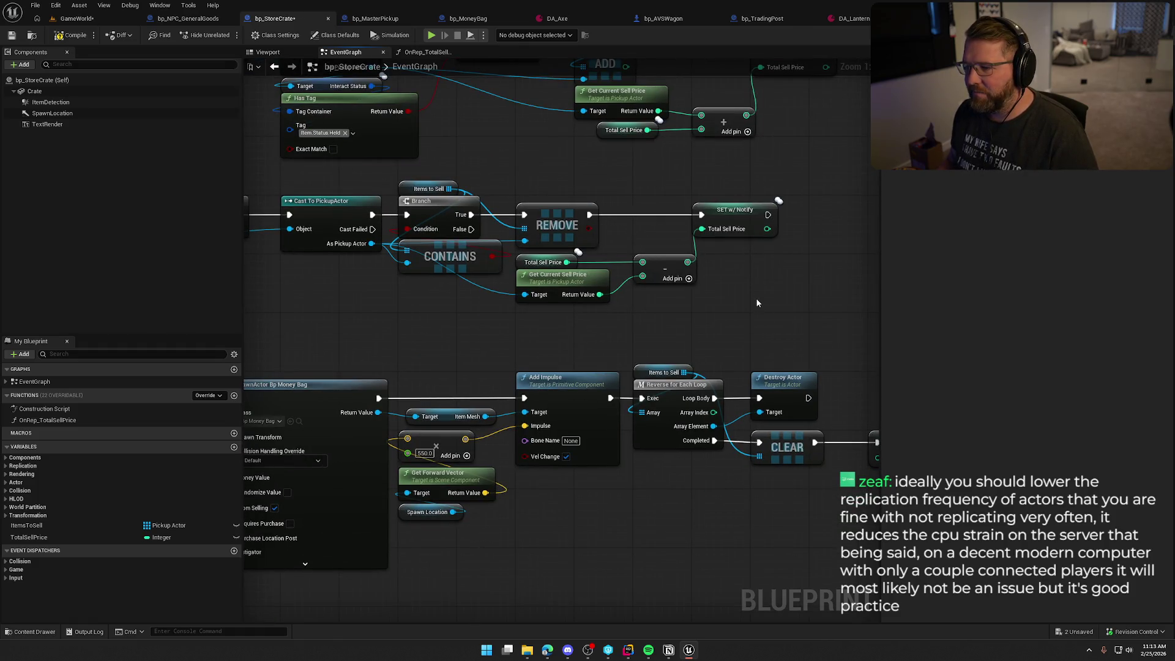
Review the remove and add chains, selecting their Total Sell Price and add nodes
mouse_move(744, 307)
mouse_down()
mouse_move(611, 187)
mouse_move(626, 181)
mouse_up()
click(626, 181)
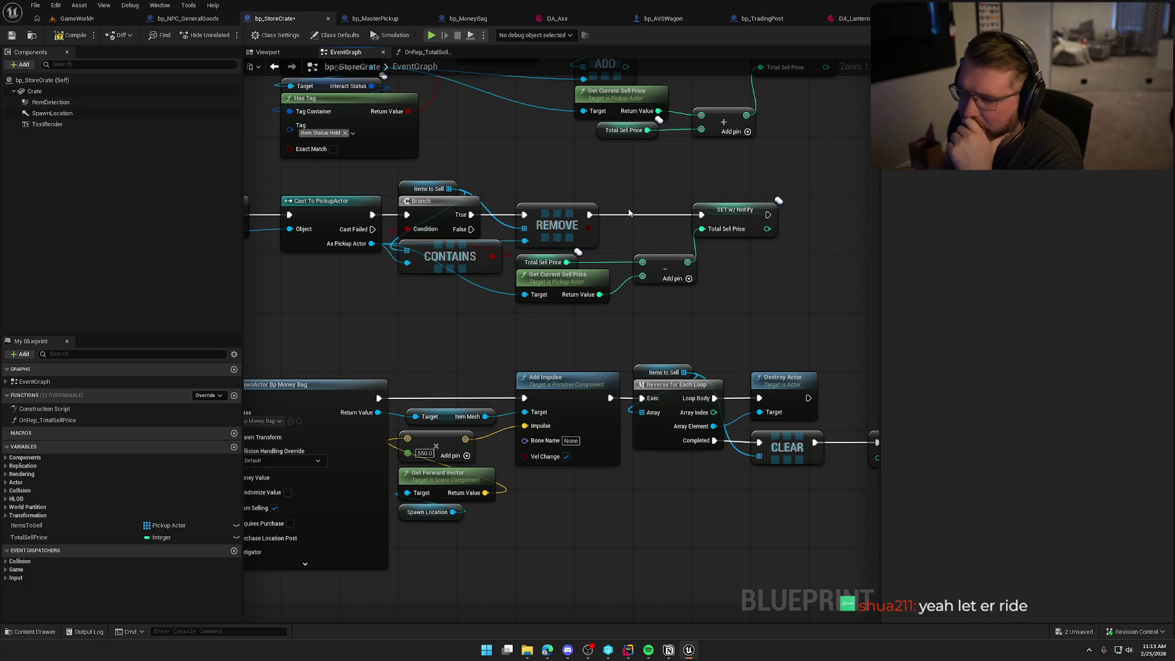
scroll(663, 283, down, 4)
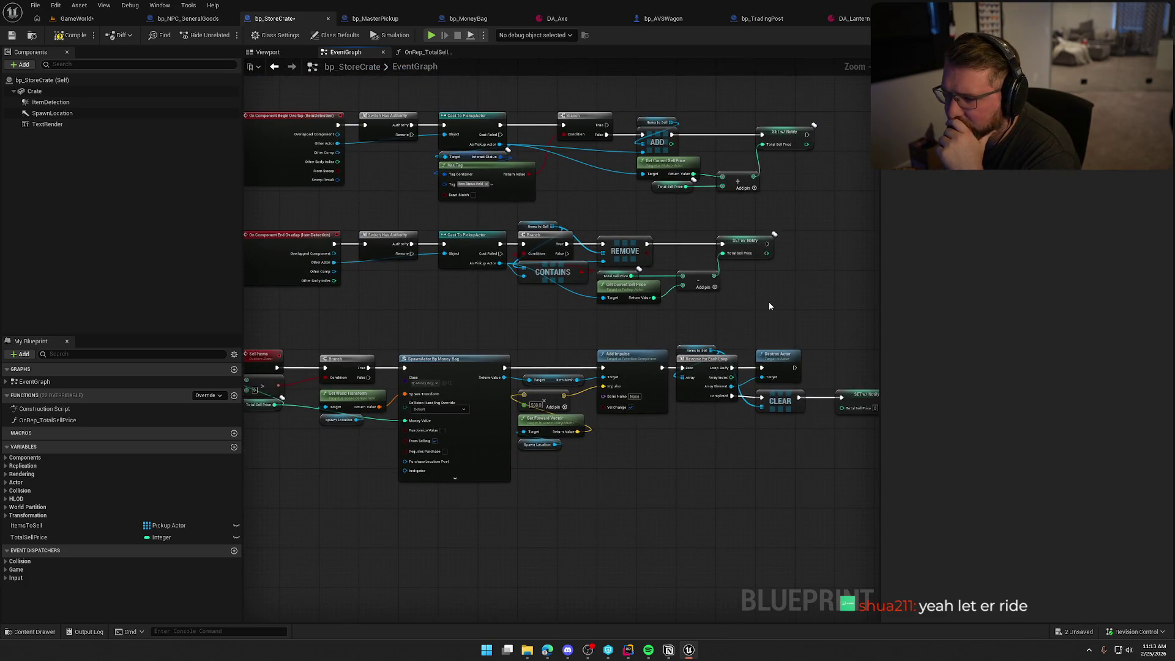
scroll(768, 302, up, 1)
drag(766, 304, 777, 350)
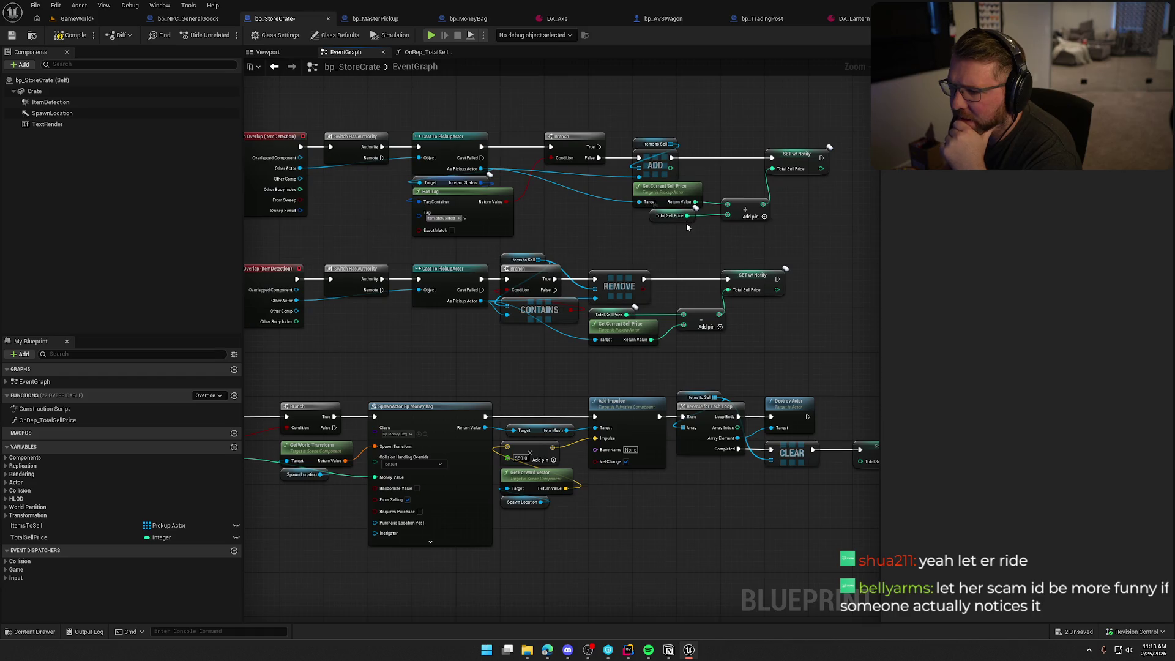
drag(696, 230, 773, 201)
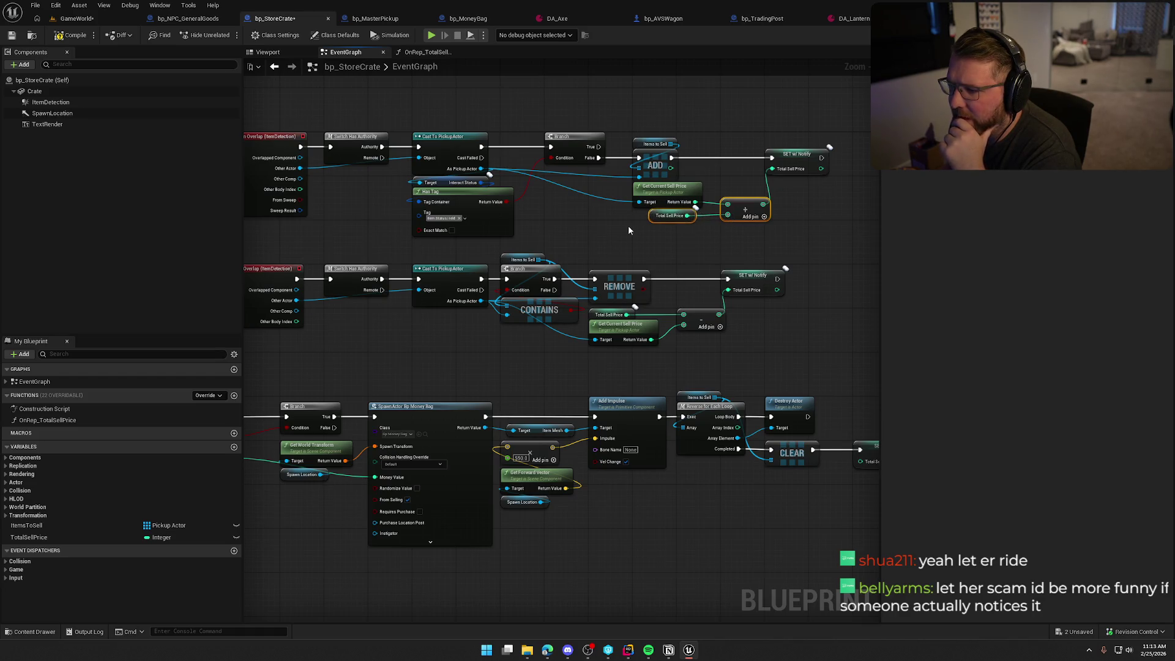
scroll(651, 234, up, 1)
drag(679, 252, 615, 236)
click(609, 197)
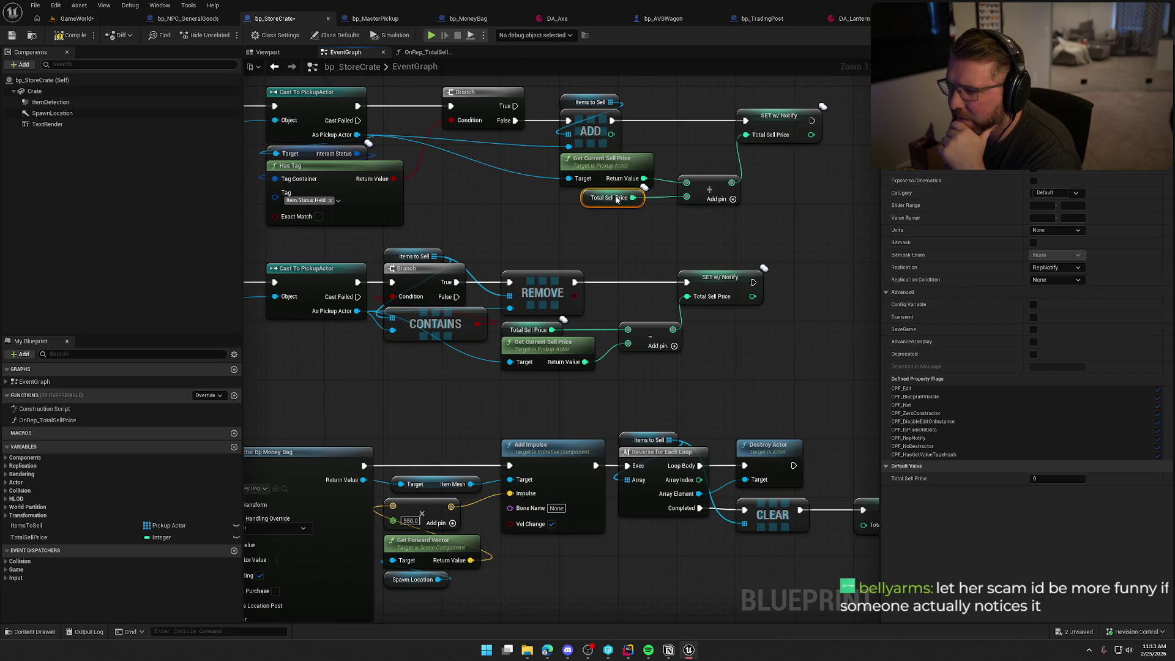
right_click(580, 252)
click(583, 241)
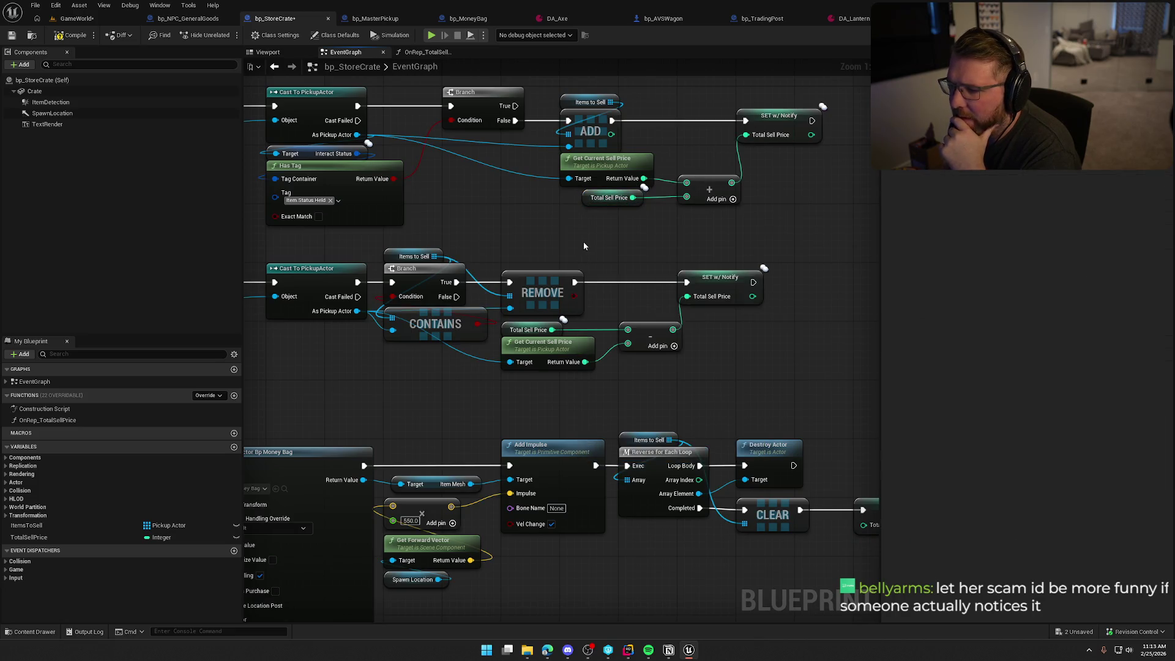
mouse_move(570, 197)
mouse_down()
mouse_move(534, 211)
mouse_move(780, 186)
mouse_move(770, 116)
mouse_move(582, 191)
mouse_move(628, 219)
mouse_move(513, 226)
mouse_up()
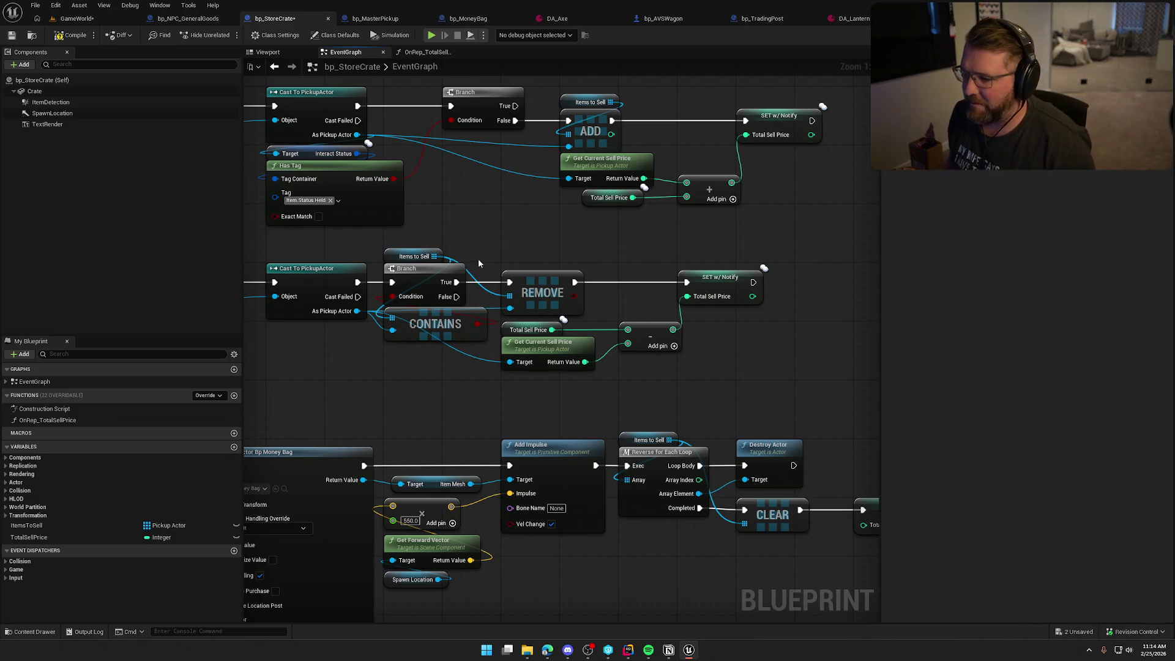
mouse_move(422, 379)
mouse_down()
mouse_move(463, 357)
mouse_move(505, 372)
mouse_up()
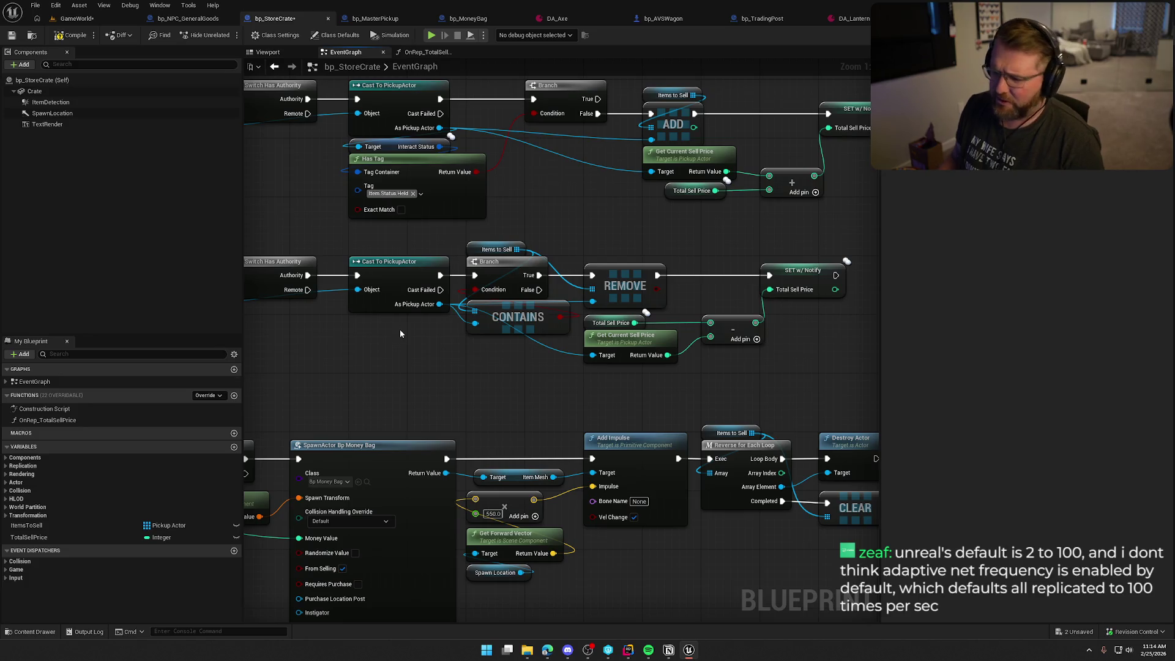
scroll(430, 344, down, 3)
scroll(467, 298, up, 2)
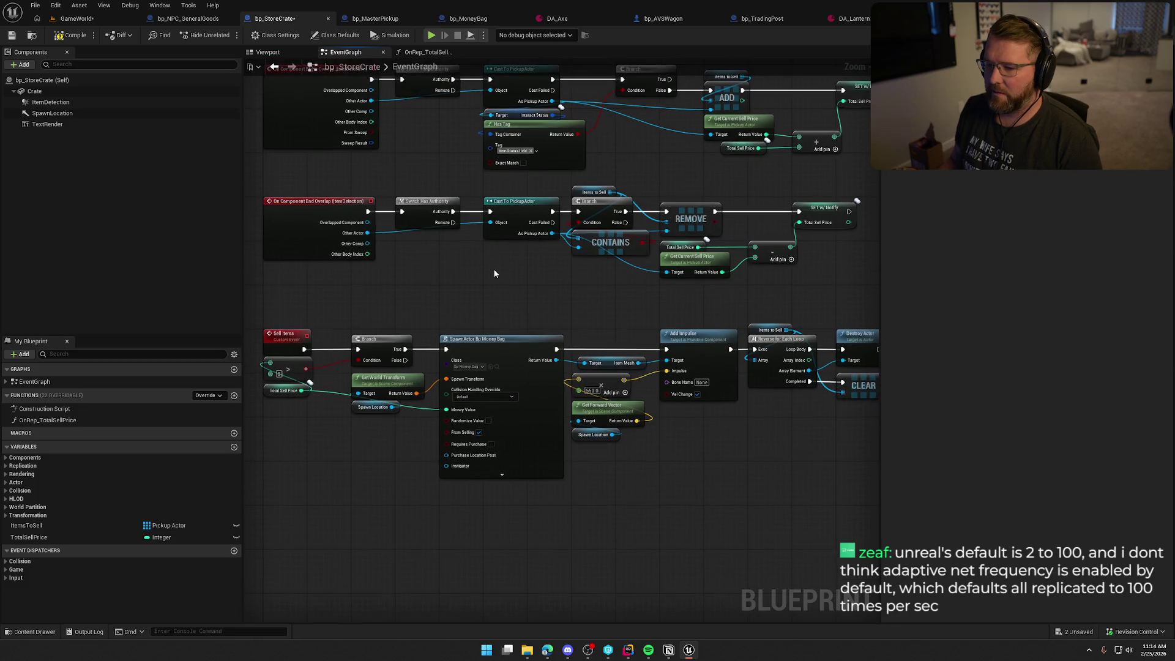
Save bp_StoreCrate with the Sell Items event in view
drag(503, 259, 512, 318)
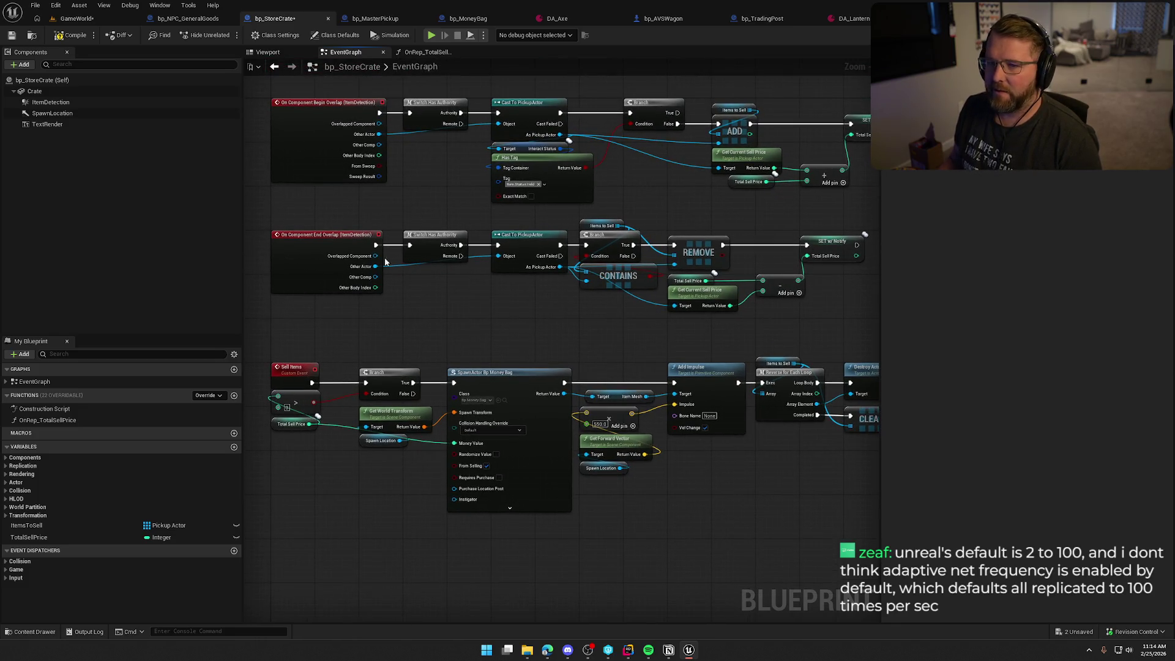
key(ctrl+s)
mouse_move(470, 312)
mouse_down()
mouse_move(469, 341)
mouse_move(483, 349)
mouse_up()
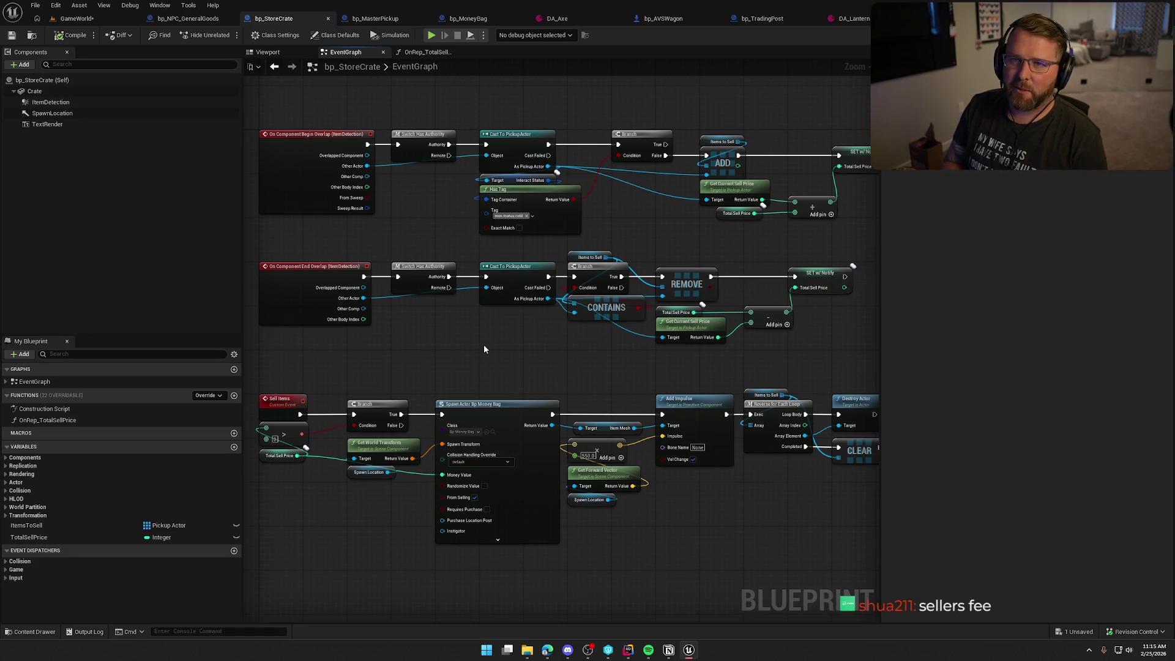
drag(517, 358, 522, 396)
scroll(523, 396, up, 1)
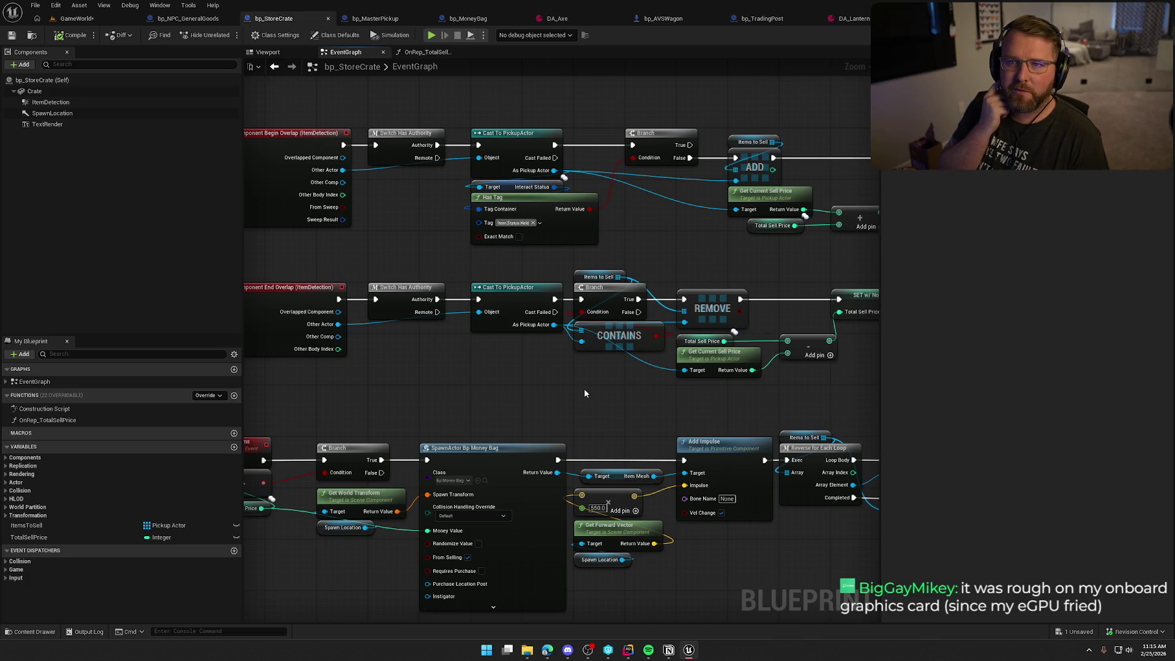
Marquee-select the Total Sell Price, Get Current Sell Price and subtract nodes in the remove chain
mouse_move(583, 393)
mouse_down()
mouse_move(611, 408)
mouse_move(455, 366)
mouse_up()
scroll(621, 388, up, 1)
mouse_move(620, 387)
mouse_down()
mouse_move(527, 346)
mouse_move(596, 316)
mouse_move(625, 372)
mouse_move(616, 332)
mouse_move(596, 365)
mouse_move(709, 302)
mouse_move(664, 337)
mouse_up()
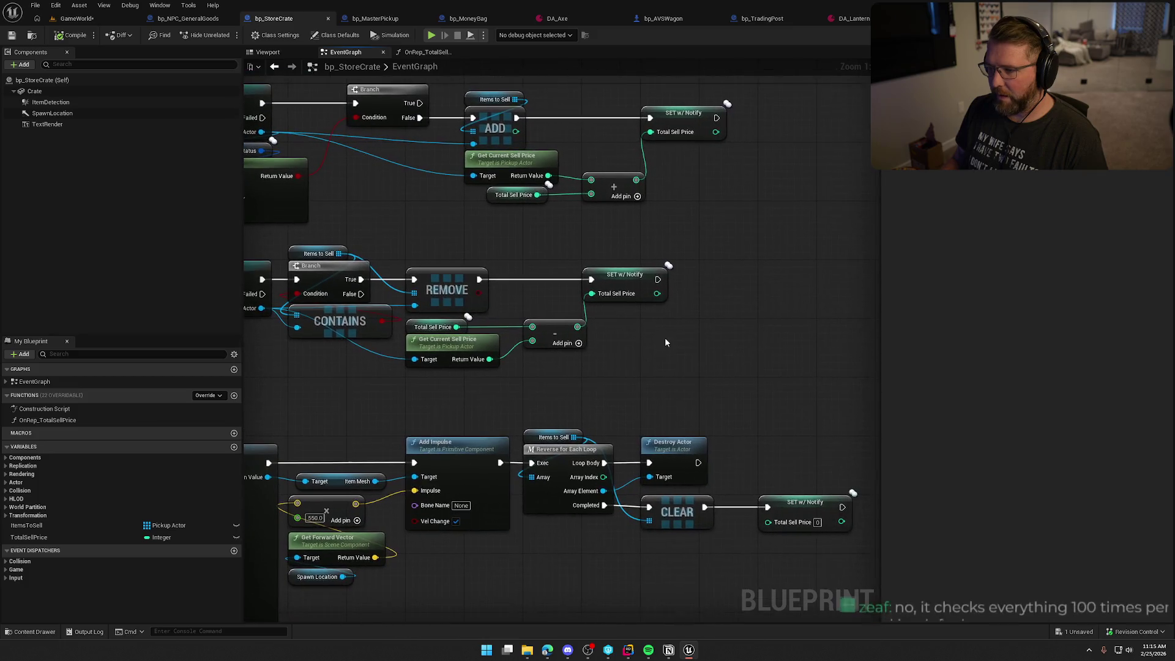
mouse_move(678, 375)
mouse_down()
mouse_move(521, 266)
mouse_move(577, 330)
mouse_move(451, 323)
mouse_up()
mouse_move(464, 380)
mouse_down()
mouse_move(685, 344)
mouse_move(519, 345)
mouse_up()
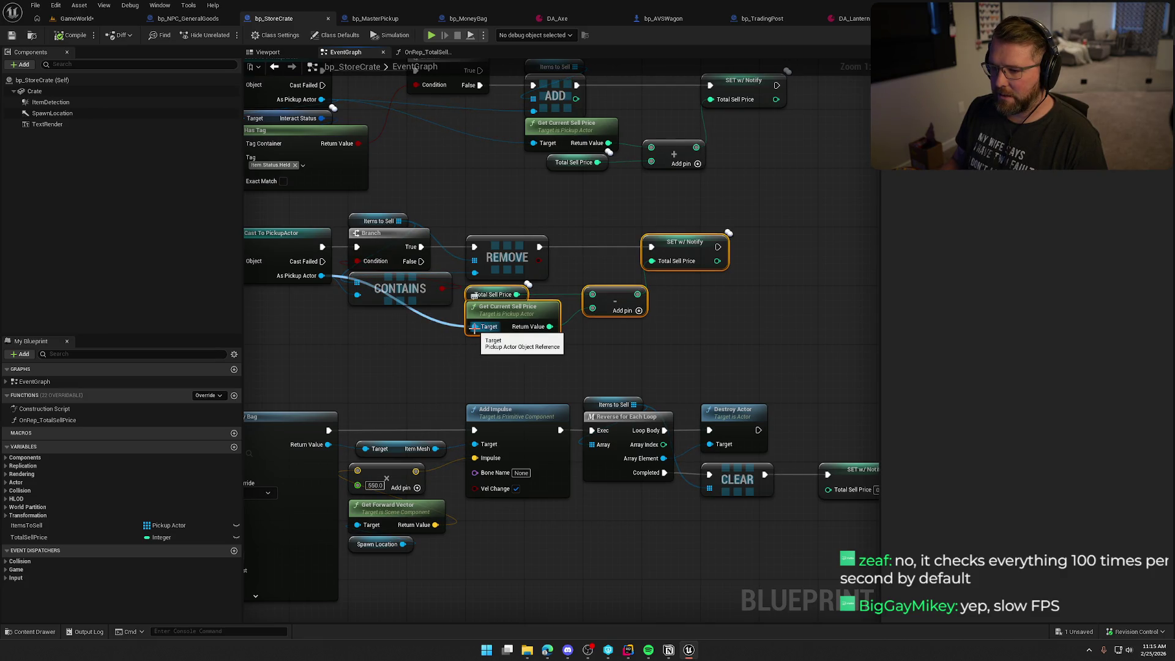
Collapse the price-subtraction nodes into a new UpdateSellPrice function placed after the remove step, and open it
alt+click(474, 327)
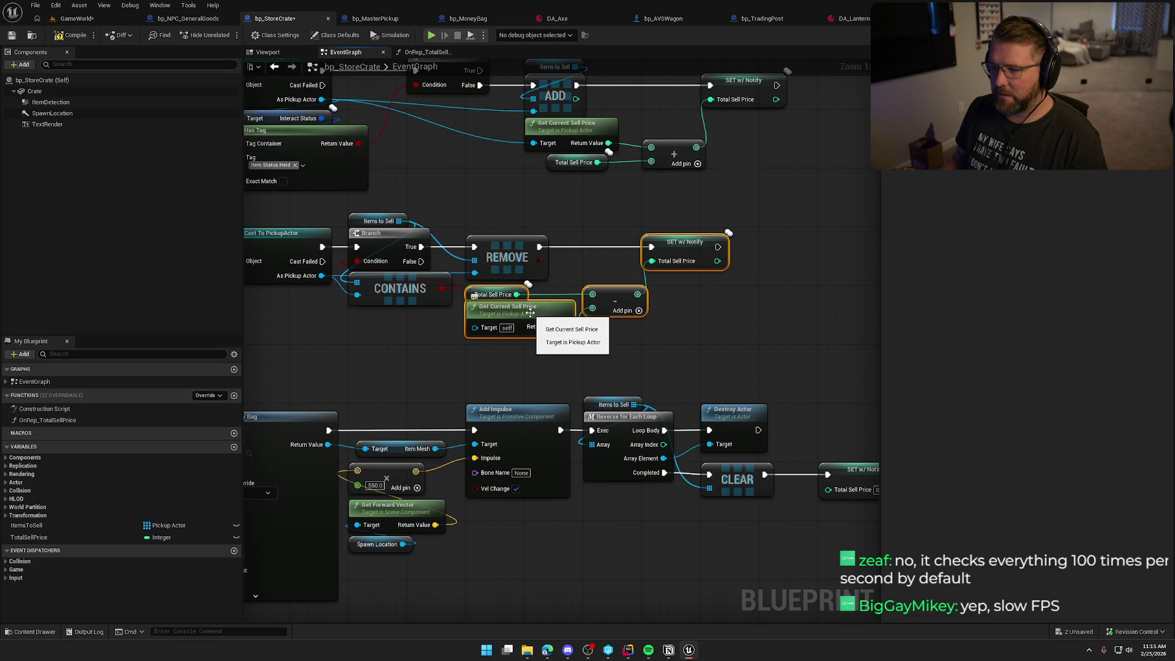
right_click(540, 304)
mouse_move(603, 407)
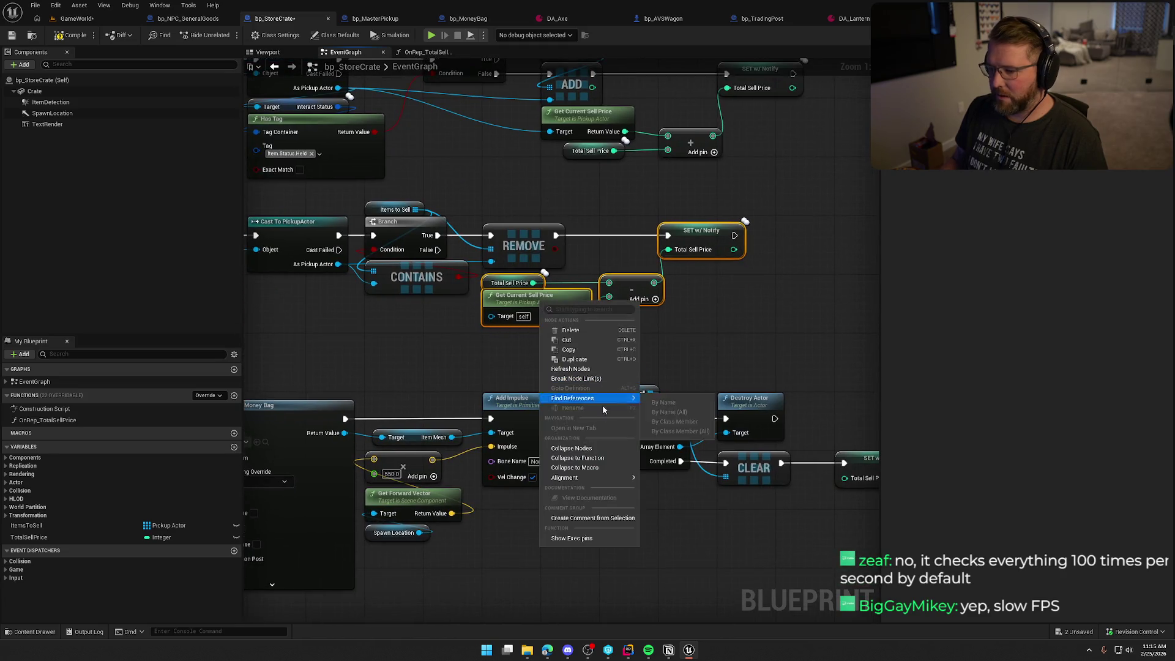
click(577, 458)
text(UpdateSellPrice)
key(Return)
drag(613, 271, 657, 218)
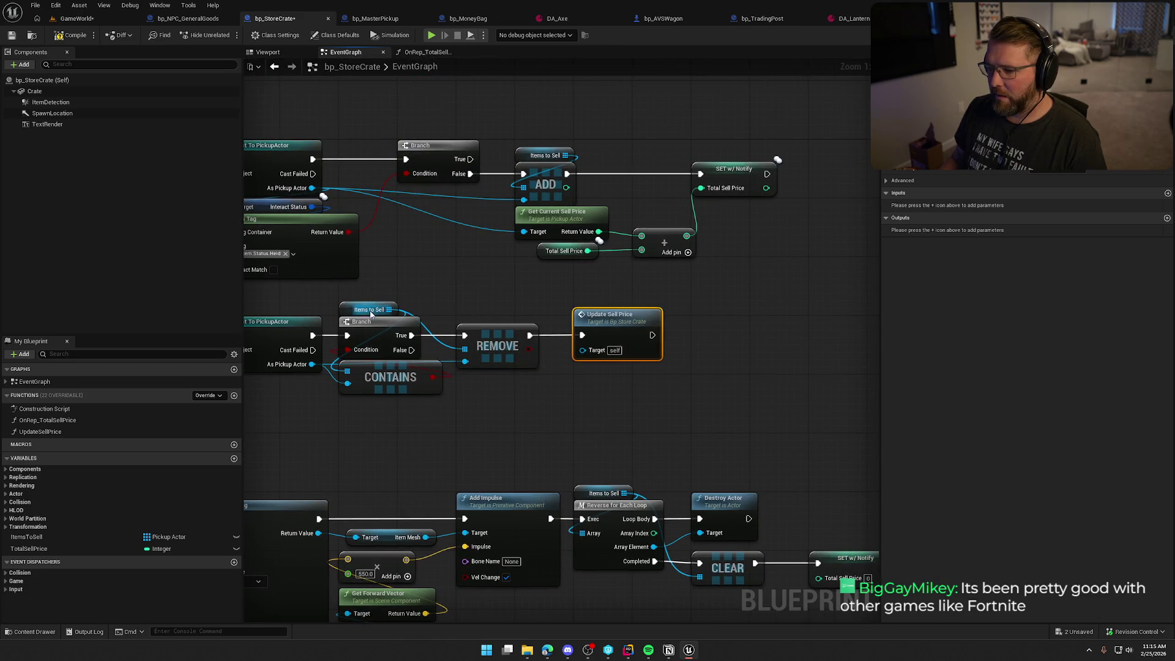
double_click(604, 327)
Add an Items to Sell getter and a For Each Loop driven from the function entry
mouse_move(489, 280)
mouse_down()
mouse_move(496, 237)
mouse_move(381, 236)
mouse_up()
mouse_move(26, 536)
mouse_down()
mouse_move(318, 325)
mouse_move(367, 269)
mouse_move(481, 258)
mouse_move(508, 227)
mouse_up()
key(ctrl+v)
click(553, 379)
Feed each array element into Get Current Sell Price and promote the result to a new local variable
drag(477, 266, 588, 324)
shift+click(618, 243)
mouse_move(617, 243)
mouse_down()
mouse_move(676, 309)
mouse_move(531, 243)
mouse_move(456, 232)
mouse_up()
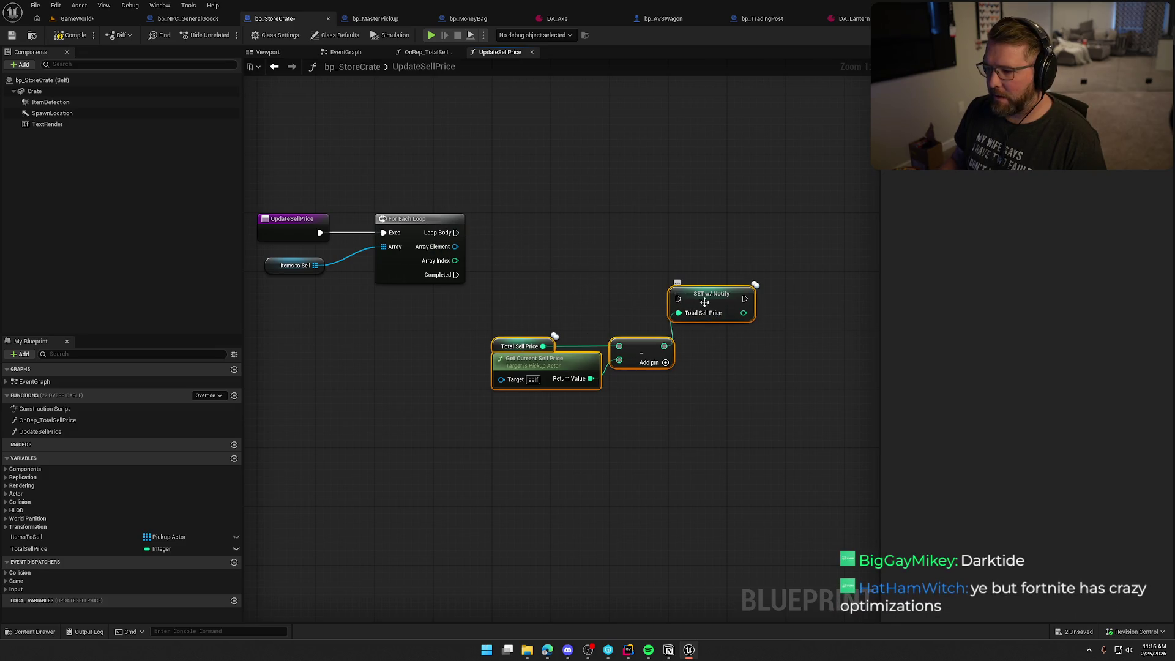
drag(501, 379, 455, 247)
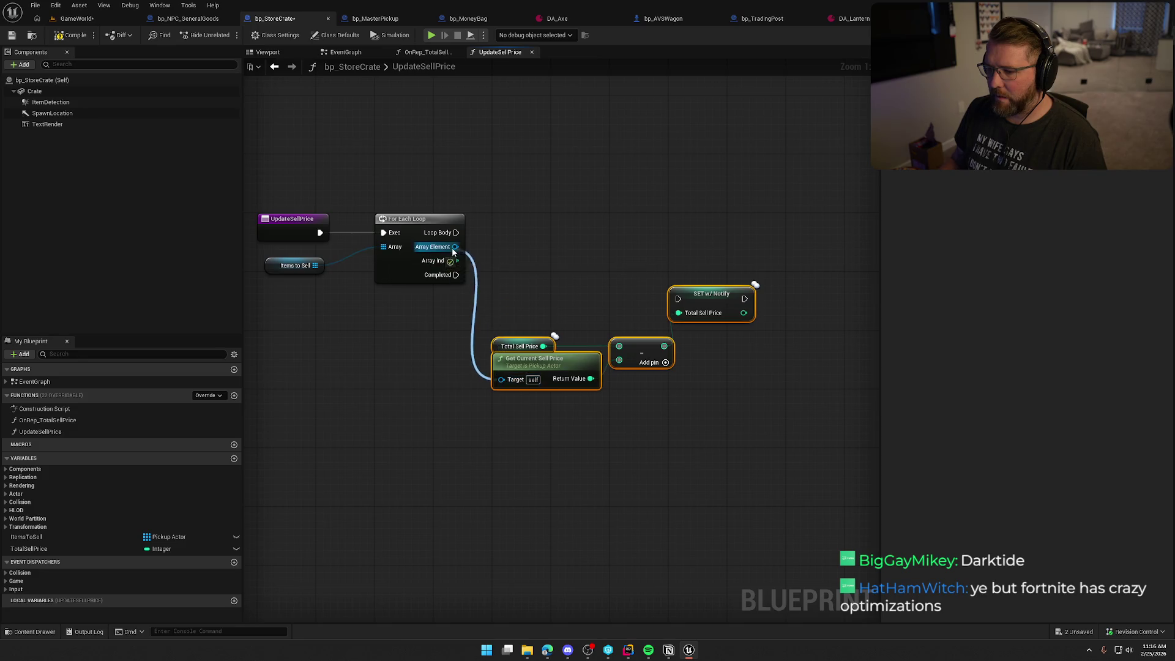
drag(528, 368, 521, 265)
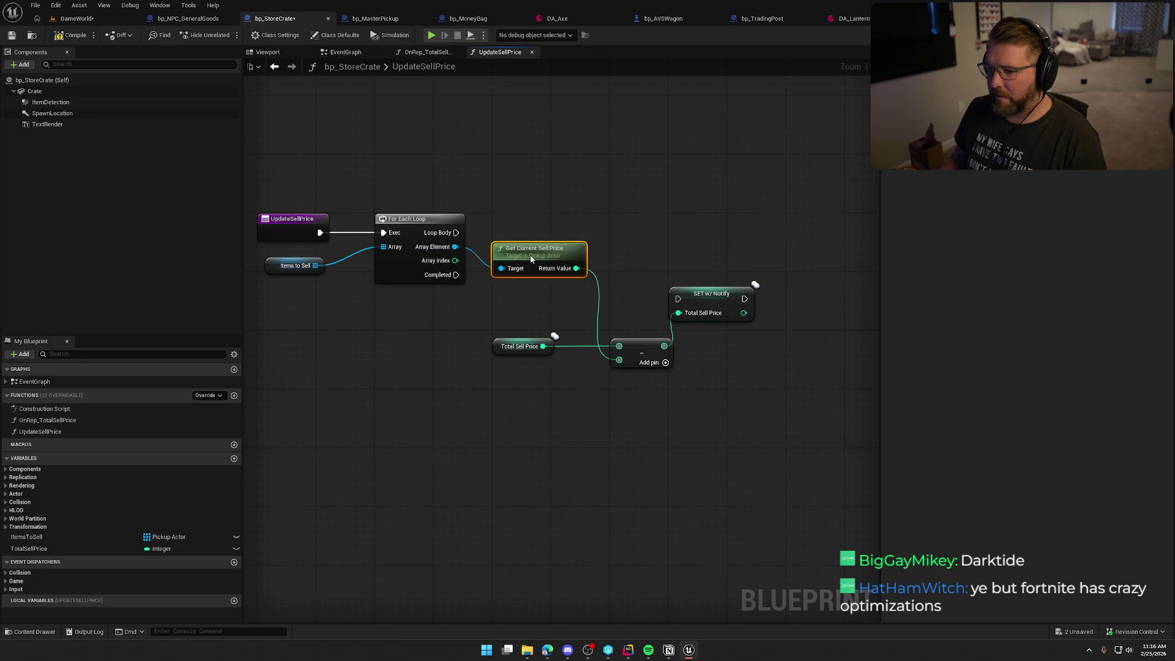
click(605, 233)
drag(605, 233, 528, 247)
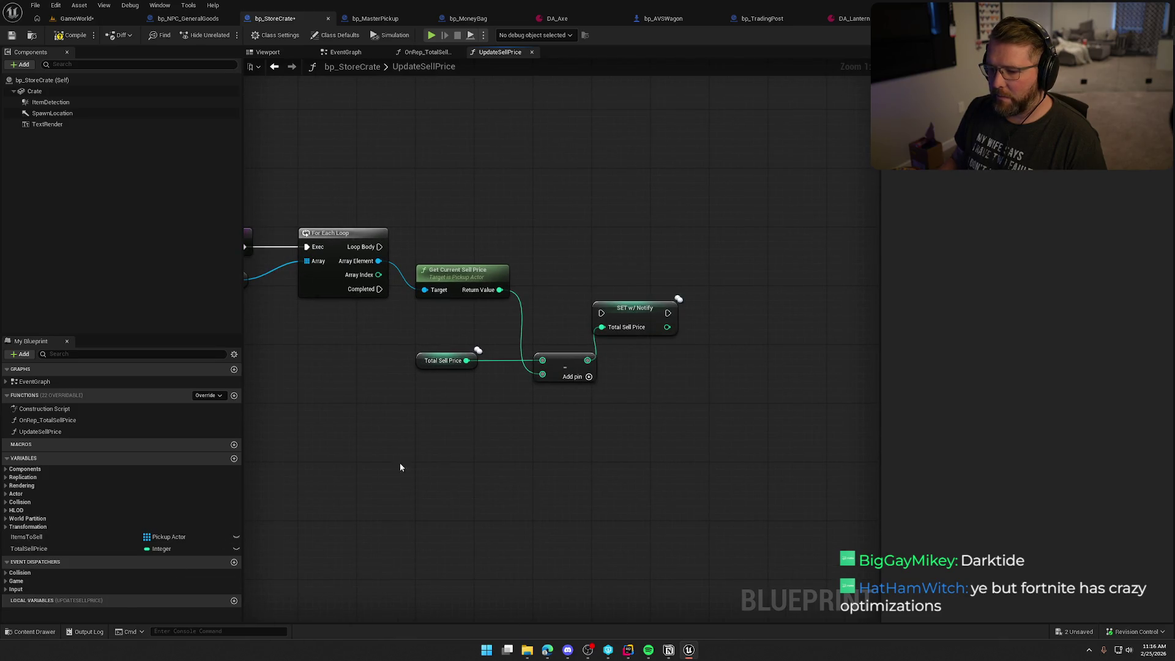
drag(547, 251, 547, 252)
click(577, 265)
Name the local variable TempTotal and set it on every loop pass
text(TempTotal)
key(Return)
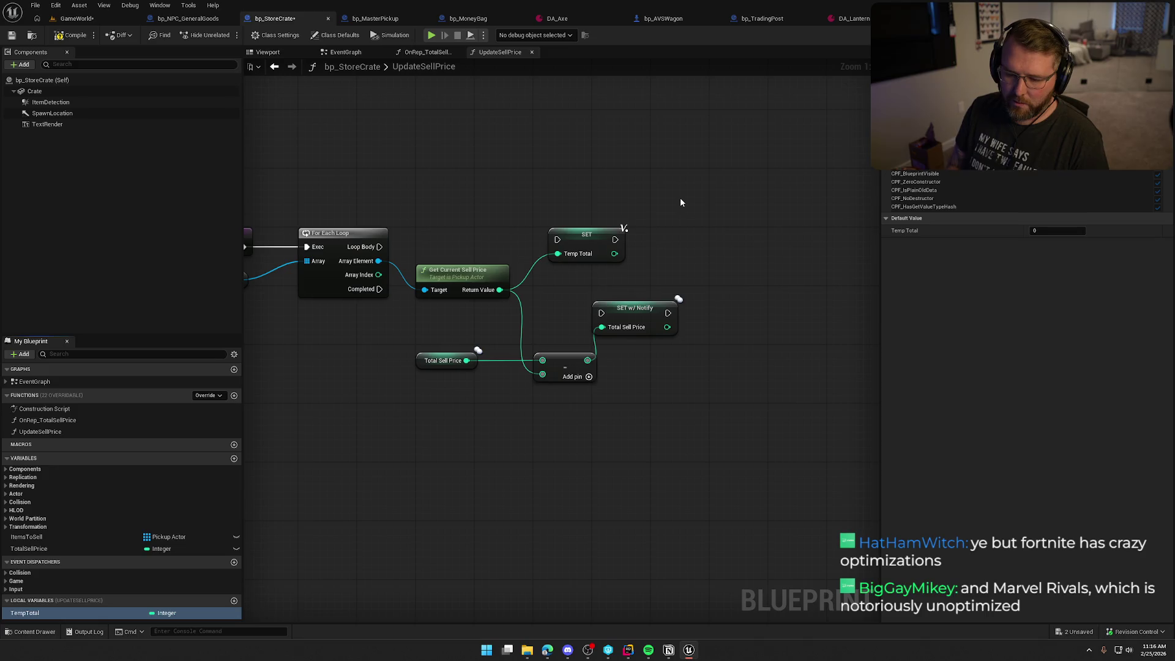
alt+click(558, 254)
drag(380, 247, 641, 242)
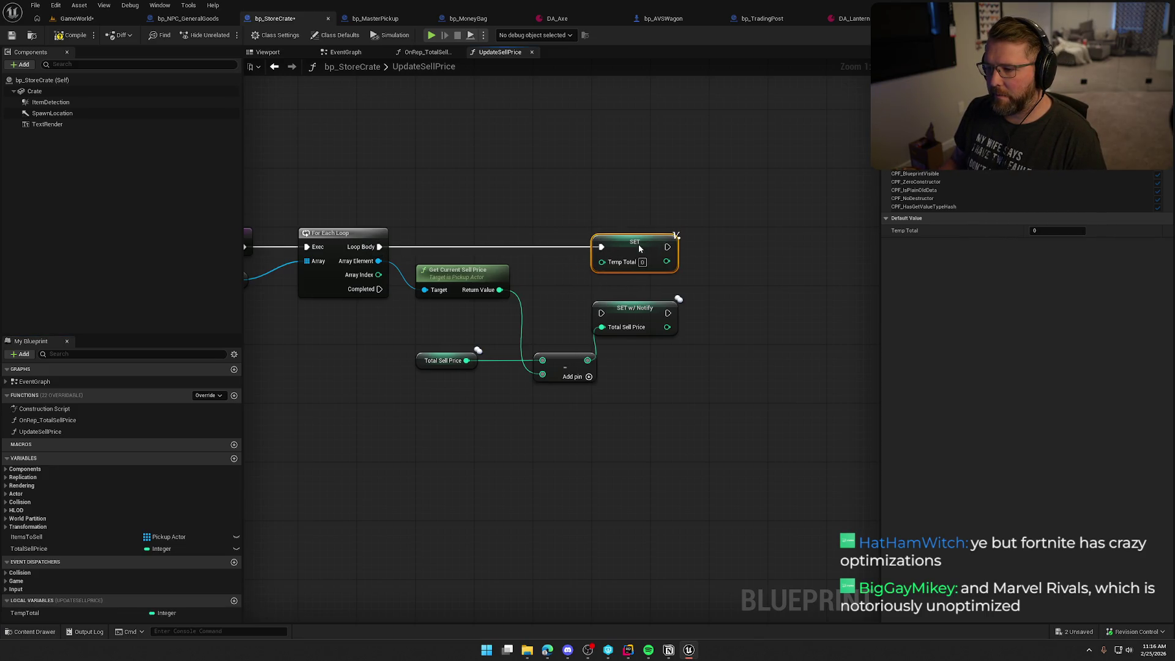
Replace the old getter and add nodes so loop Completed sets Total Sell Price from TempTotal
drag(633, 359, 432, 263)
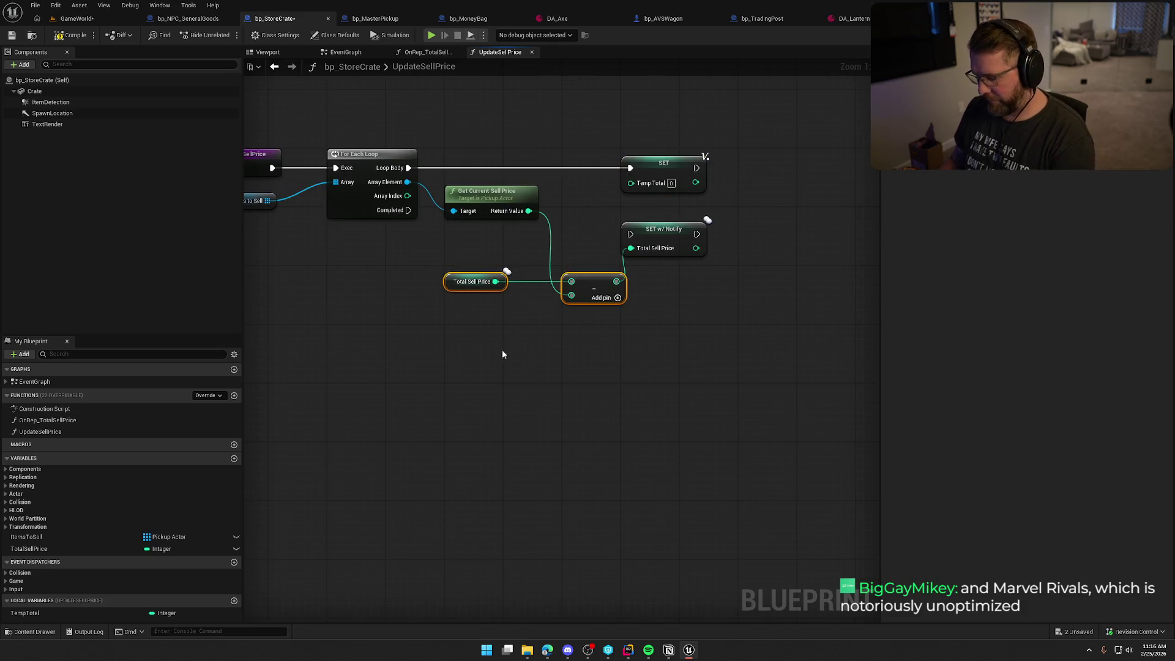
key(Delete)
drag(656, 236, 499, 379)
mouse_move(408, 210)
mouse_down()
mouse_move(469, 380)
mouse_move(475, 279)
mouse_up()
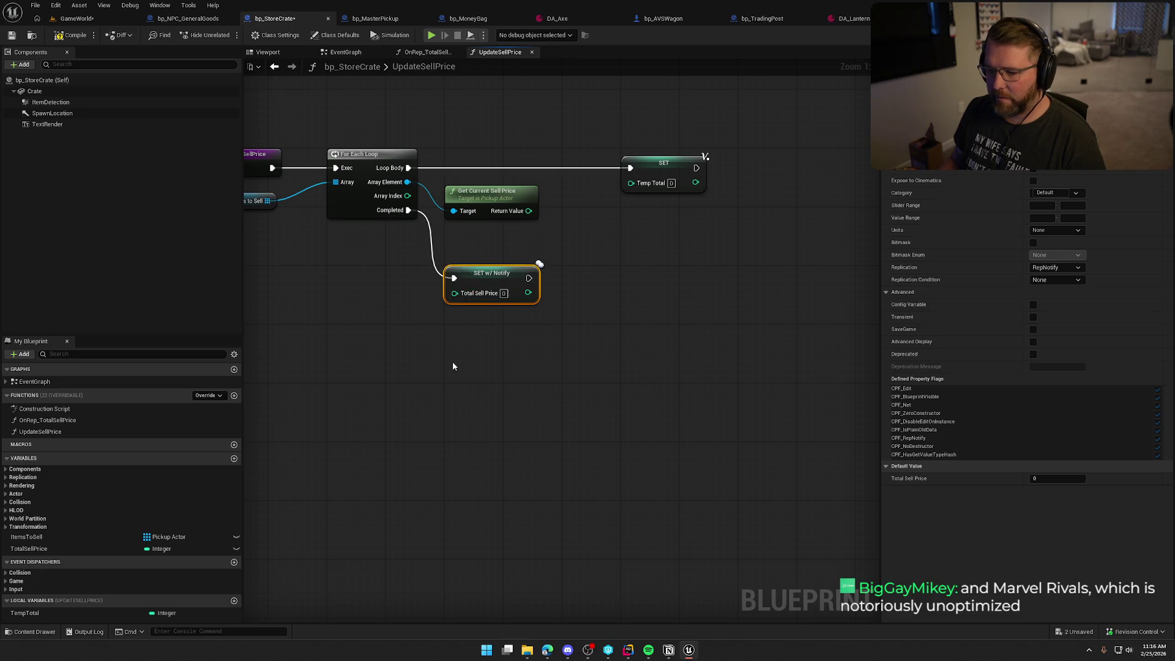
mouse_move(37, 613)
mouse_down()
mouse_move(428, 339)
mouse_move(430, 320)
mouse_up()
mouse_move(480, 325)
mouse_down()
mouse_move(454, 293)
mouse_move(460, 326)
mouse_move(474, 311)
mouse_up()
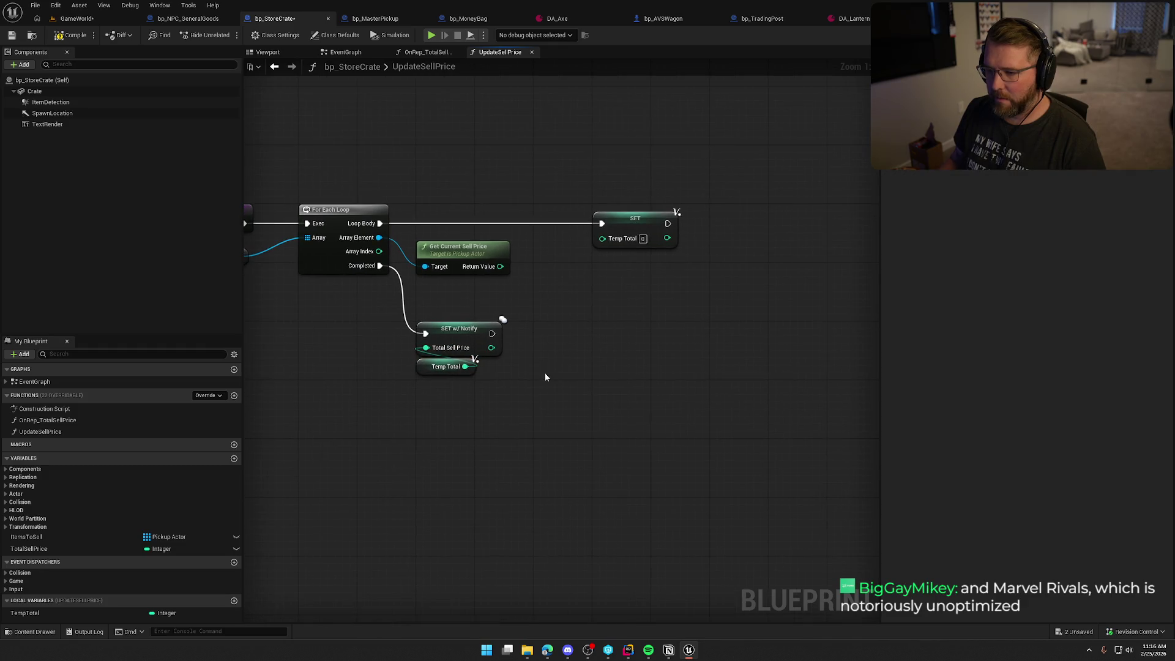
Store each item's sell price plus TempTotal back into TempTotal, then return to GameWorld
mouse_move(454, 257)
mouse_down()
mouse_move(455, 243)
mouse_move(532, 280)
mouse_move(528, 269)
mouse_up()
text(+)
key(Return)
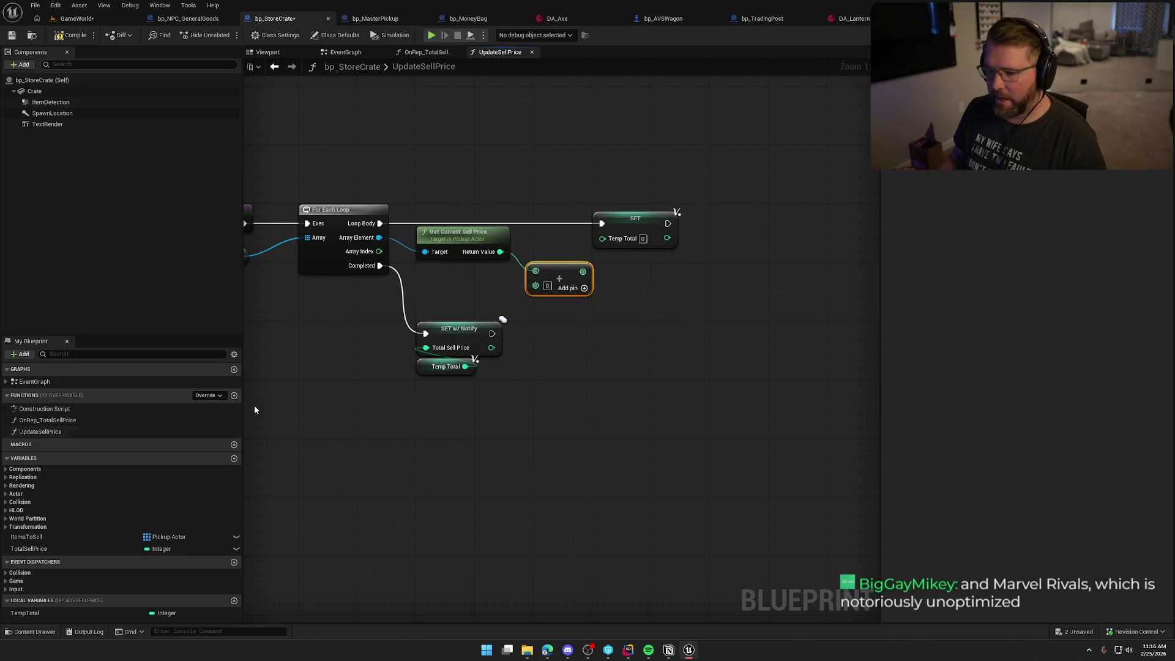
mouse_move(32, 615)
mouse_down()
mouse_move(406, 347)
mouse_move(433, 279)
mouse_move(536, 285)
mouse_up()
drag(580, 271, 602, 238)
click(554, 249)
click(76, 18)
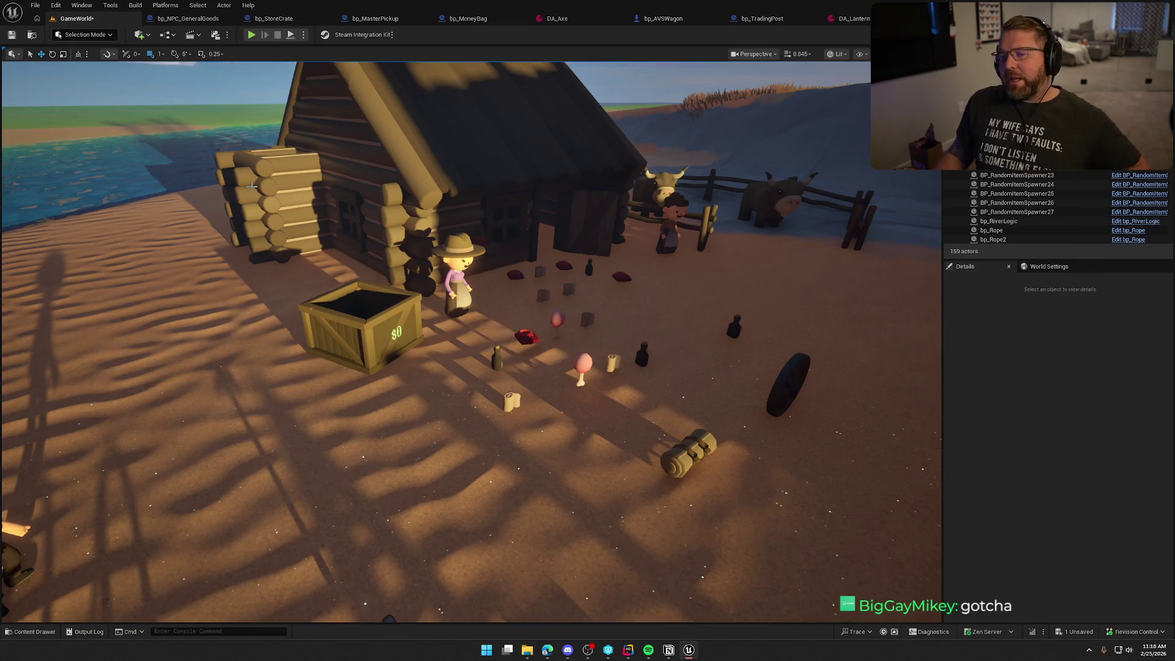
Start a play session, carry the money bag to the trading-post crate, drop it and pick it up
click(251, 36)
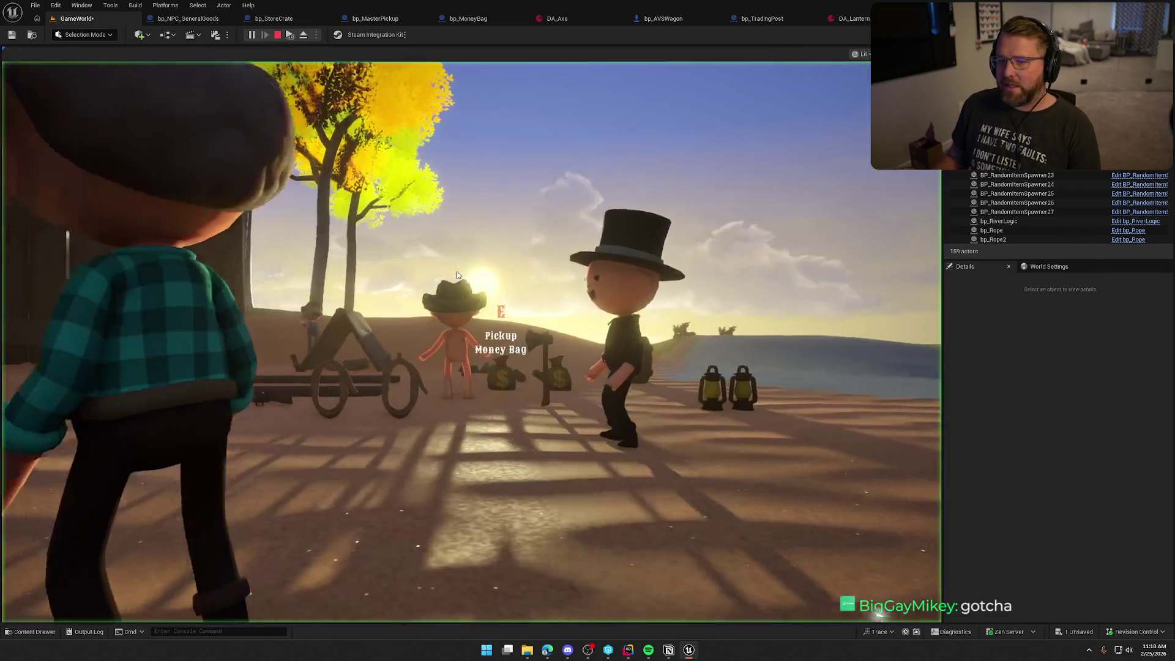
key(e)
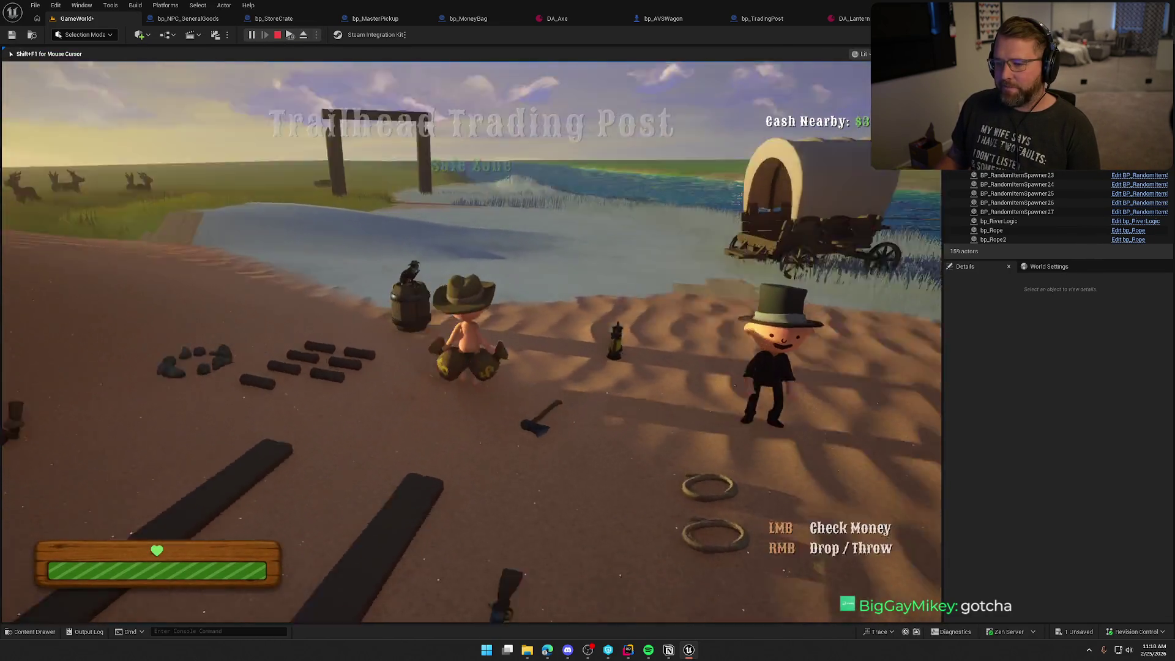
key(w)
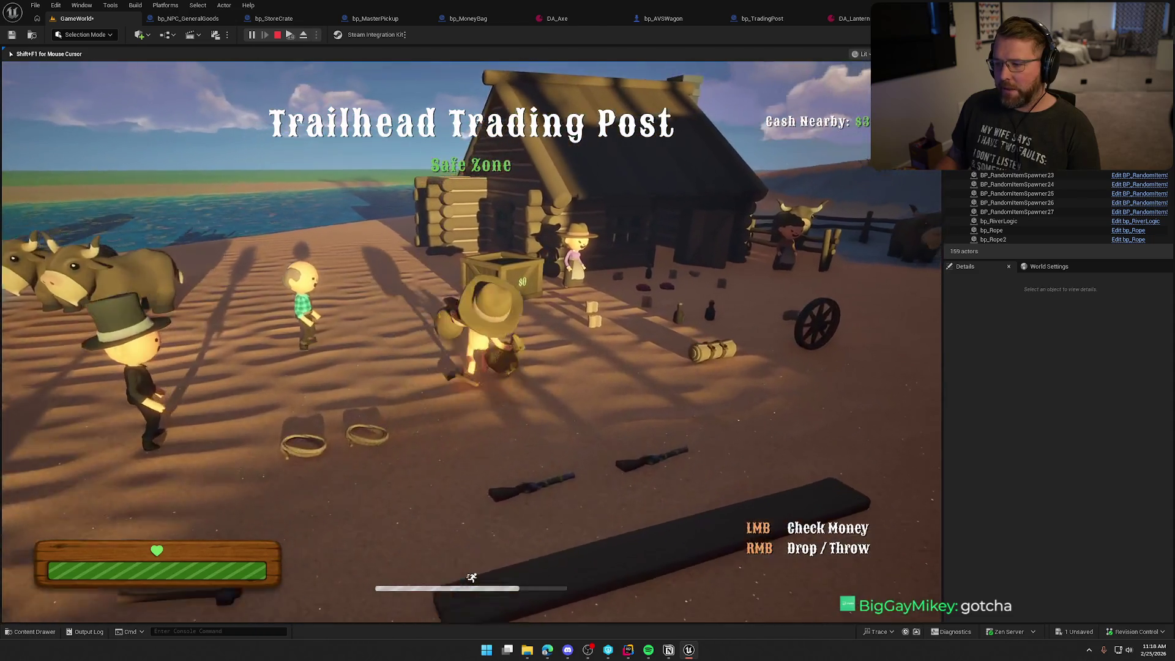
key(space)
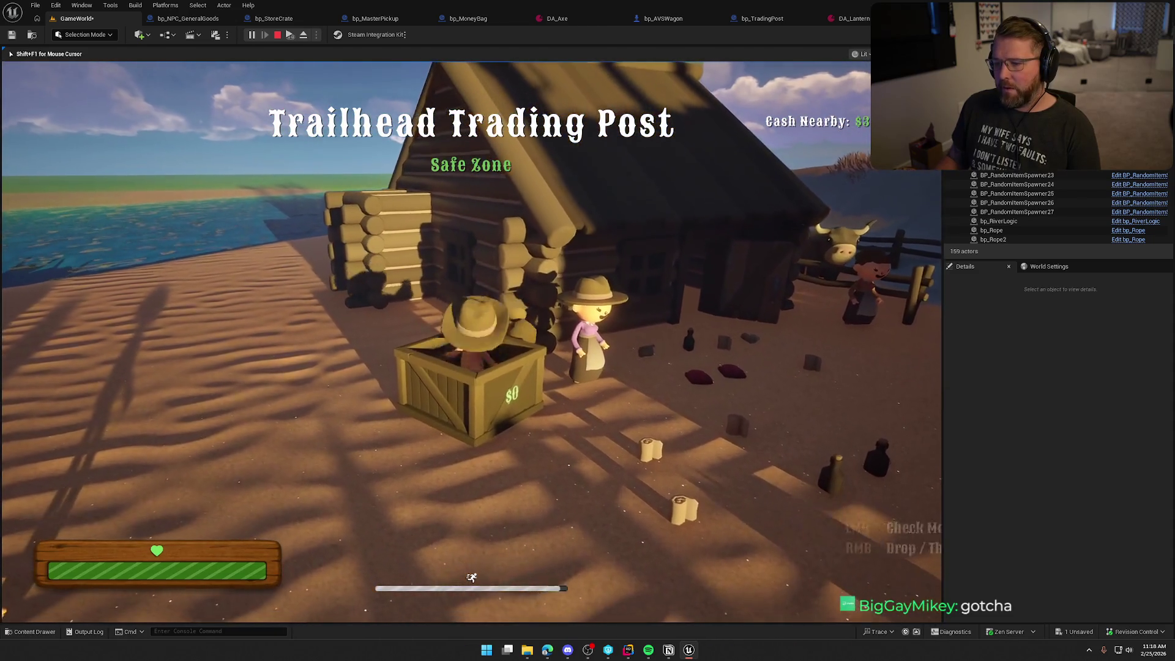
right_click(471, 343)
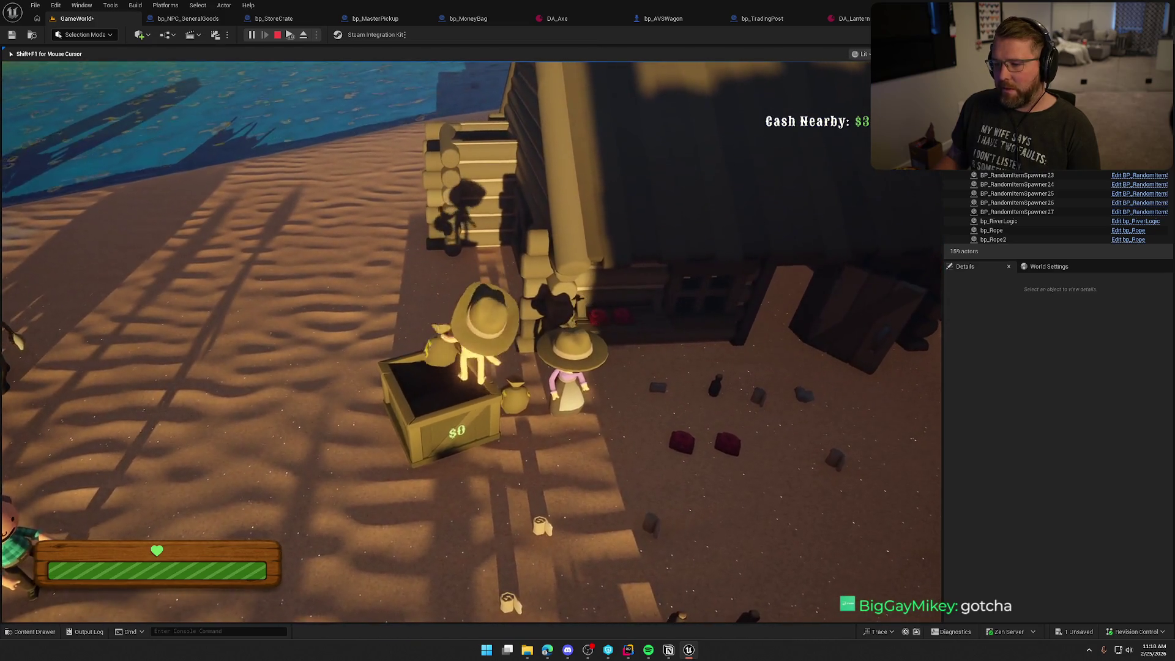
key(e)
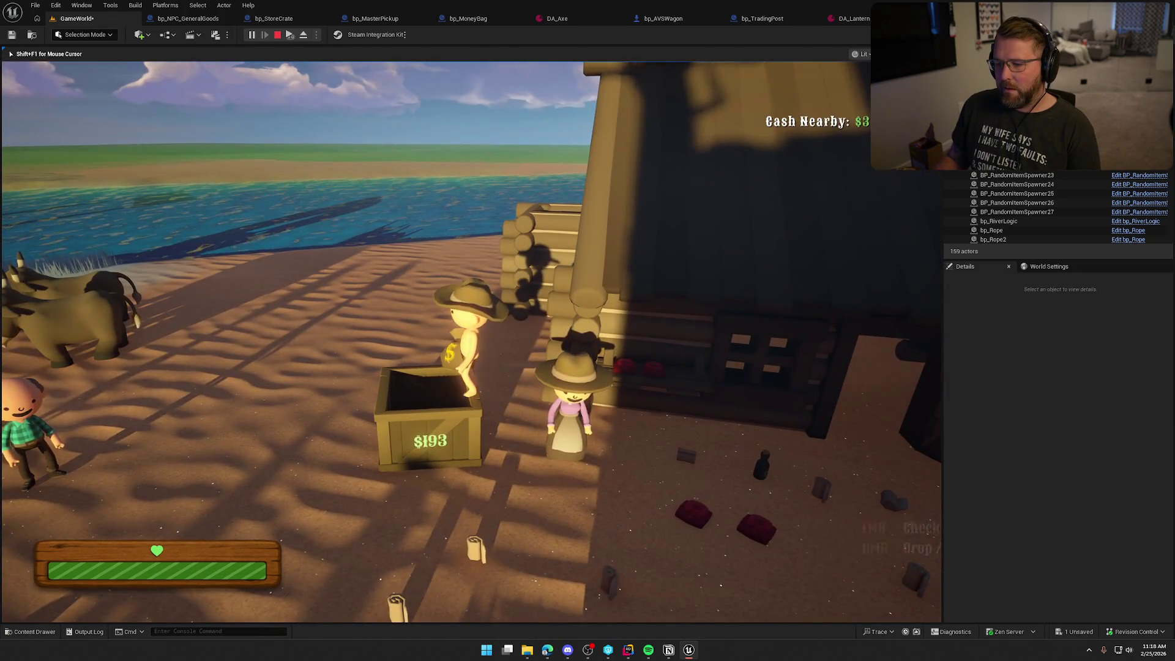
Walk away from the crate holding the money bag, check its value, and stop playing
key(w)
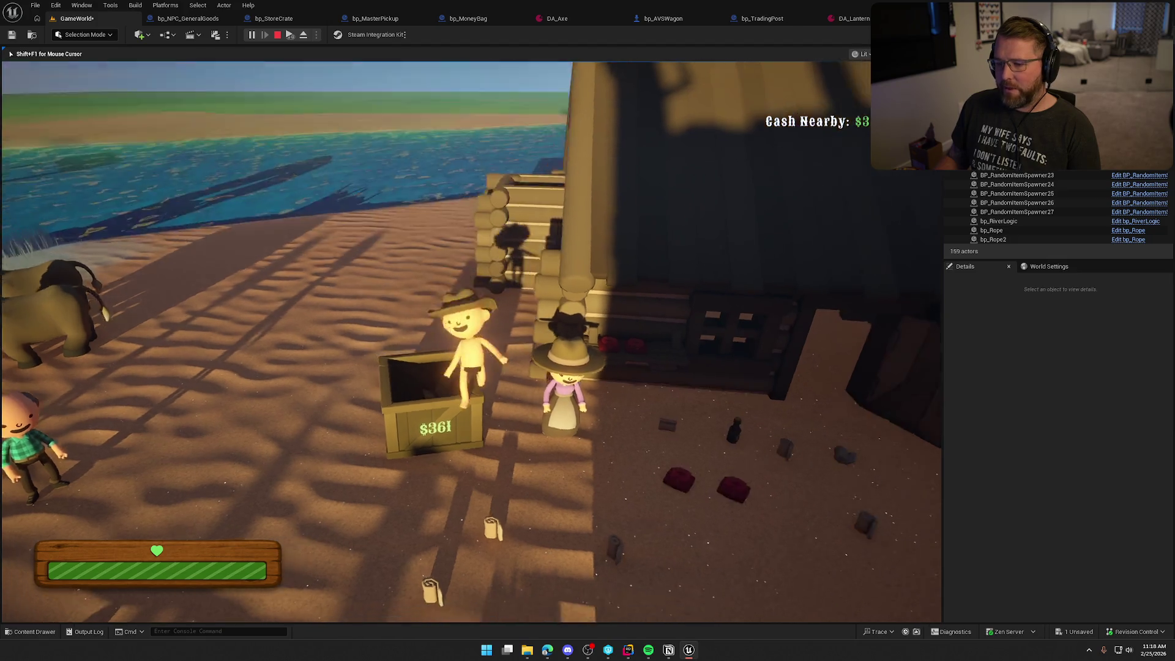
key(w)
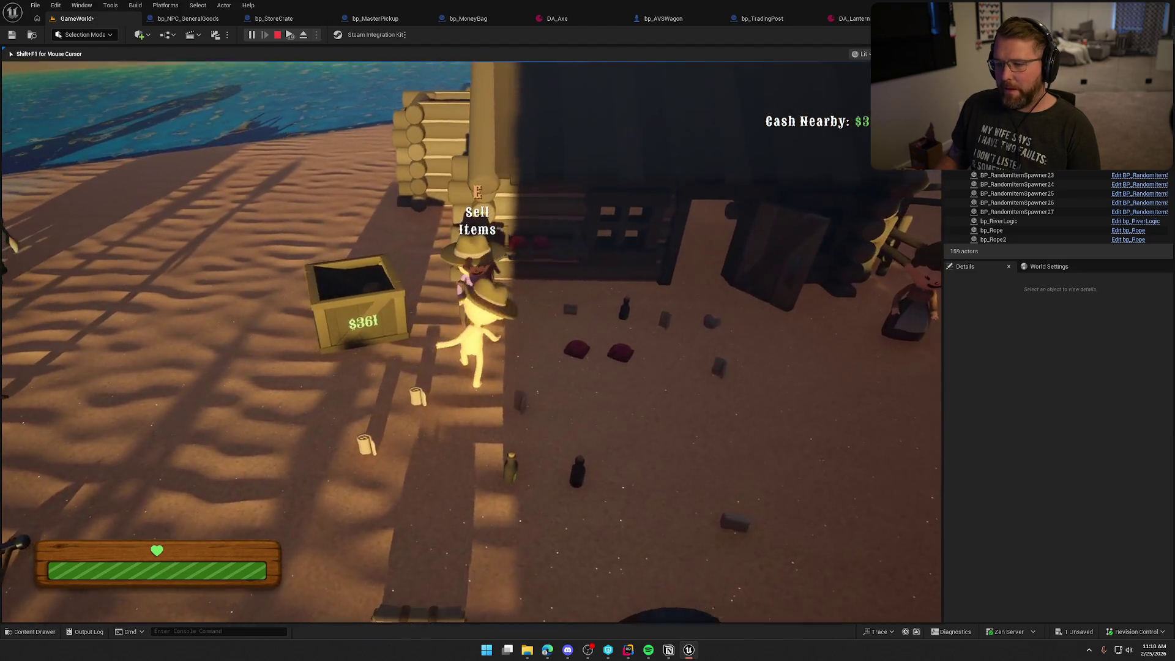
key(s)
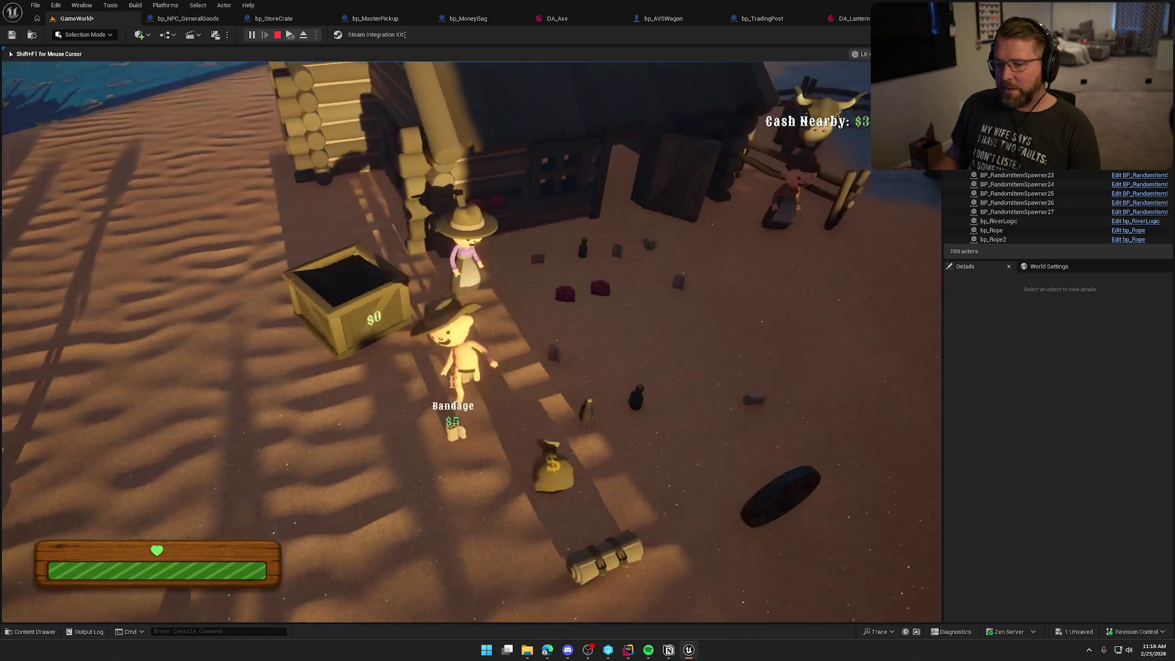
key(2)
key(e)
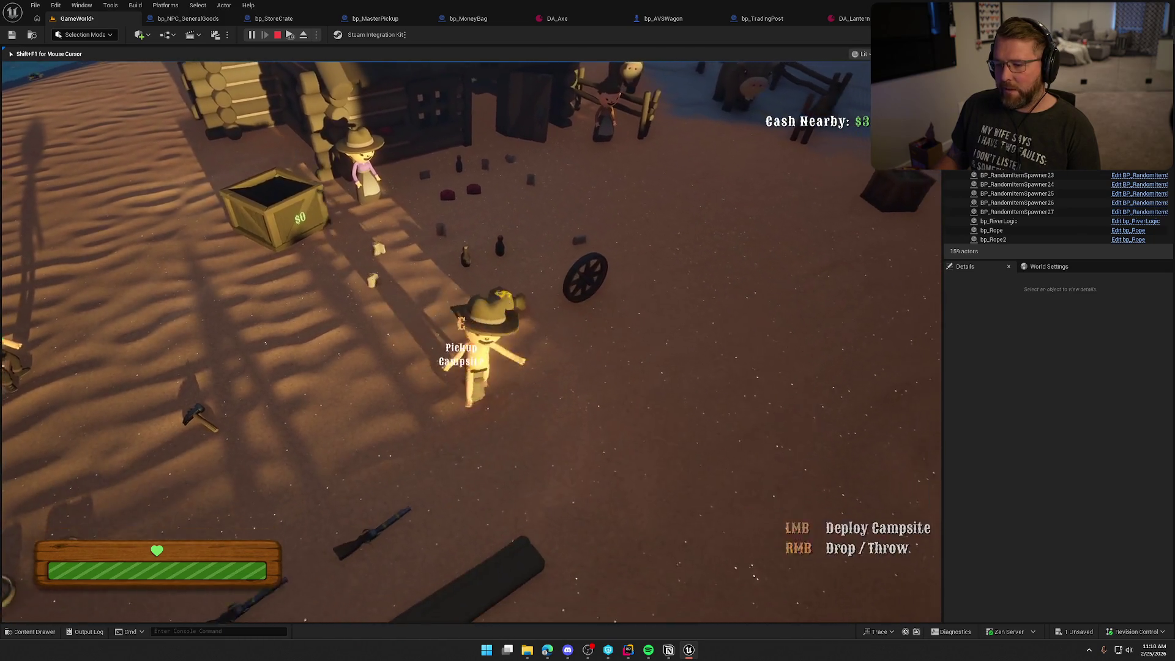
key(a)
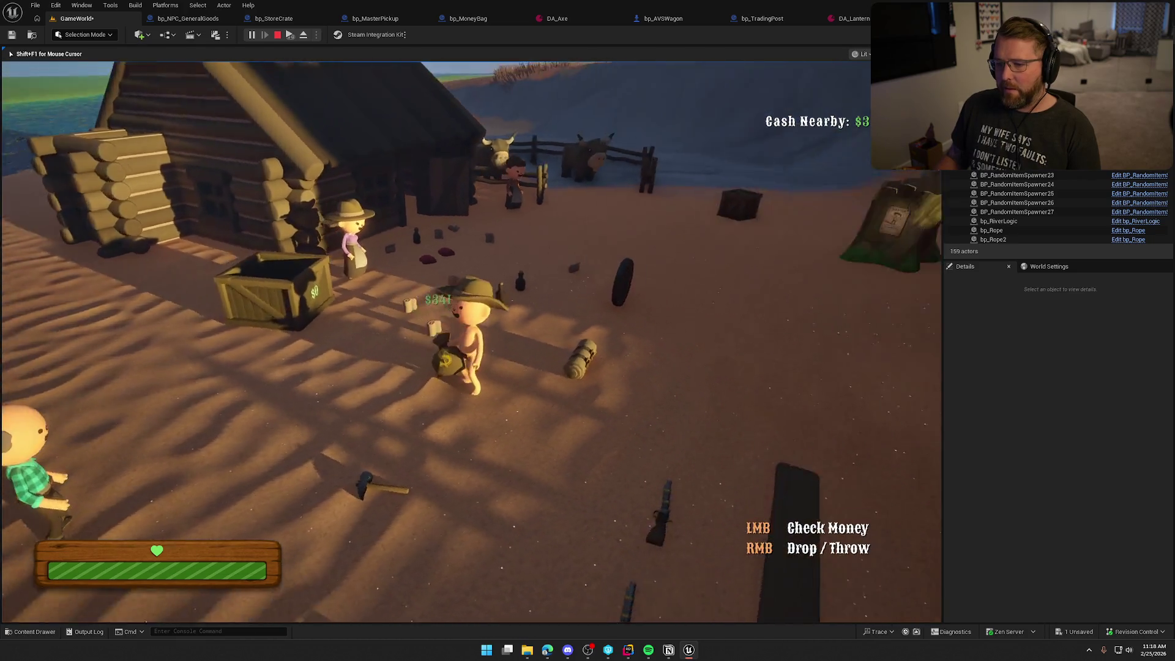
click(471, 341)
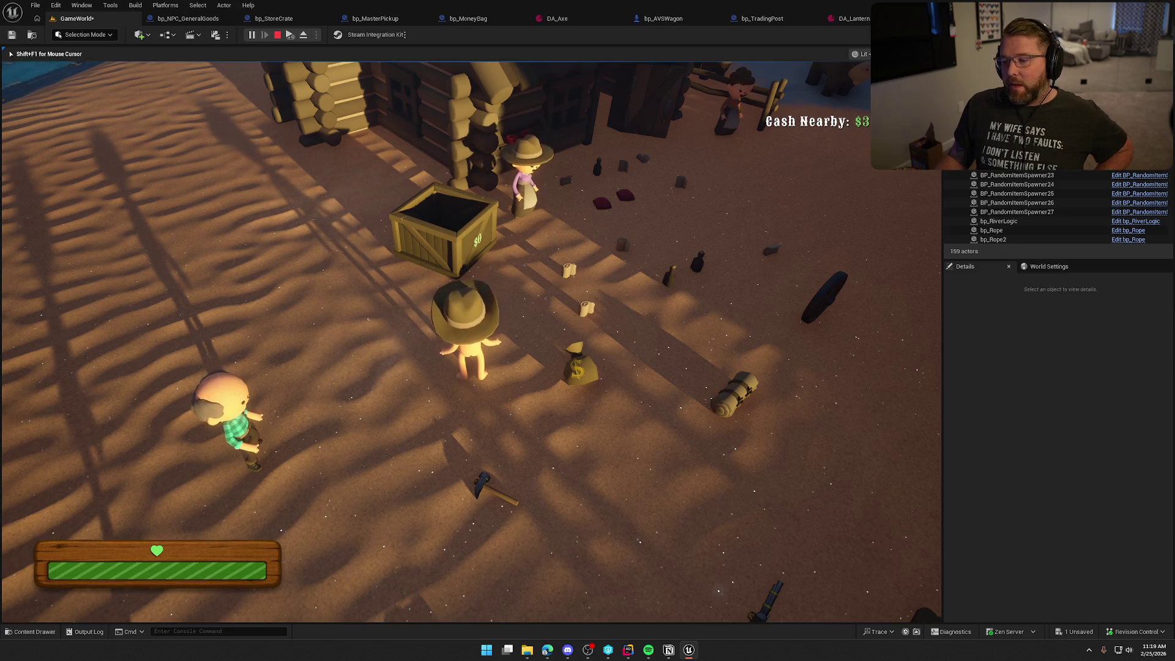
key(Escape)
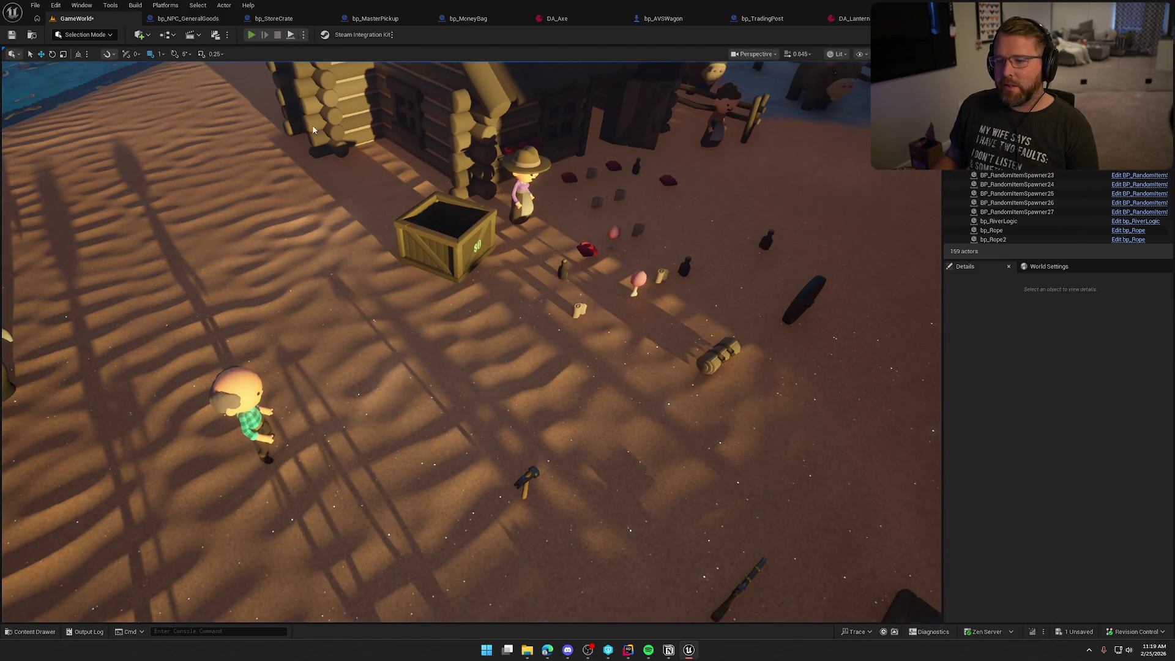
Start a new play session, walk to the Trading Post crate, and pick up and drop the Clothing item
key(alt+p)
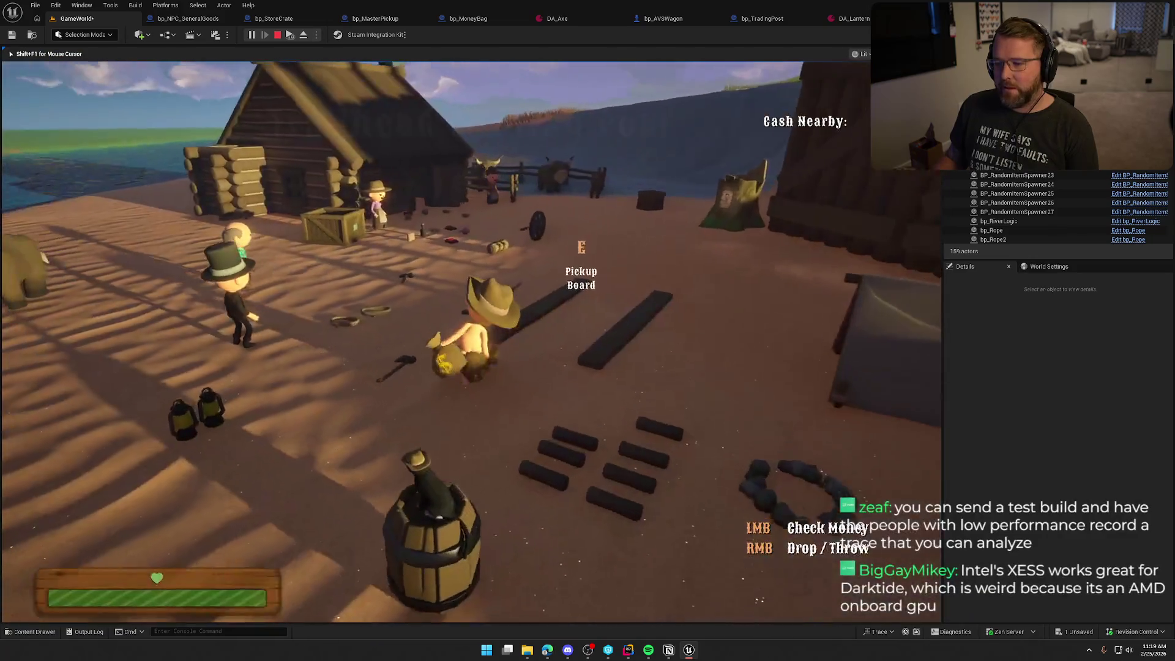
key(w)
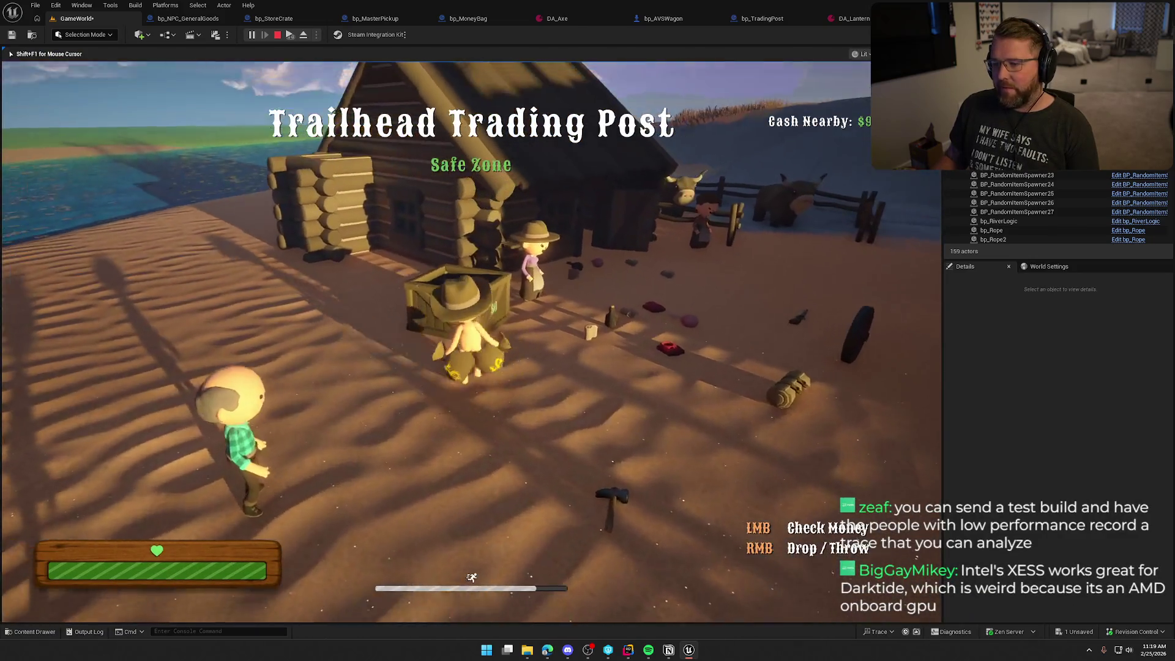
key(w)
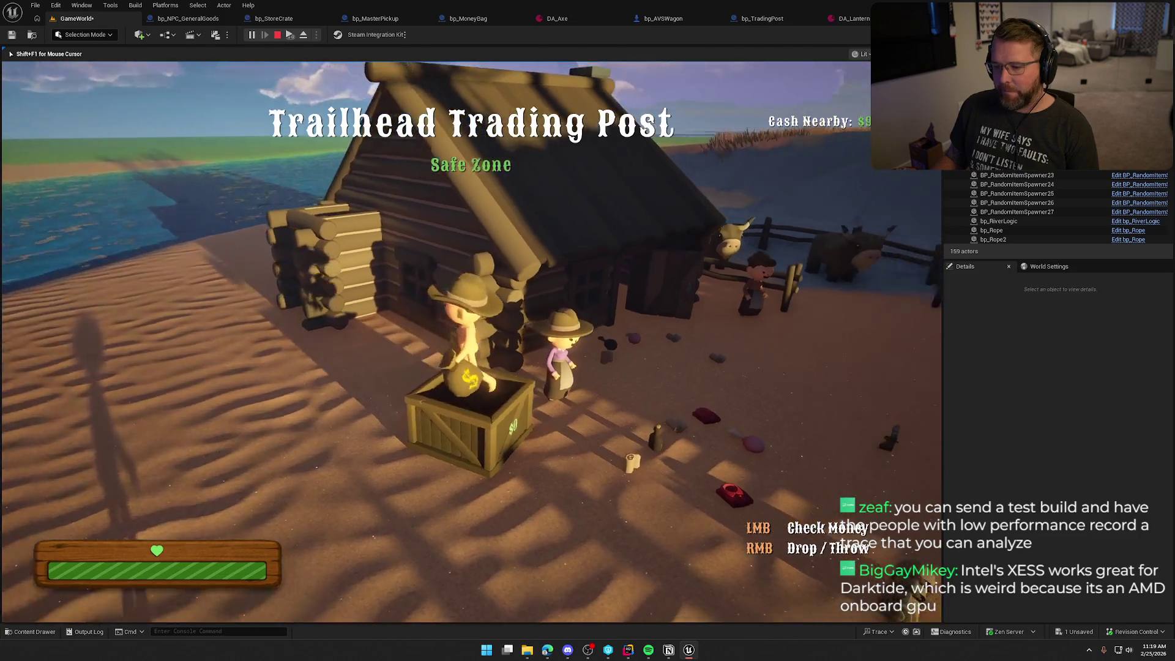
key(w)
key(w)
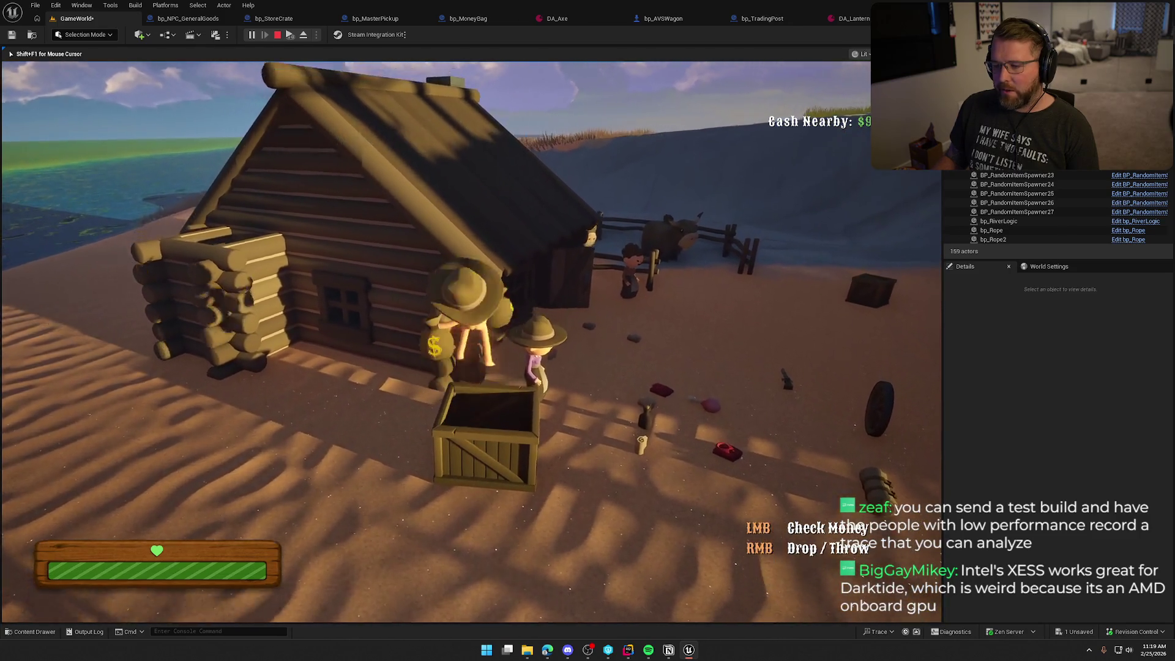
key(w)
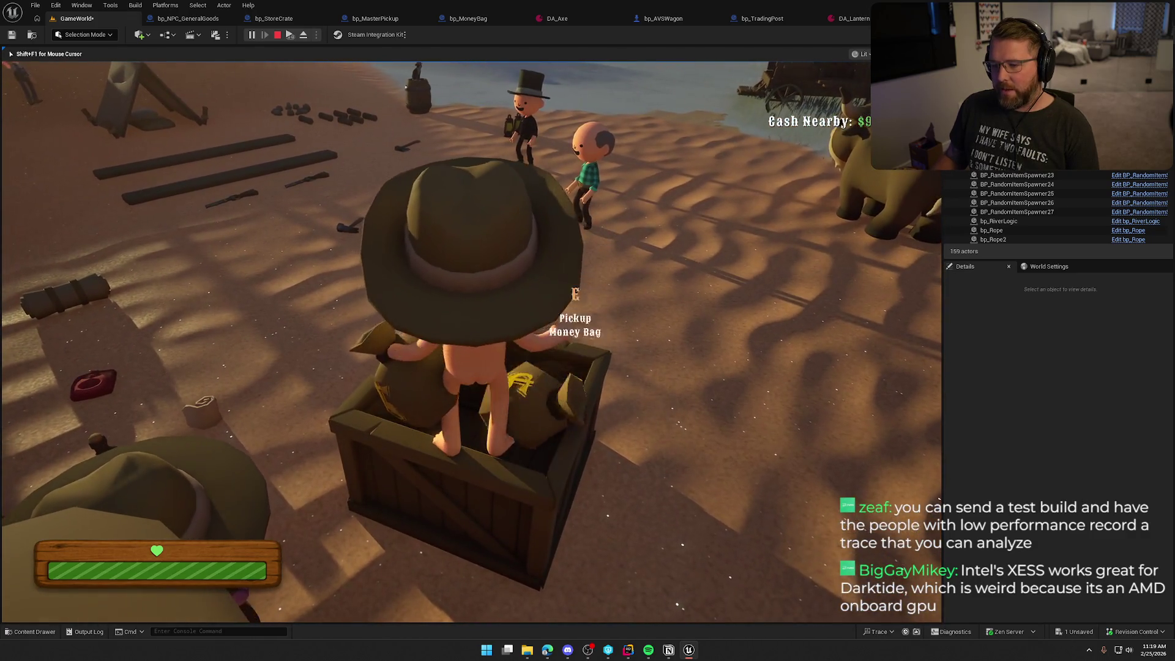
key(w)
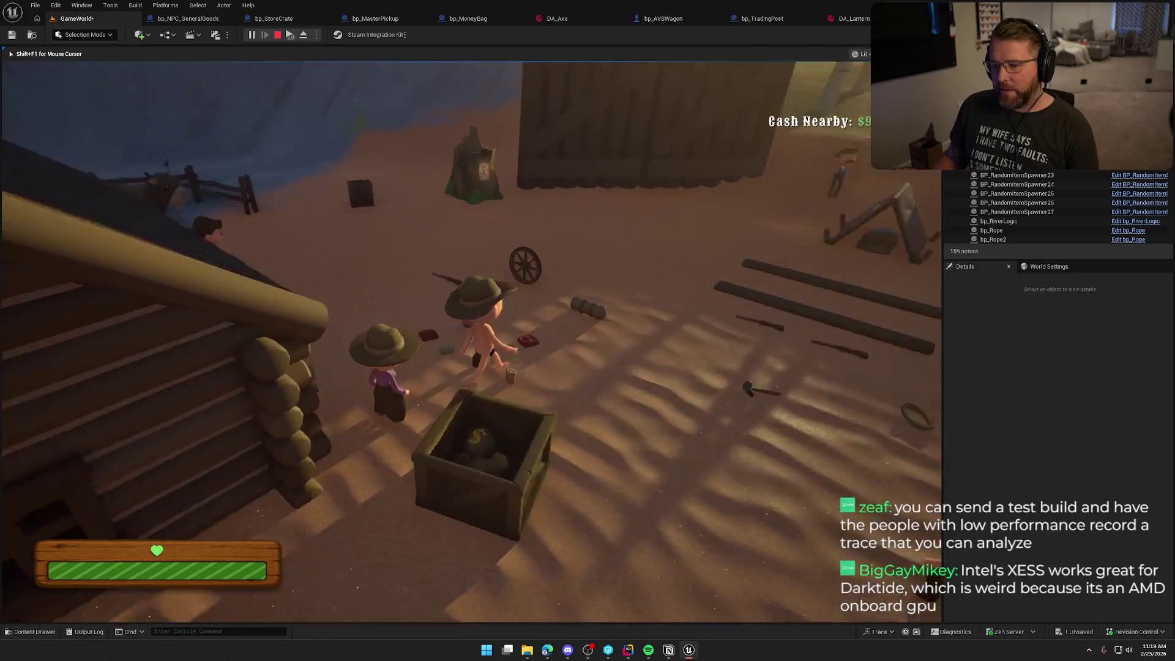
key(w)
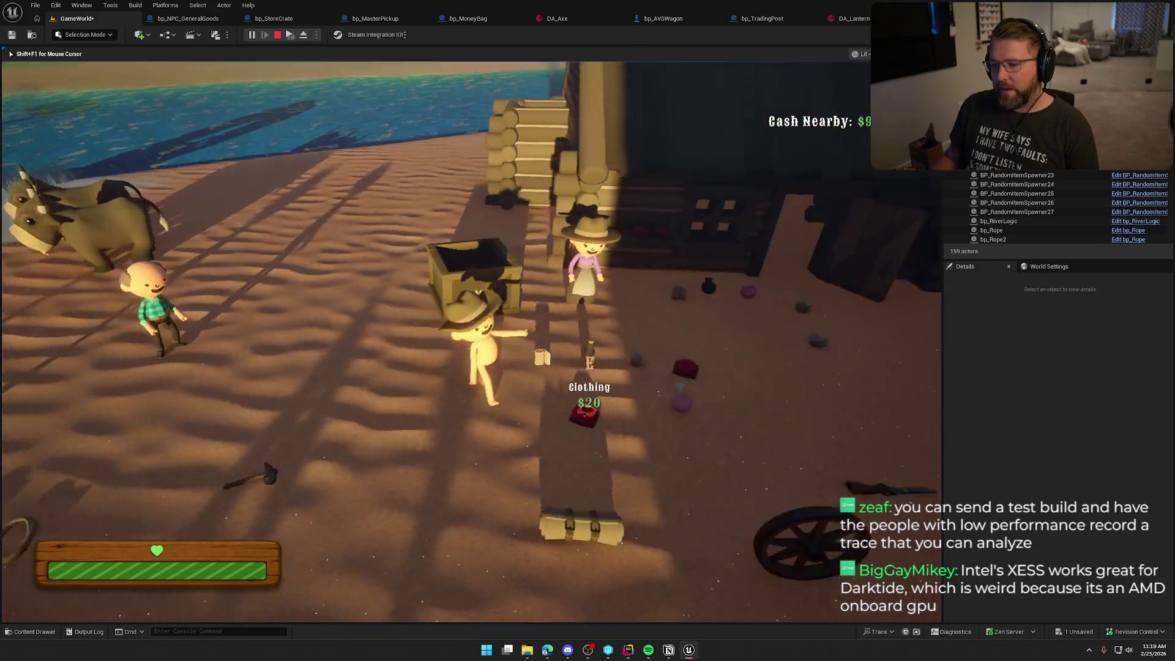
key(e)
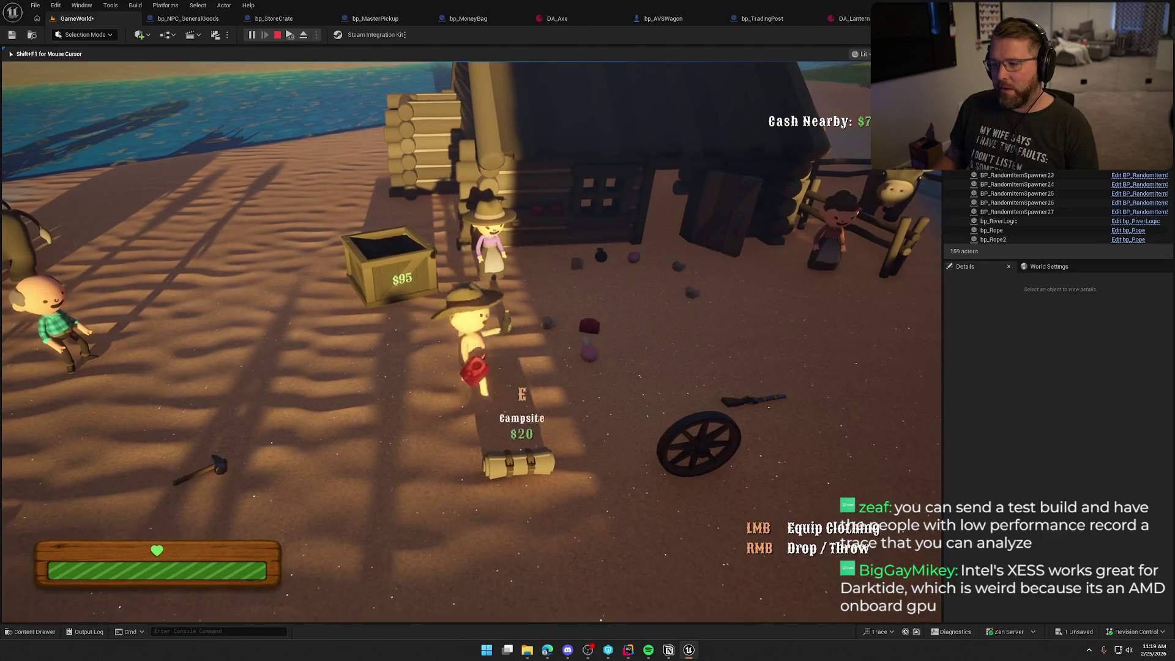
key(w)
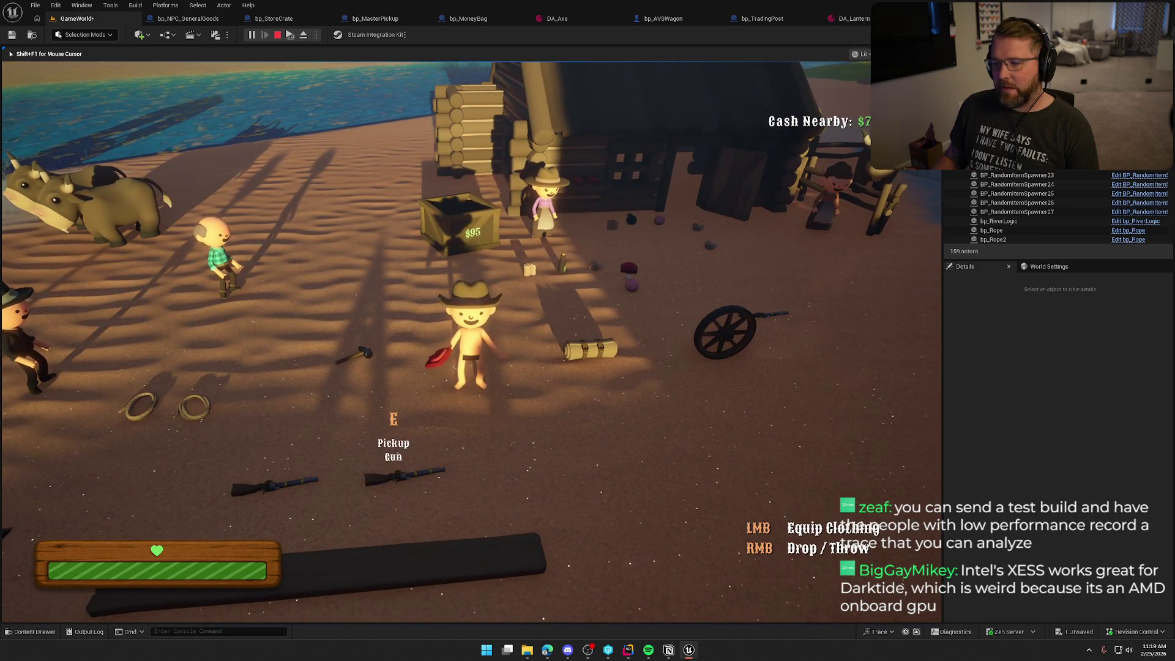
right_click(471, 341)
Walk past the $95 crate up to the cabin and sell the crate's items
key(w)
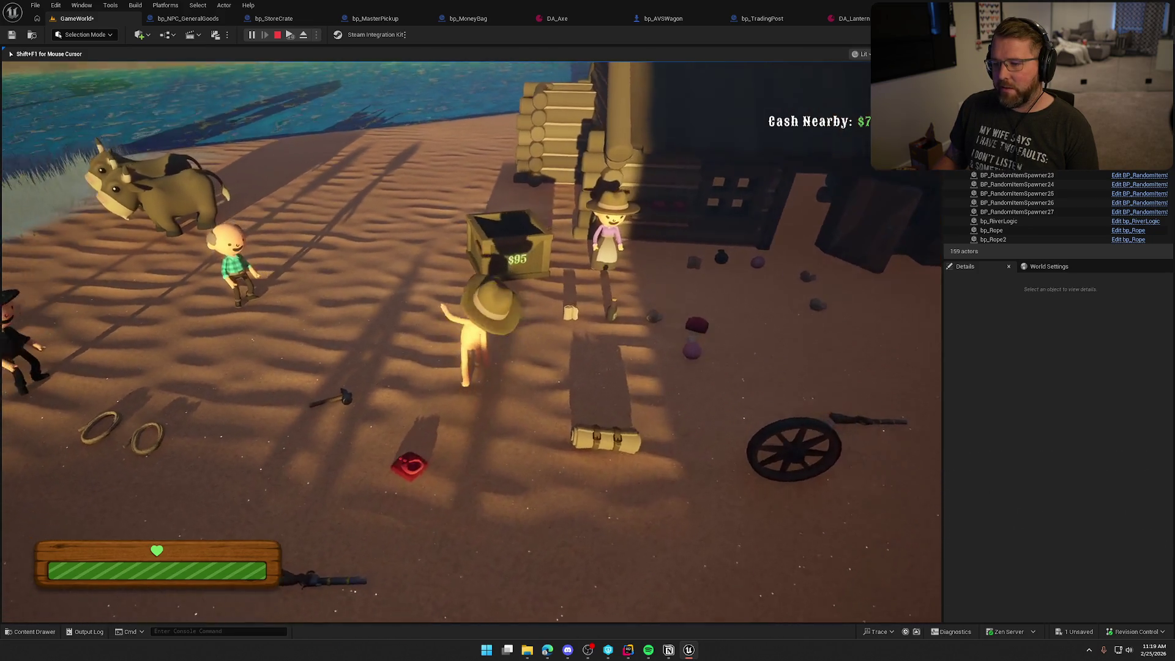
key(w)
key(shift)
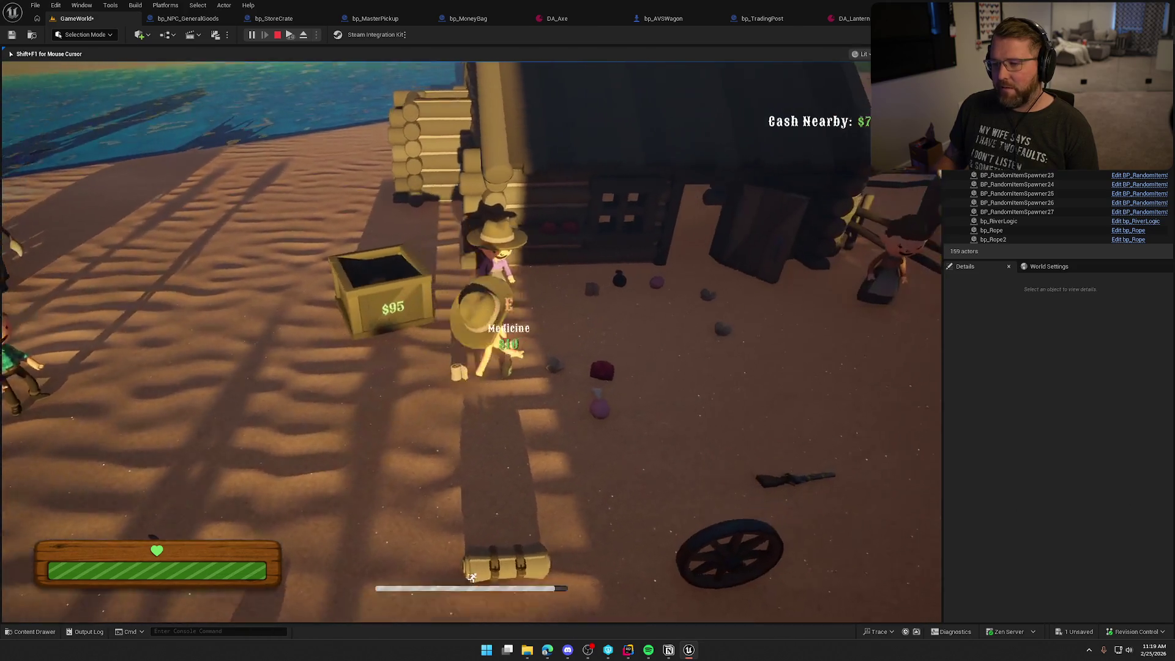
key(w)
key(e)
Pick up the spawned money bag, drop it to see its $95 value, and stop playing
key(s)
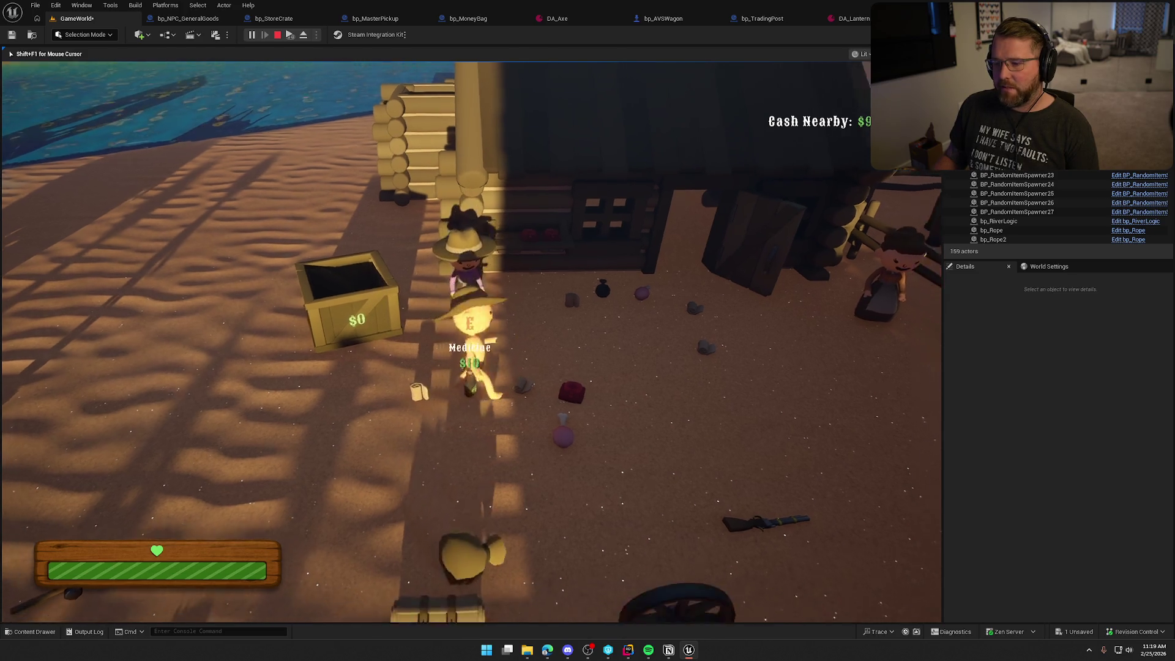
key(w)
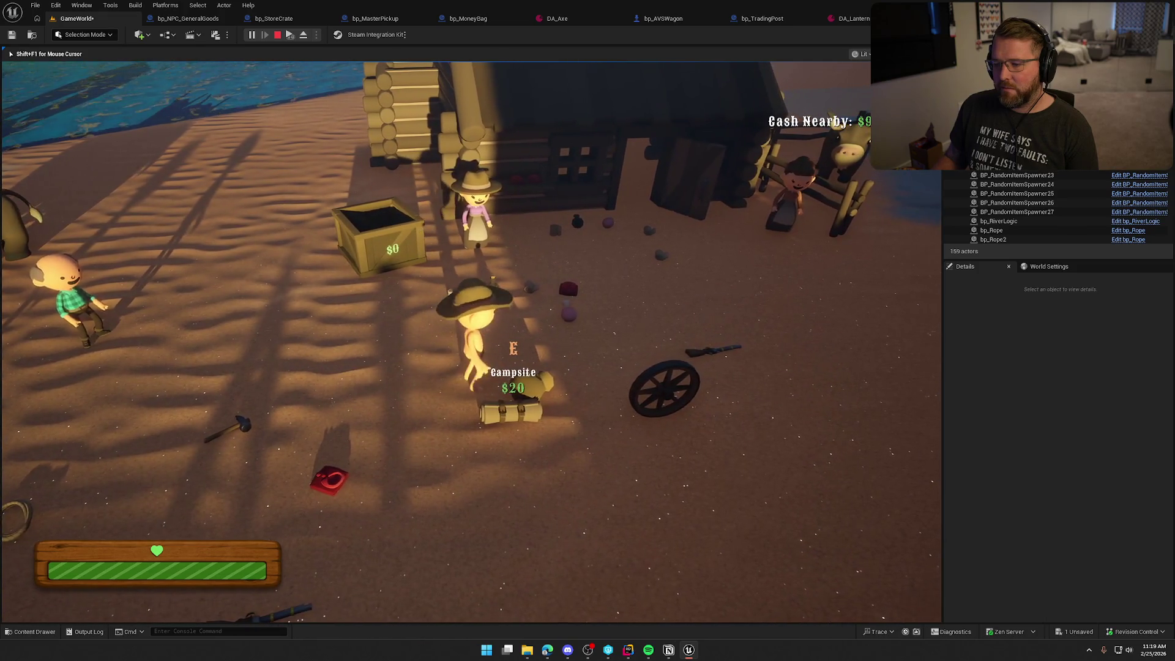
key(e)
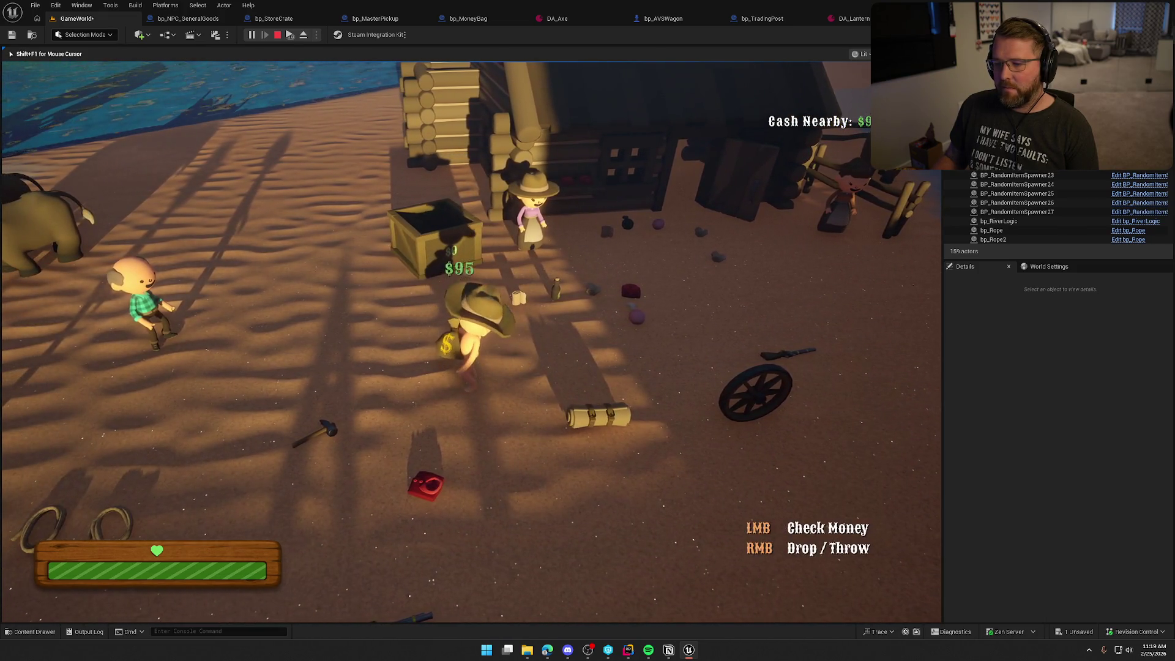
right_click(471, 341)
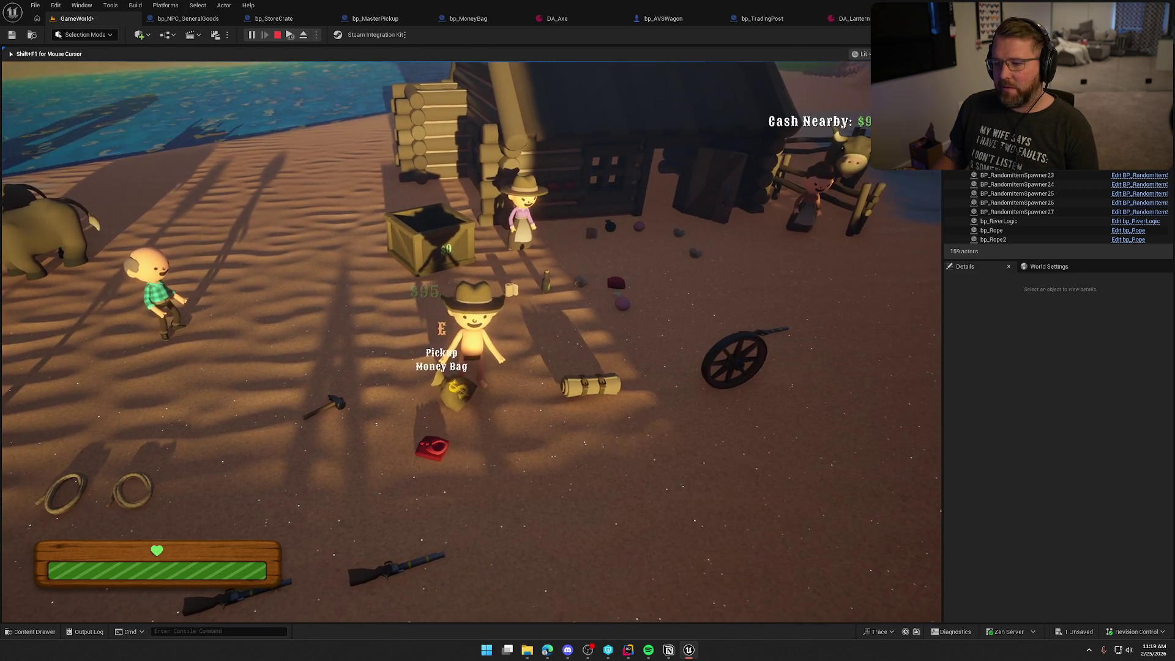
key(Escape)
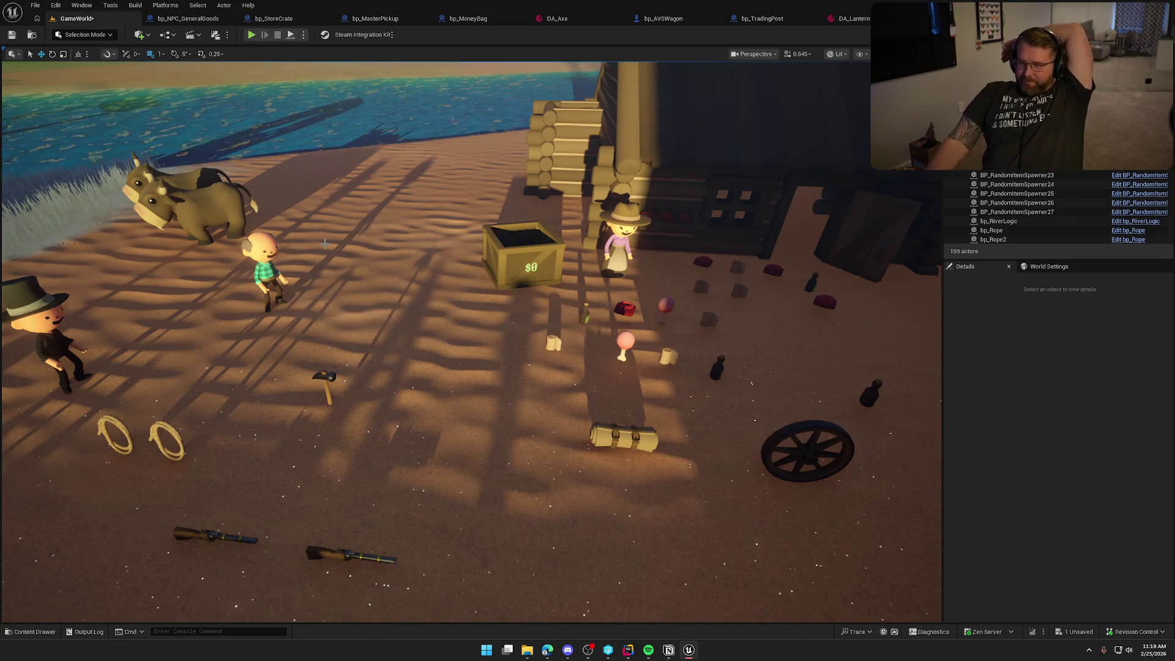
Open bp_StoreCrate's EventGraph and bring the Sell Items event and overlap nodes into view
click(271, 19)
drag(517, 295, 620, 269)
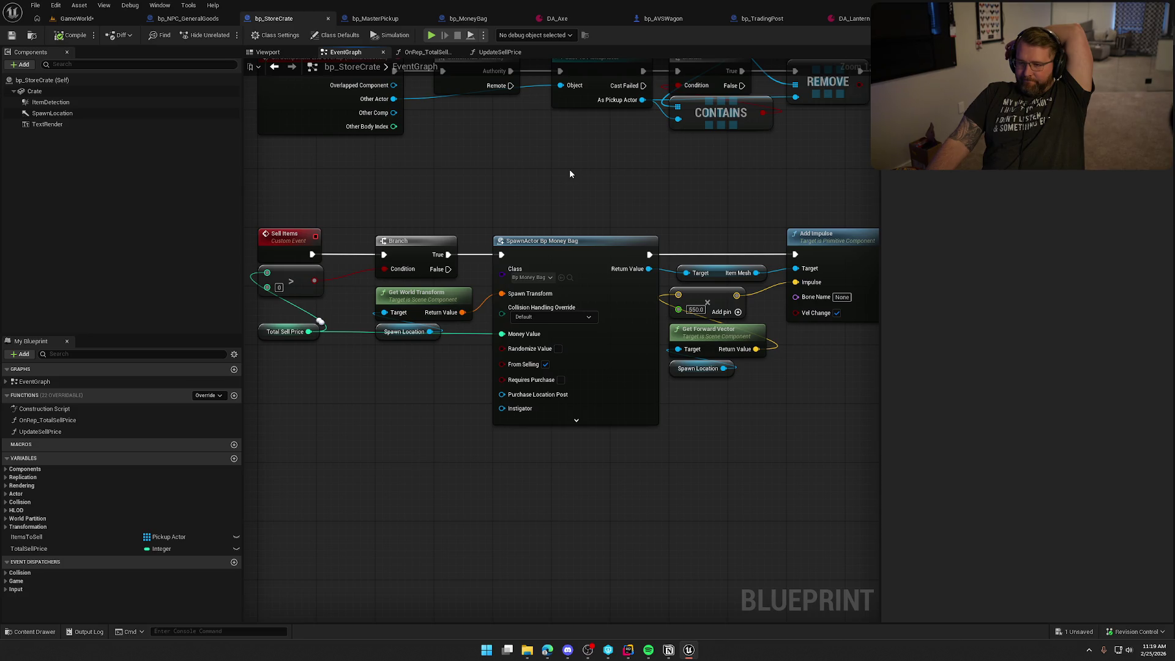
mouse_move(448, 346)
mouse_down()
mouse_move(370, 282)
mouse_move(402, 296)
mouse_up()
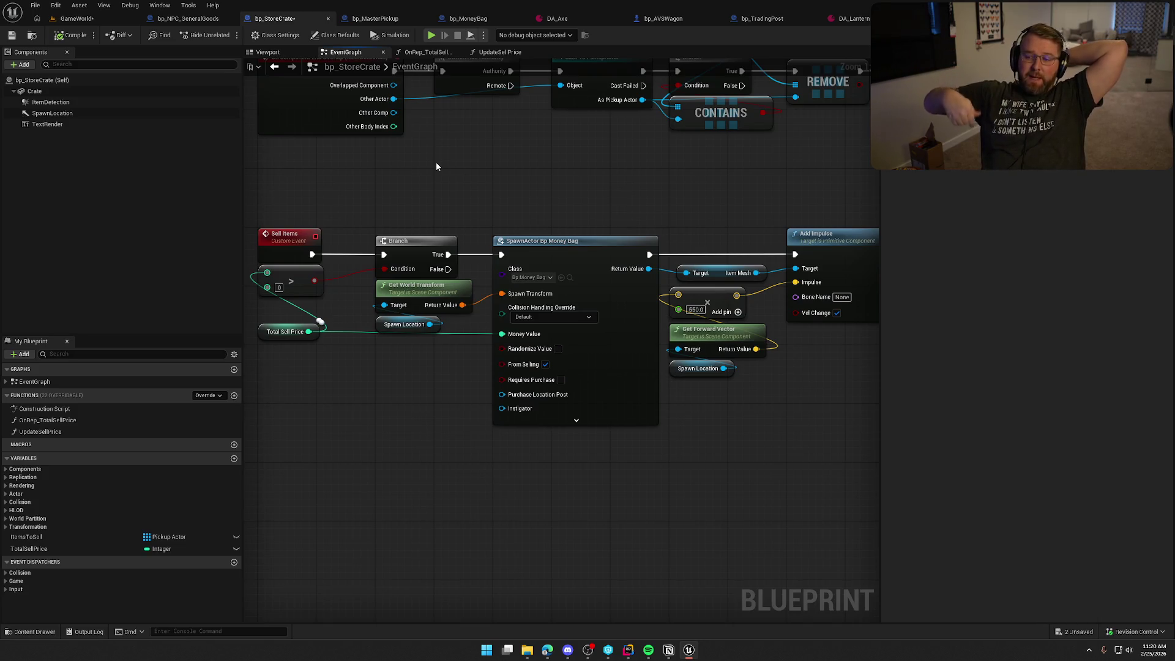
mouse_move(436, 161)
mouse_down()
mouse_move(438, 271)
mouse_move(406, 345)
mouse_up()
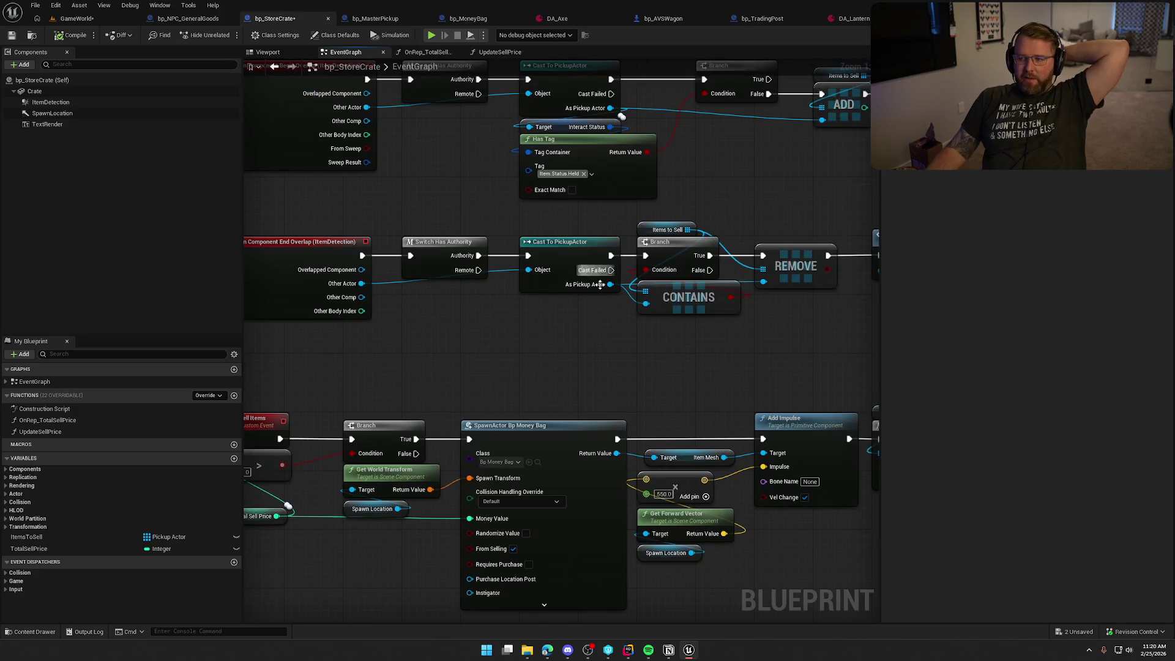
drag(555, 325, 658, 213)
click(358, 404)
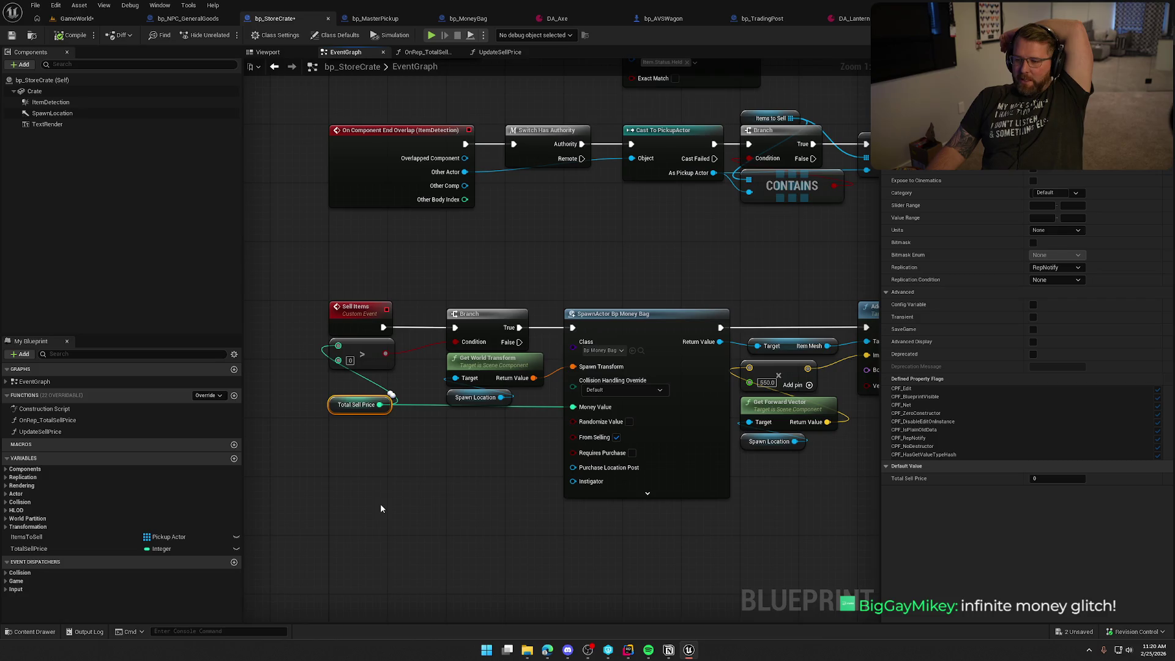
drag(380, 503, 324, 519)
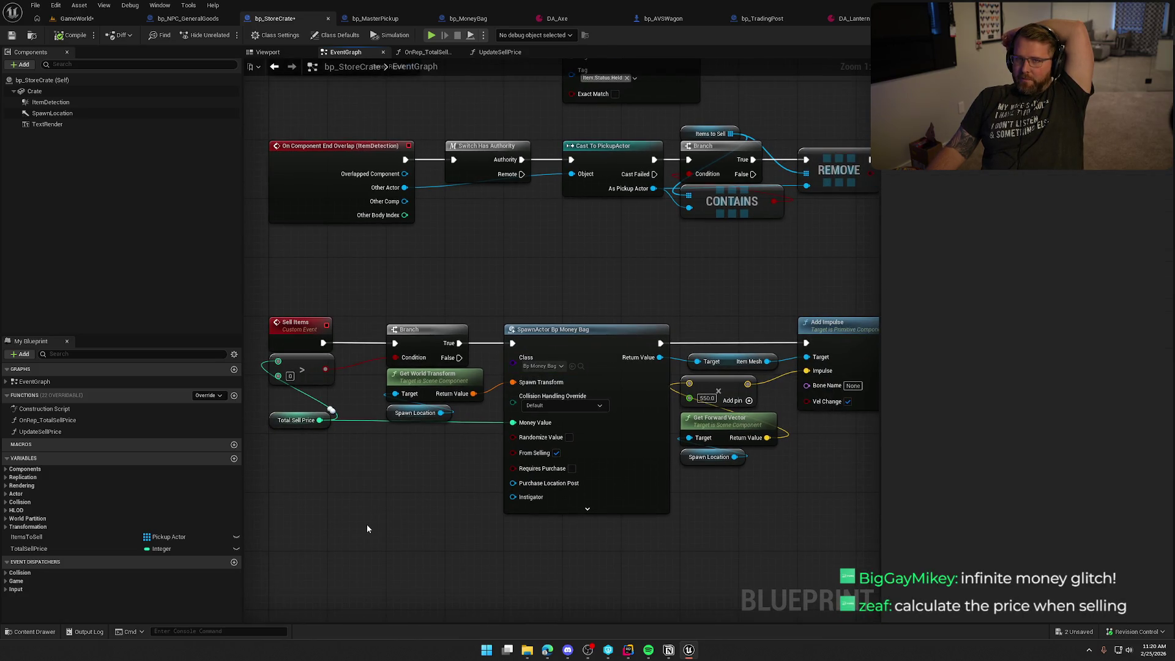
mouse_move(374, 526)
mouse_down()
mouse_move(425, 531)
mouse_move(64, 524)
mouse_up()
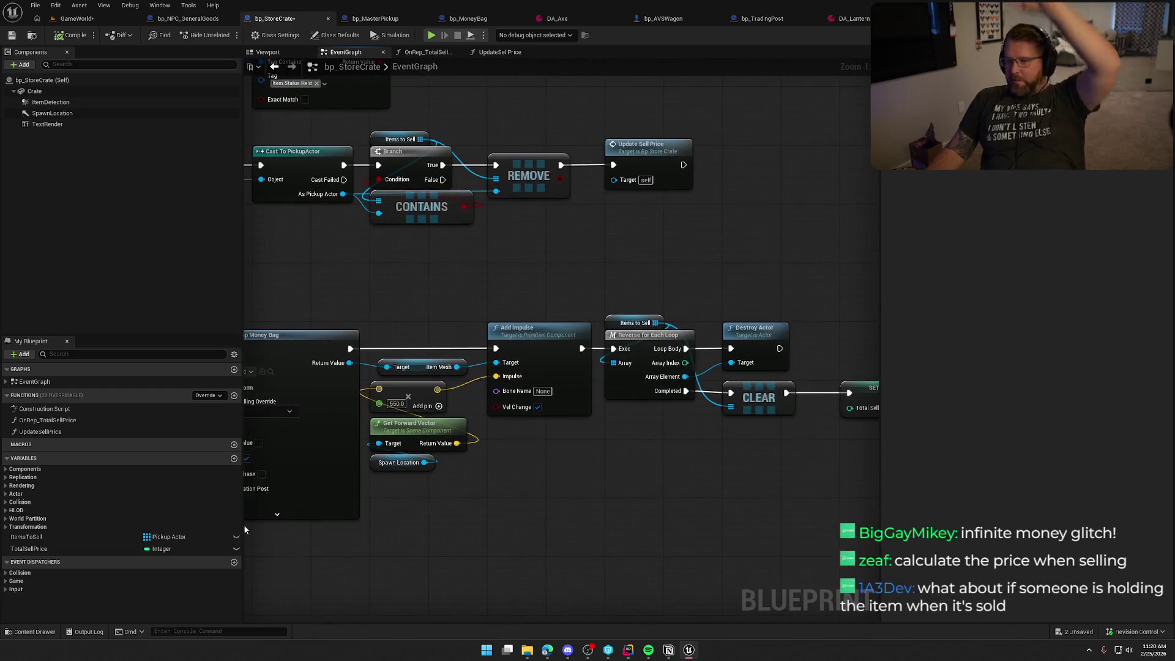
Shift the compare, Branch, spawn and impulse nodes right to make room after Sell Items
click(684, 155)
scroll(631, 316, down, 3)
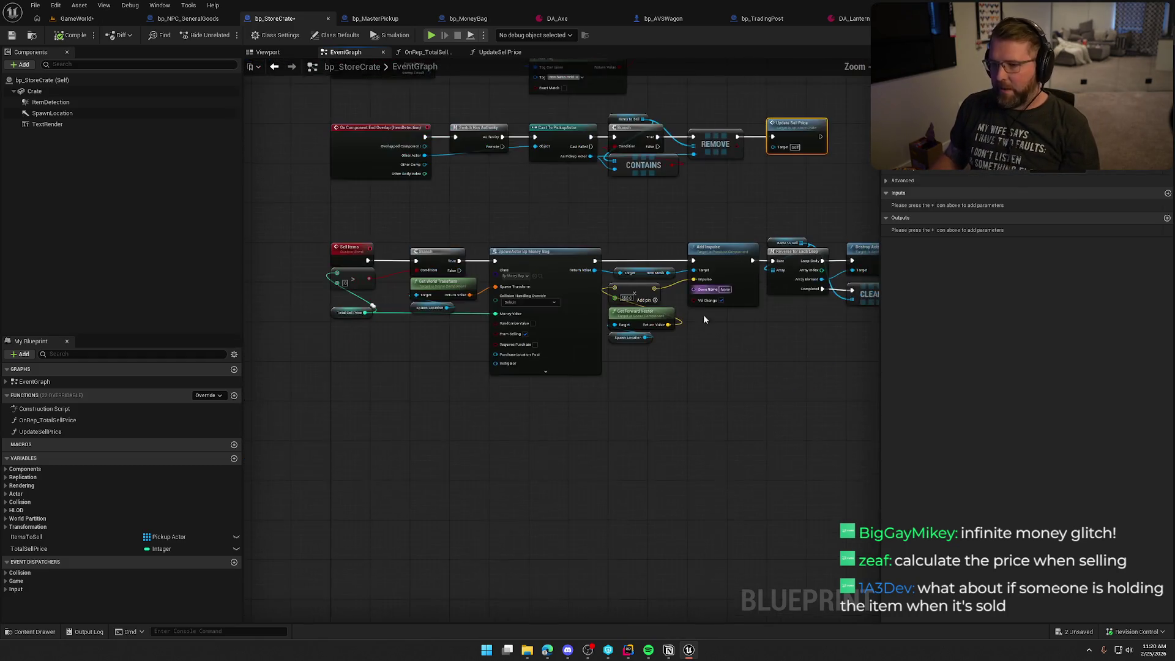
scroll(369, 330, up, 2)
drag(367, 287, 370, 306)
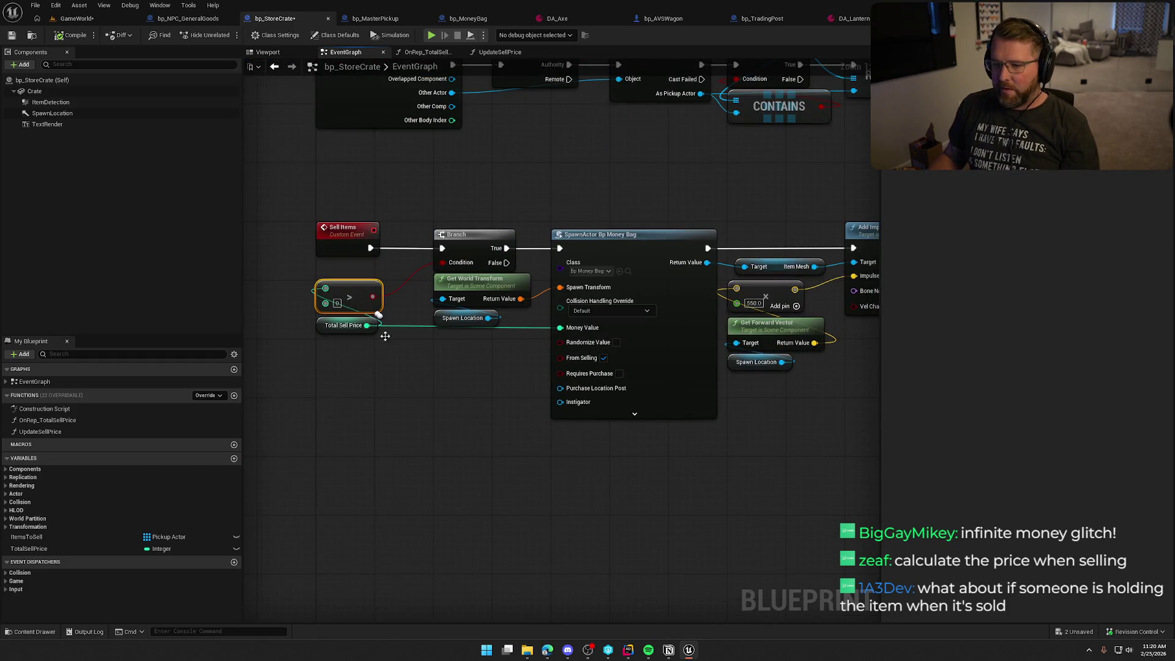
scroll(416, 391, down, 3)
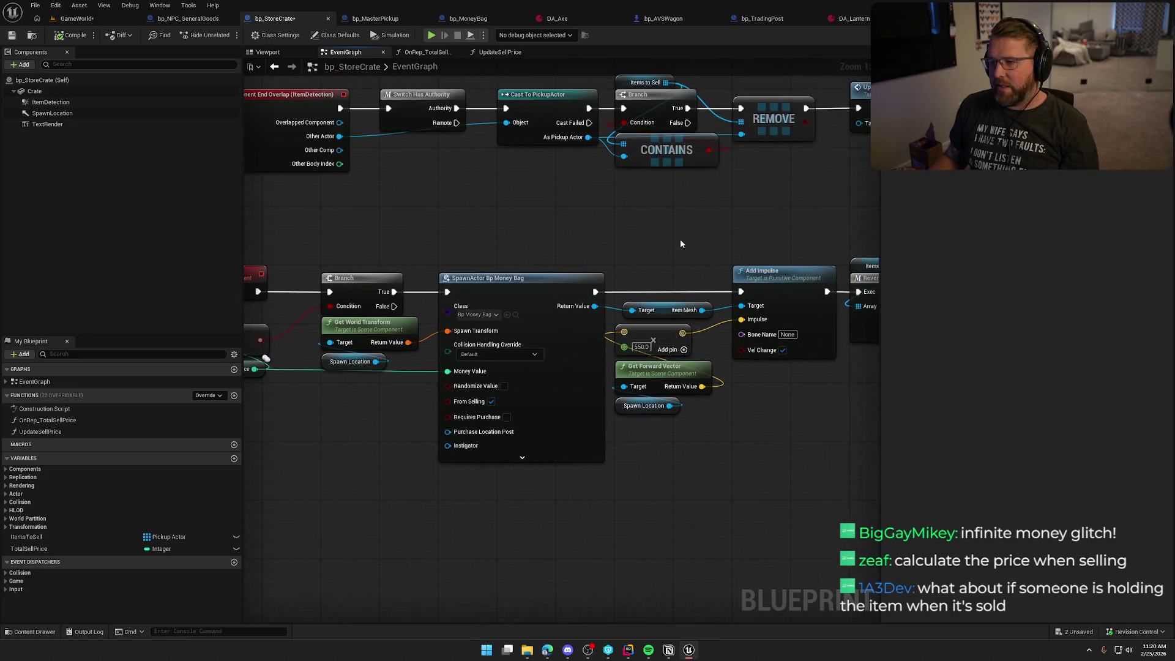
drag(367, 291, 797, 476)
scroll(659, 439, up, 4)
drag(400, 391, 286, 288)
drag(438, 248, 579, 252)
click(460, 211)
Insert an Update Sell Price call between Sell Items and the Branch
drag(399, 227, 405, 238)
mouse_move(342, 257)
mouse_down()
mouse_move(414, 265)
mouse_move(424, 249)
mouse_up()
click(424, 256)
drag(484, 258, 531, 258)
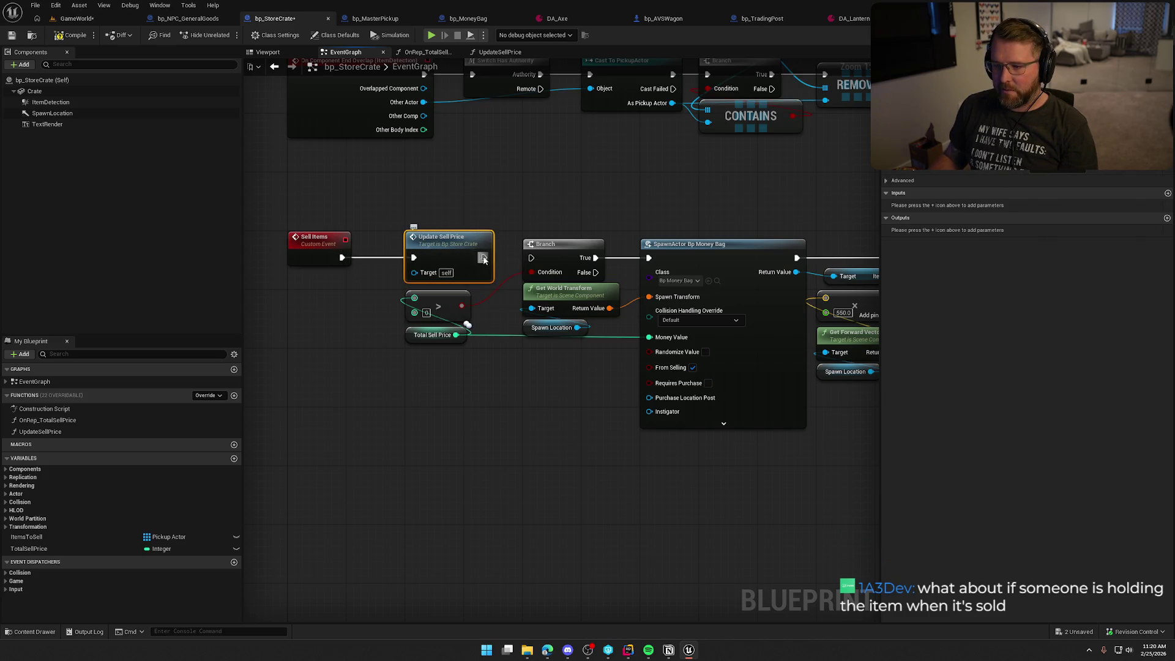
scroll(464, 263, down, 1)
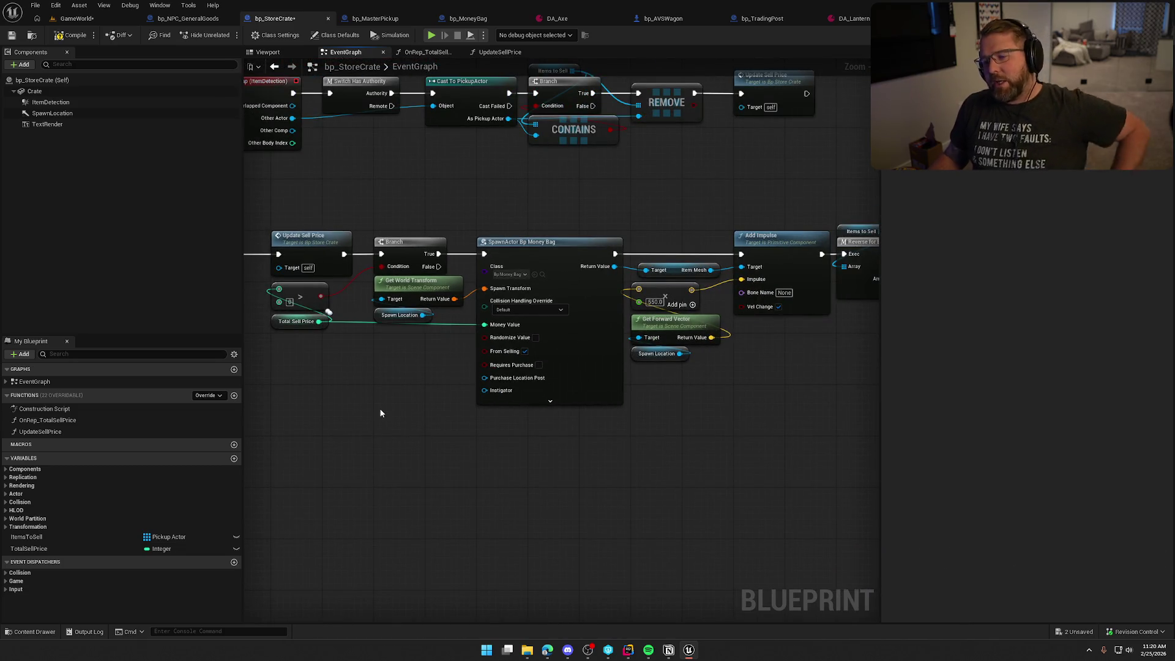
Connect the Branch's False output to the Reverse for Each Loop's Exec
mouse_move(725, 249)
mouse_down()
mouse_move(505, 221)
mouse_move(321, 217)
mouse_up()
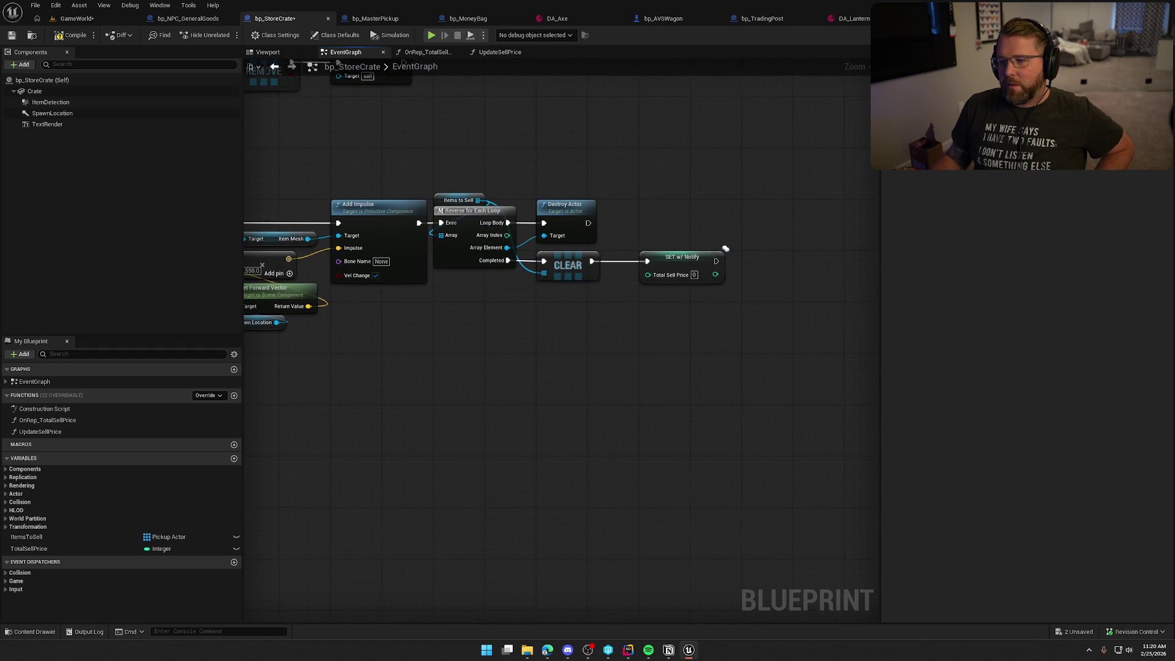
drag(725, 249, 468, 399)
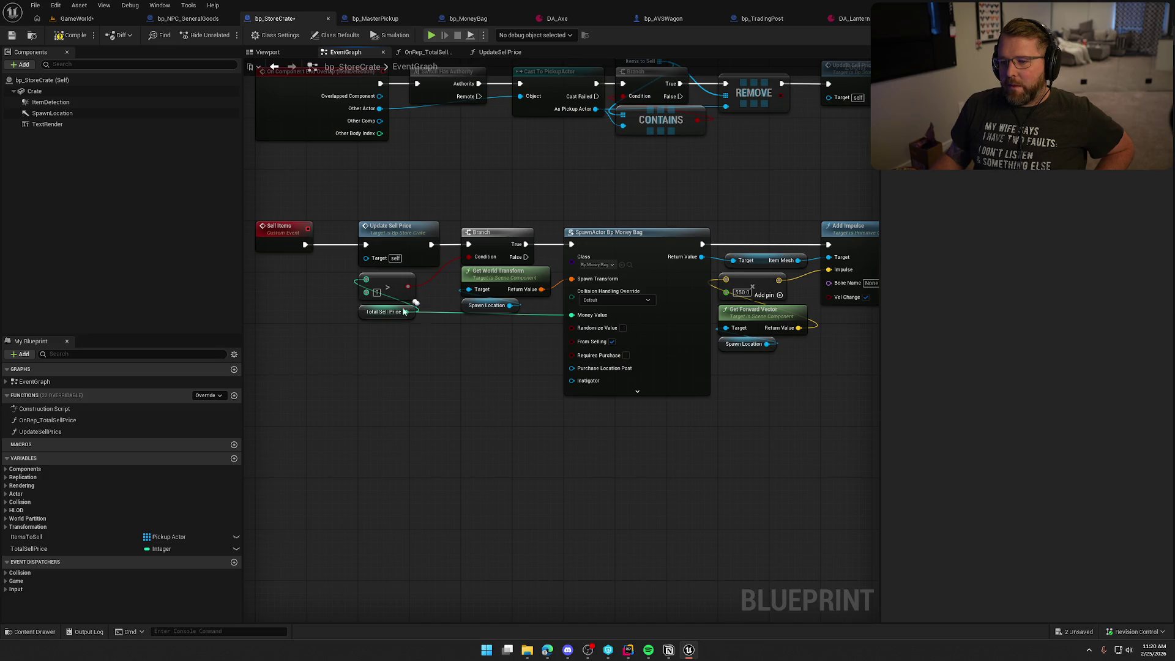
drag(491, 302, 346, 286)
mouse_move(377, 240)
mouse_down()
mouse_move(458, 432)
mouse_move(449, 409)
mouse_up()
drag(693, 396, 392, 432)
drag(488, 205, 744, 376)
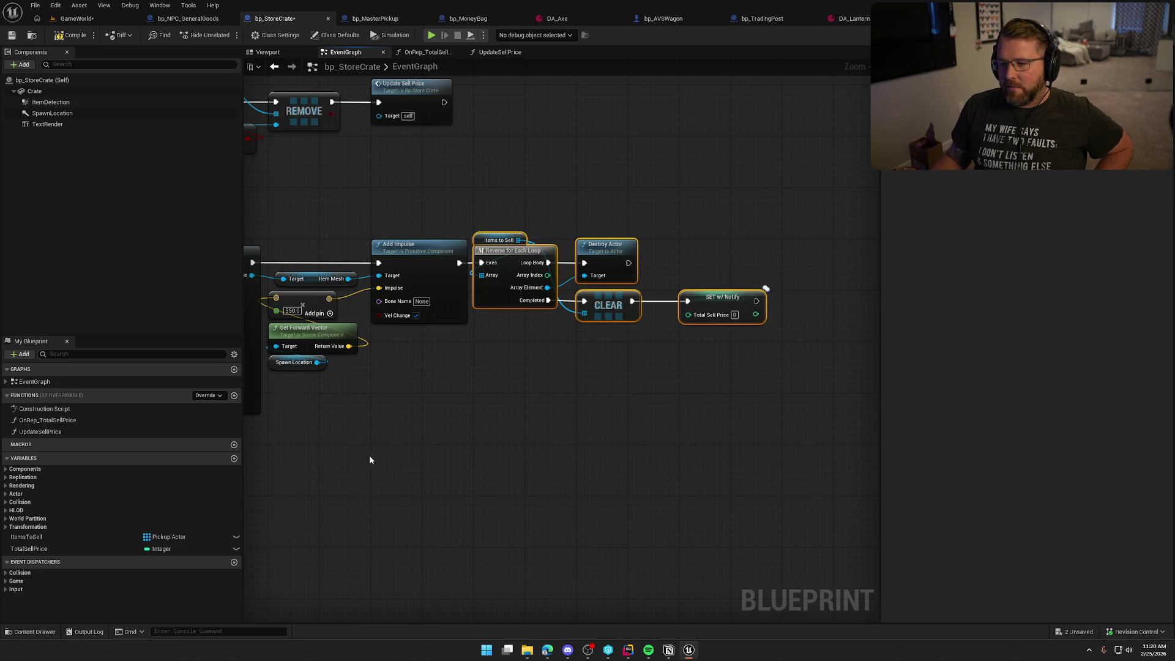
mouse_move(335, 457)
mouse_down()
mouse_move(551, 430)
mouse_move(651, 360)
mouse_move(597, 311)
mouse_up()
drag(667, 188, 667, 284)
drag(599, 340, 742, 345)
mouse_move(775, 300)
mouse_down()
mouse_move(548, 325)
mouse_move(370, 216)
mouse_up()
Reroute the False wire below the money-bag spawn, then compile, save and return to GameWorld
click(521, 423)
mouse_move(520, 423)
mouse_down()
mouse_move(377, 462)
mouse_move(726, 432)
mouse_move(673, 425)
mouse_move(693, 351)
mouse_up()
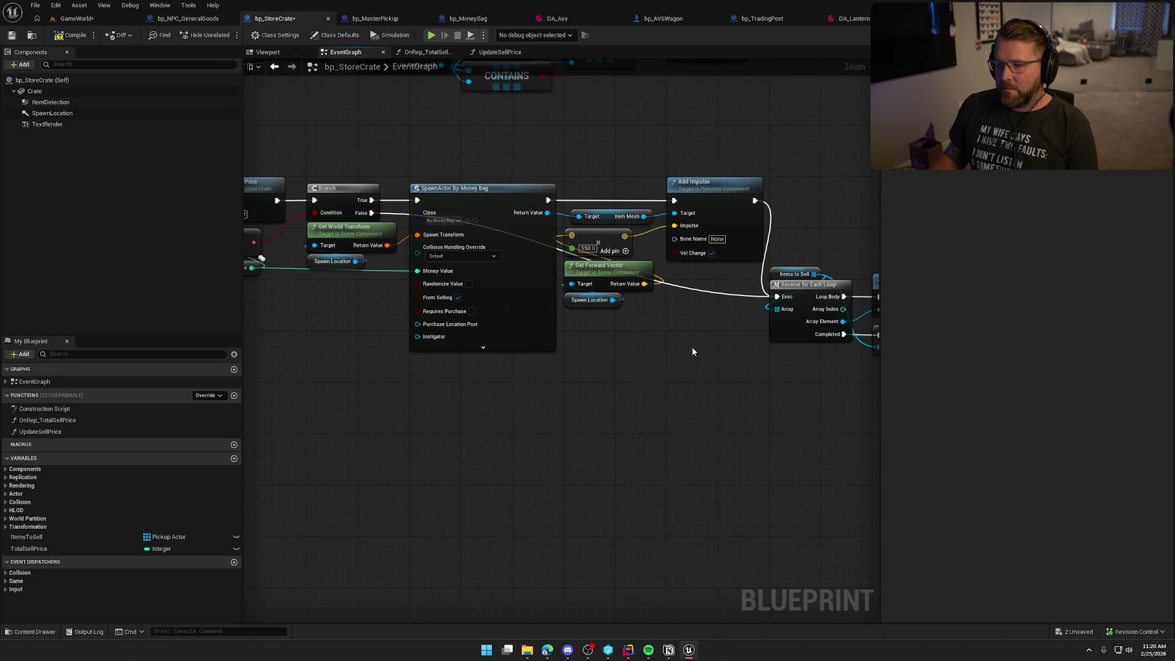
double_click(700, 292)
mouse_move(700, 292)
mouse_down()
mouse_move(684, 388)
mouse_move(439, 407)
mouse_up()
double_click(630, 375)
drag(413, 407, 410, 393)
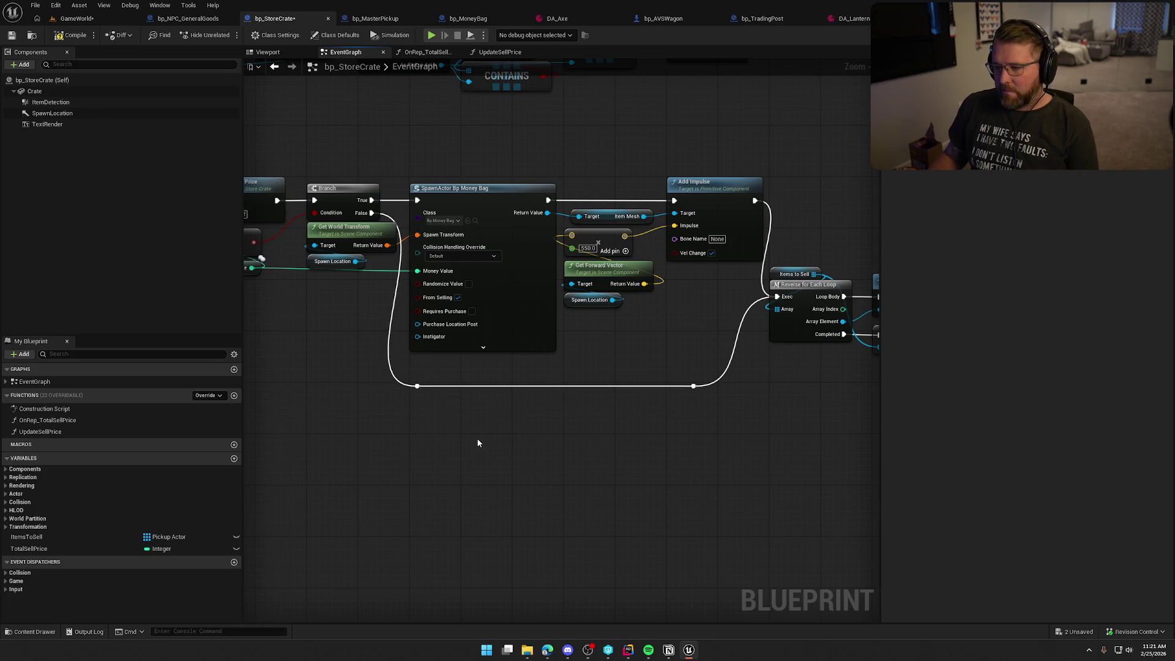
mouse_move(801, 361)
mouse_down()
mouse_move(483, 288)
mouse_move(559, 285)
mouse_move(599, 251)
mouse_move(594, 199)
mouse_up()
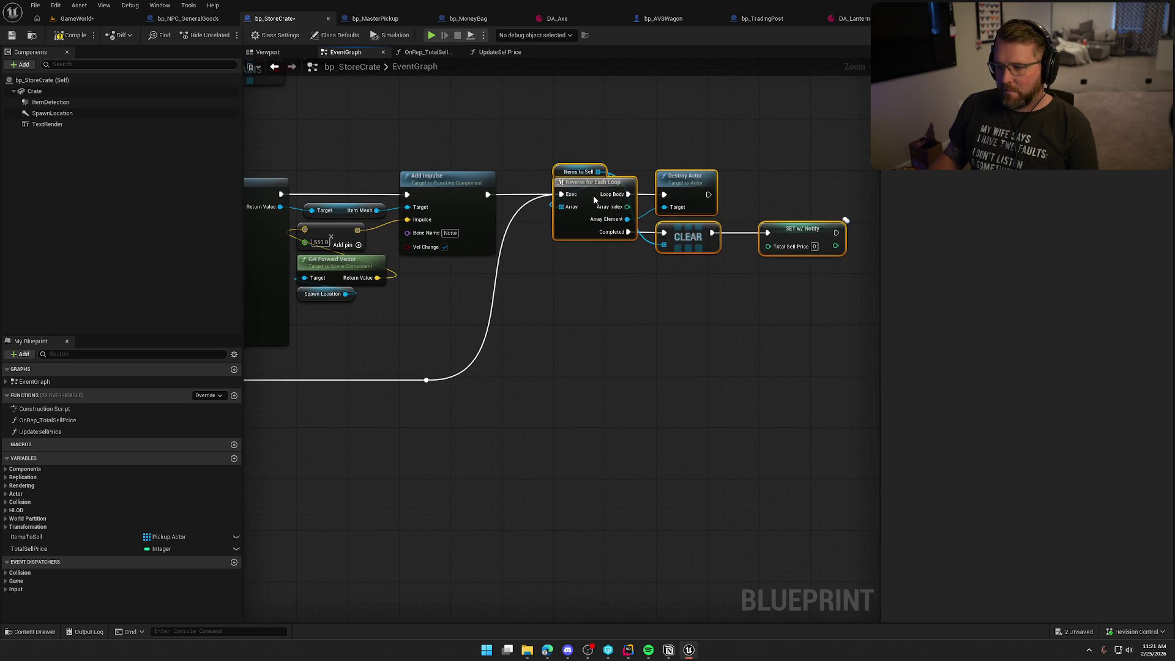
click(682, 356)
drag(587, 345, 645, 345)
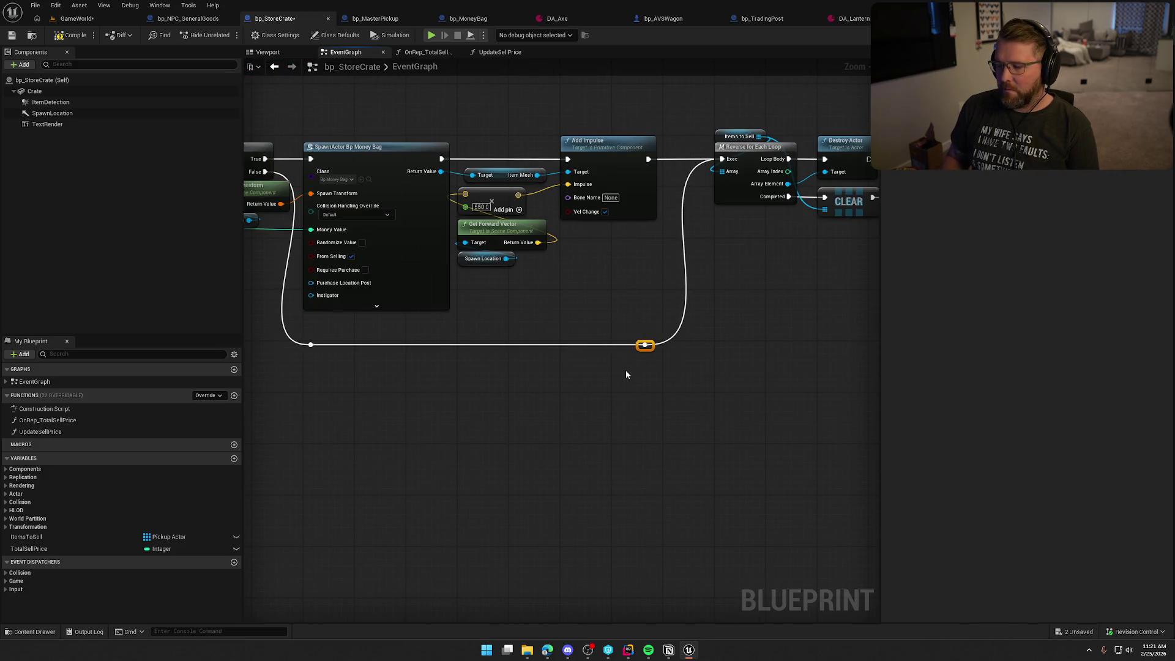
click(483, 443)
scroll(506, 446, down, 2)
click(73, 35)
click(76, 18)
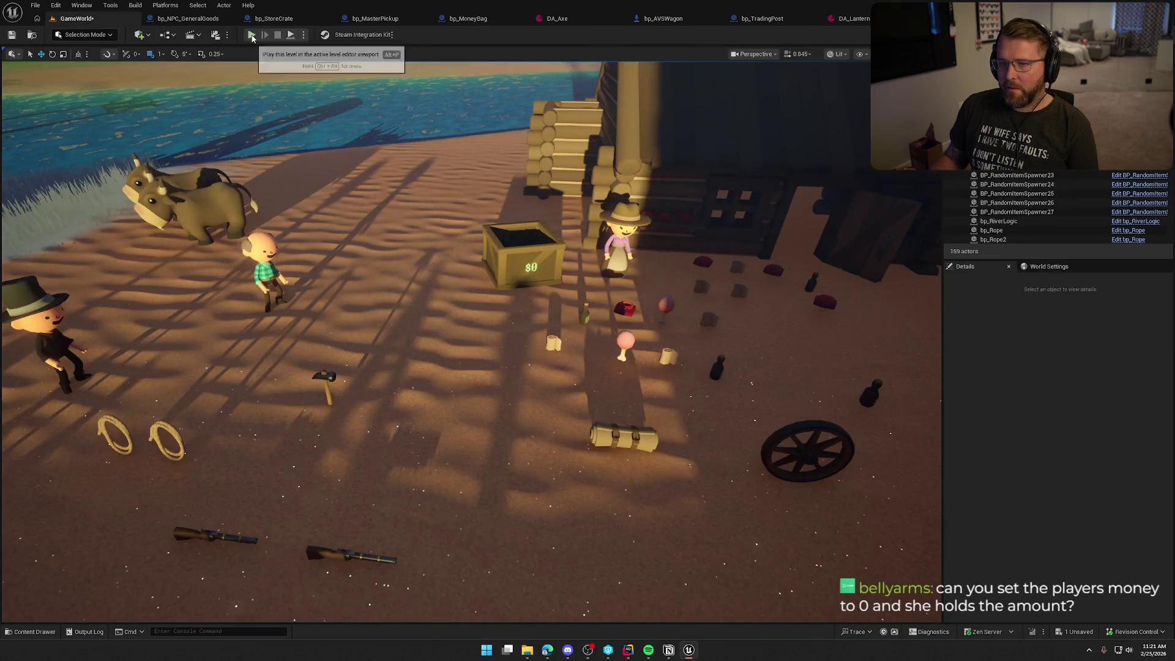
Start playing, run to the trading post and pick up the clothing and Medicine items
click(251, 35)
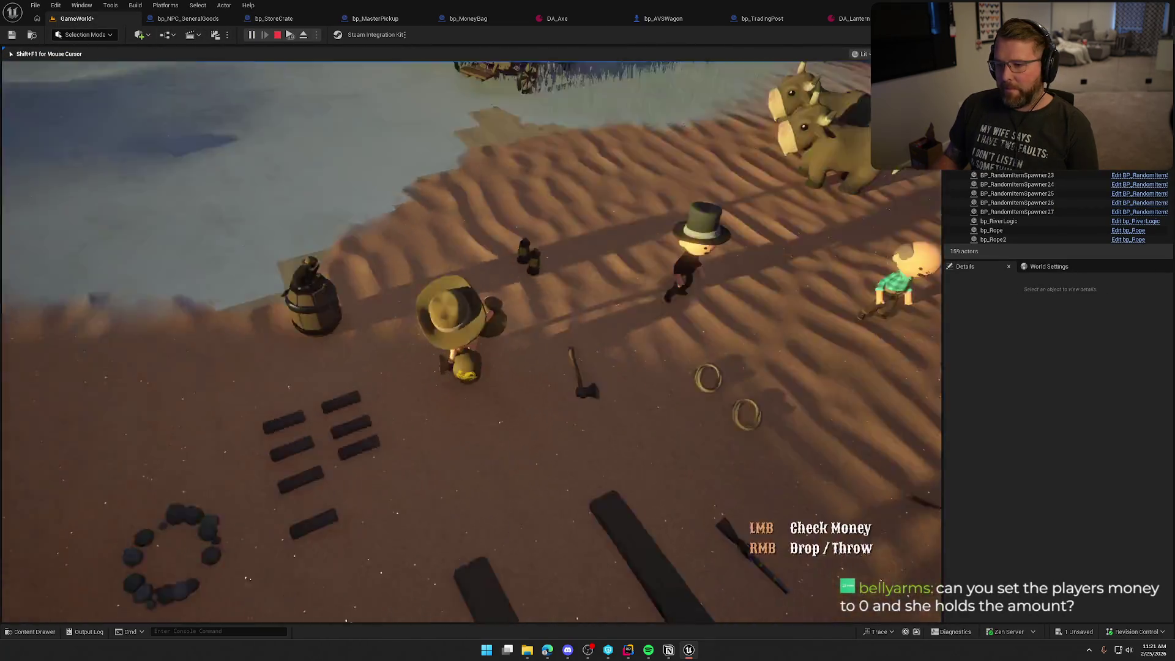
key(w)
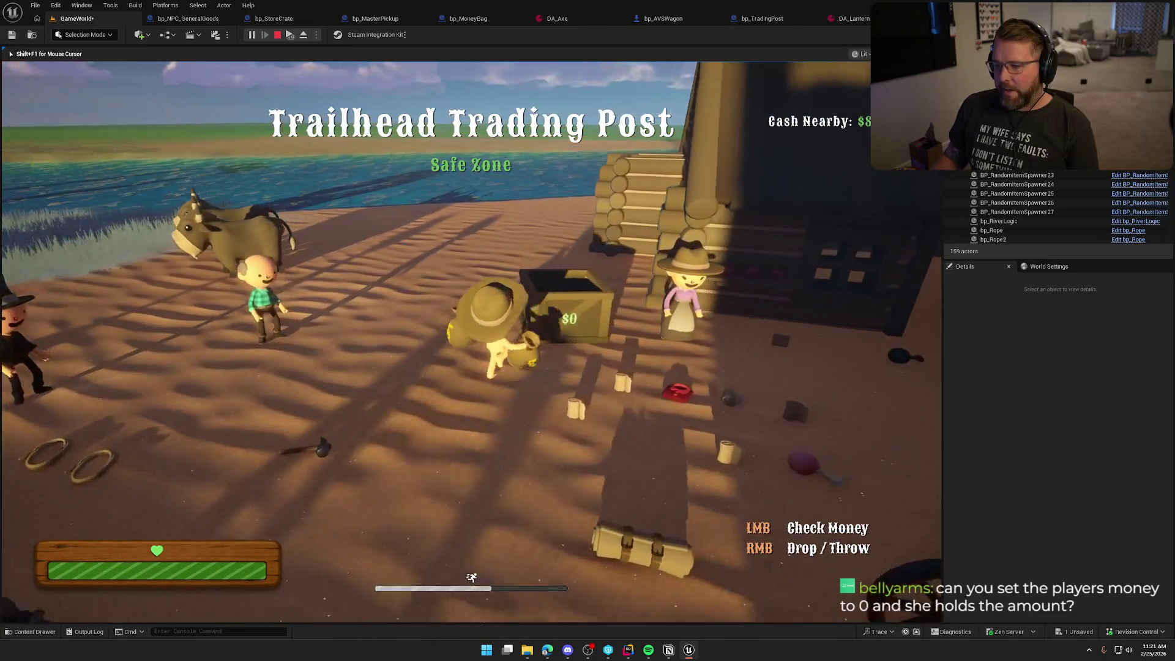
key(space)
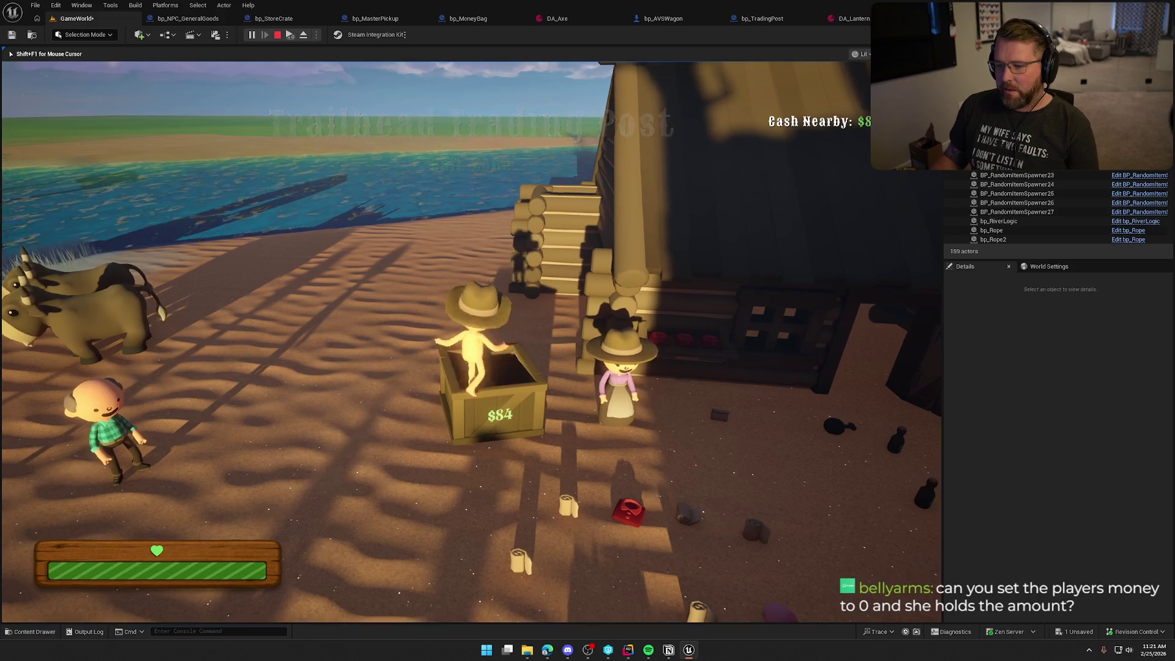
key(w)
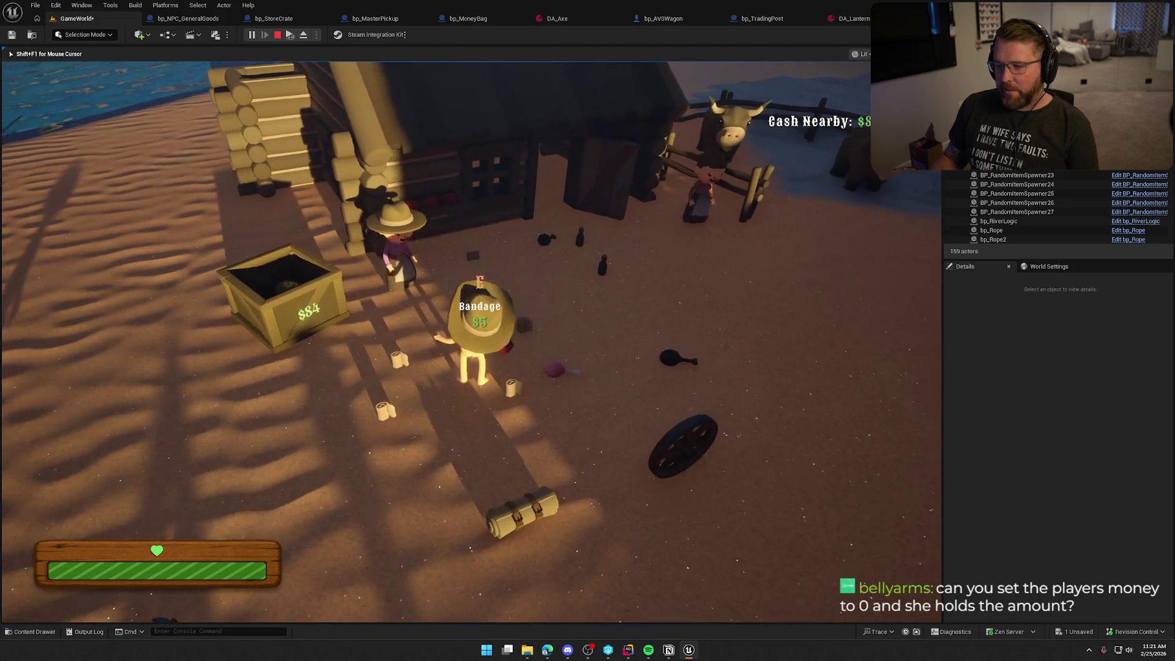
key(e)
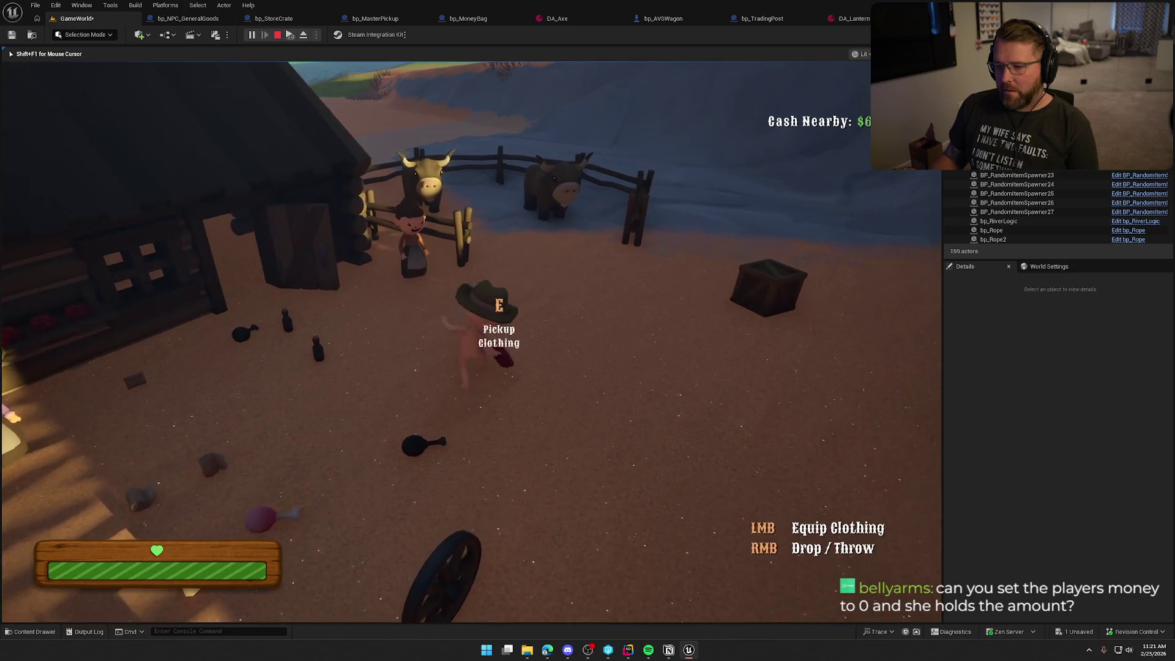
key(w)
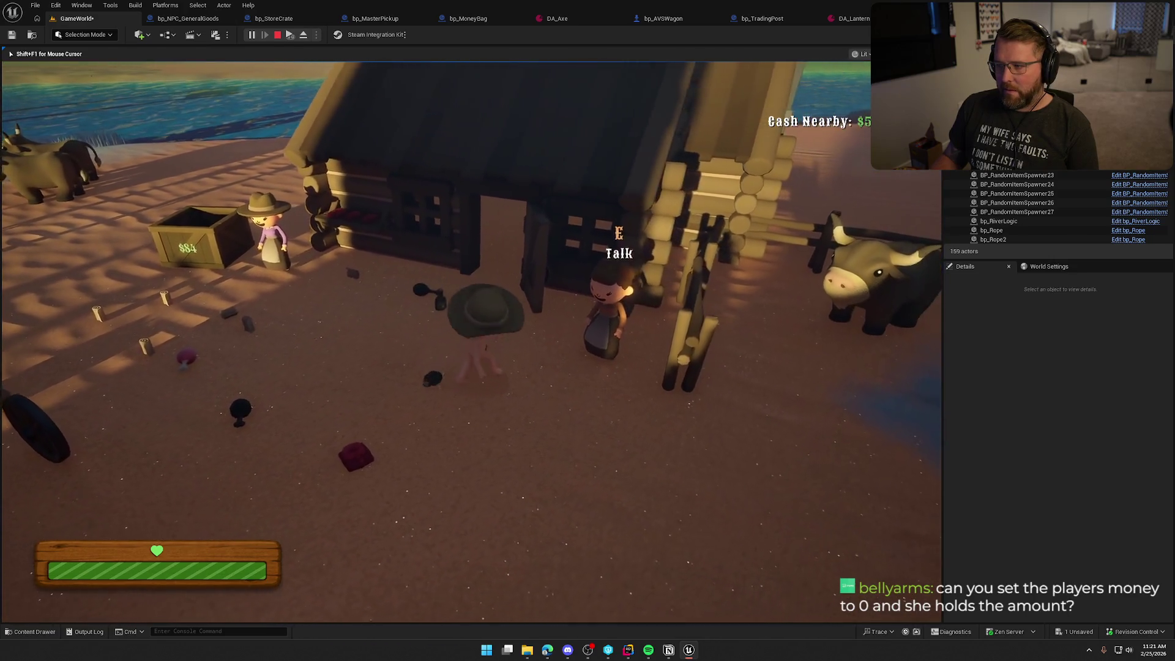
key(e)
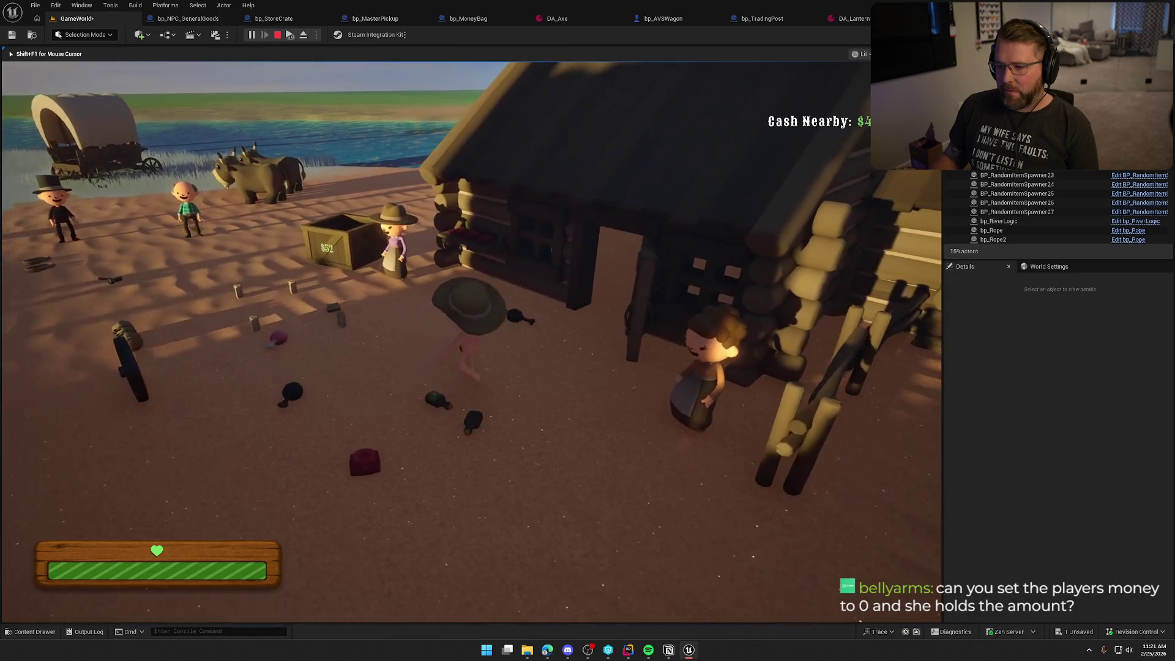
Walk back to the crate, cancelling the tent preview, and pick up the Bandage
key(a)
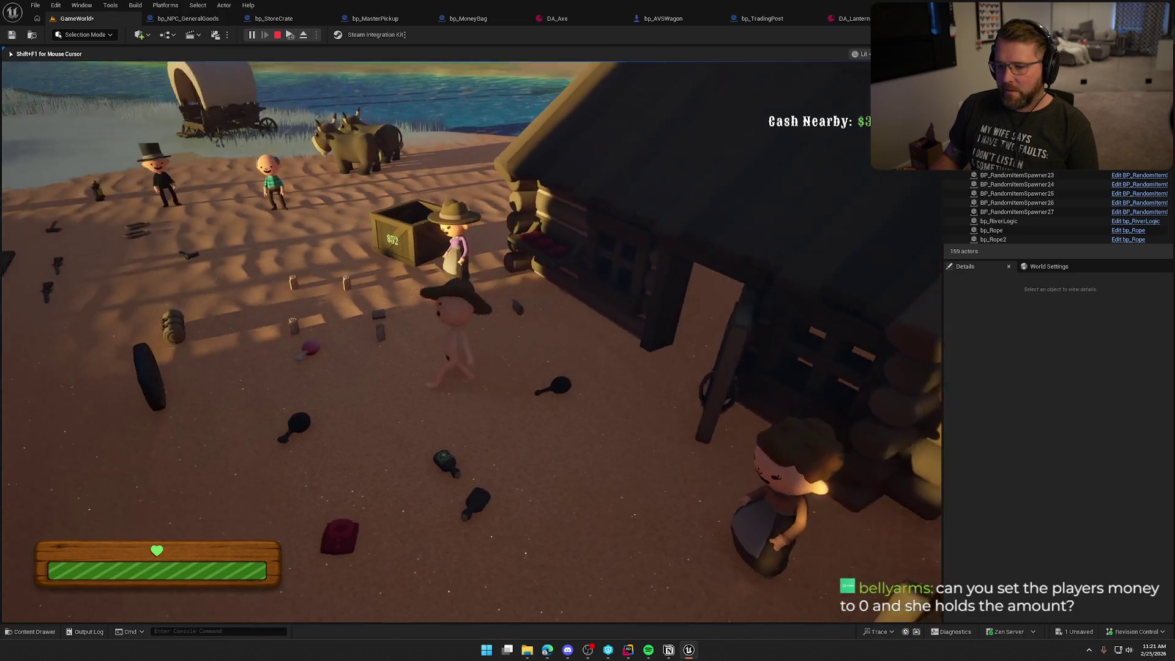
key(w)
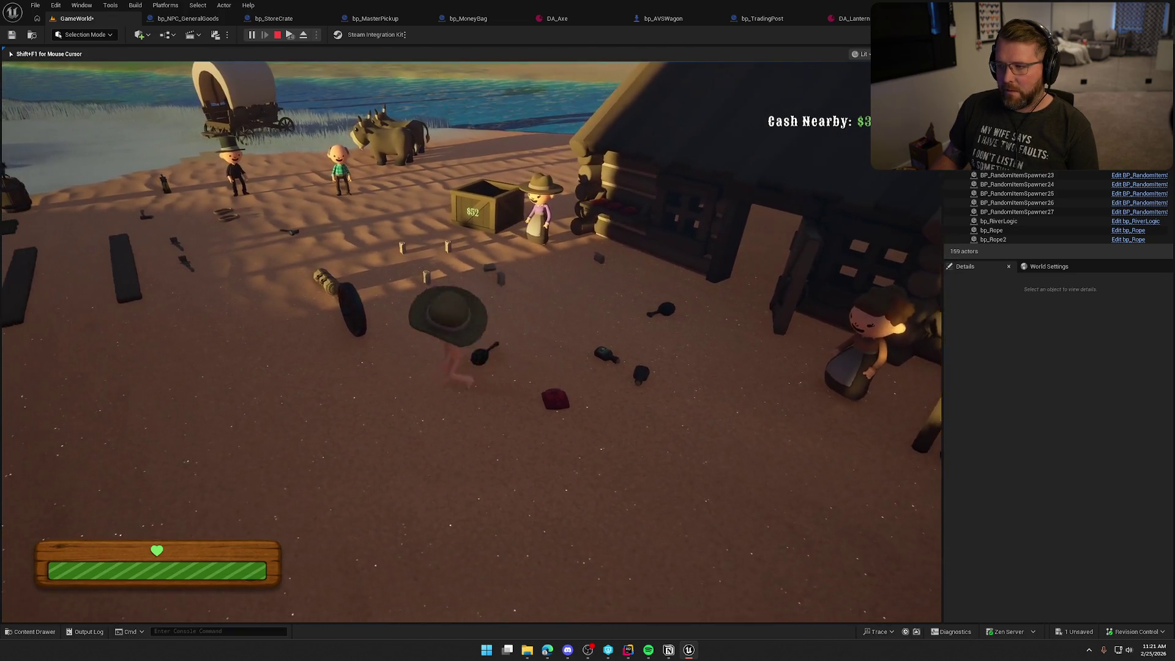
key(w)
key(b)
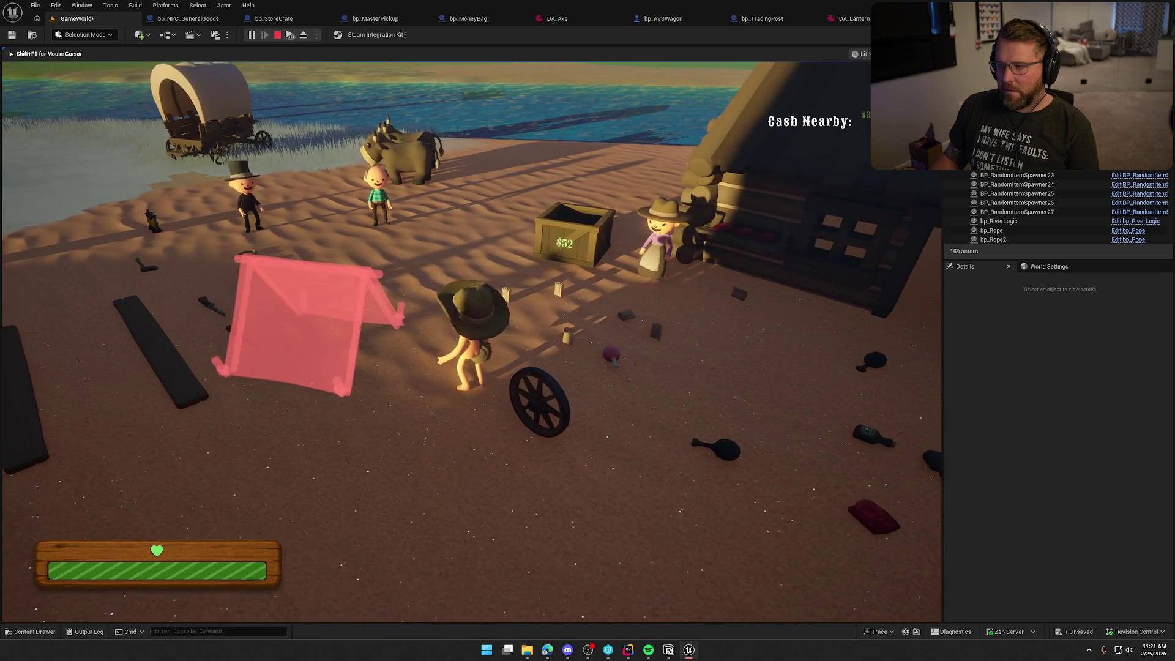
key(b)
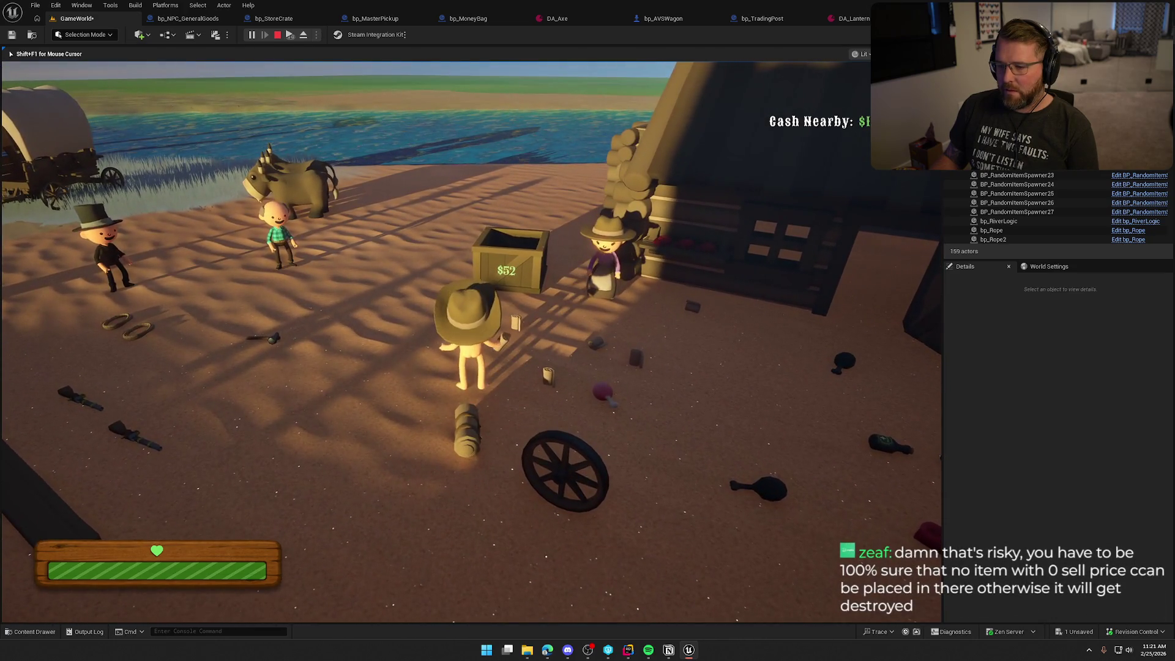
key(w)
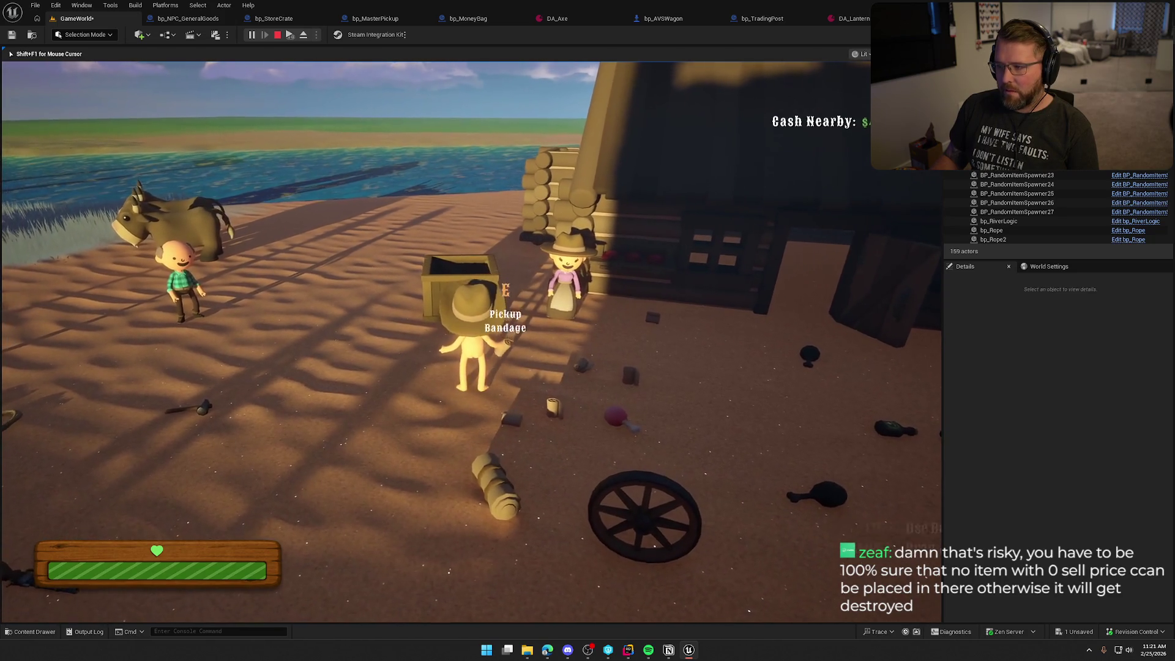
key(e)
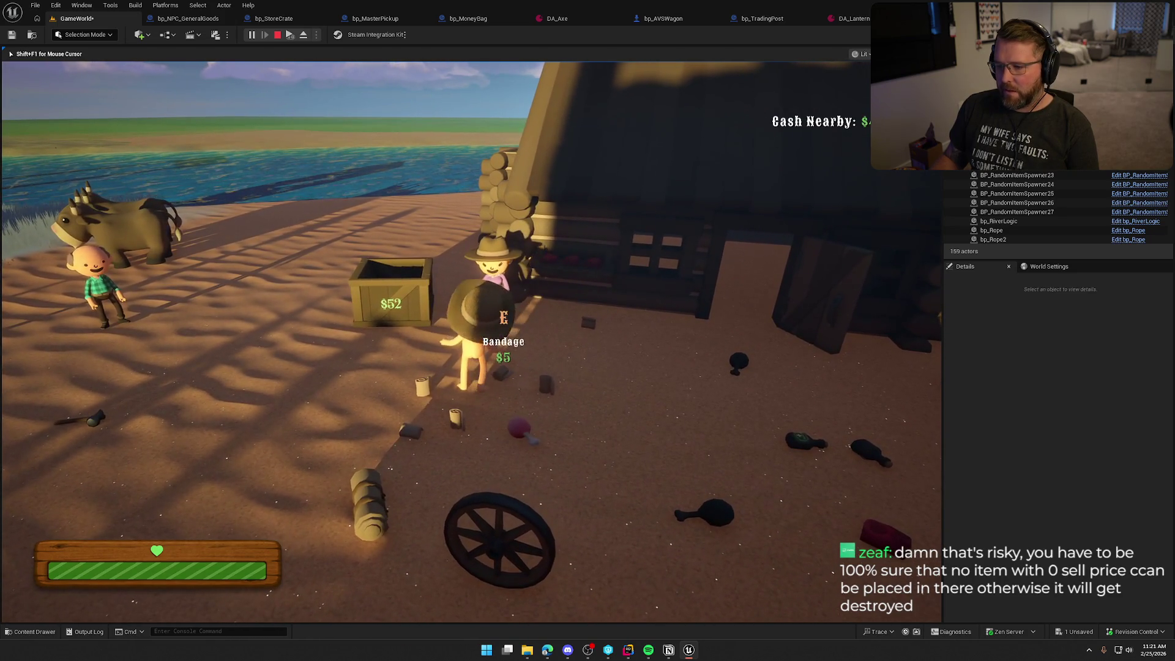
Sell the crate's $52 of items, pick up and drop the money bag, then stop playing
key(w)
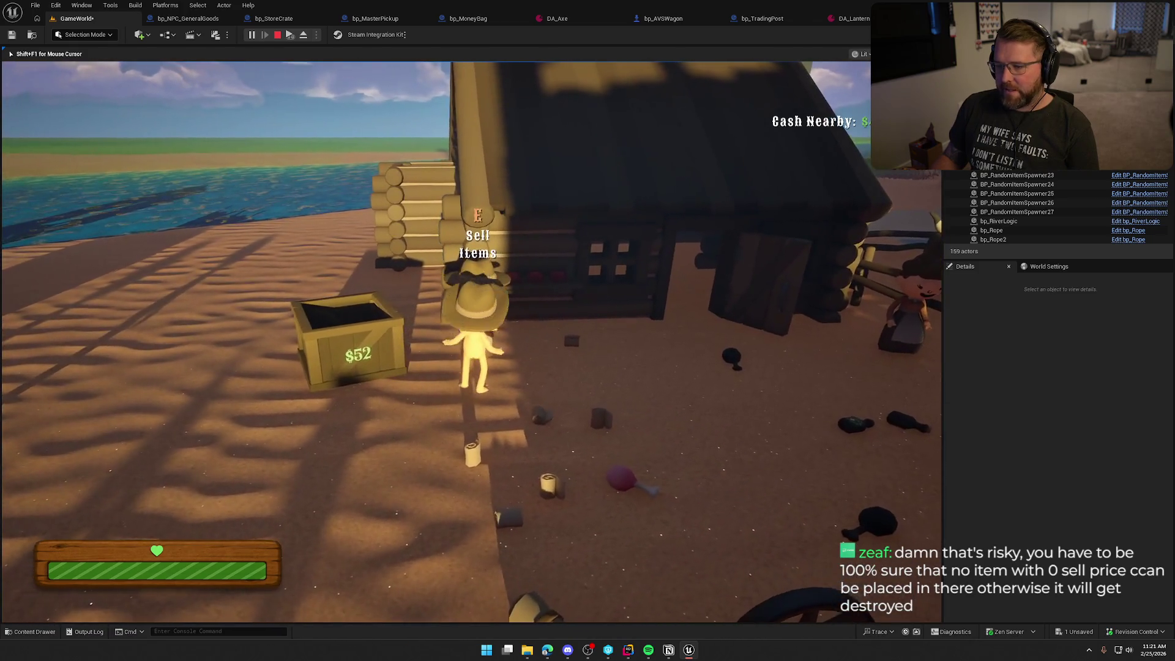
key(e)
key(s)
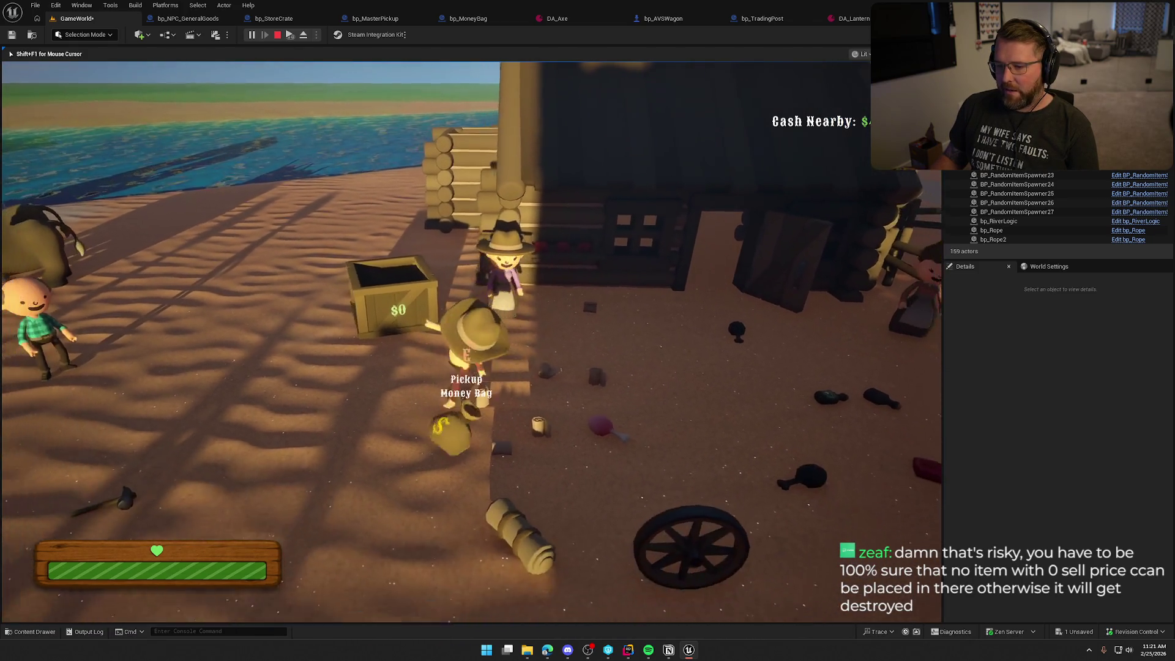
key(e)
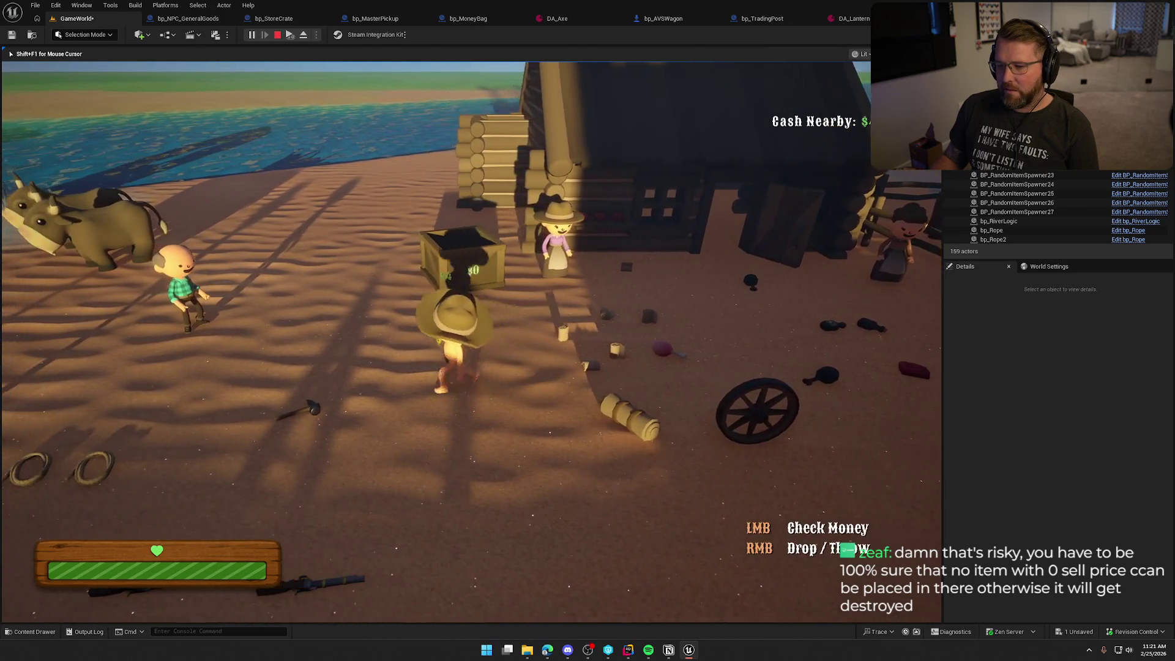
right_click(470, 330)
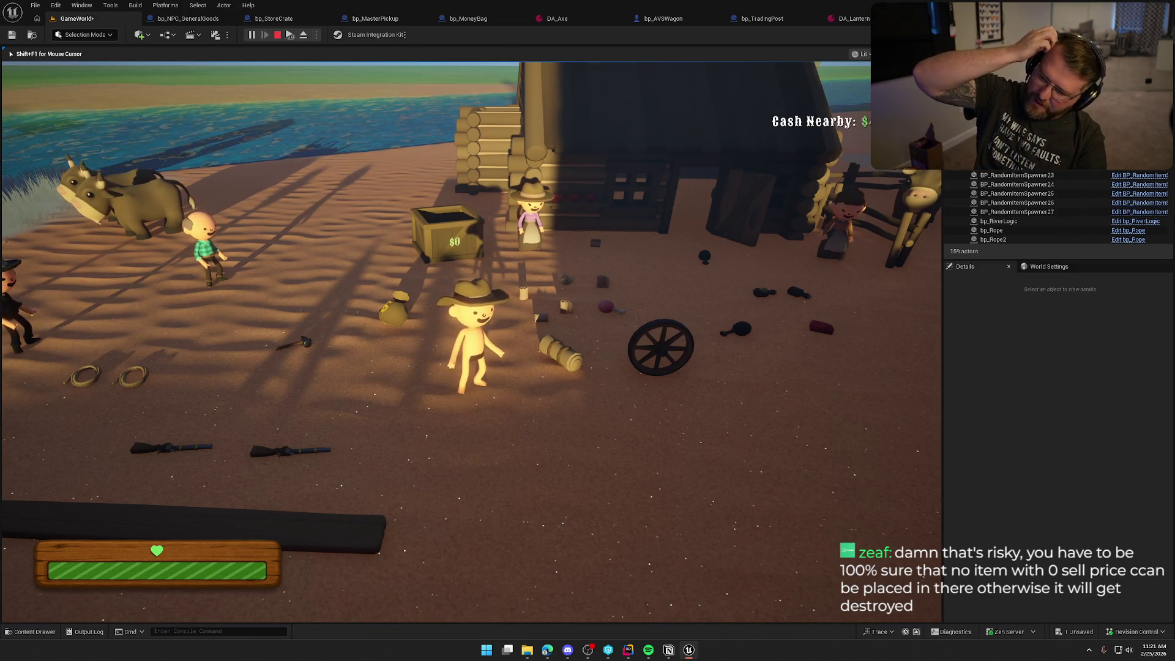
key(Escape)
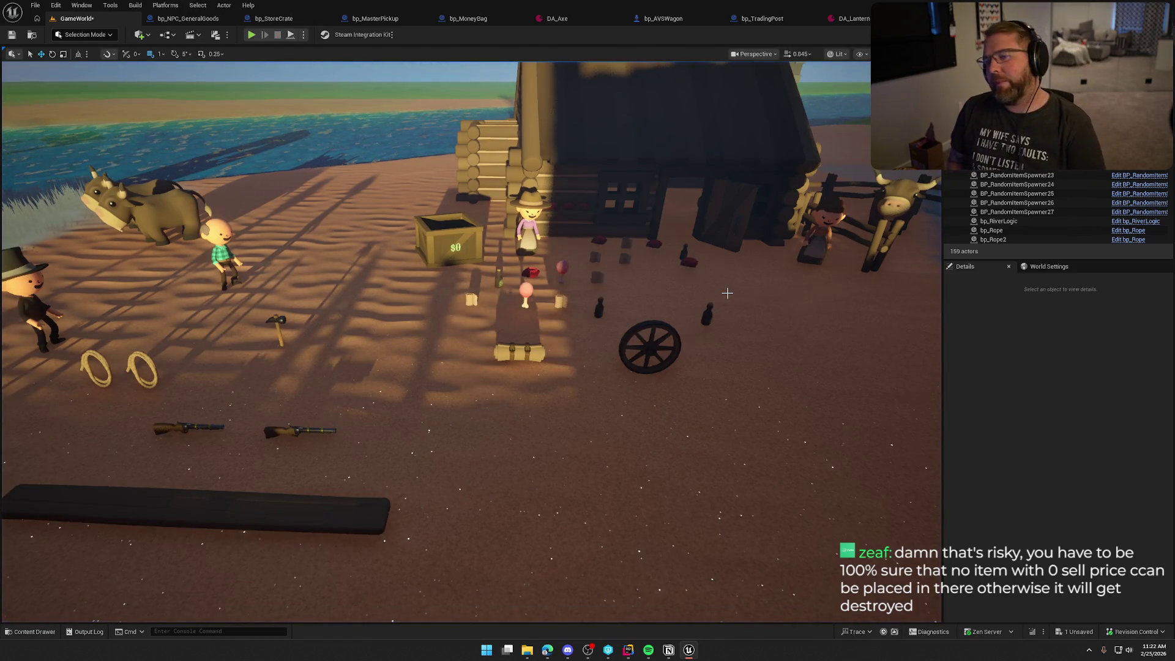
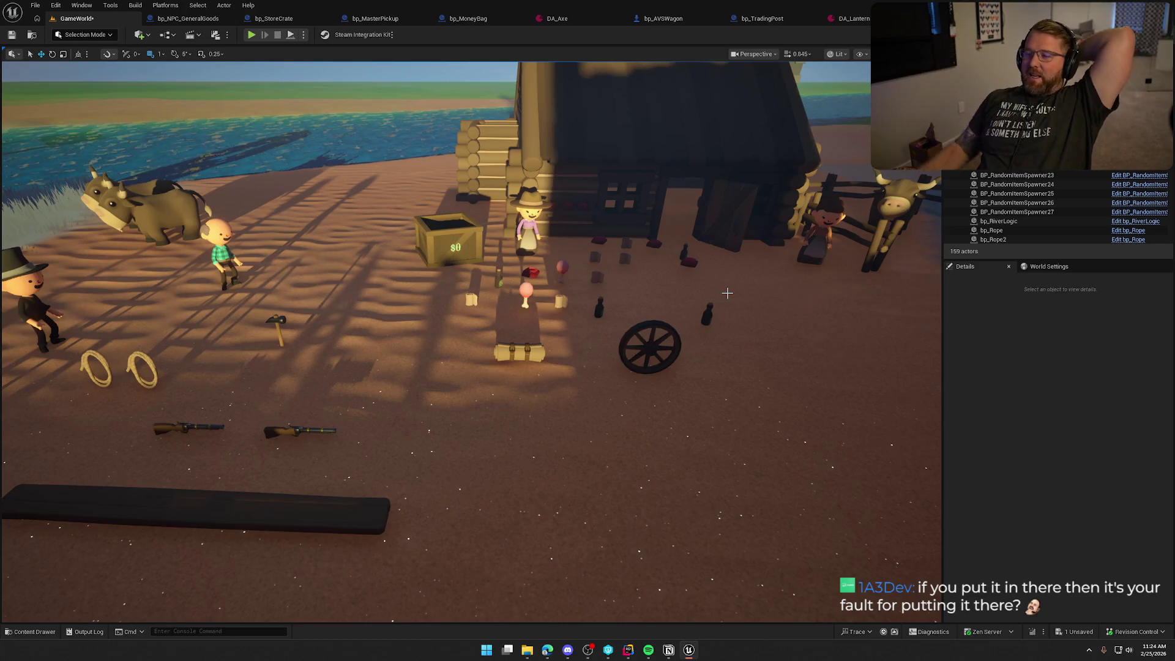
Fly the camera into the empty $0 sell crate by the cabin, then start Play-In-Editor
key(w)
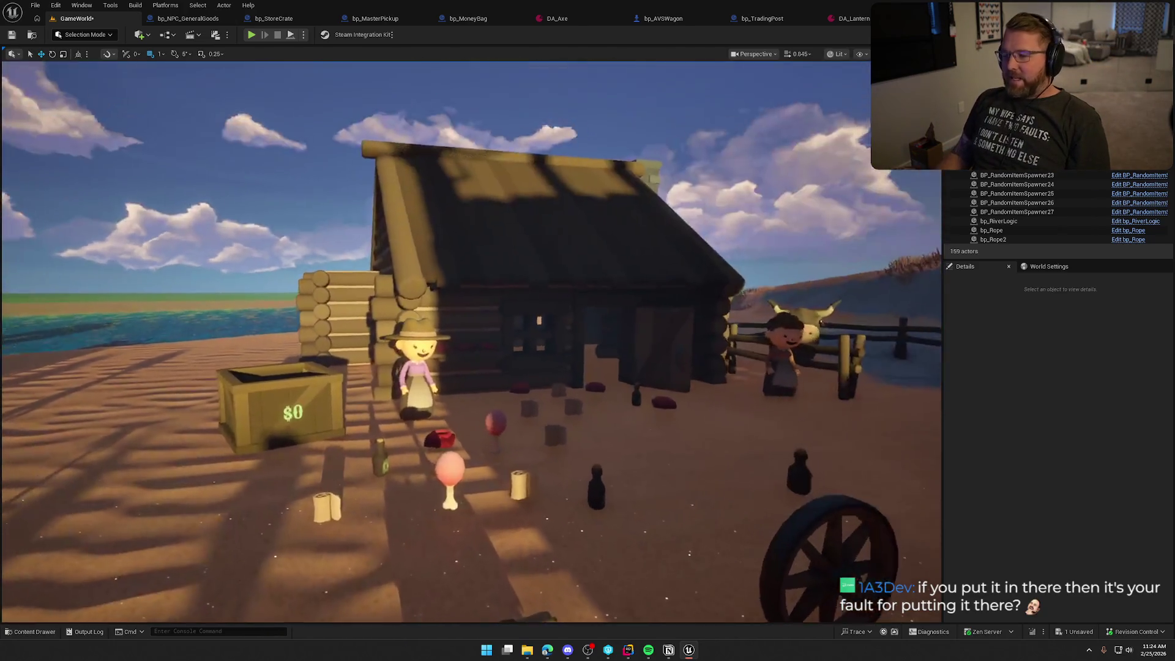
key(w)
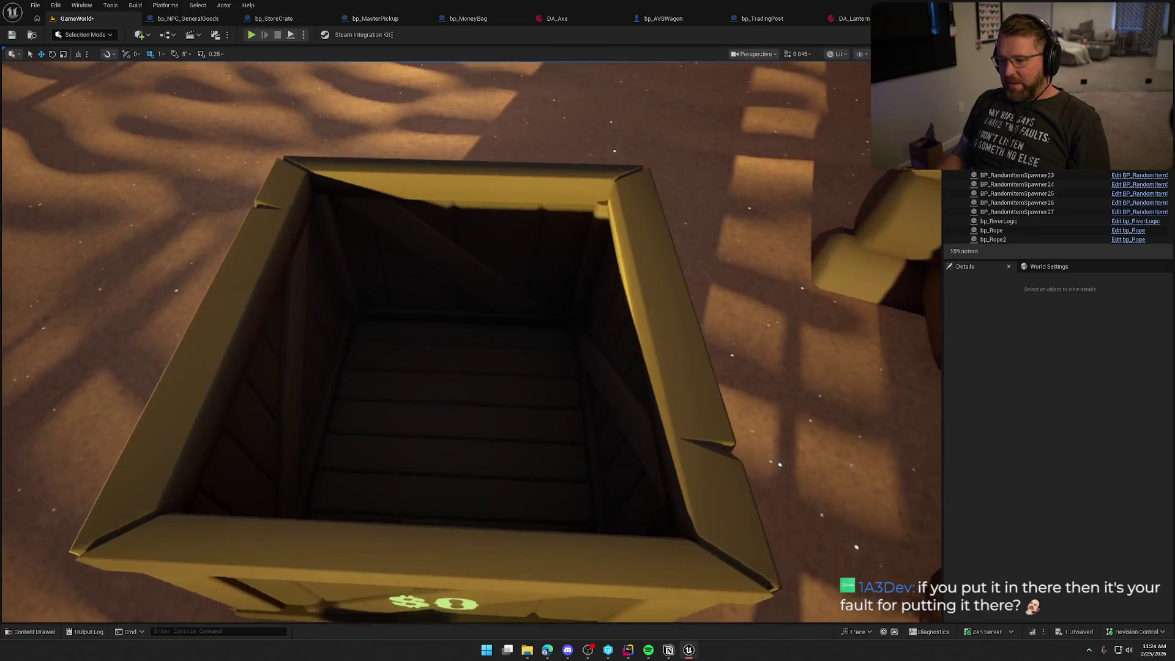
key(s)
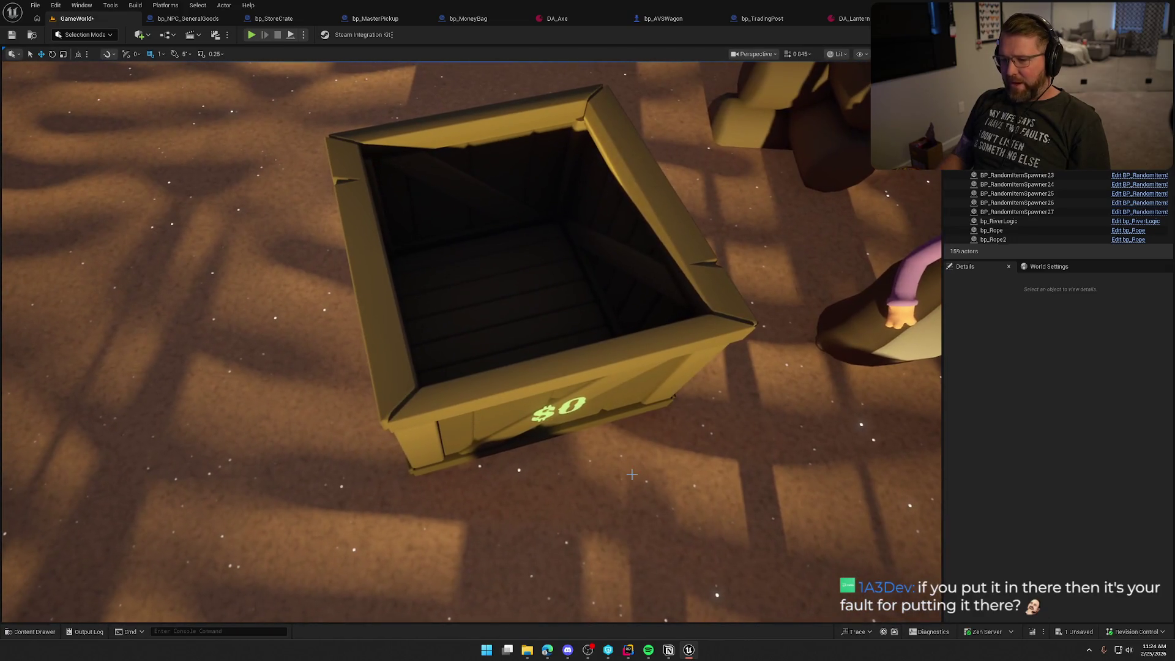
click(252, 36)
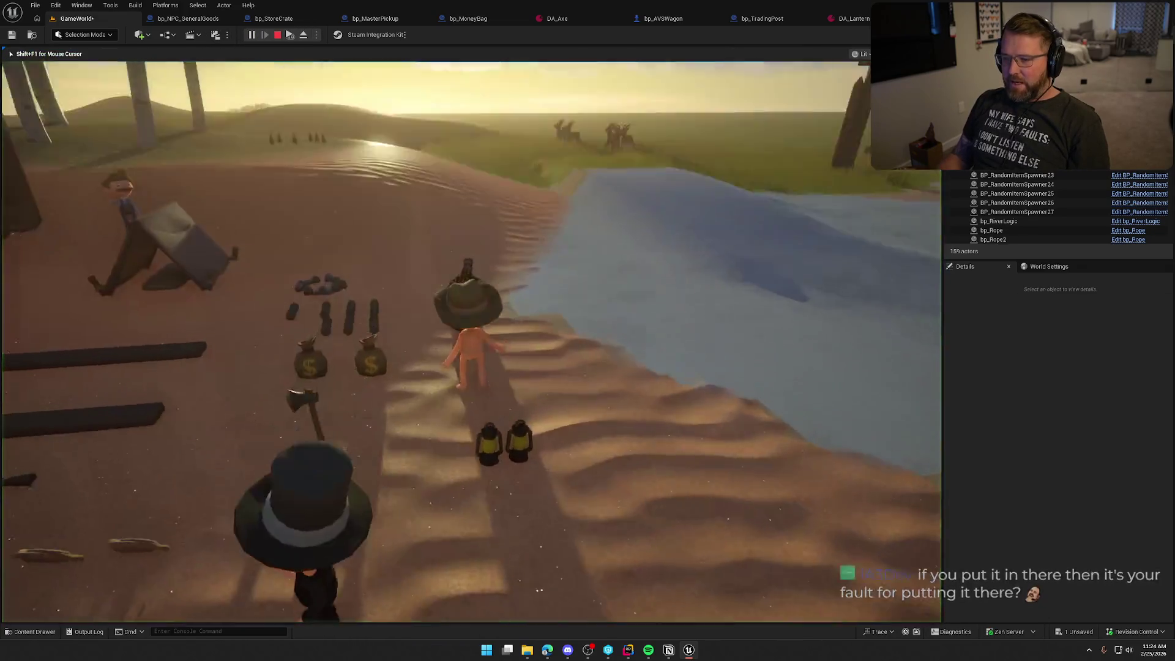
Walk to the trading post, pick up the money bag and drop it on the sell crate
key(w)
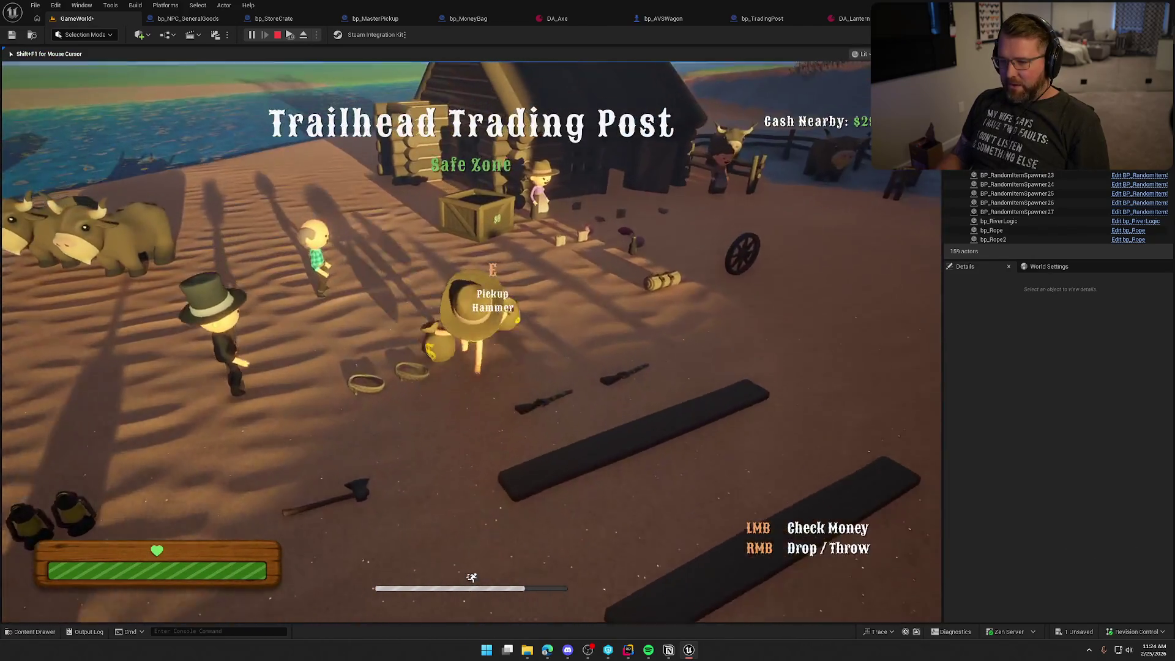
key(w)
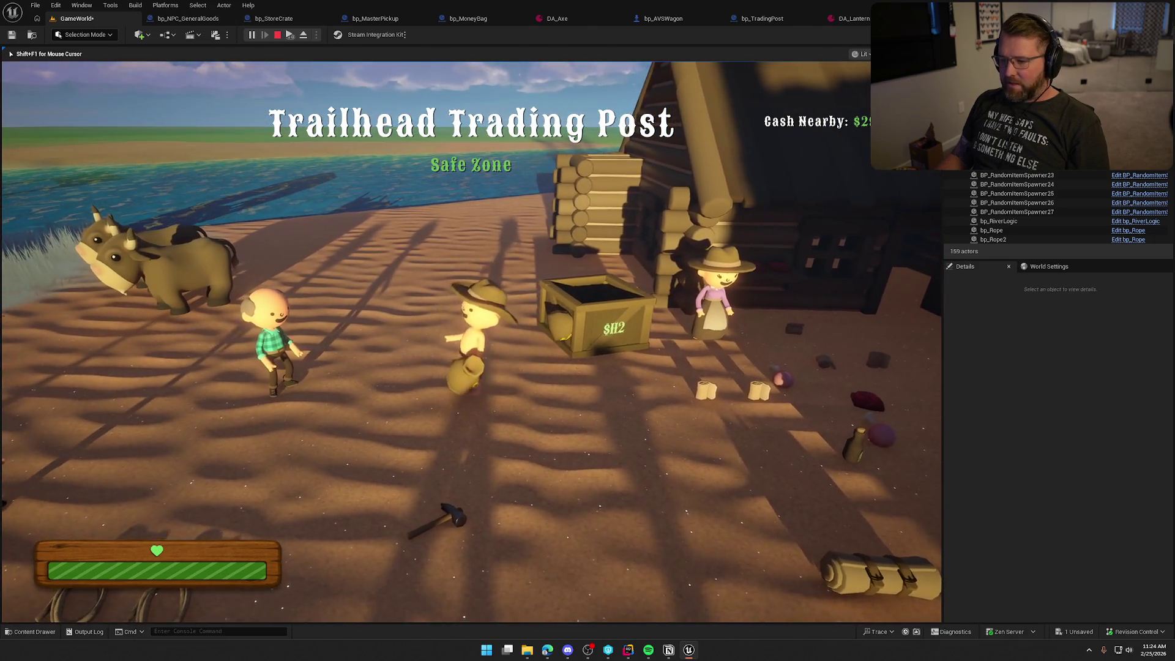
key(e)
key(w)
key(space)
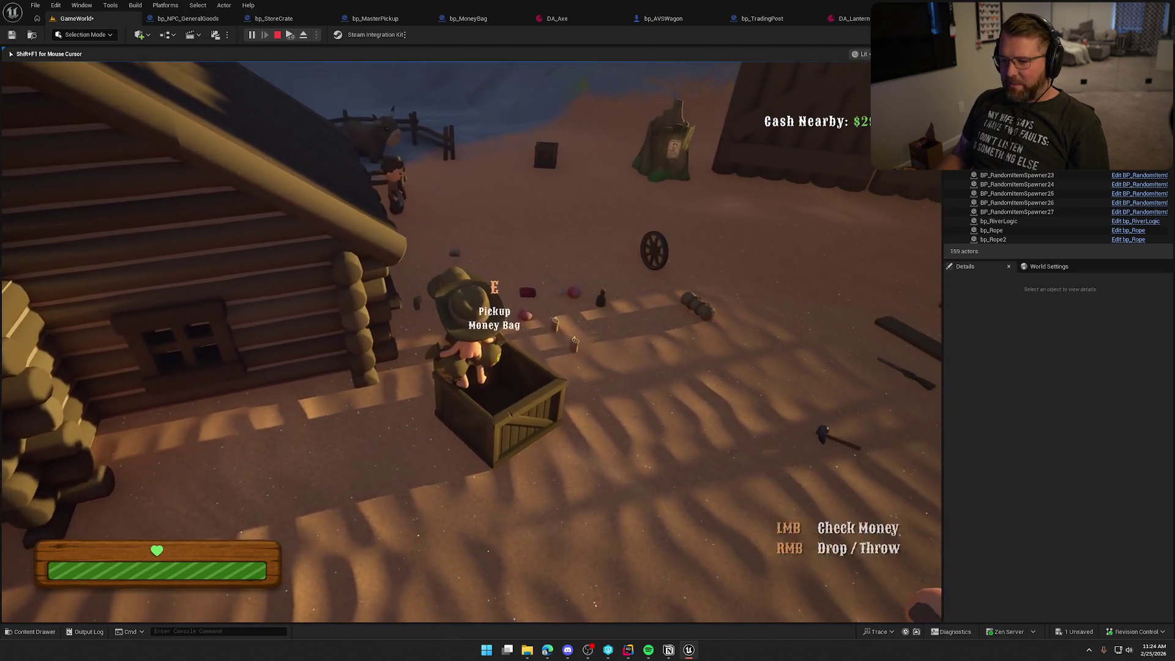
right_click(471, 342)
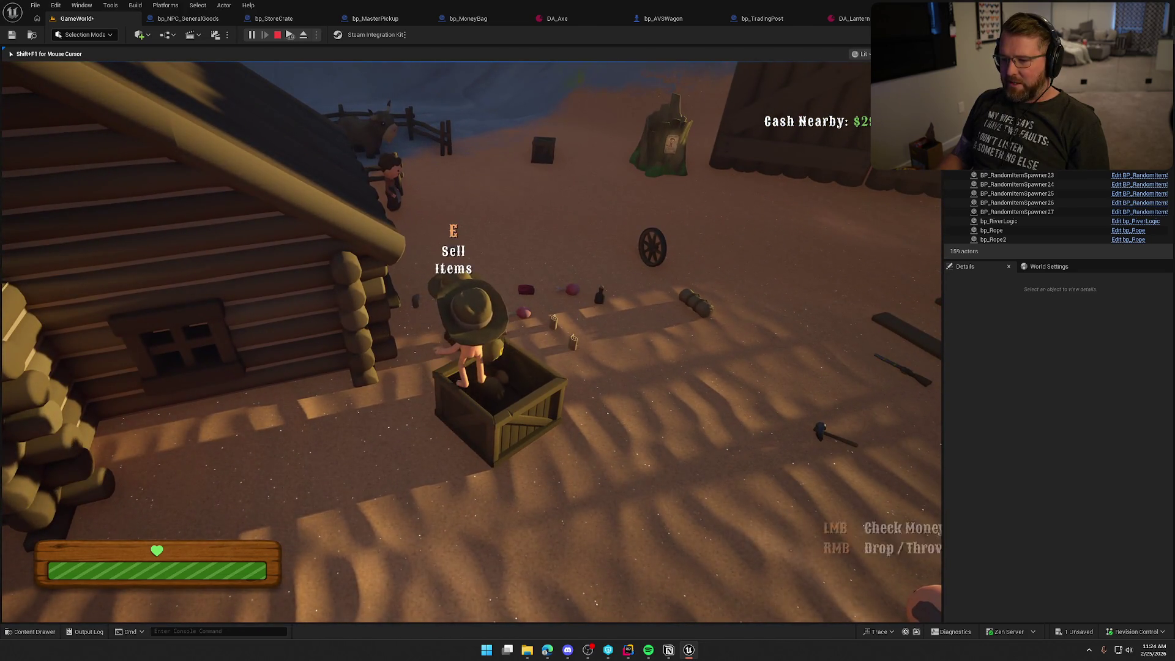
key(s)
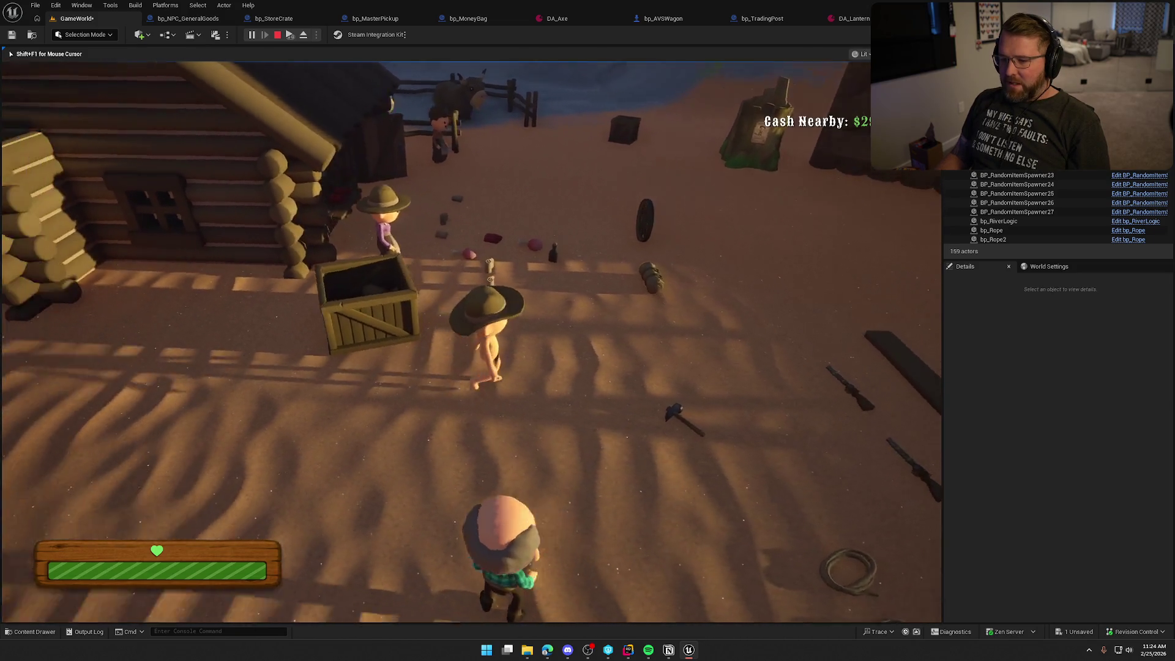
Grab the Bandage from the shop and test throwing it, including a charged high throw
key(shift+w)
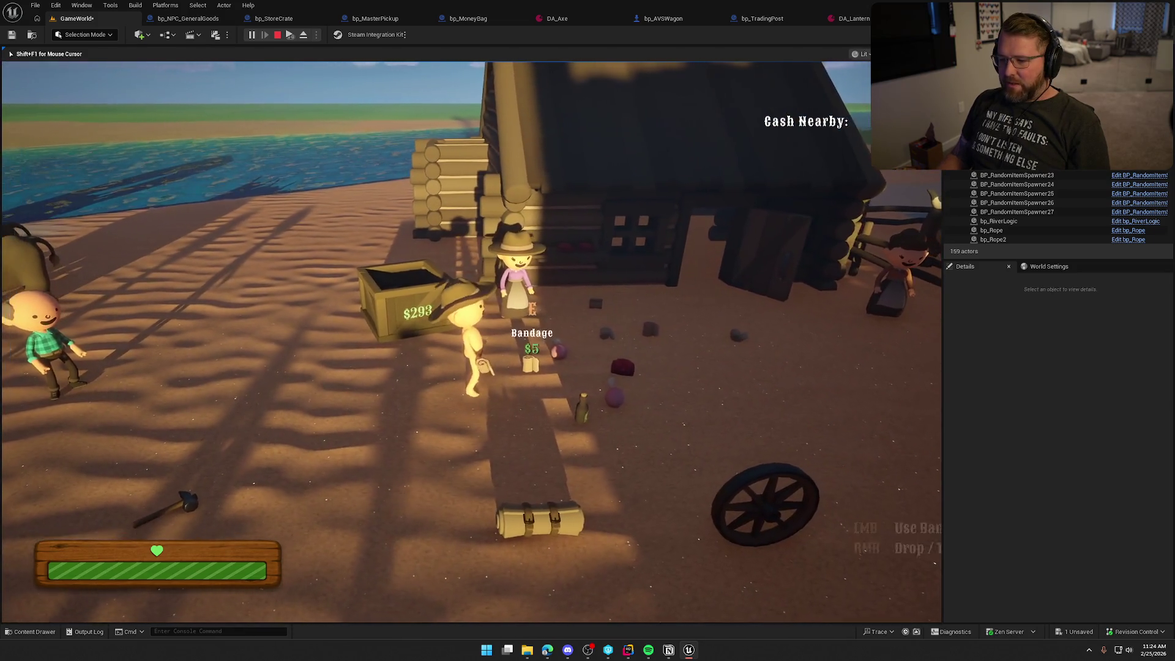
key(e)
key(s)
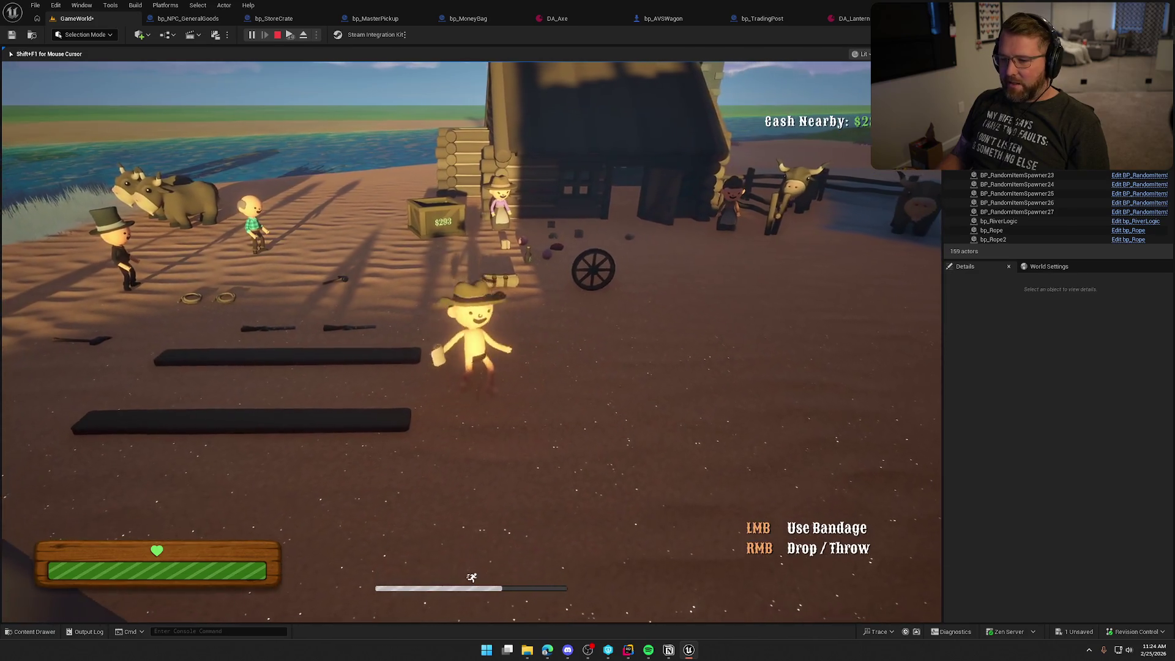
key(w)
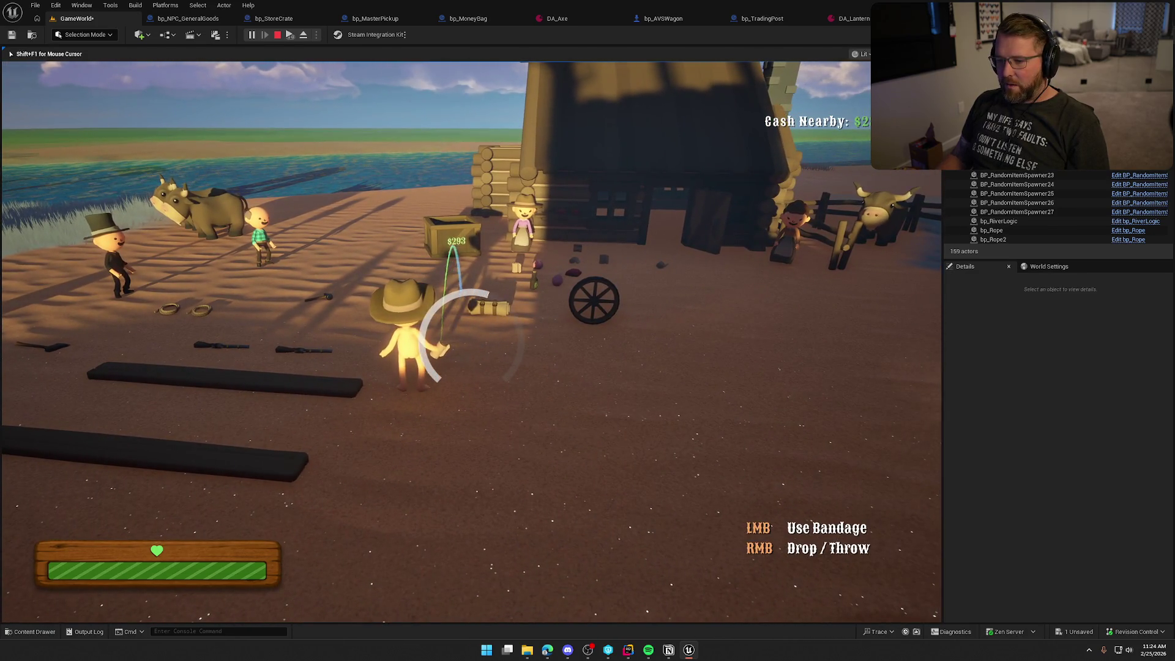
right_click(471, 341)
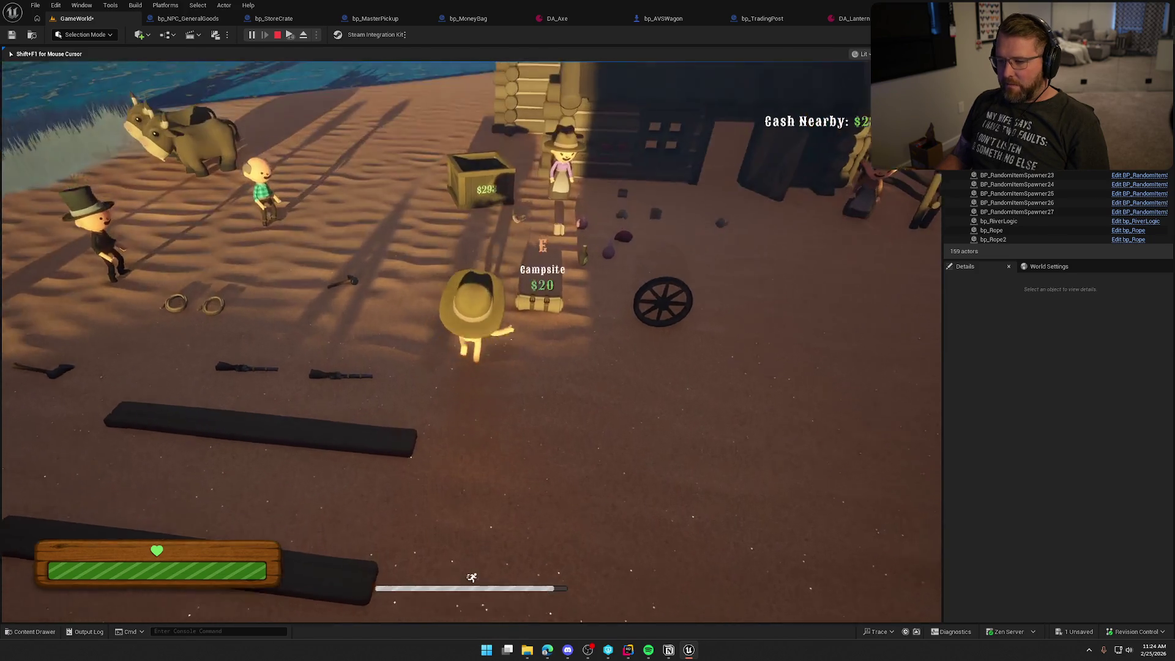
key(e)
key(shift+s)
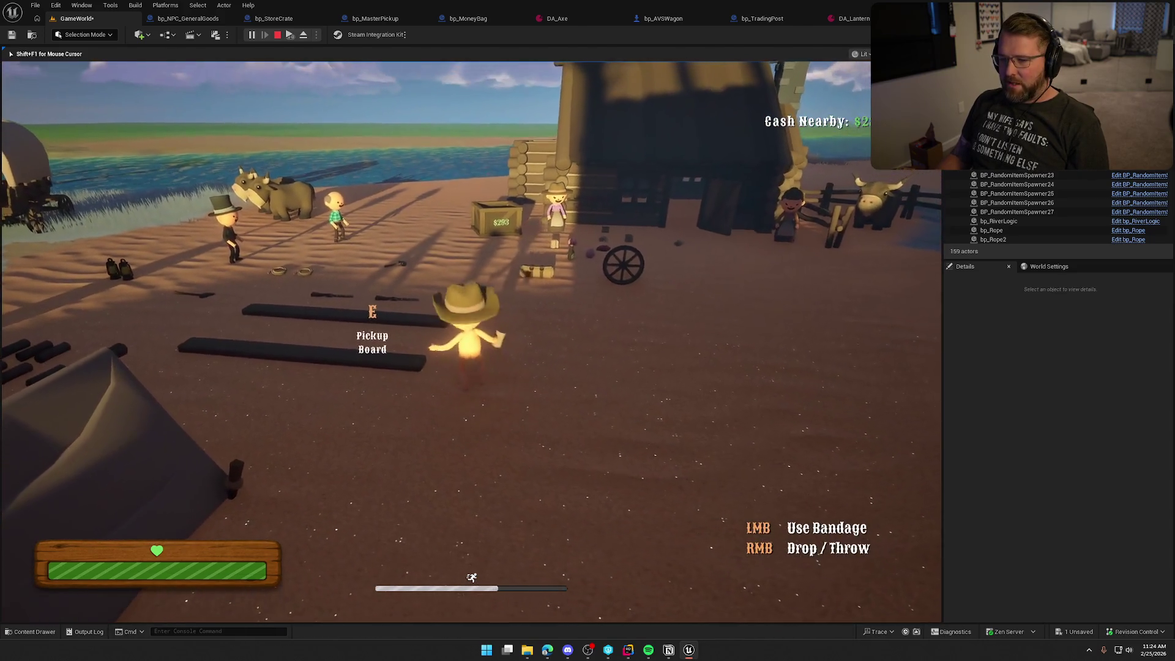
right_click(471, 341)
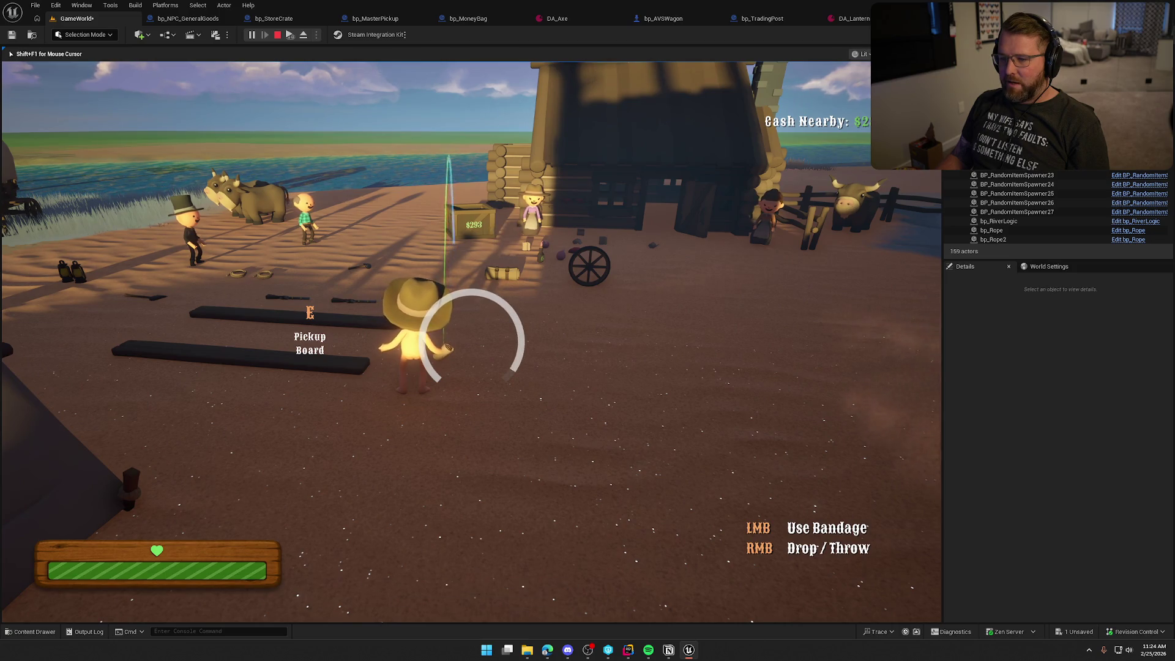
right_click(471, 342)
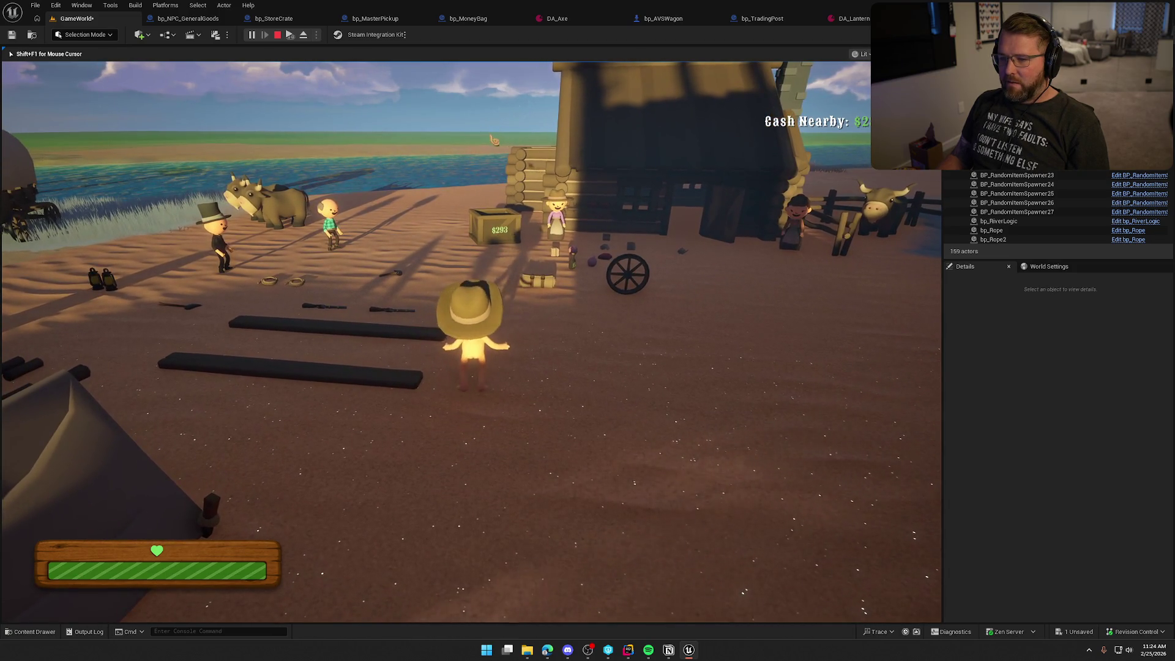
Retrieve the bandage near the crate, use it, then throw it away
key(shift+w)
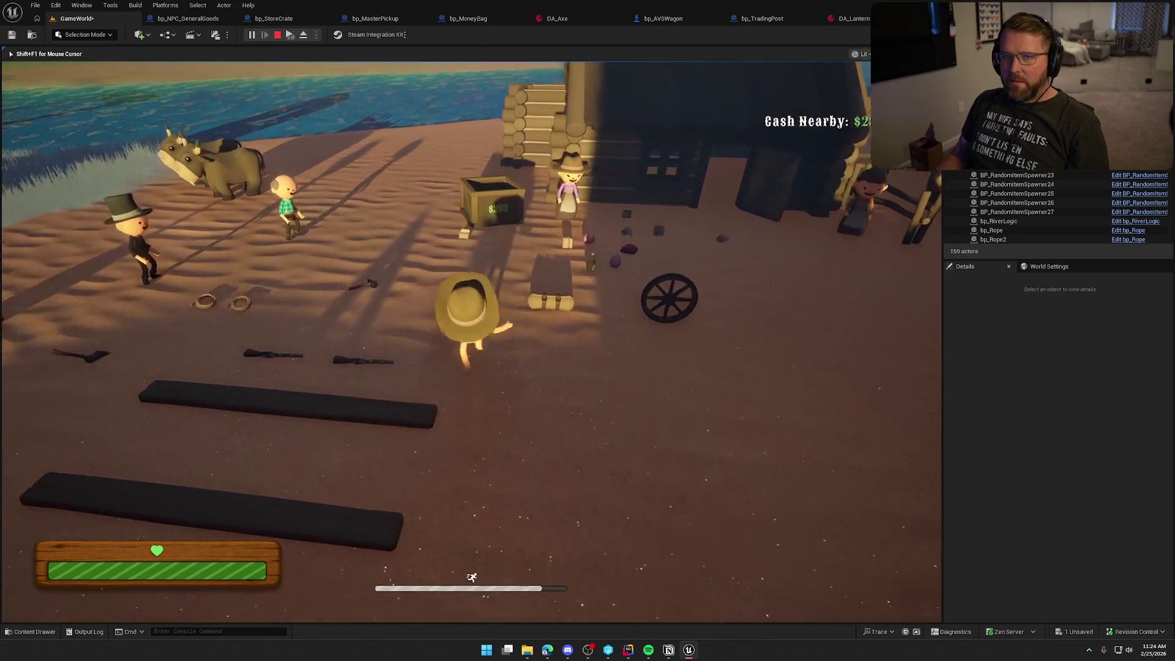
key(e)
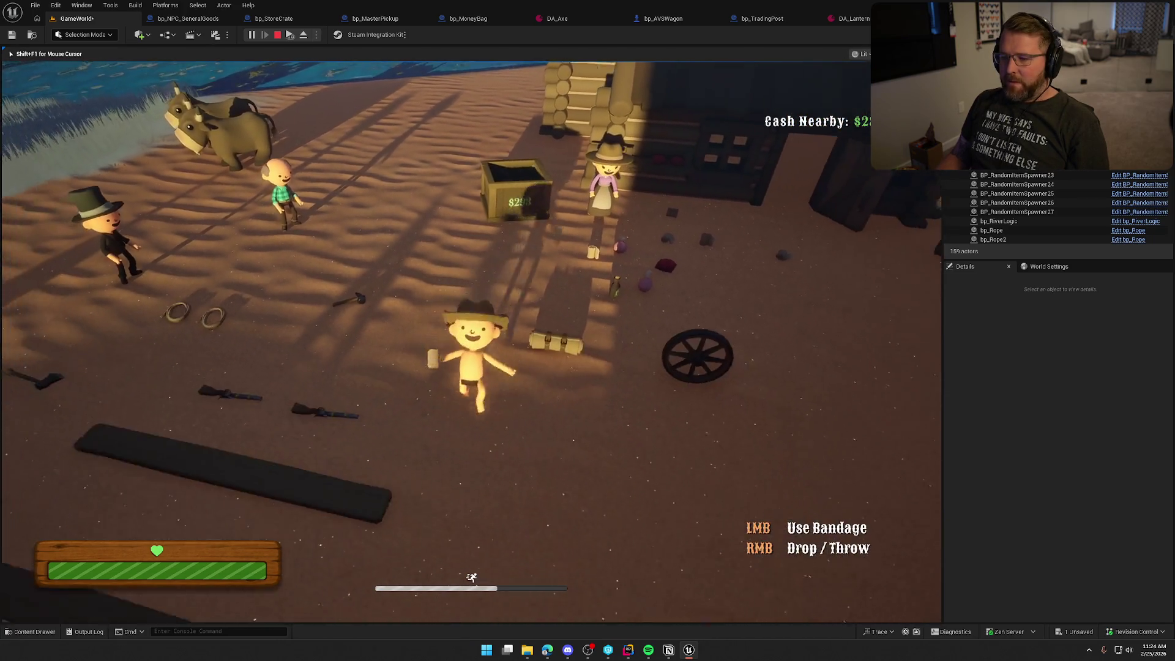
key(w)
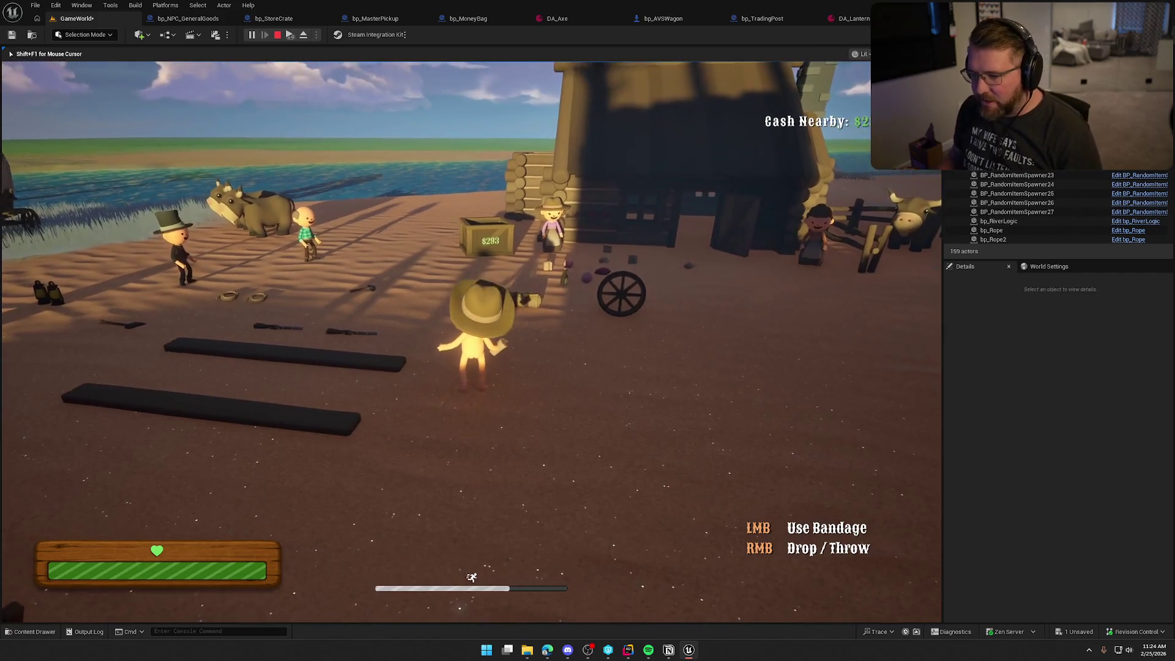
key(a)
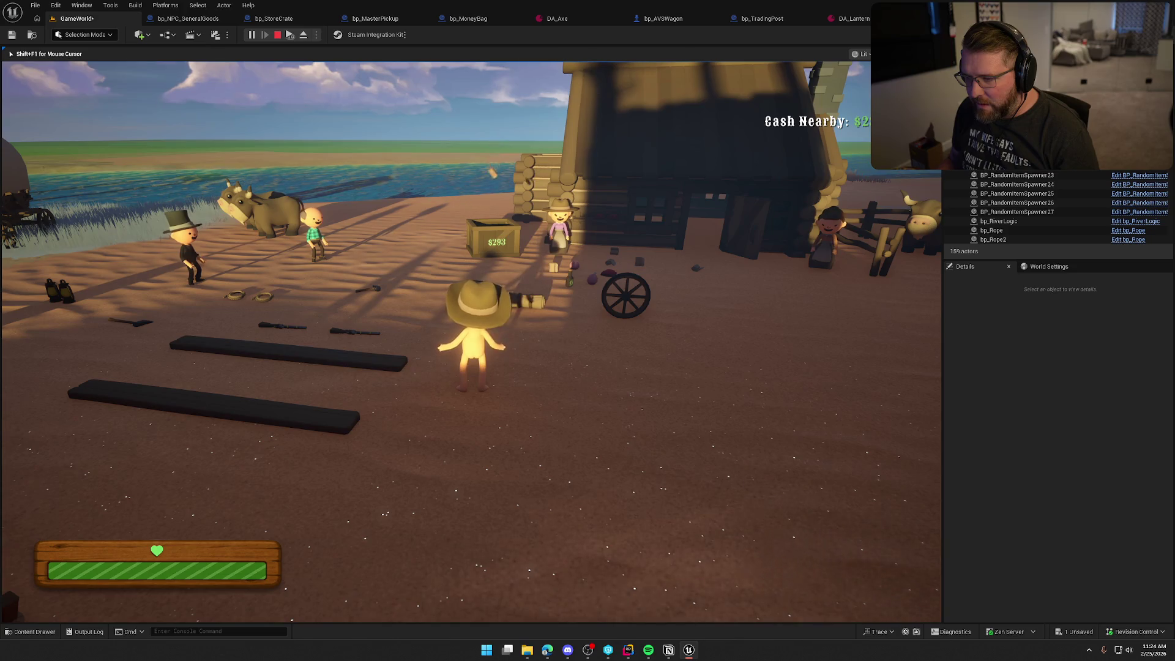
key(shift+w)
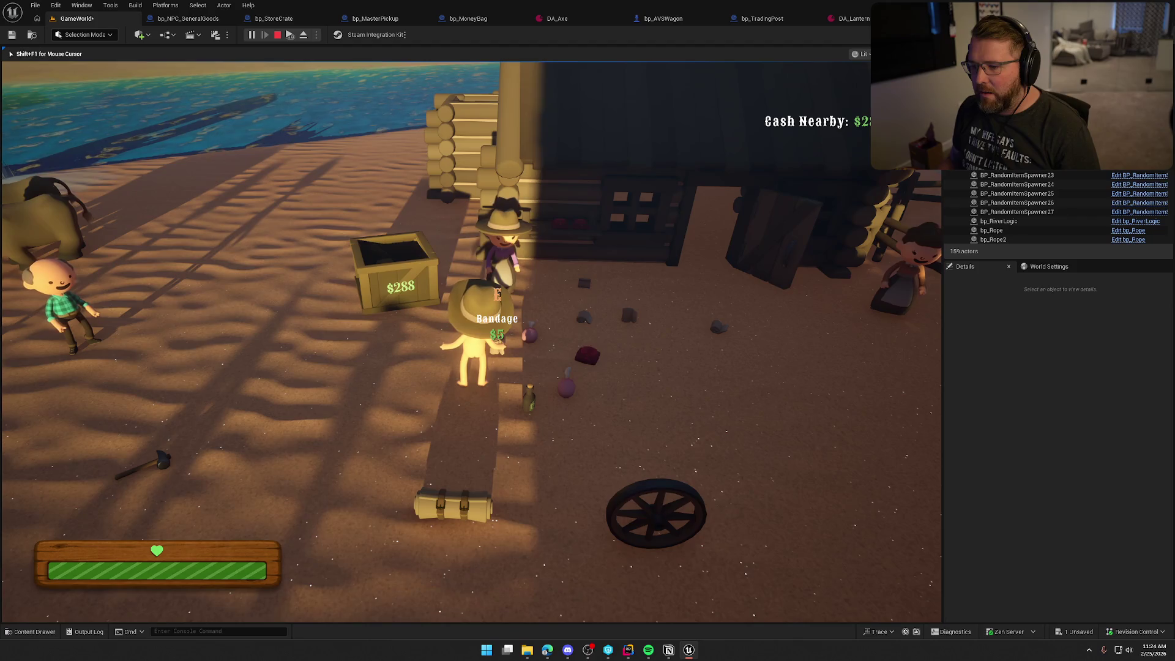
key(e)
key(shift+s)
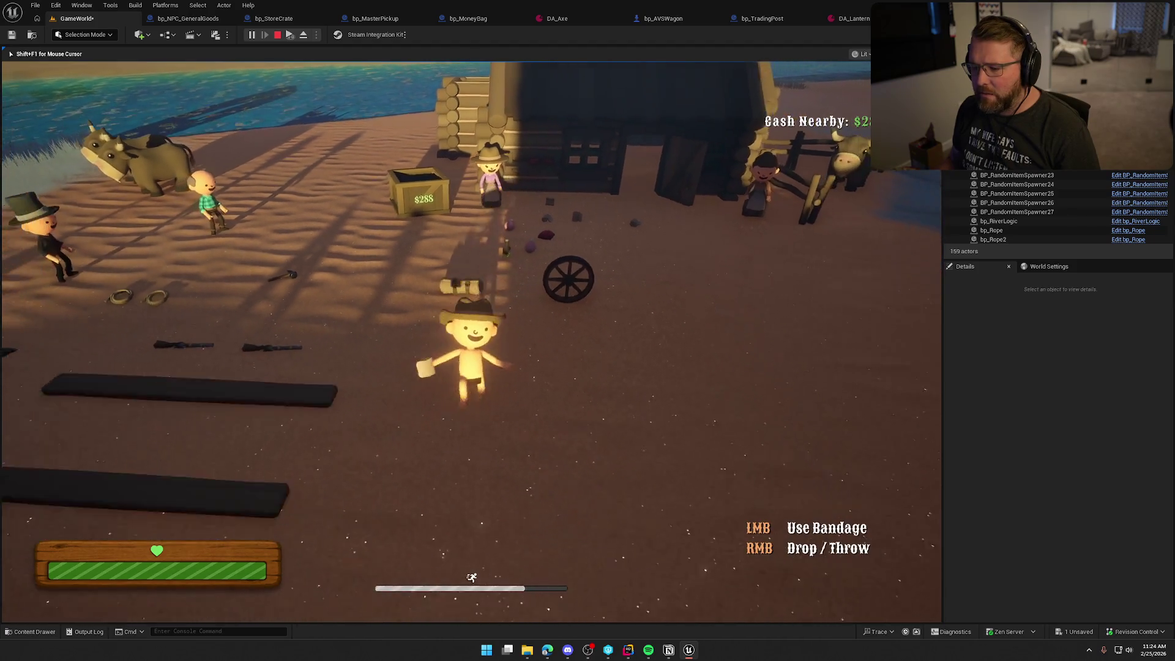
click(471, 341)
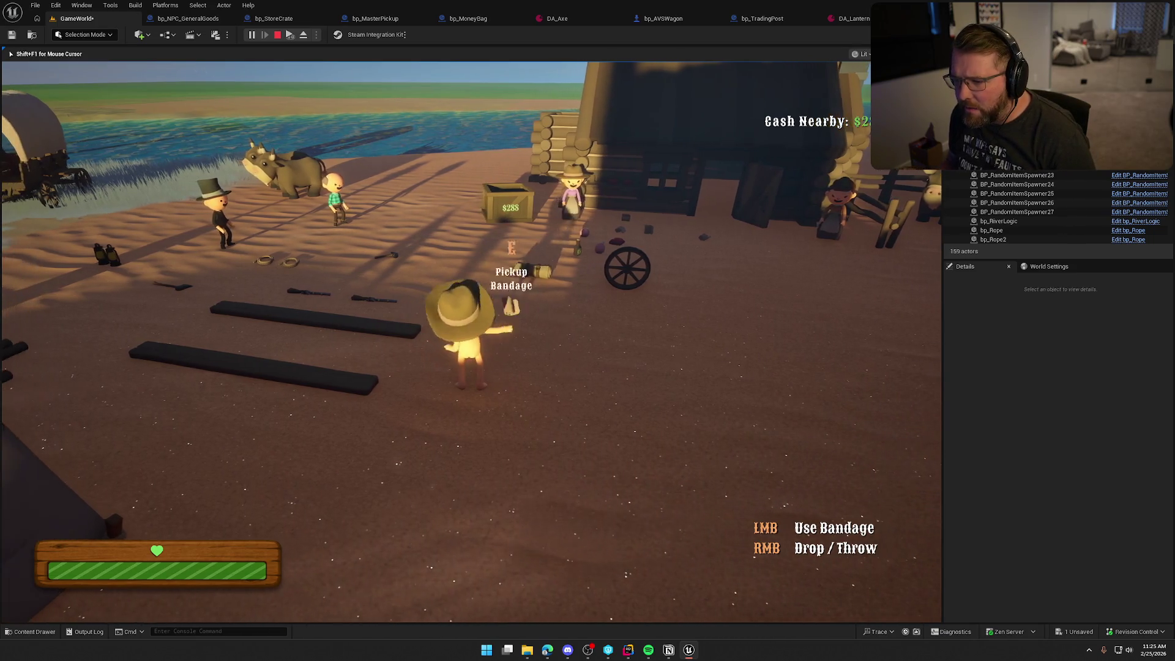
right_click(471, 341)
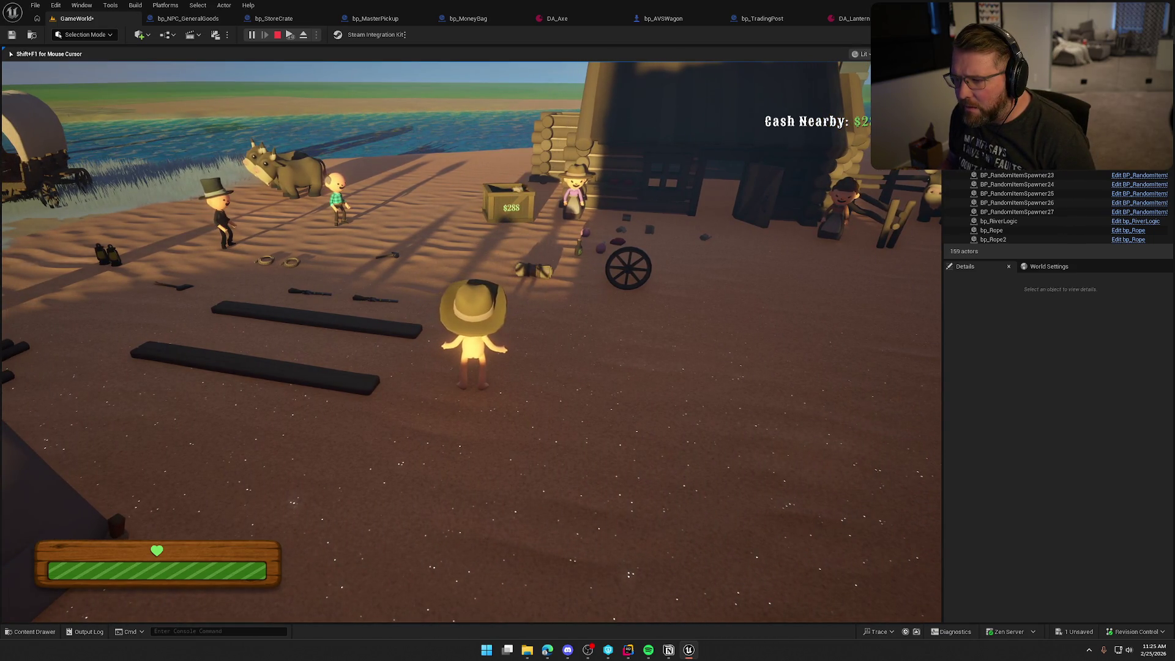
Drop a bandage at the crate, then walk past the Raw Food pickup and shop to the money bag
key(shift+w)
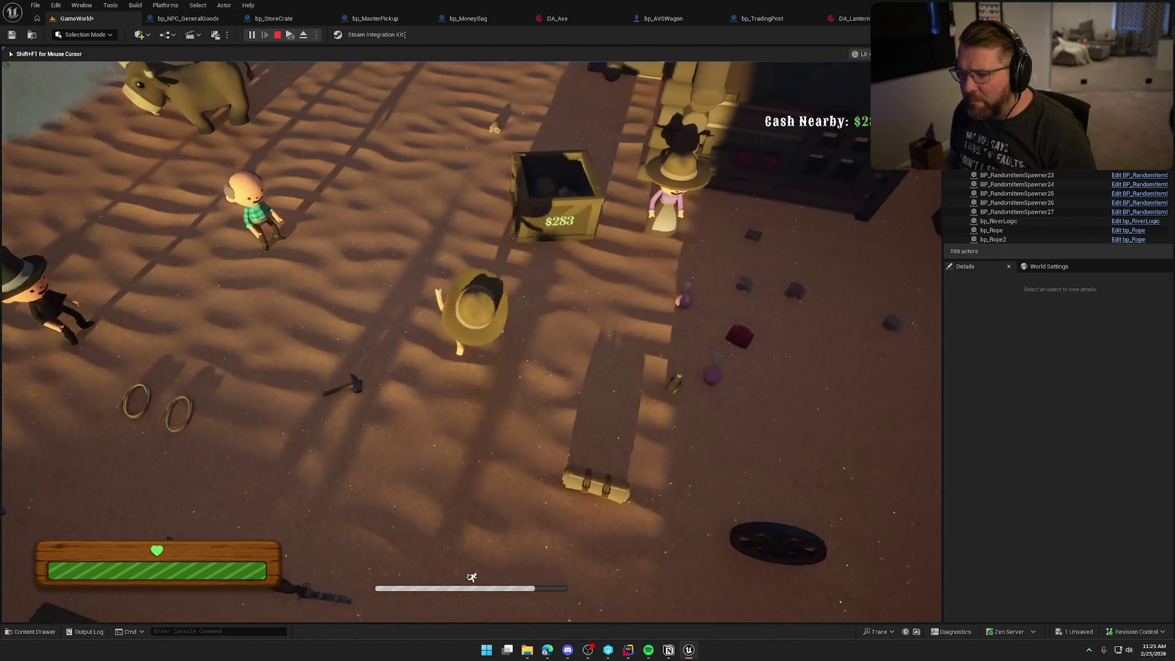
key(e)
key(w)
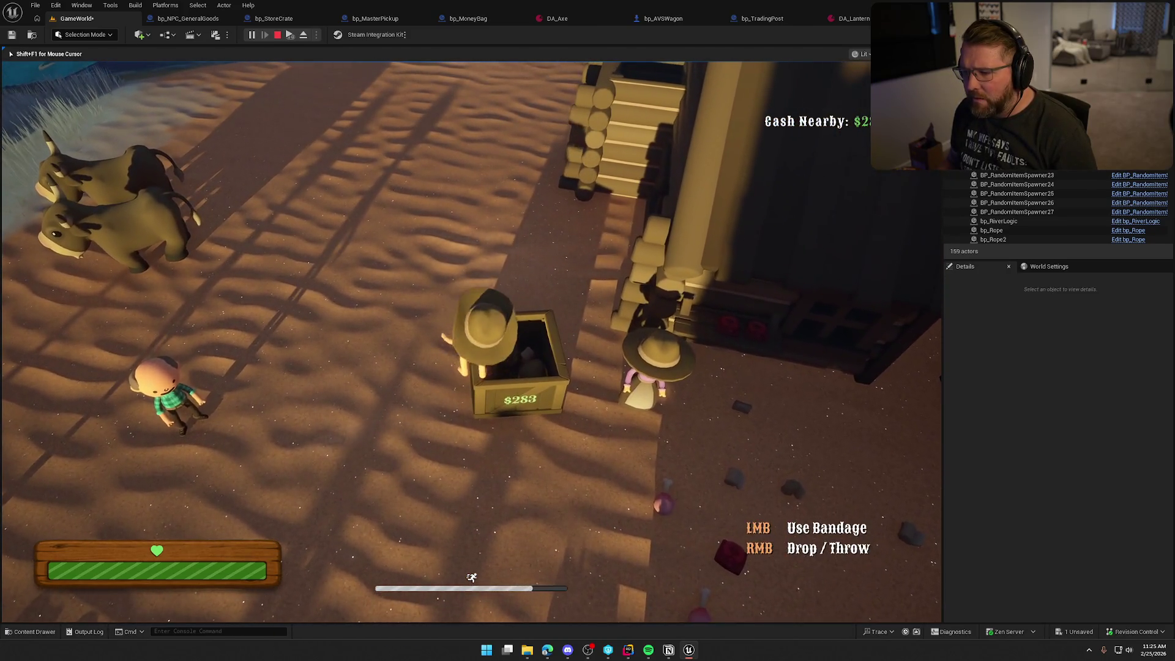
right_click(471, 341)
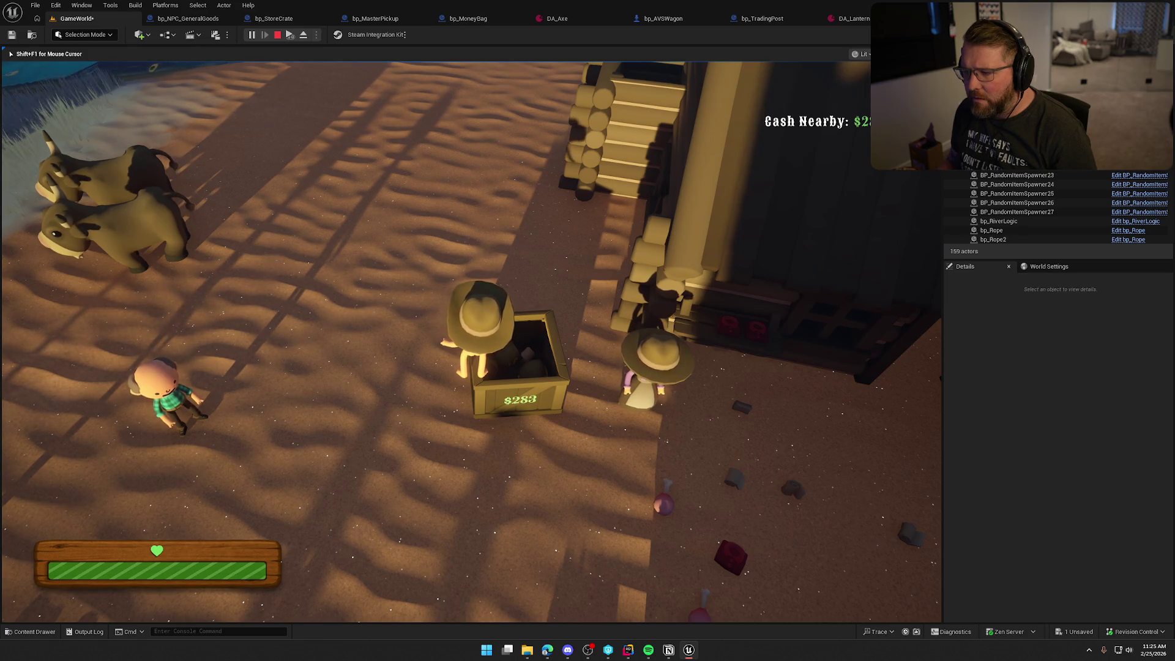
key(w)
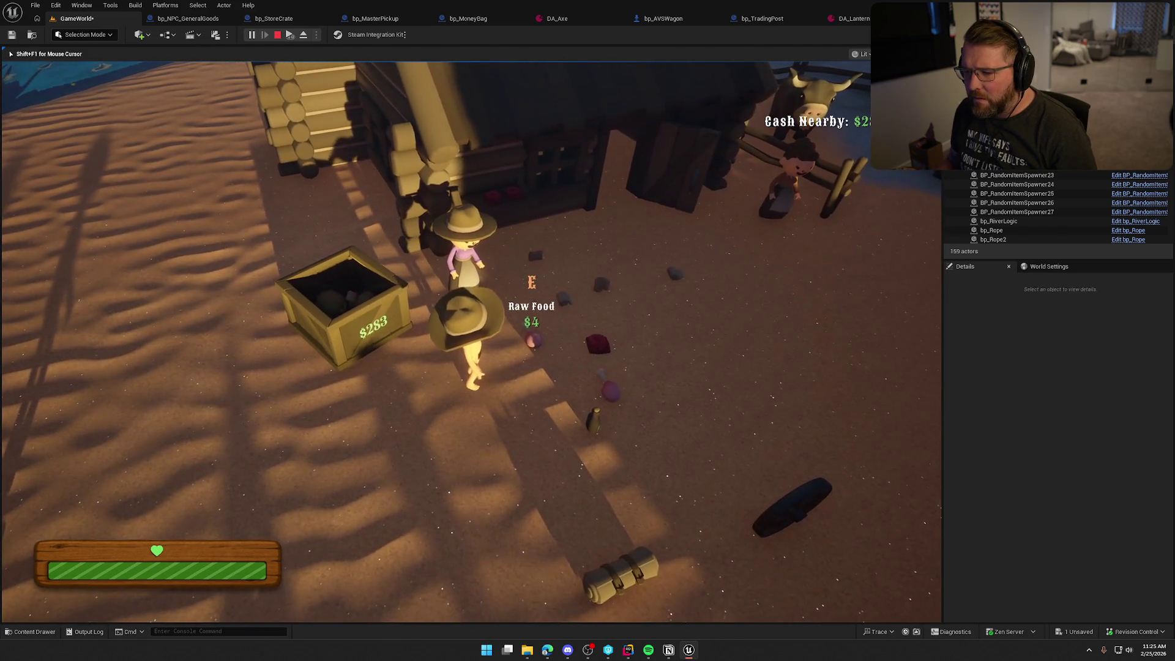
key(w)
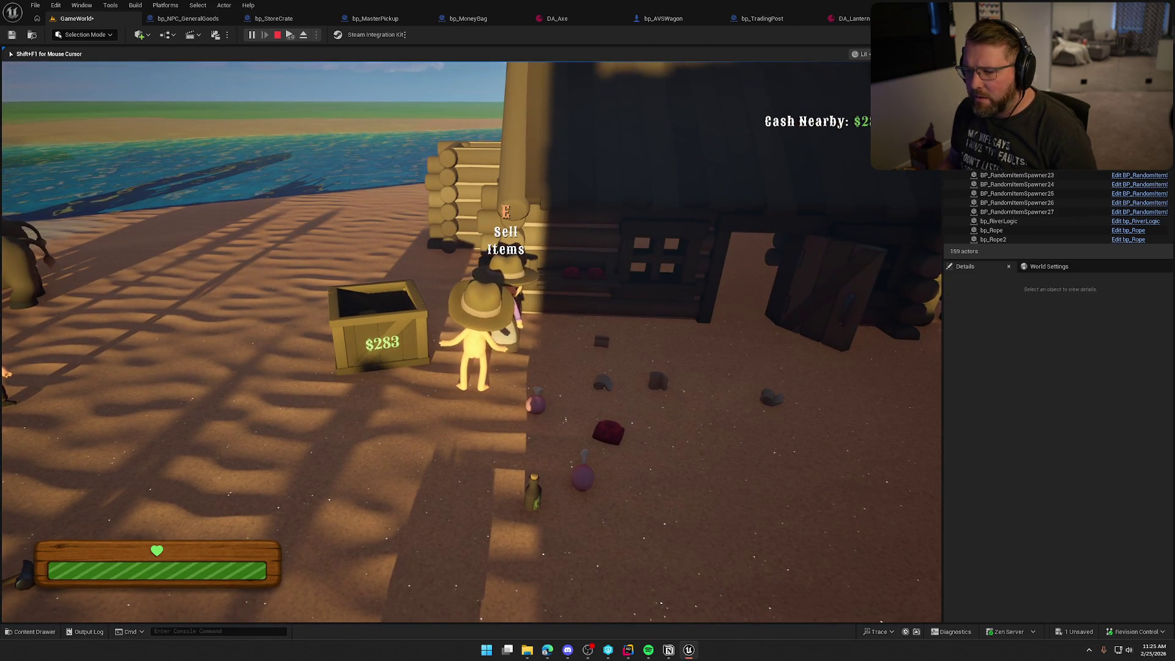
key(s)
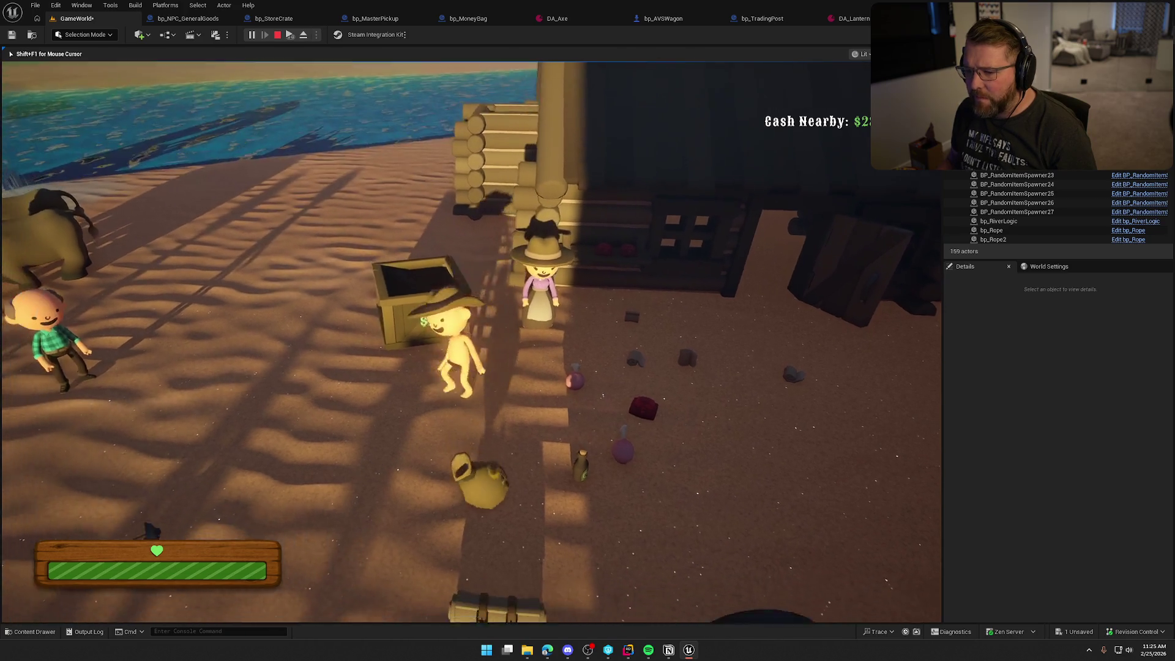
Pick up the money bag, check its amount, drop it and end the play session
key(e)
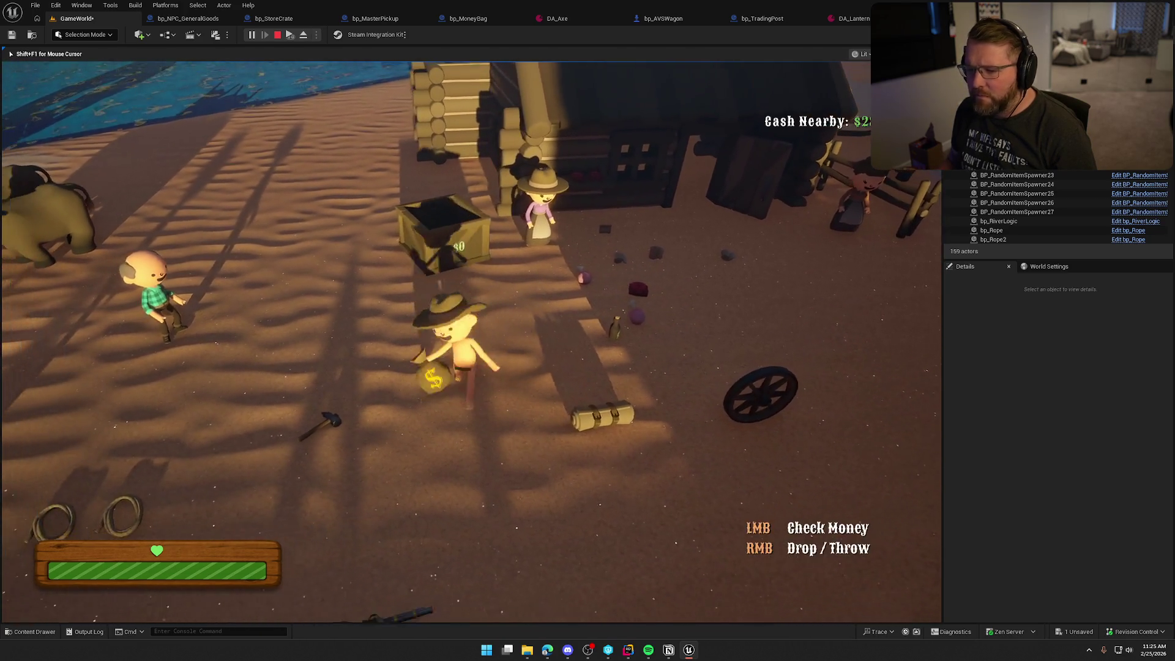
key(e)
click(471, 342)
right_click(471, 341)
key(s)
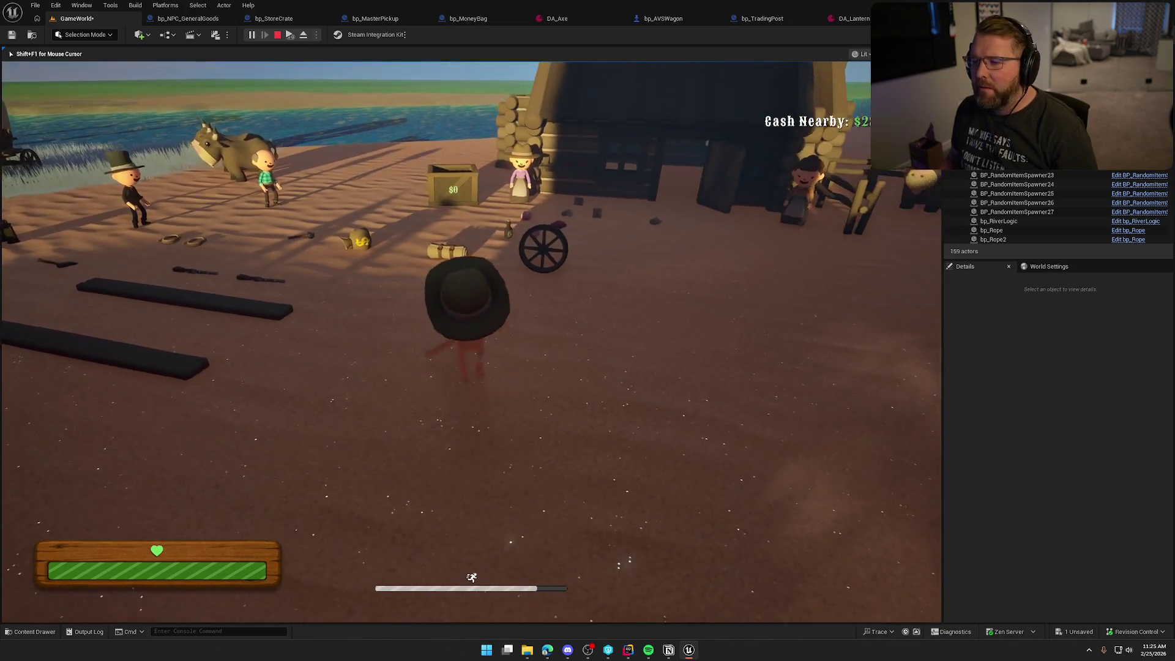
key(Escape)
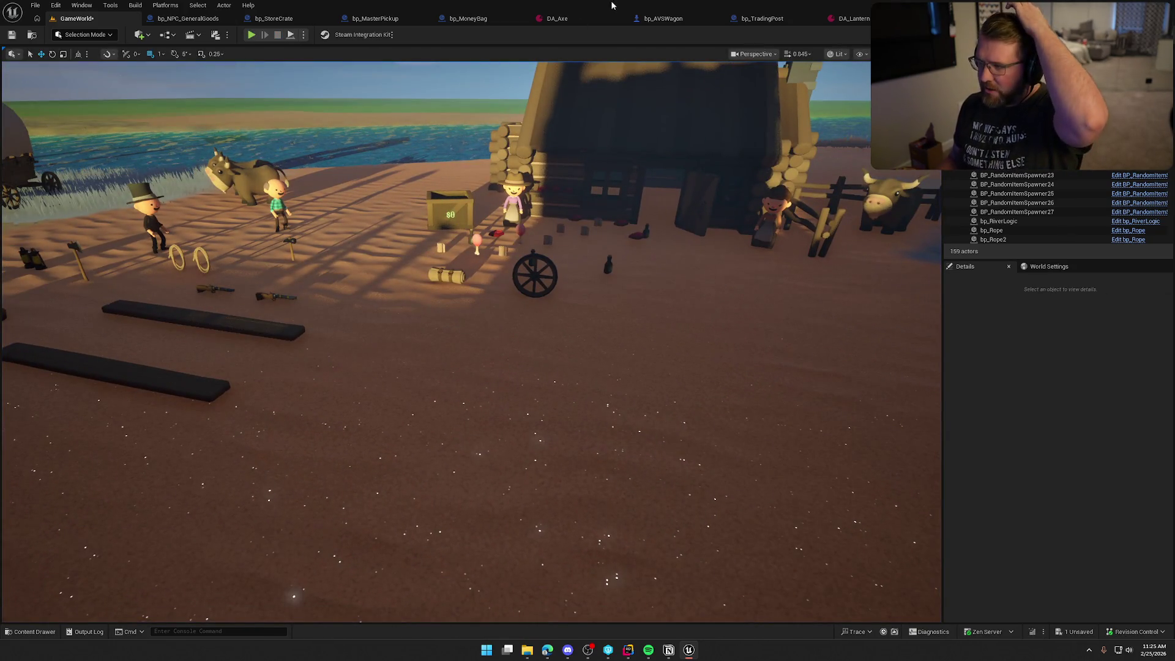
Open DA_Bandage from the item data and set its Sell Price to 4
click(577, 22)
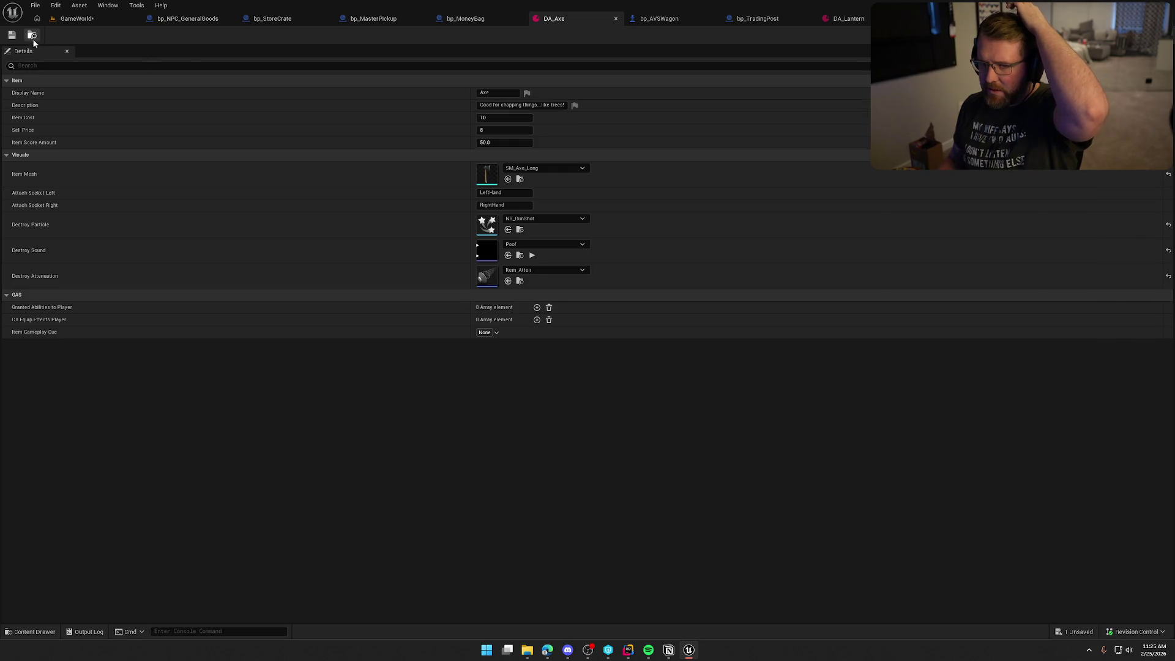
click(33, 36)
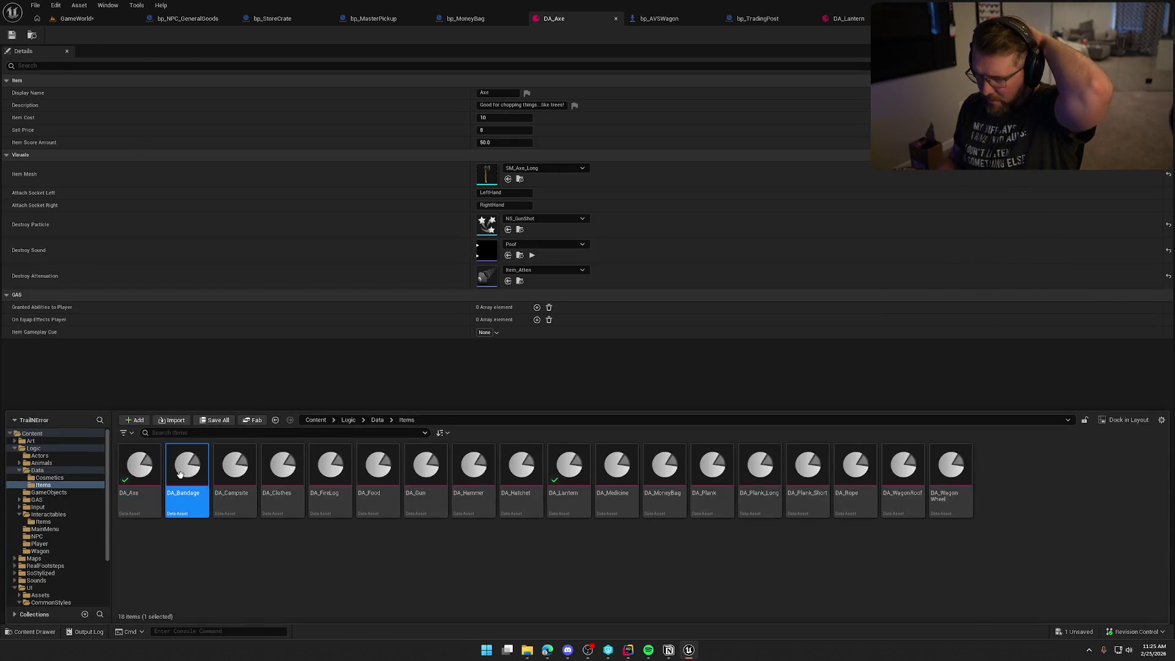
double_click(180, 474)
key(Tab)
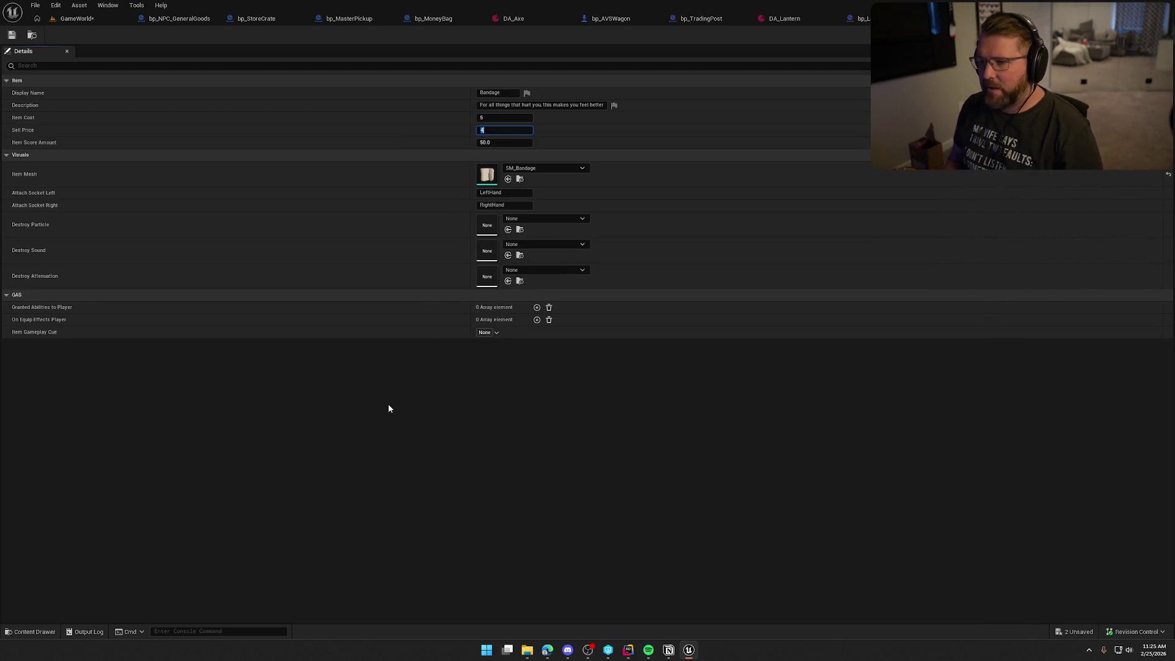
Save and check out DA_Bandage, then start a play-test of GameWorld
key(ctrl+s)
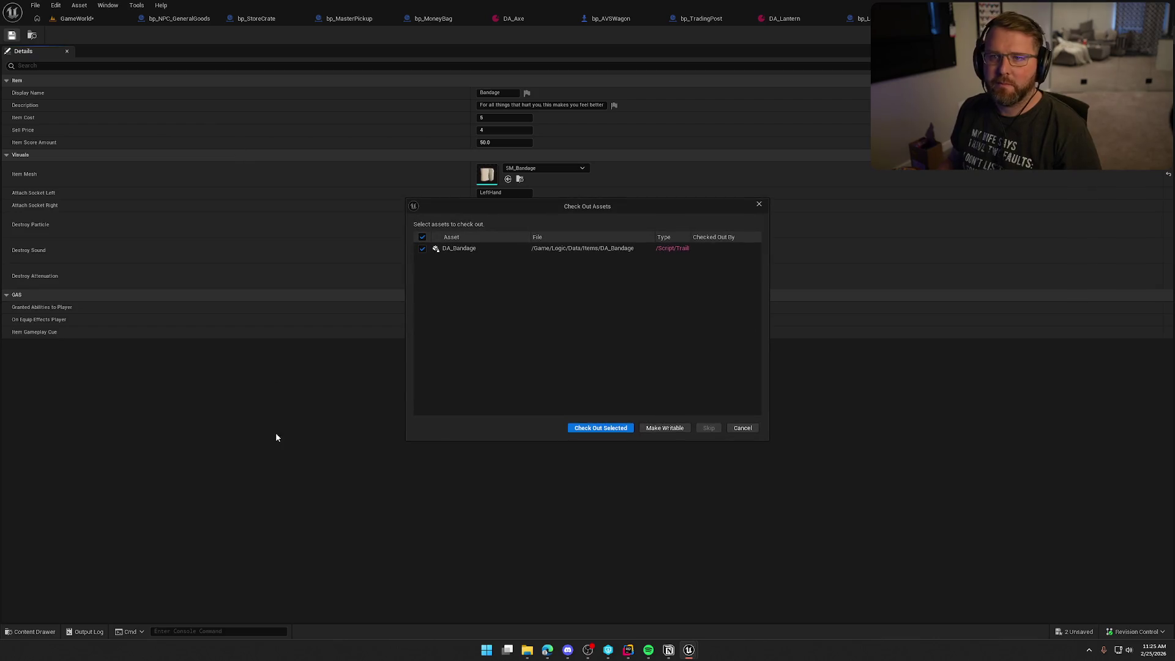
click(625, 429)
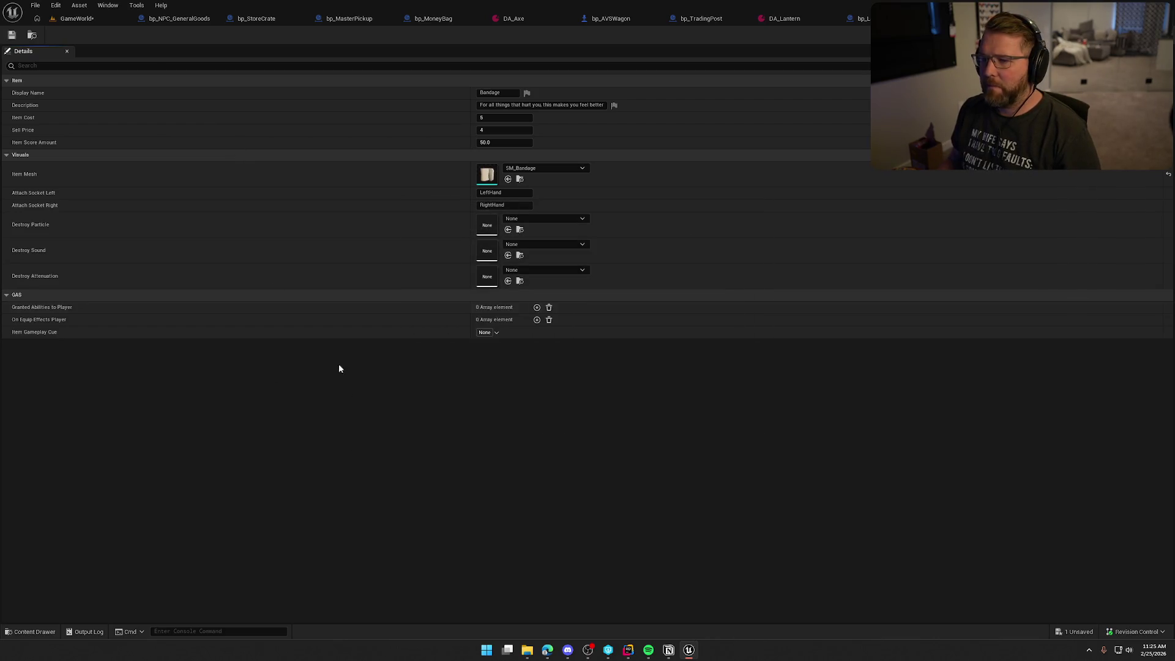
click(81, 18)
key(alt+p)
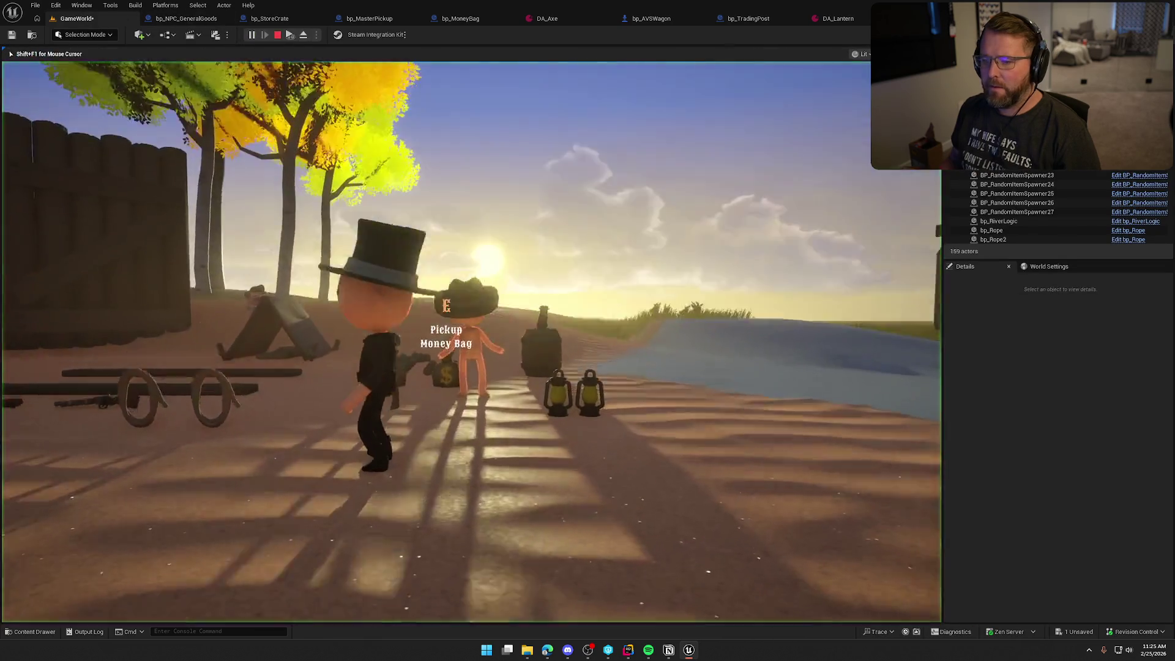
Walk to the trading-post crate and drop the money bag into it
key(w)
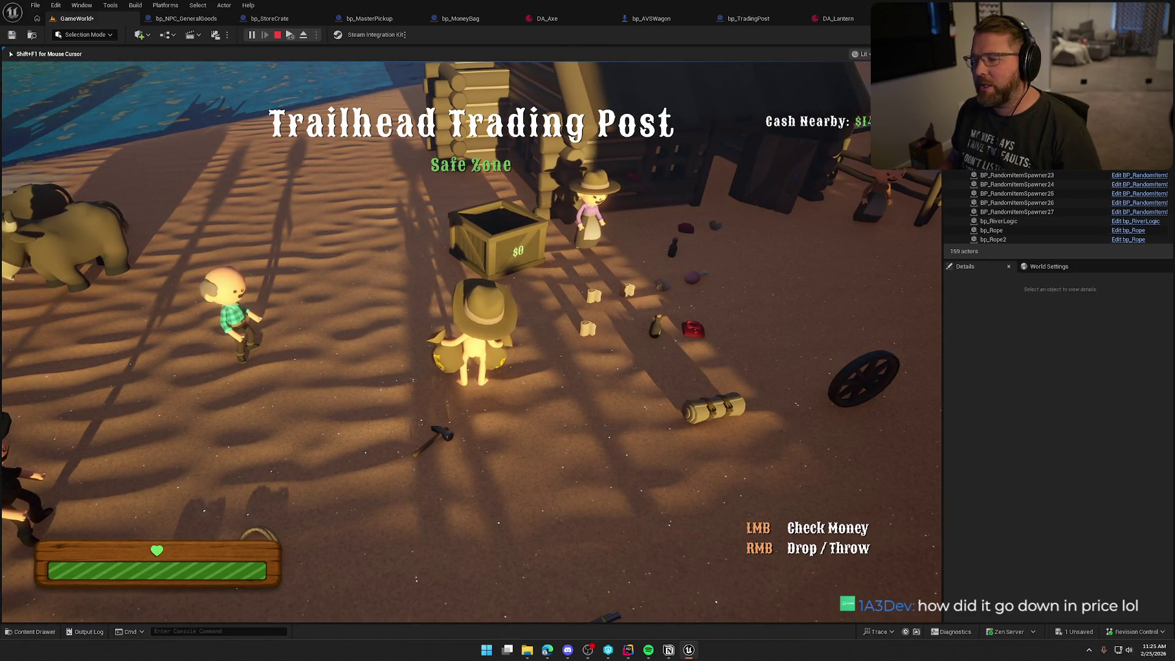
key(a)
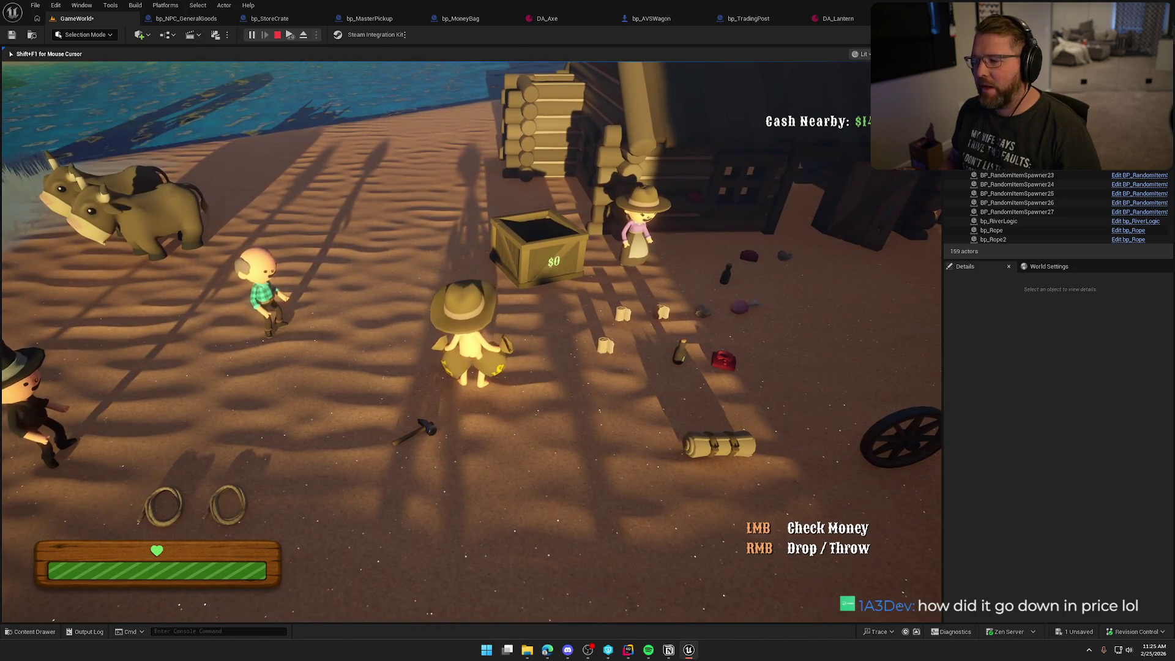
key(w)
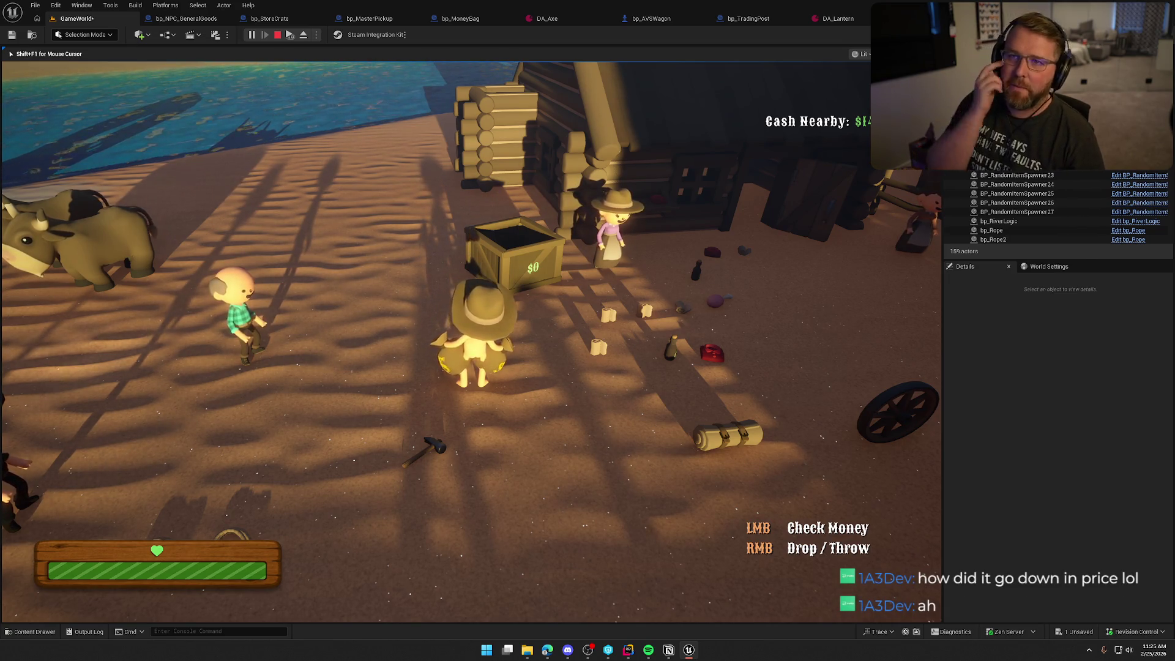
key(w)
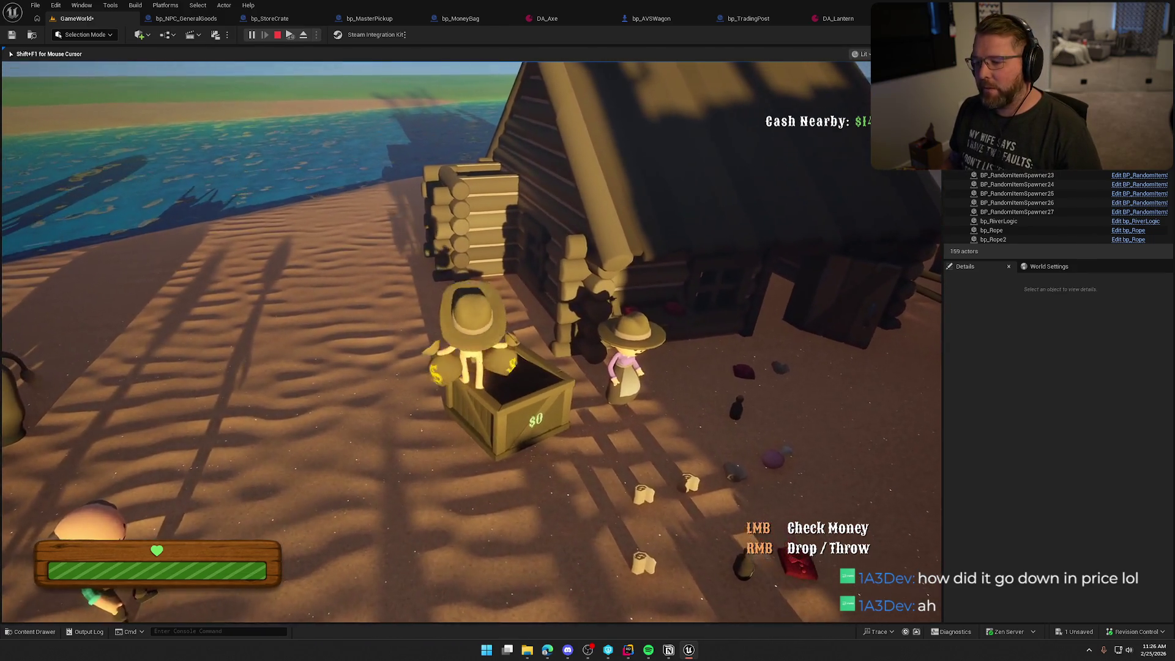
right_click(435, 342)
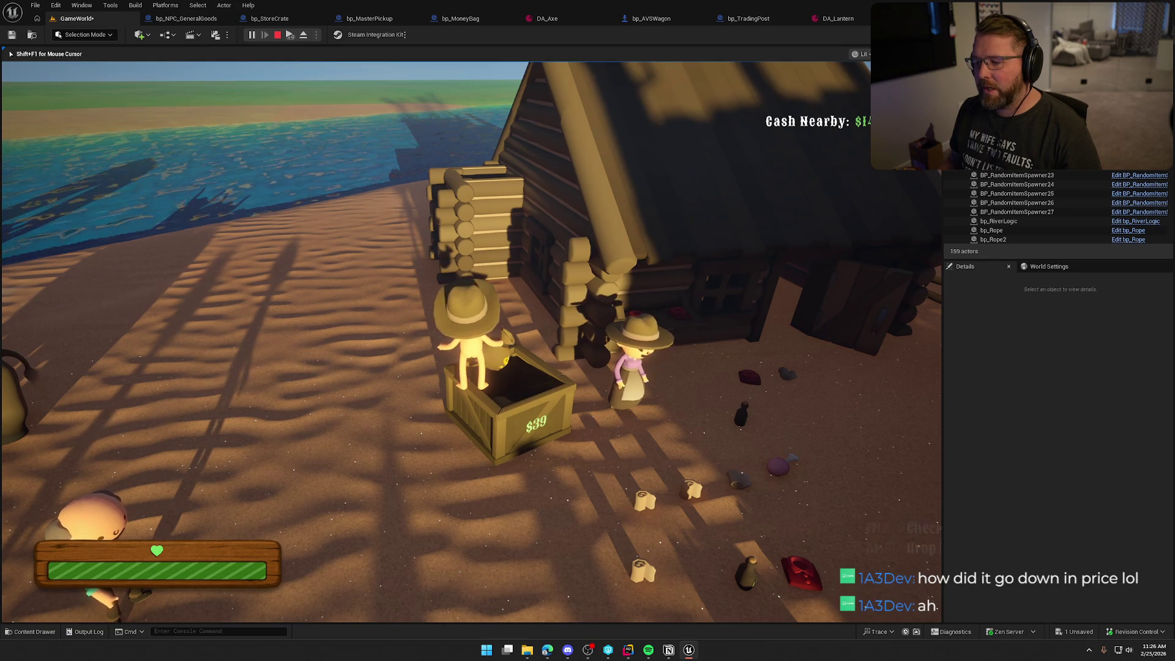
key(s)
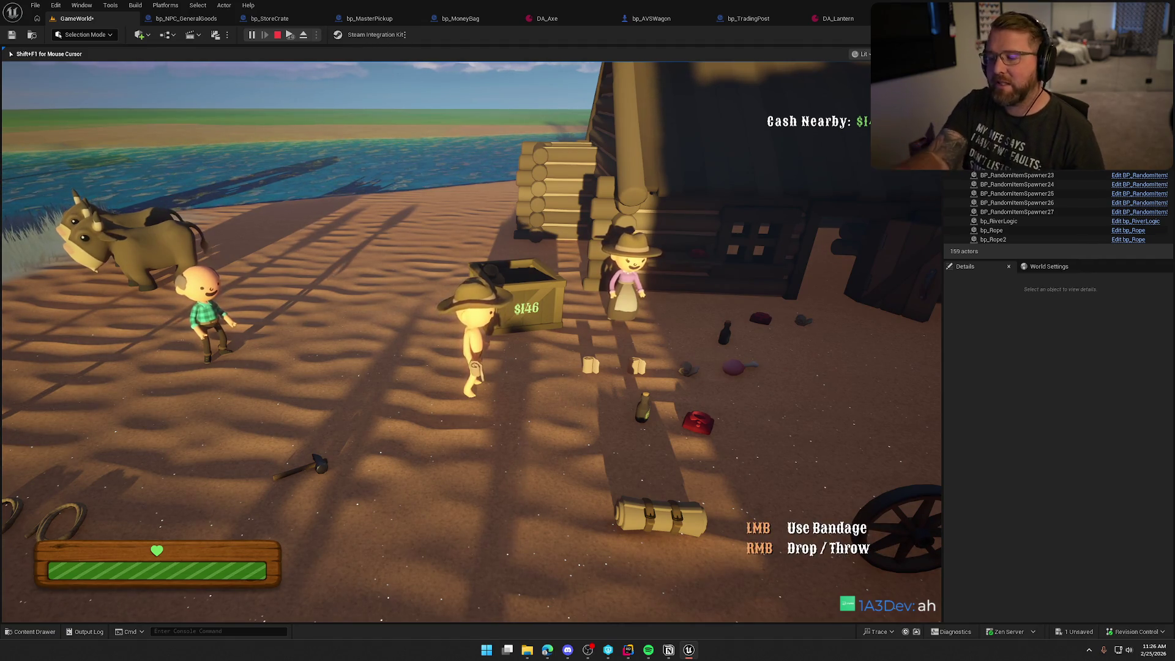
key(w)
key(space)
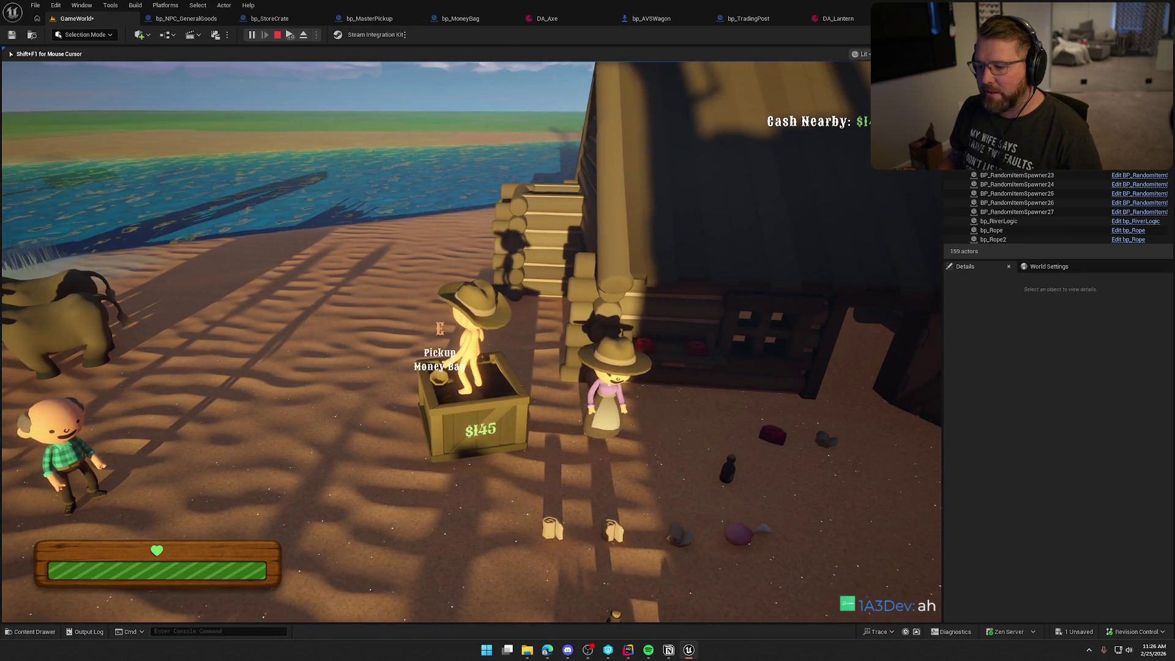
key(s)
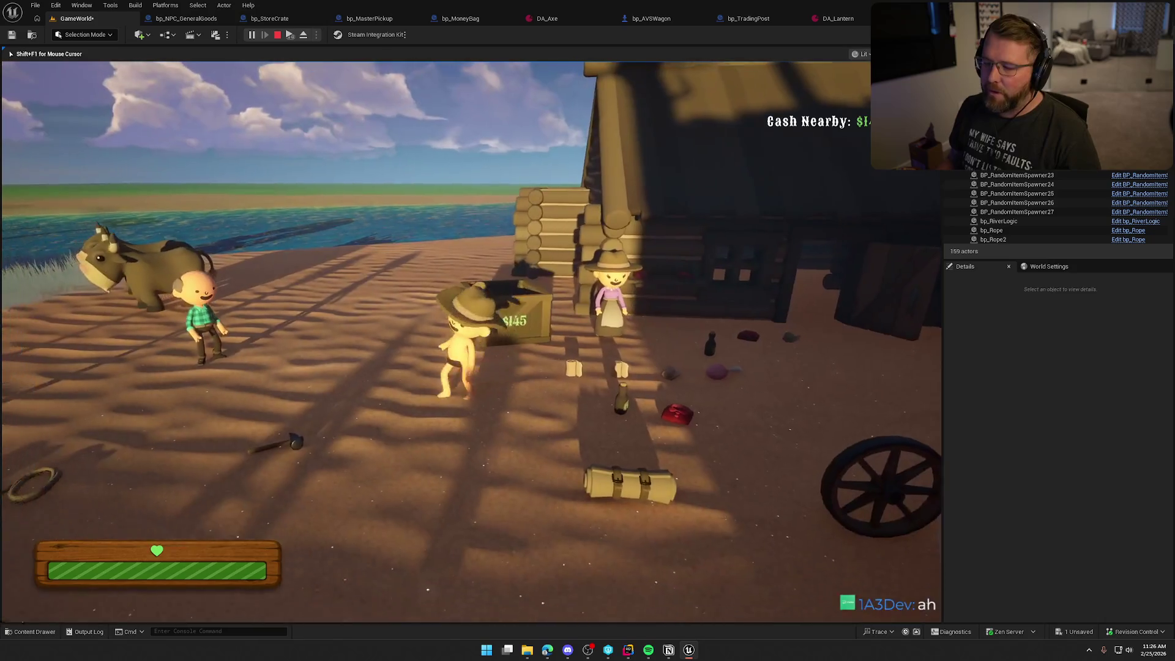
Pick up and use a bandage, then sell the crate's items at the trading post
key(d)
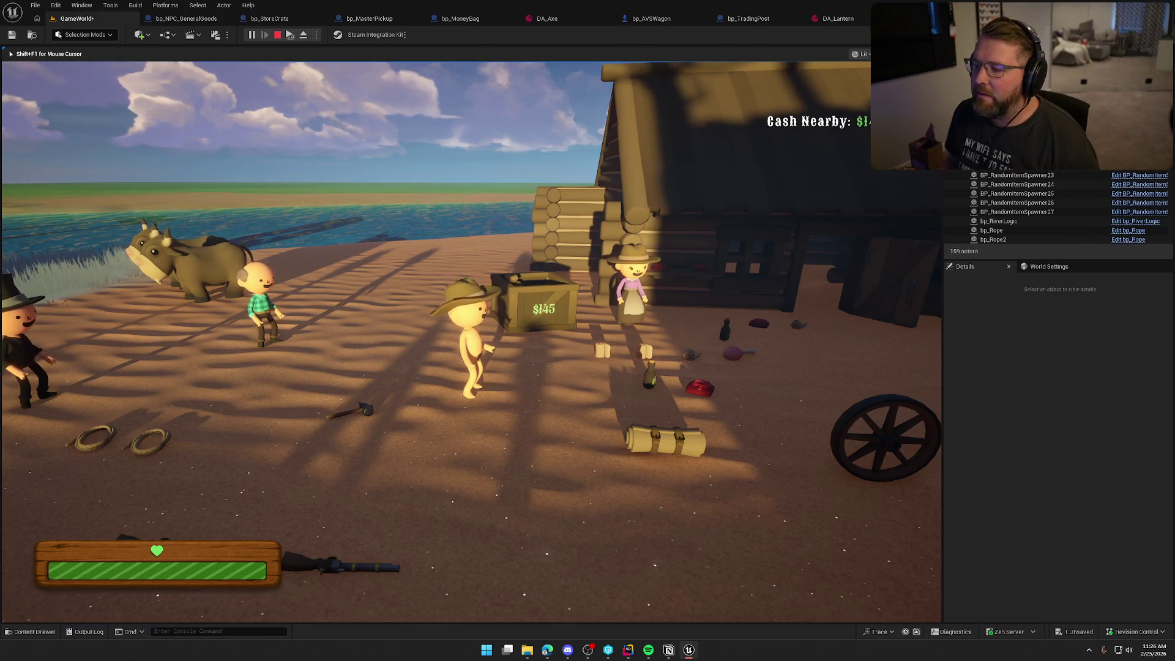
key(e)
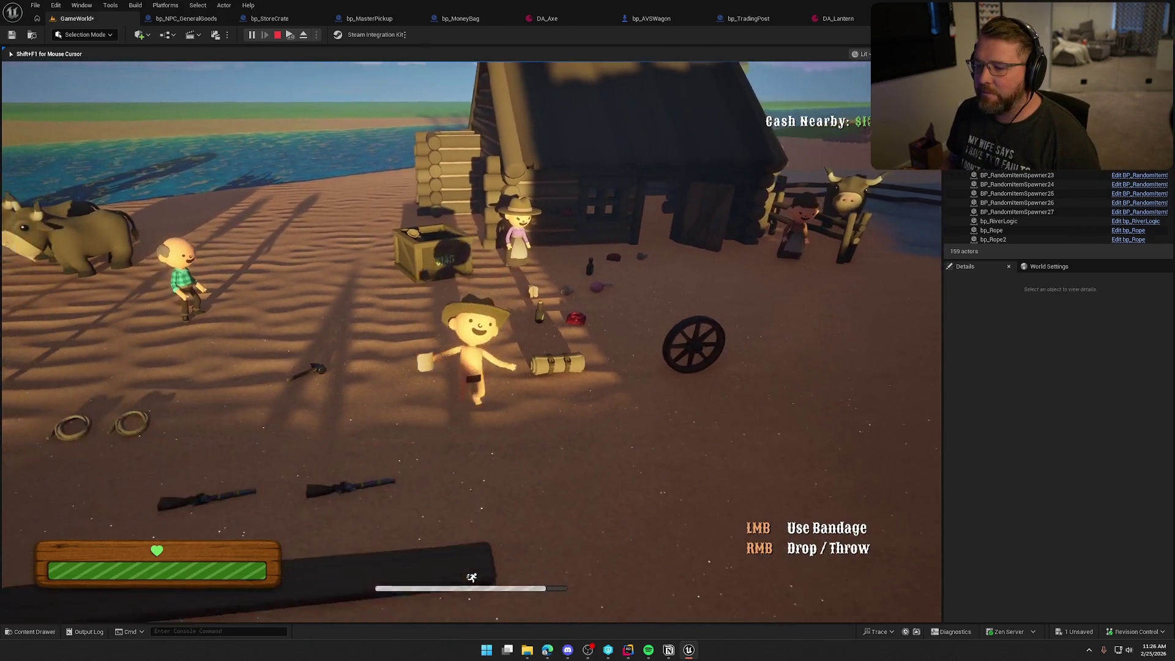
key(w)
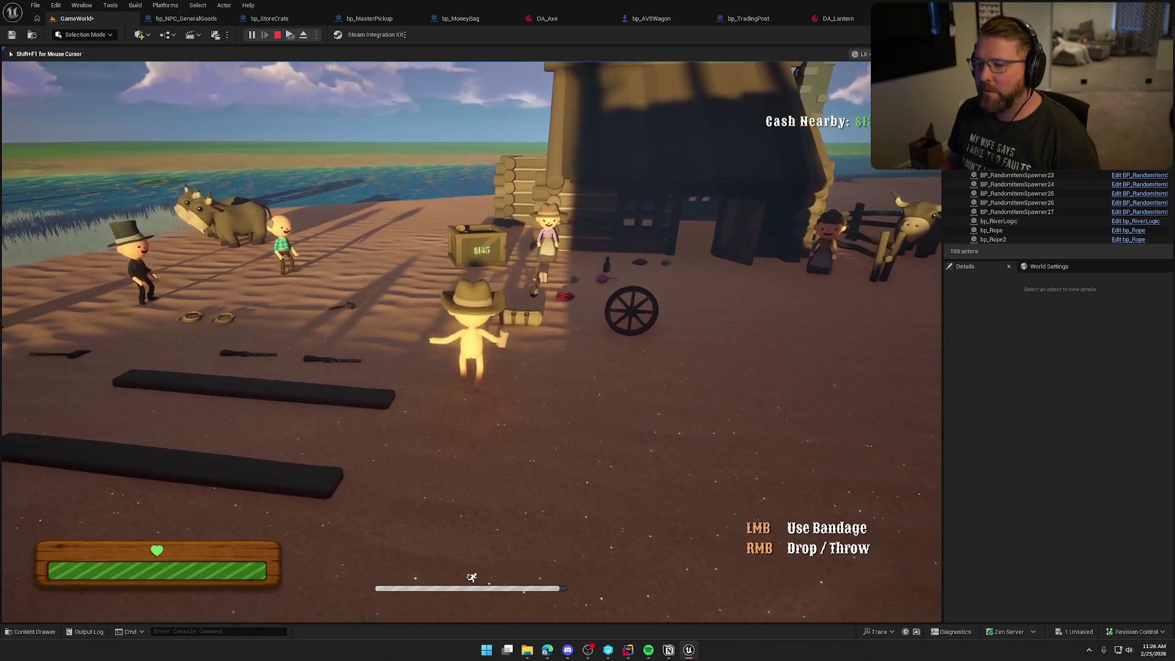
click(471, 341)
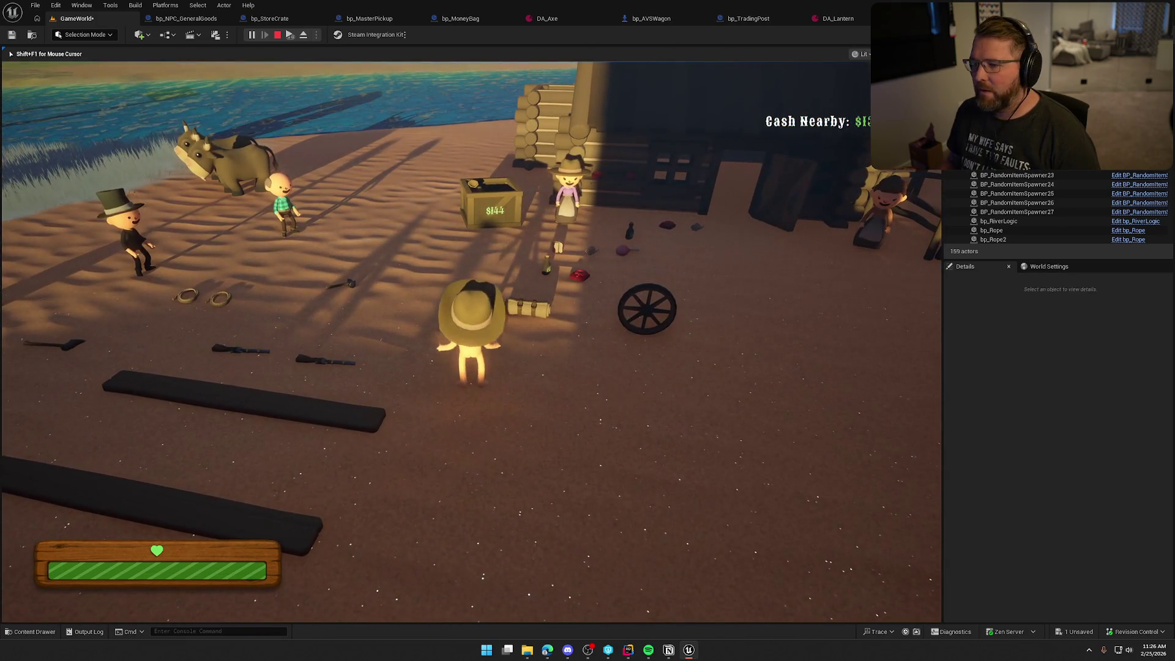
key(shift+w)
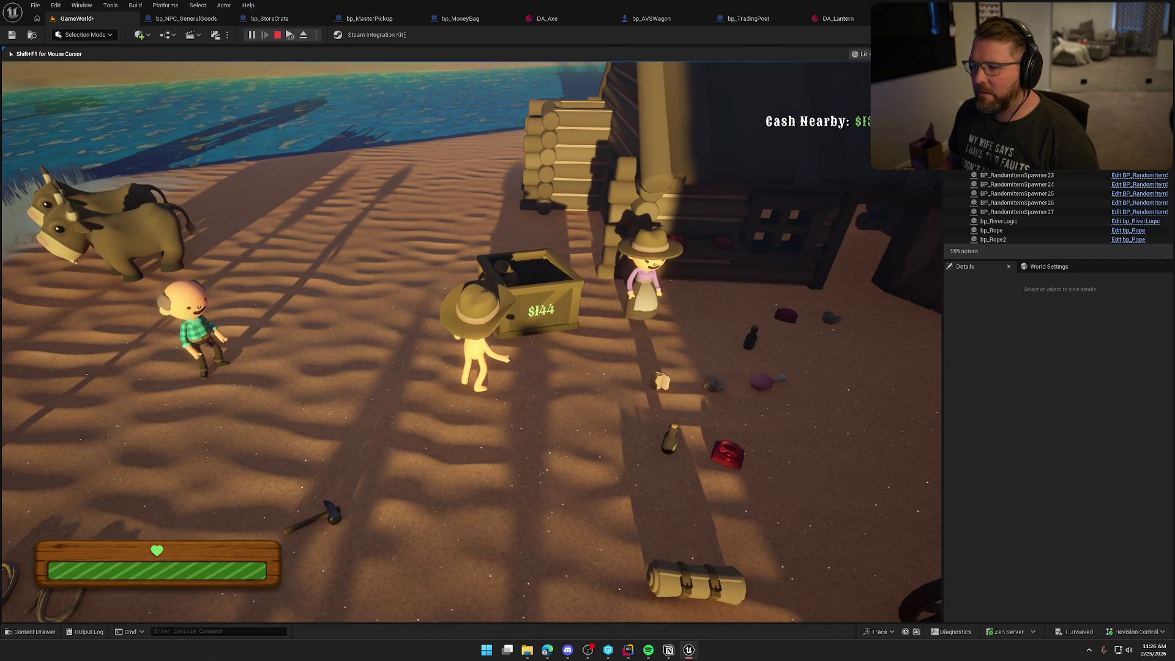
key(d)
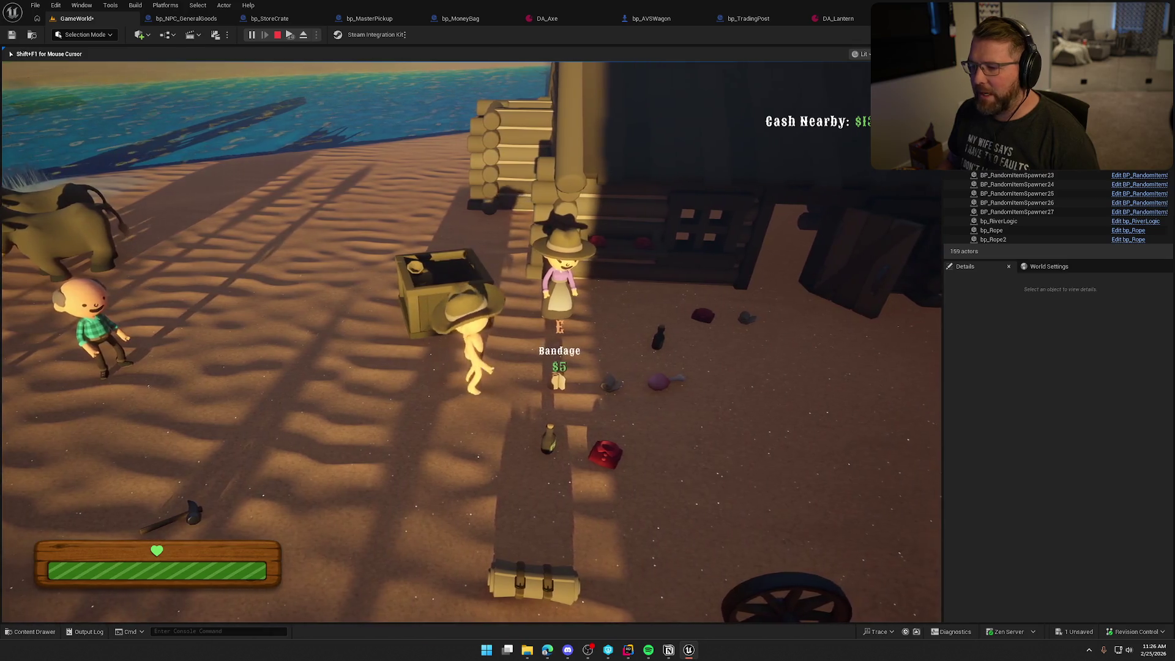
key(e)
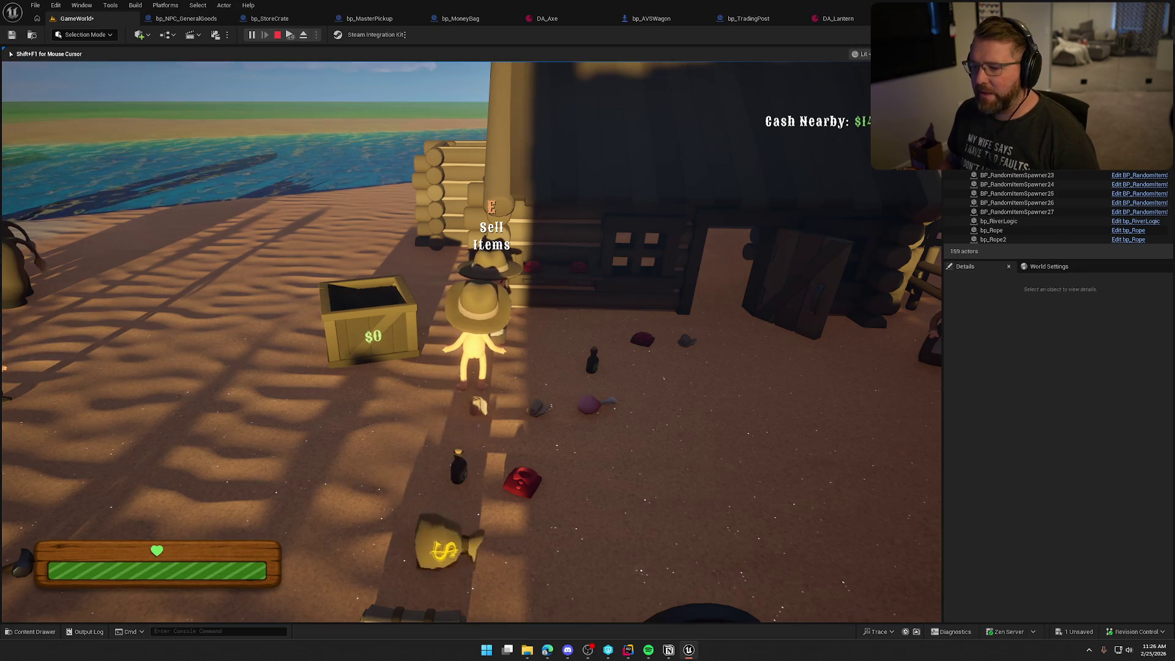
Carry medicine to the crate, then stop play and show the Data/Items assets in the Content Drawer
key(a)
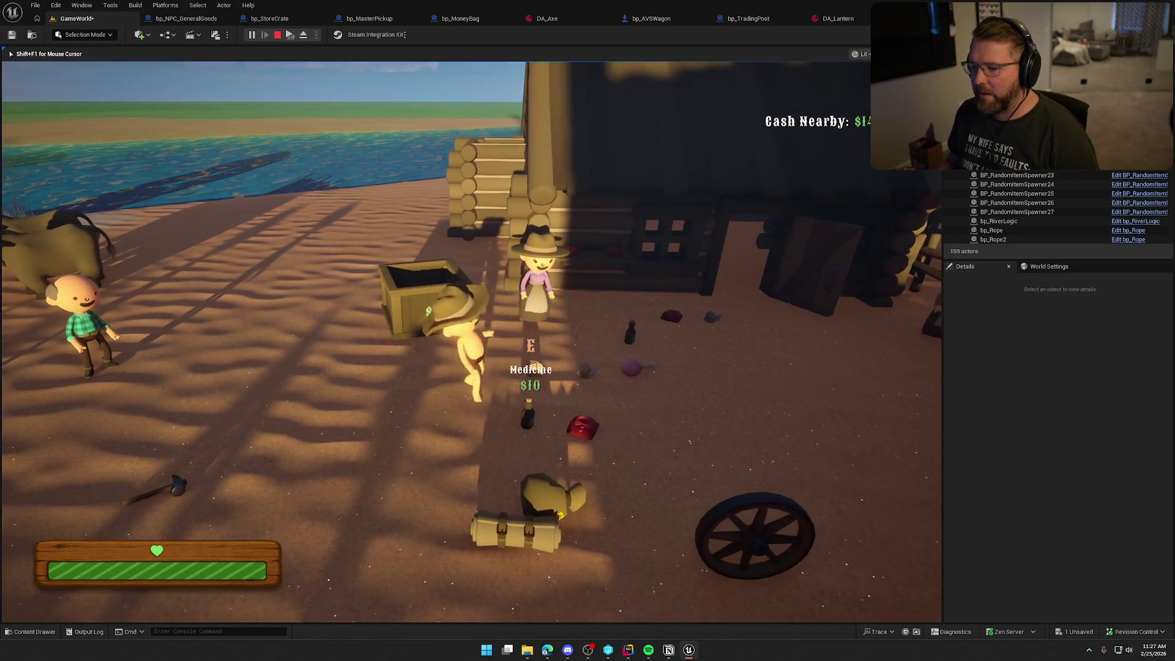
key(w)
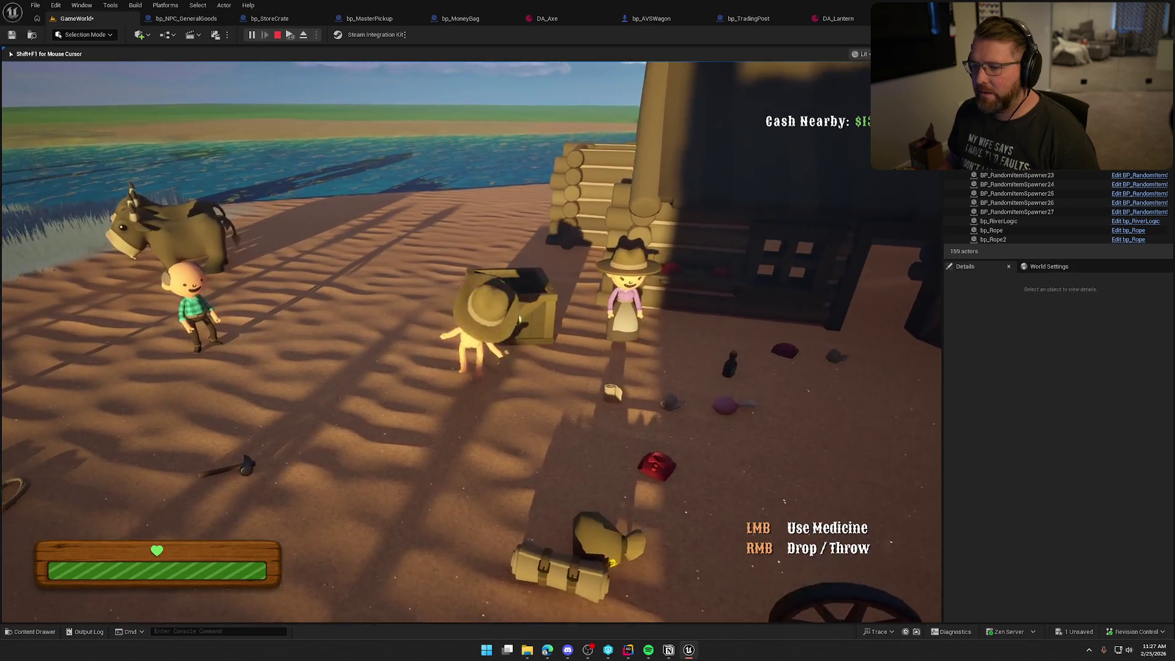
key(s)
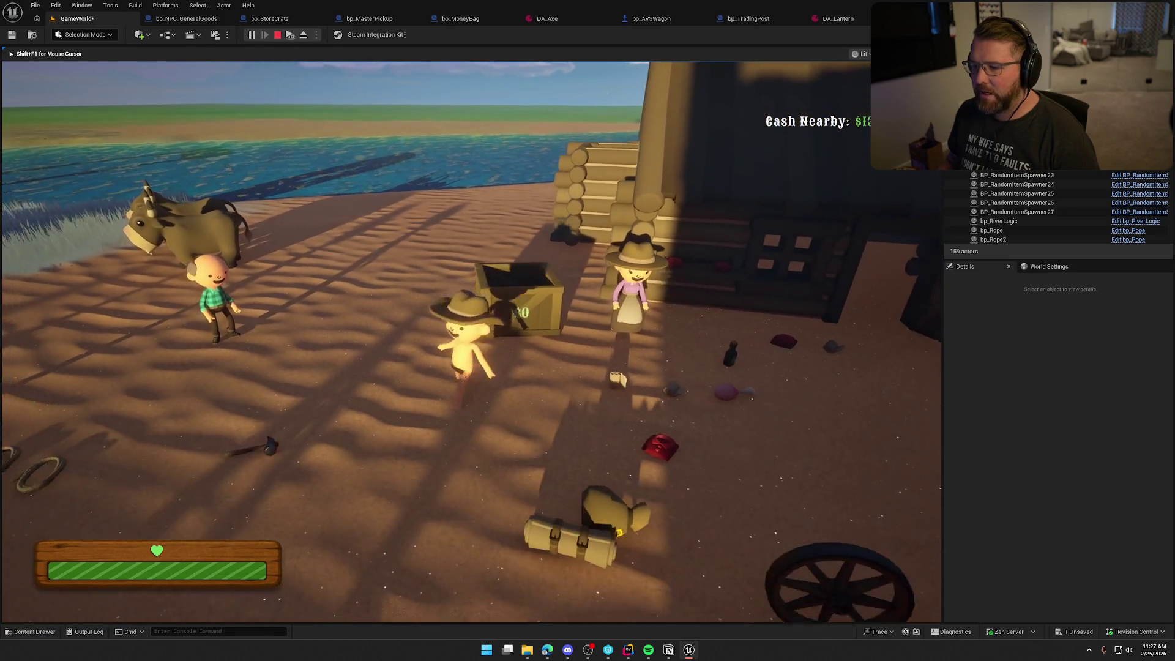
key(Escape)
click(32, 631)
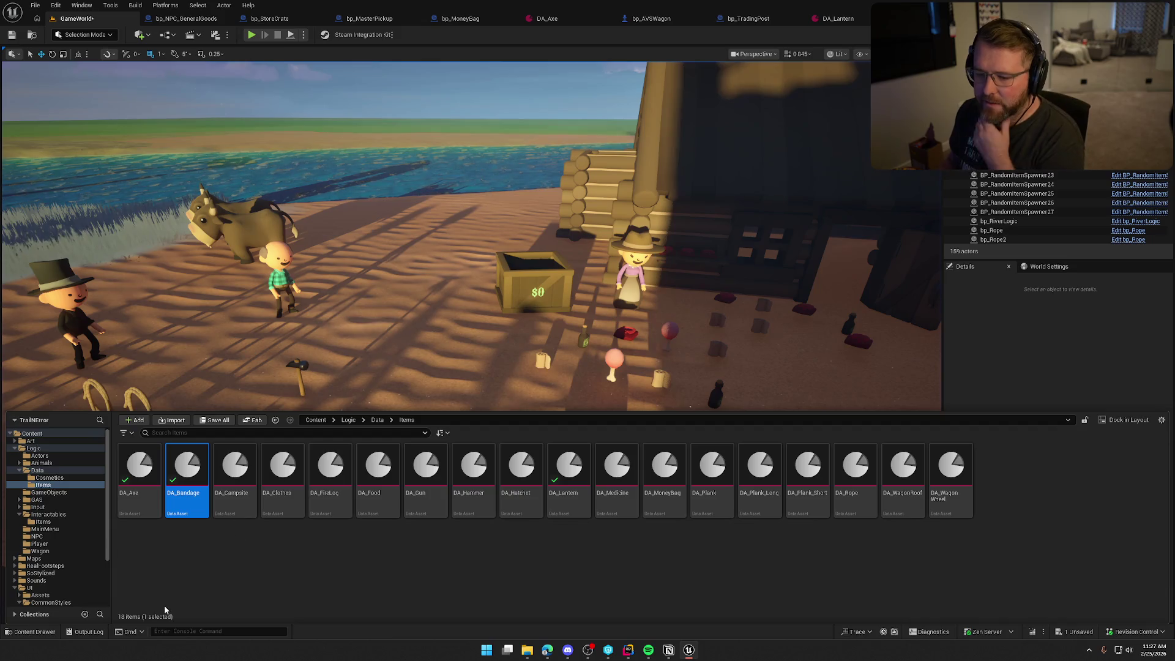
Set the Campsite item's Sell Price to 15
double_click(237, 471)
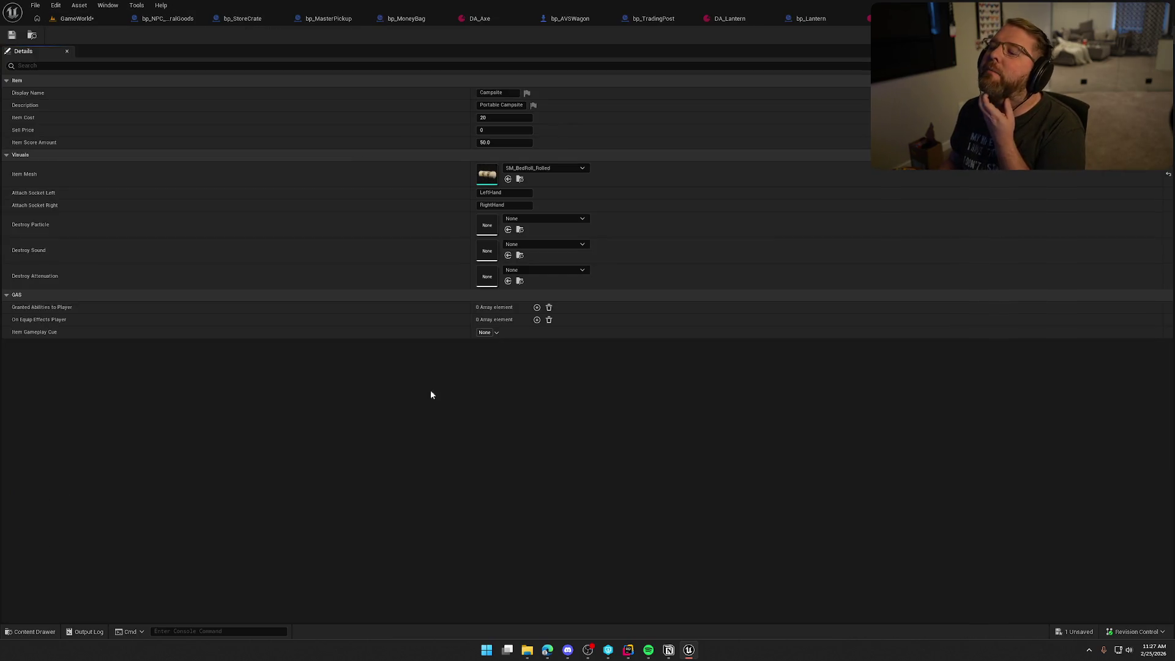
key(Tab)
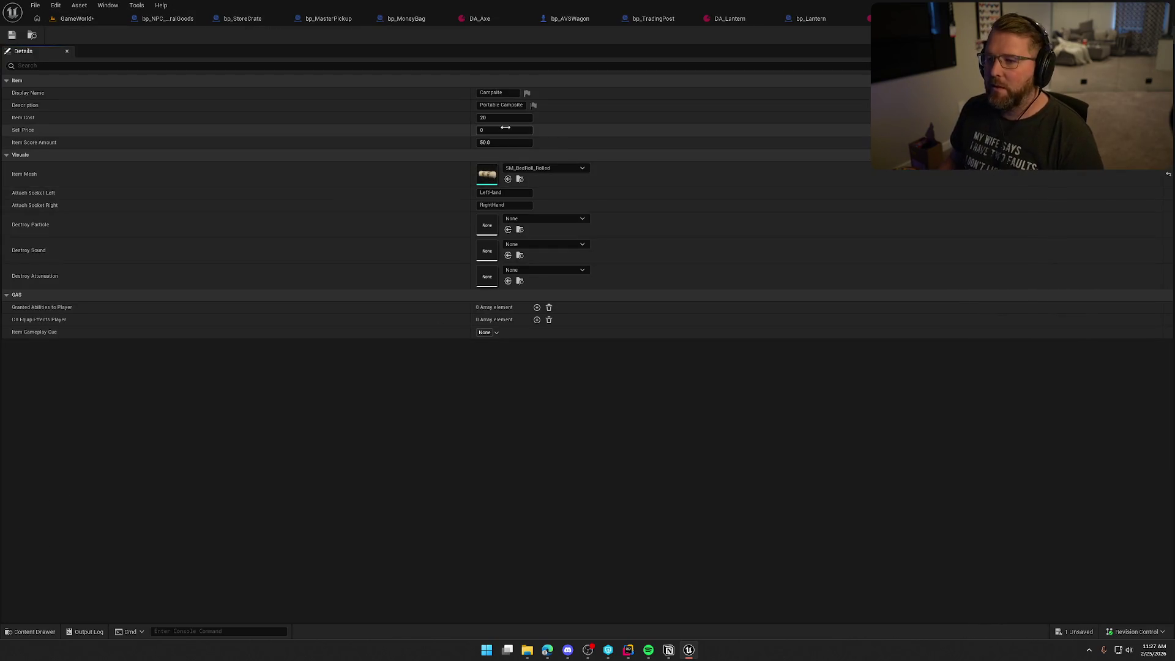
text(18)
text(5)
key(Return)
Set the Clothes item's Sell Price to 15 and the FireLog item's Sell Price to 5
key(ctrl+space)
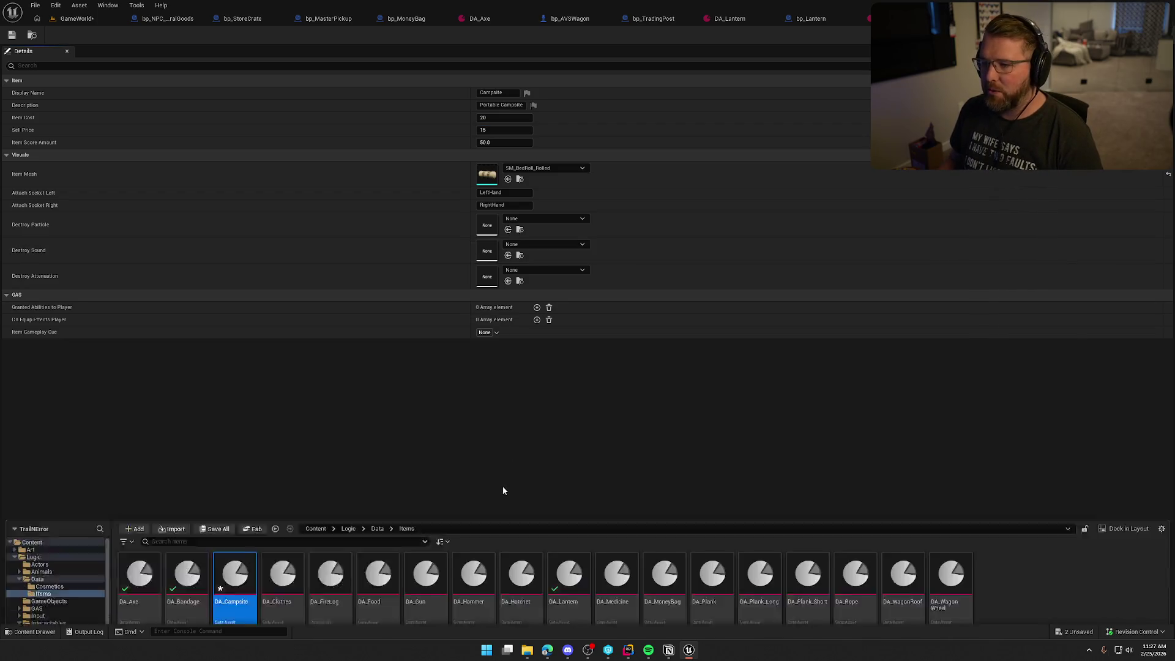
double_click(292, 472)
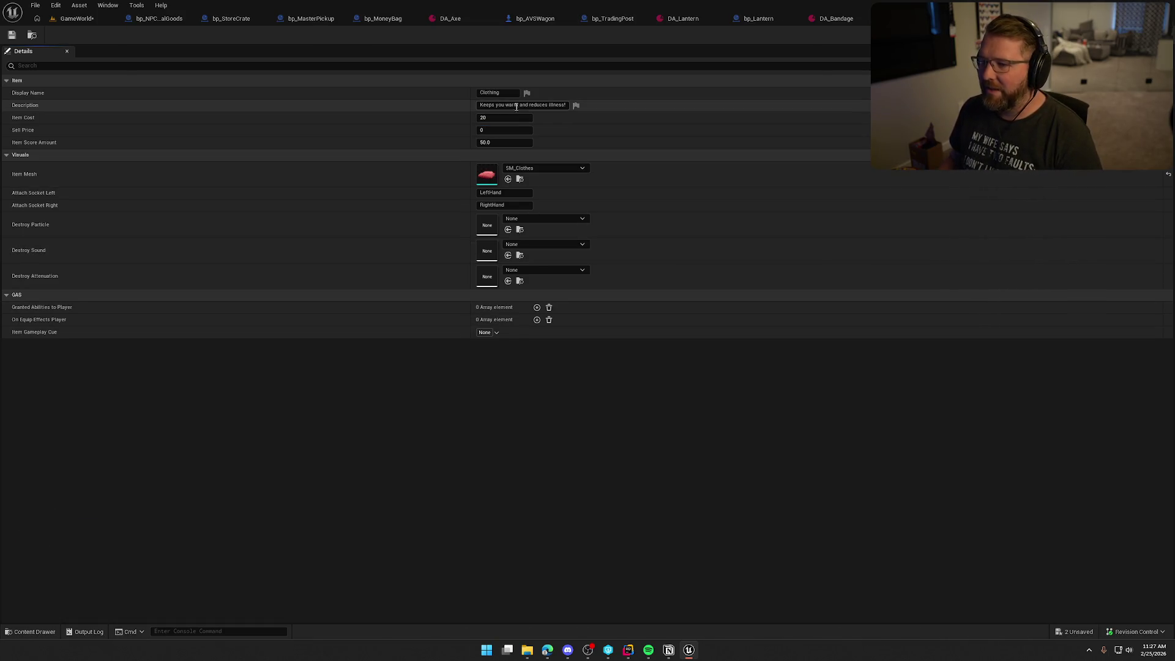
click(503, 130)
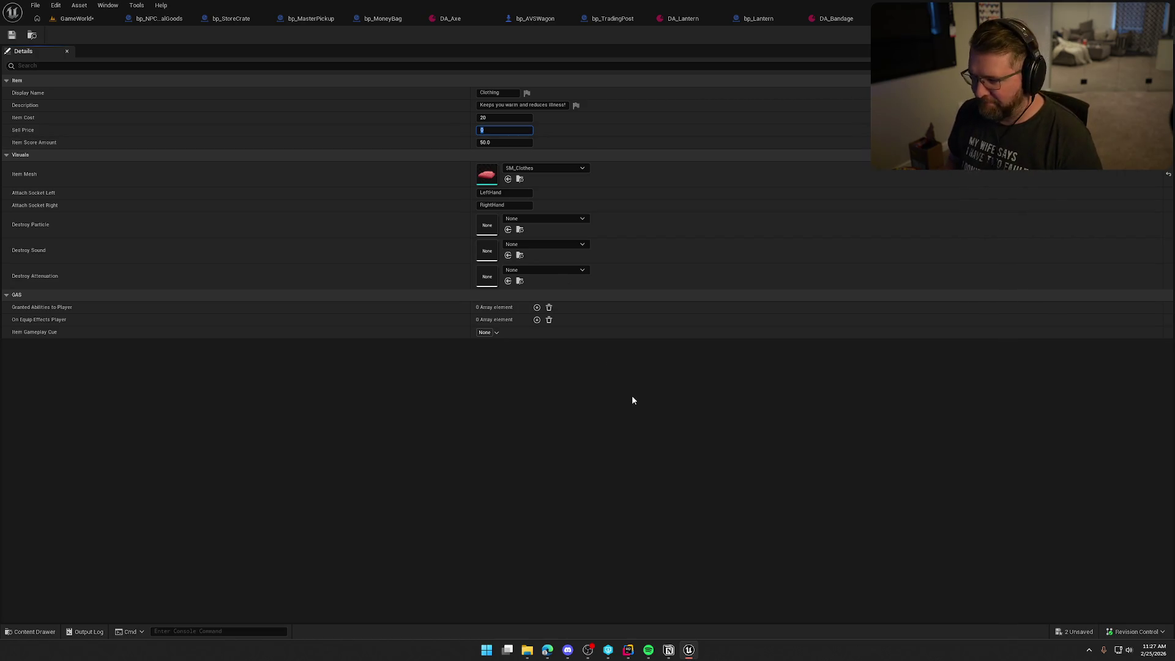
key(Return)
key(ctrl+space)
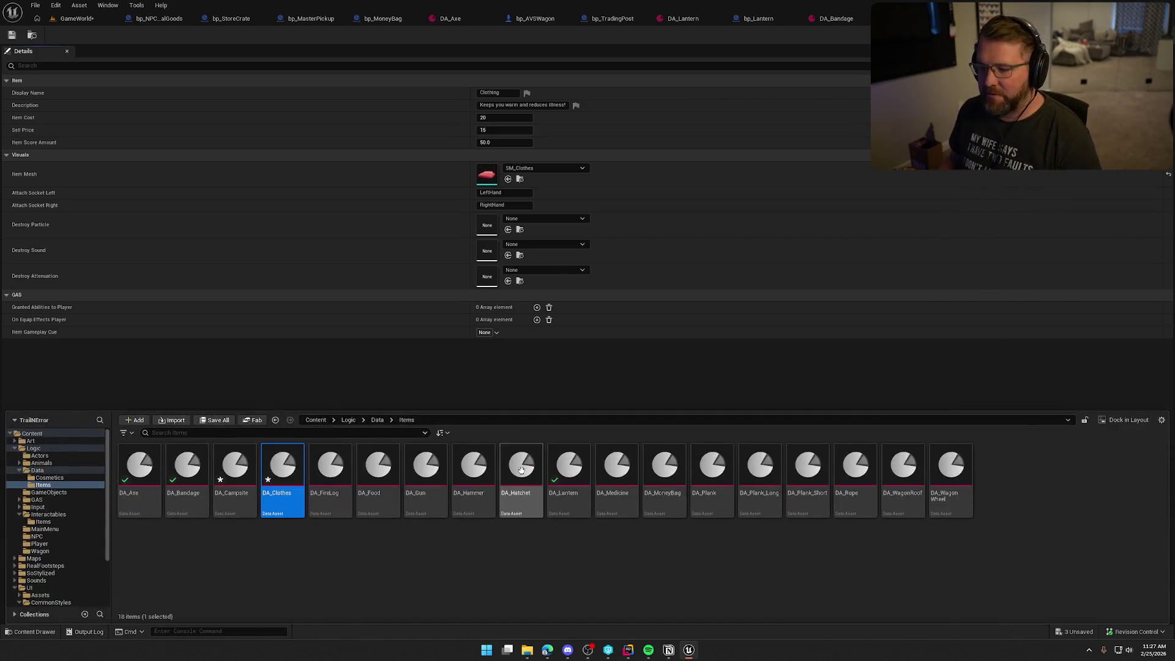
key(Return)
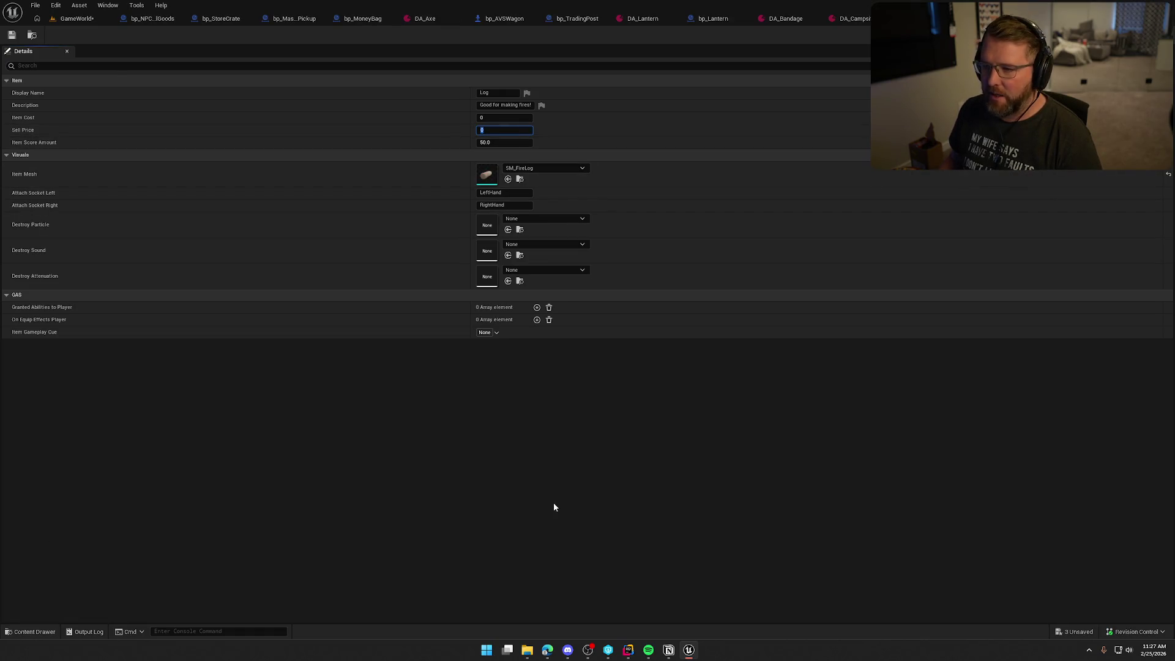
key(Return)
Set DA_Food's Sell Price to 4, then save all edited item assets, checking them out
key(ctrl+space)
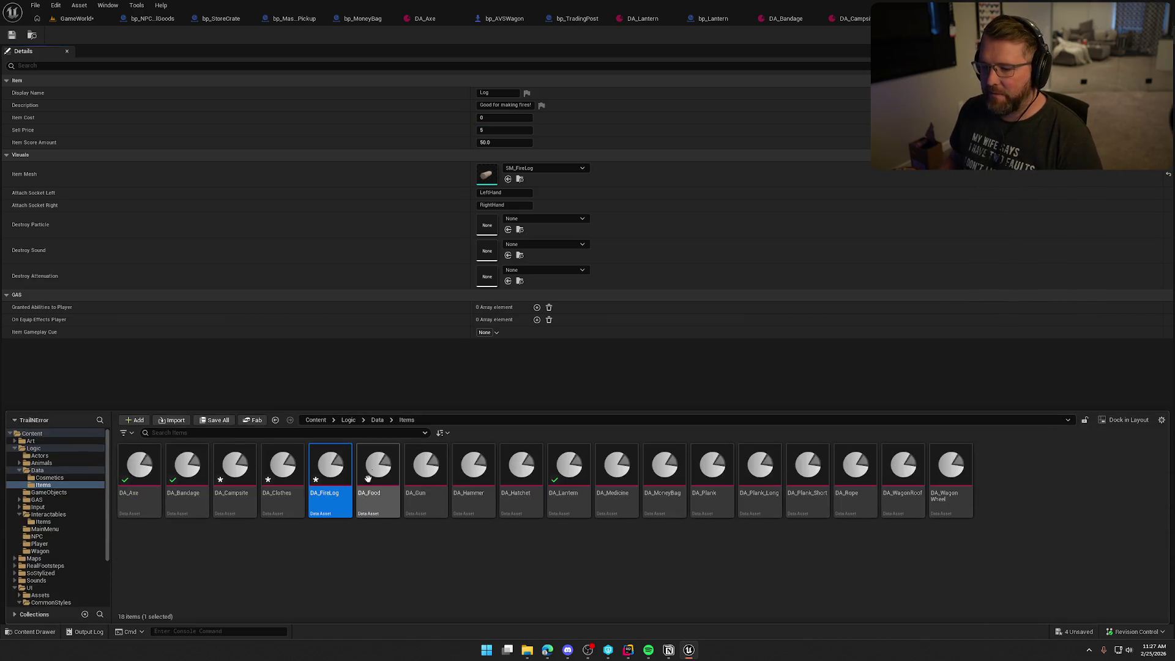
double_click(377, 468)
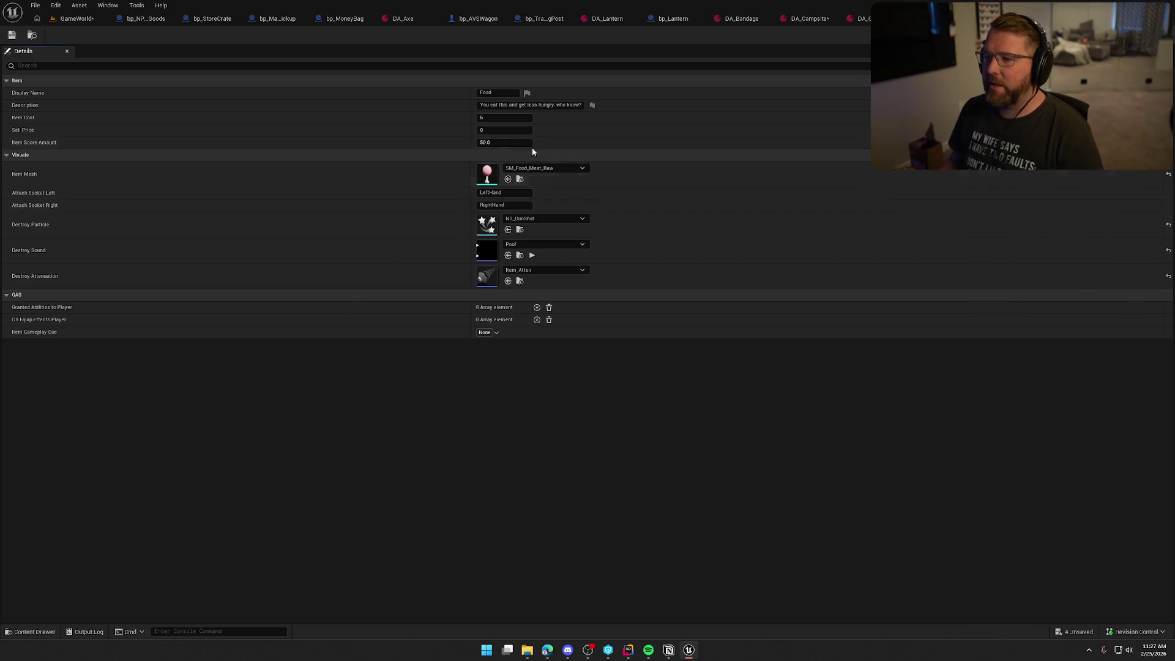
click(503, 130)
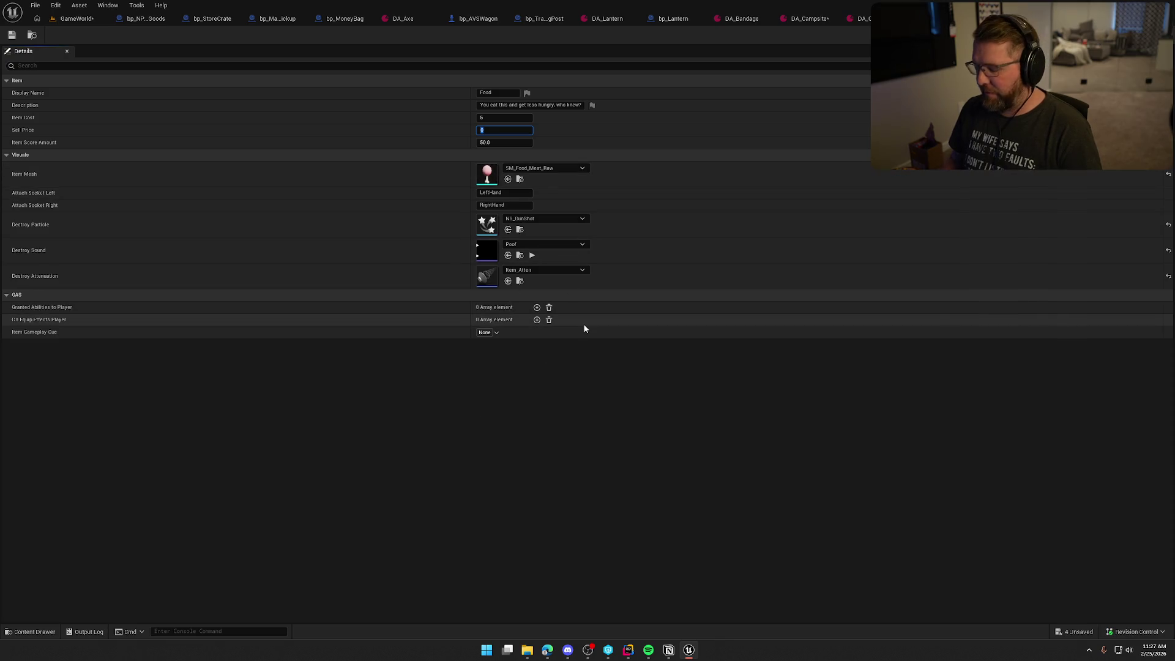
text(4)
key(Return)
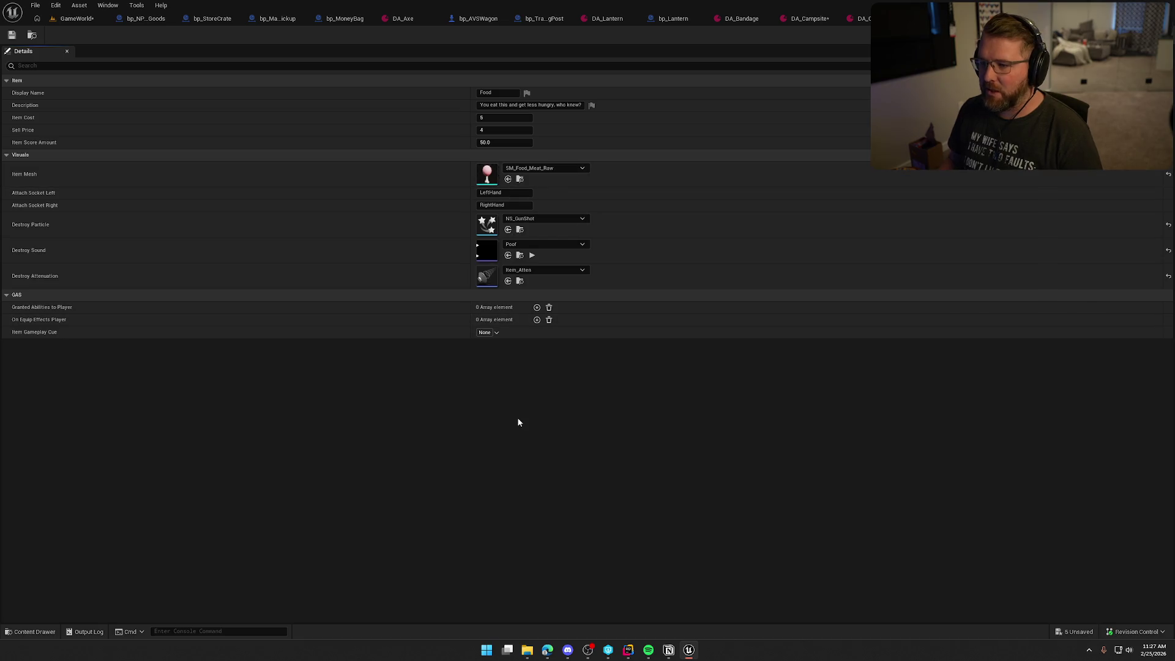
key(ctrl+space)
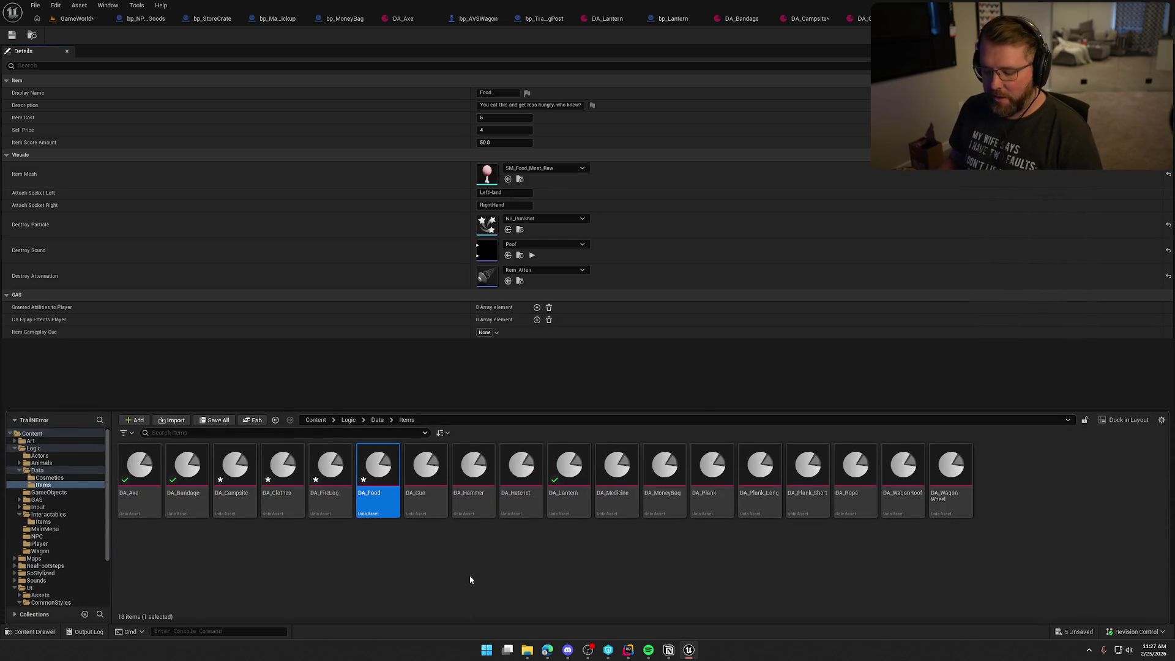
key(ctrl+shift+s)
click(600, 428)
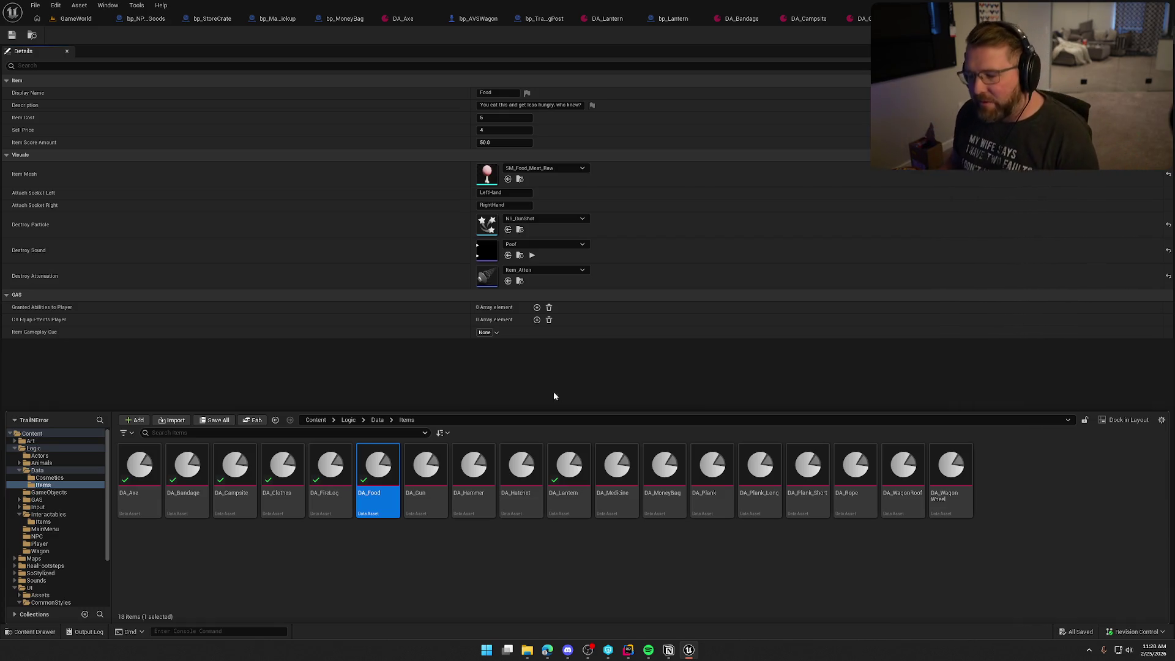
Open the DA_Gun item asset, showing Item Cost 10 and Sell Price 0
double_click(442, 482)
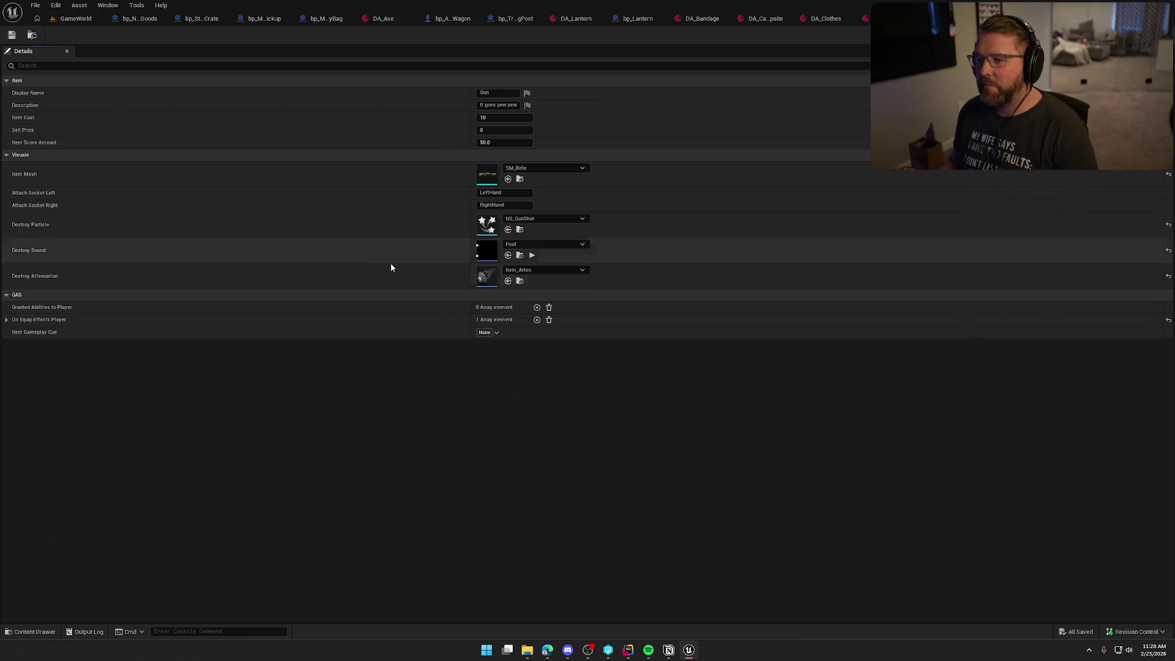
Set DA_Gun's Sell Price to 10 and save it with check-out, then open DA_Hammer
click(498, 130)
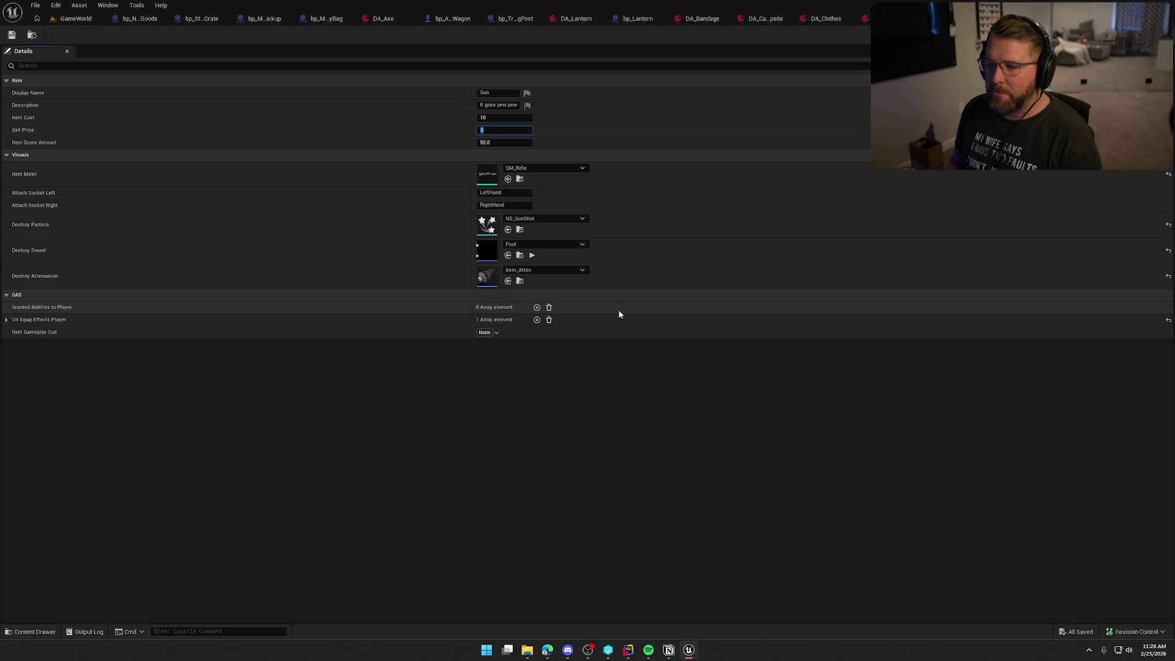
text(10)
key(Return)
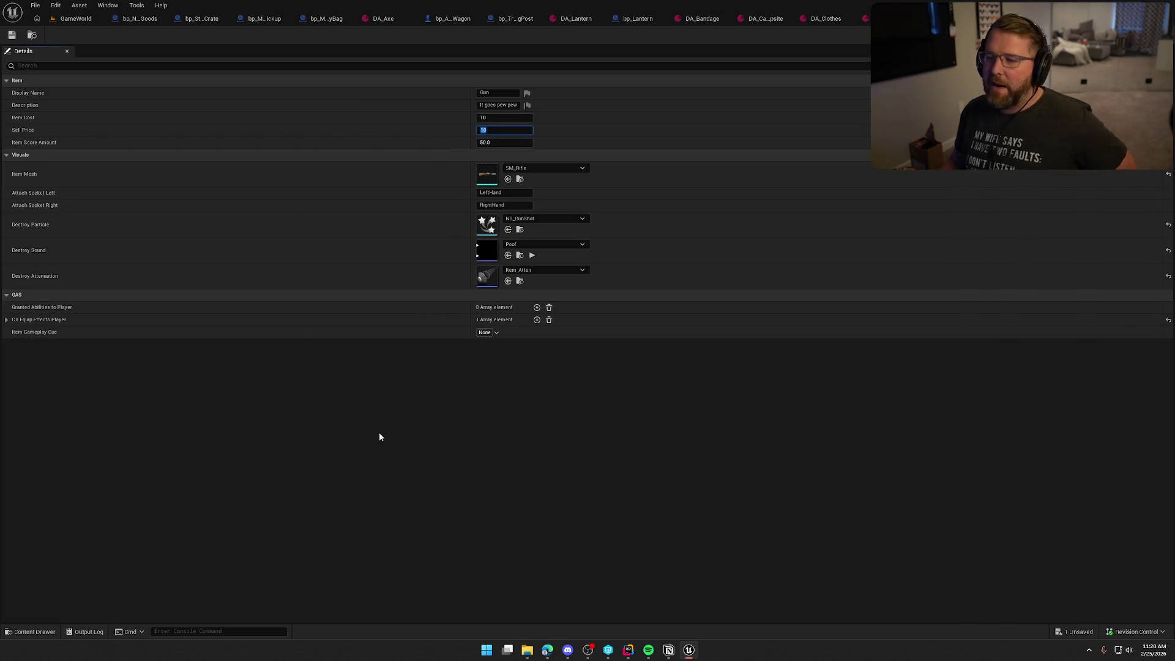
click(409, 502)
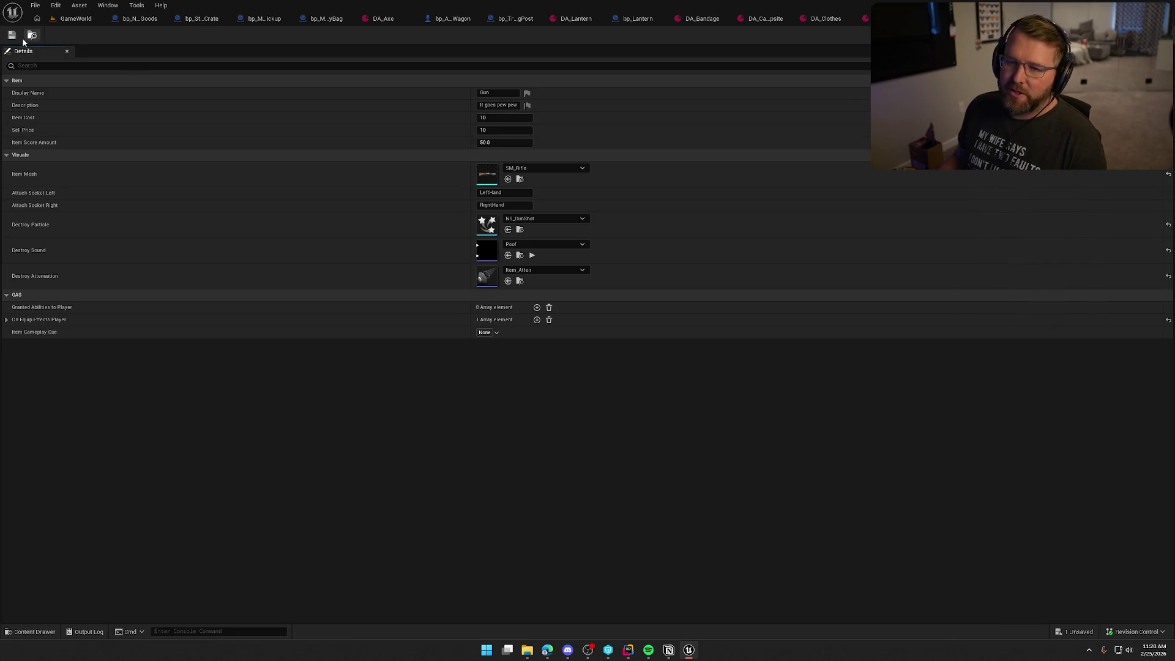
key(ctrl+shift+s)
click(605, 424)
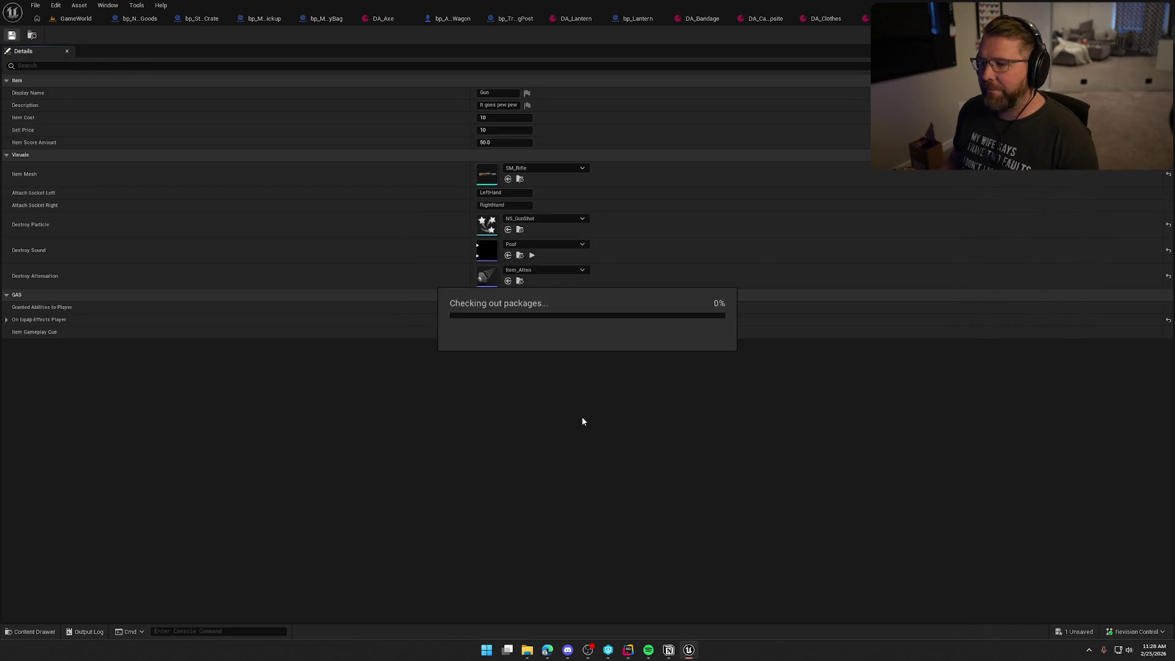
key(ctrl+space)
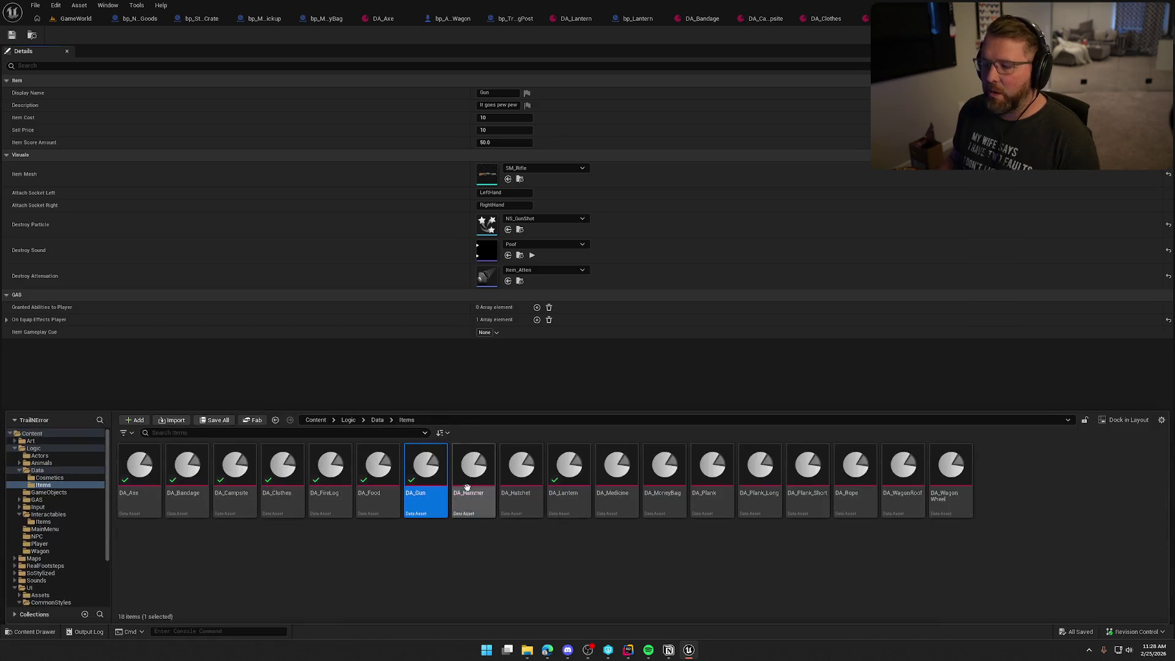
double_click(477, 485)
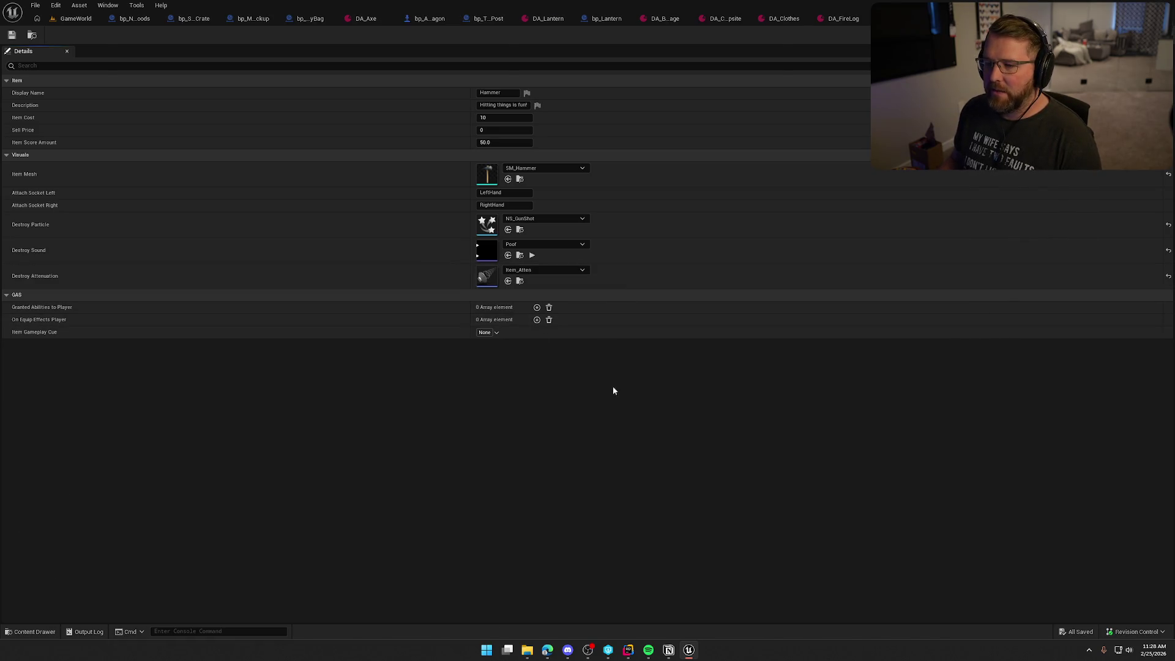
Set the Hammer and Hatchet sell prices to 8
click(489, 129)
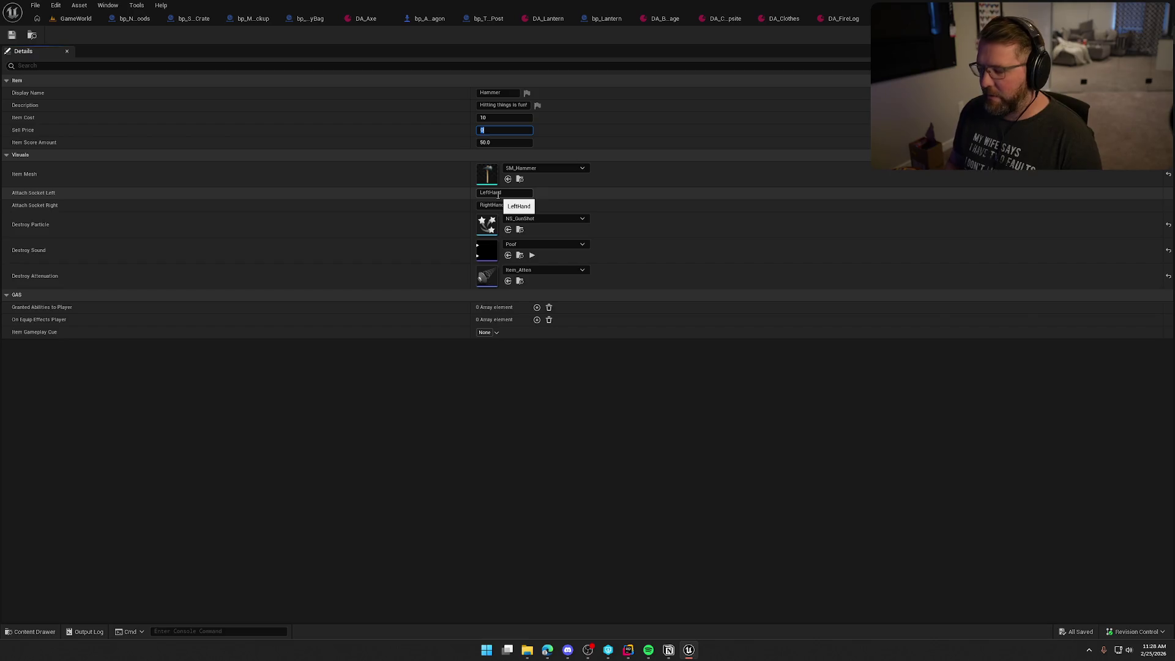
key(Return)
key(ctrl+space)
click(526, 497)
double_click(526, 498)
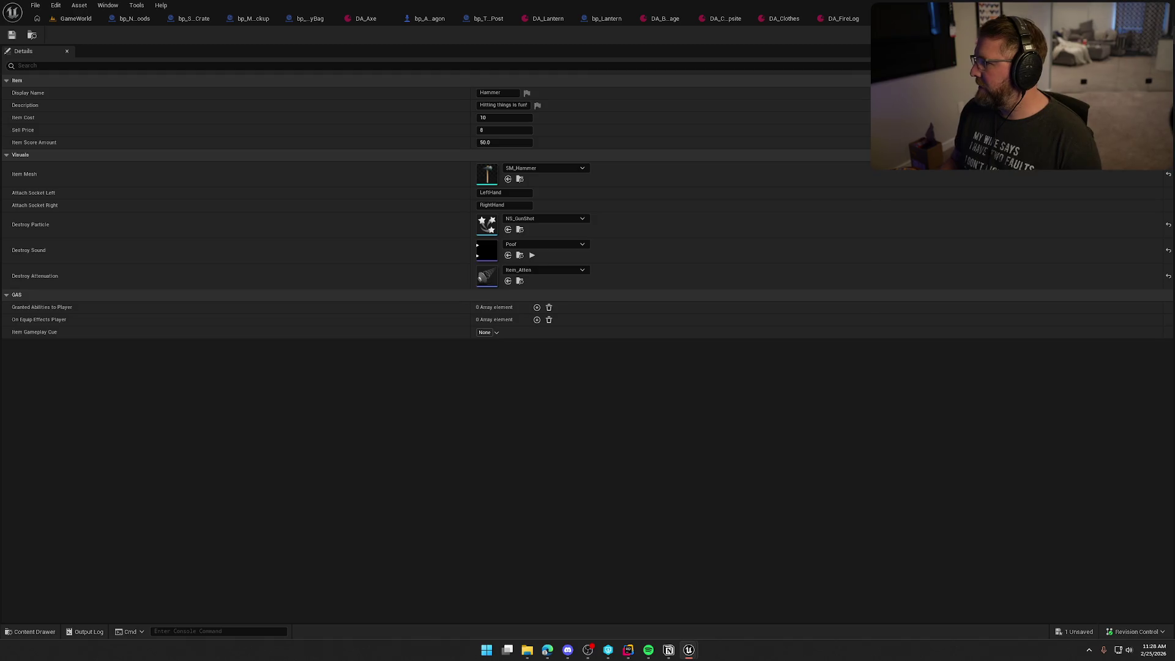
key(ctrl+space)
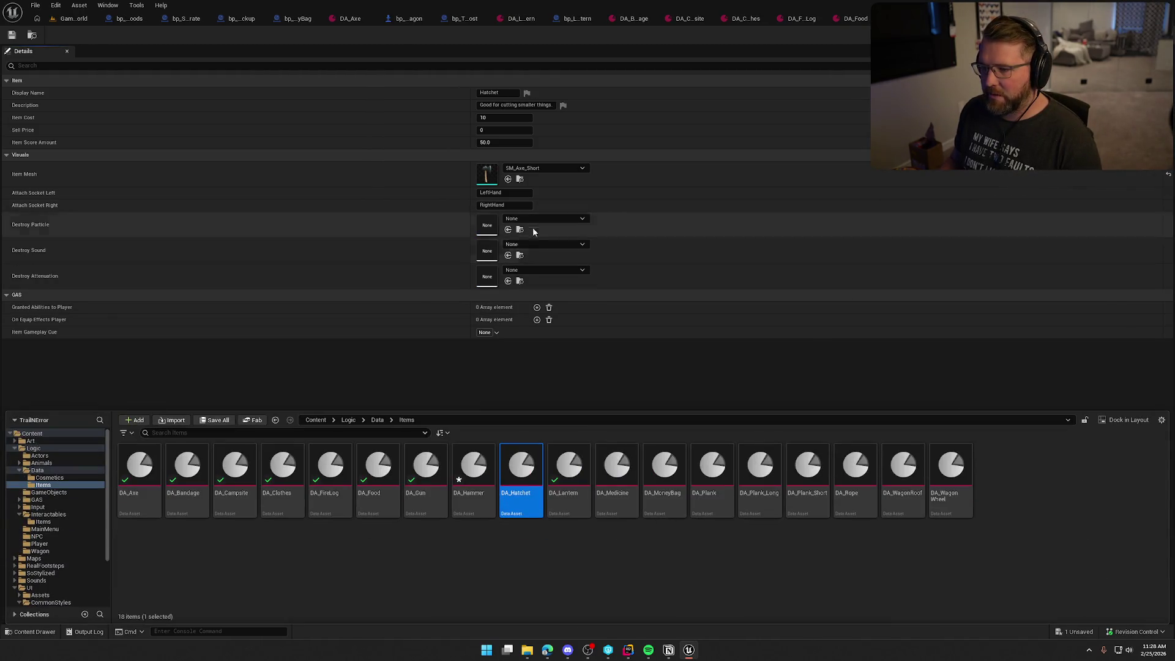
click(495, 129)
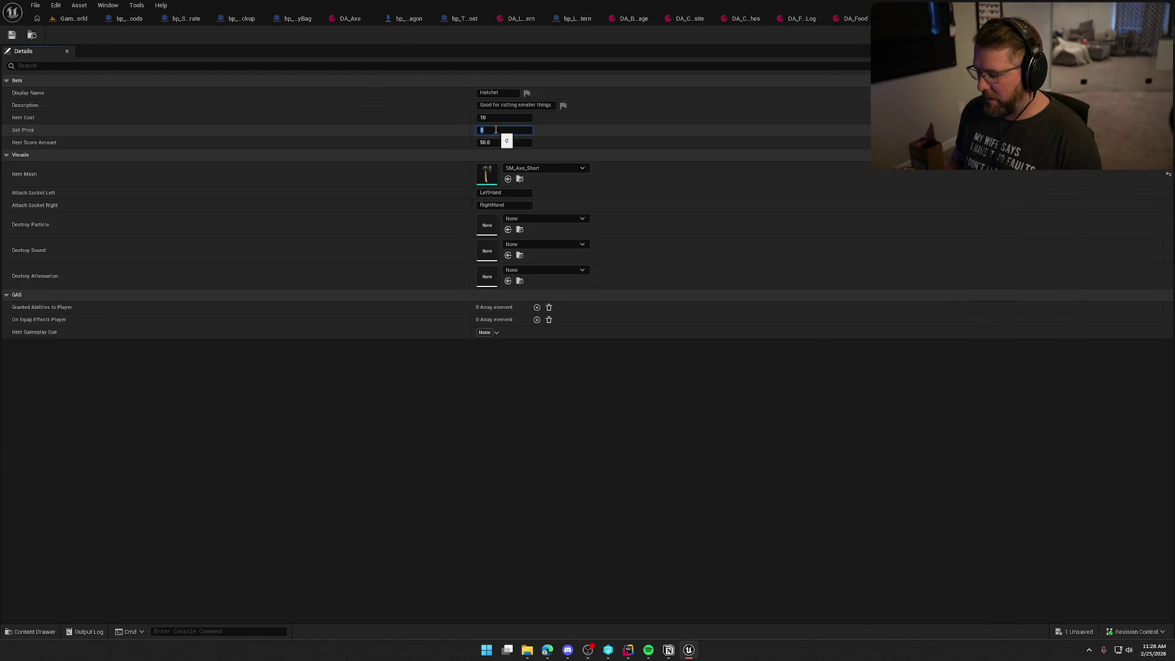
key(Return)
key(ctrl+space)
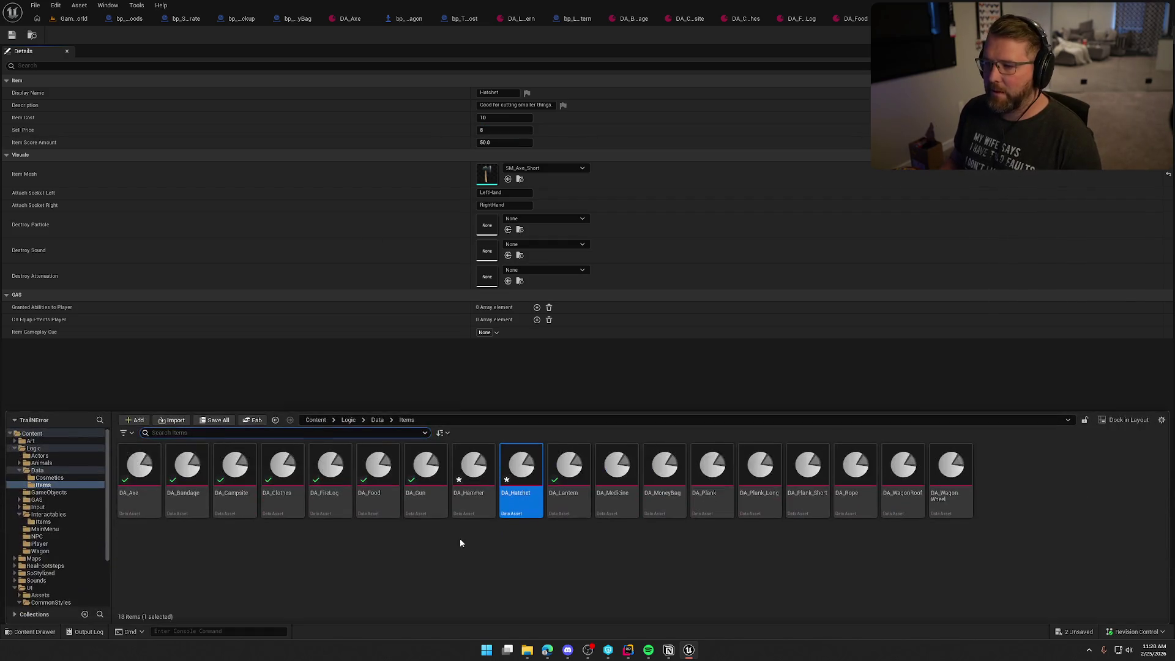
Set the Medicine sell price to 10, leaving MoneyBag and Board (plank) at 0
double_click(616, 467)
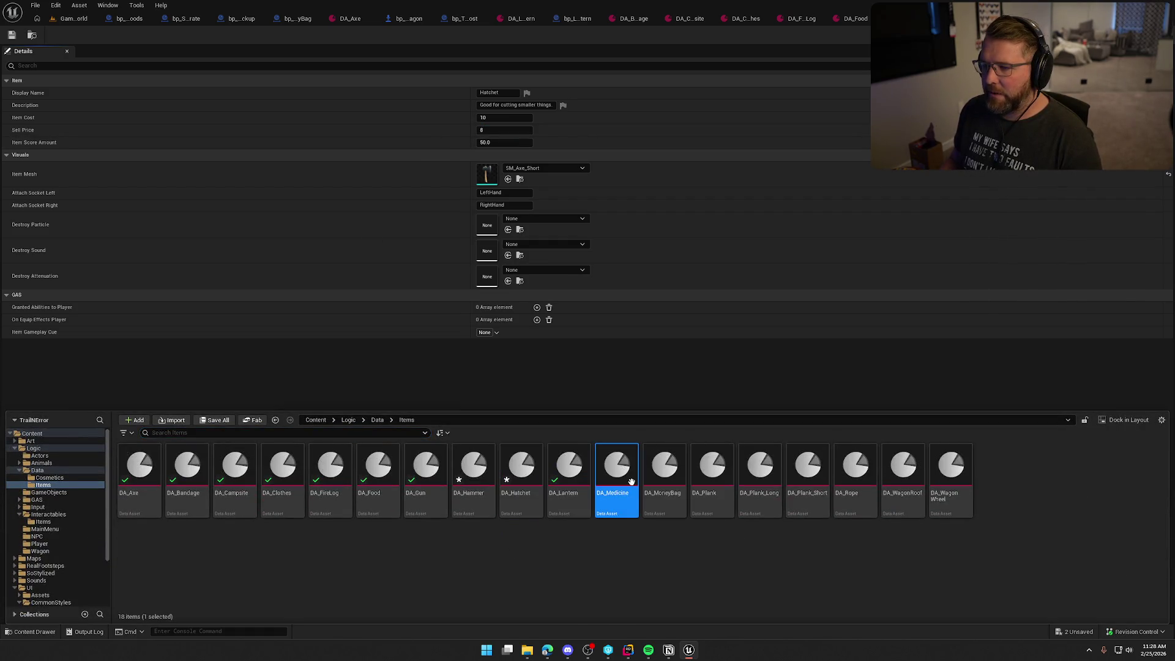
click(503, 129)
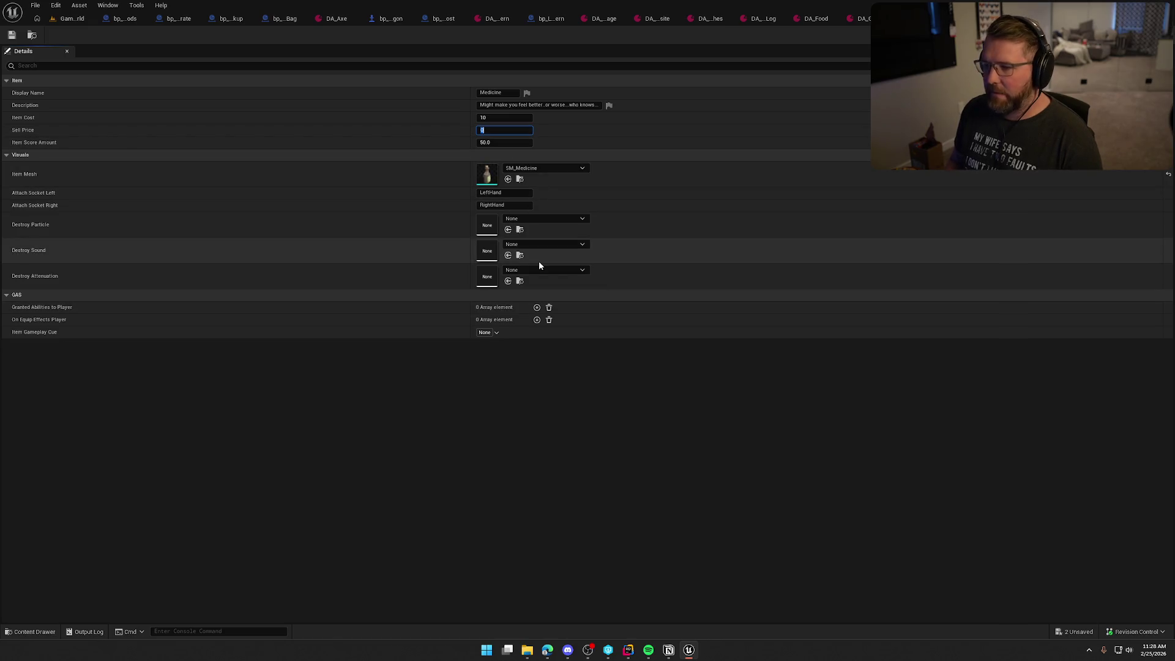
text(10)
key(Return)
key(ctrl+space)
double_click(664, 466)
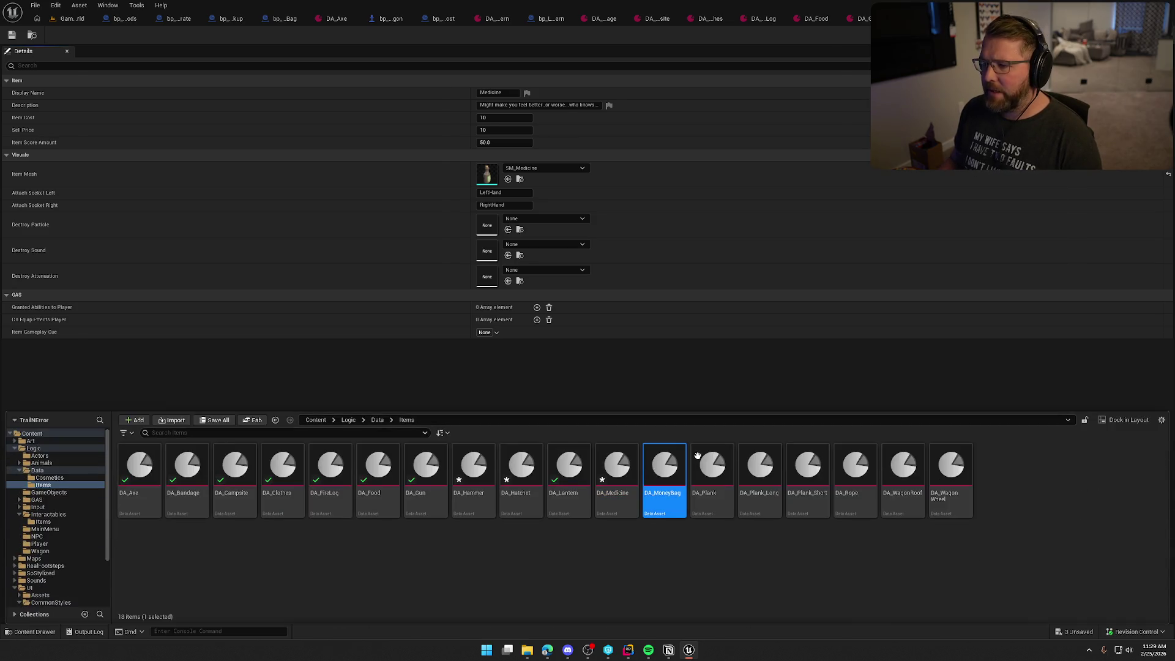
key(ctrl+space)
double_click(710, 466)
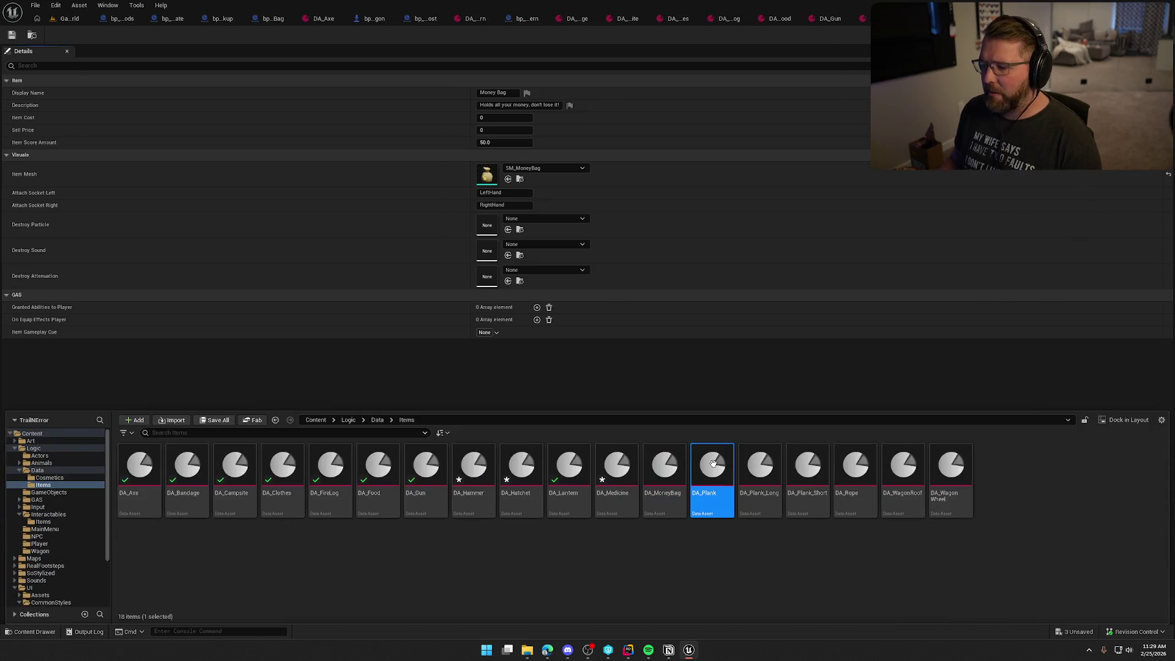
click(514, 130)
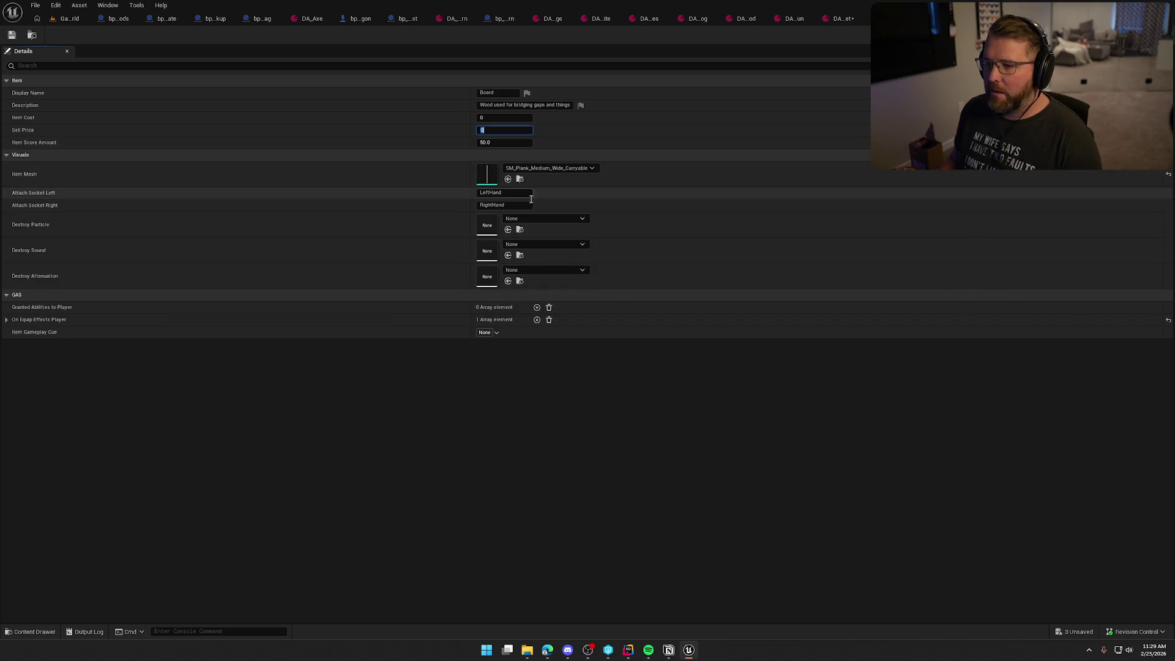
key(ctrl+space)
Set the long and short plank sell prices to 5 and Rope to 10
double_click(760, 477)
click(496, 130)
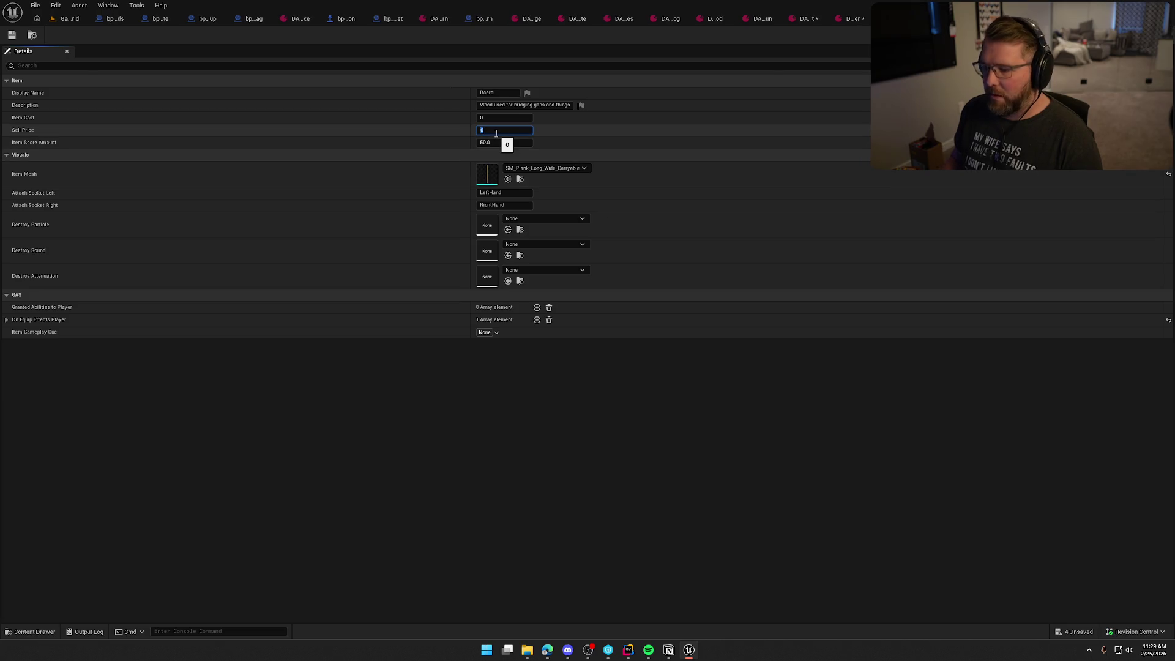
key(ctrl+space)
click(812, 468)
double_click(812, 468)
click(496, 130)
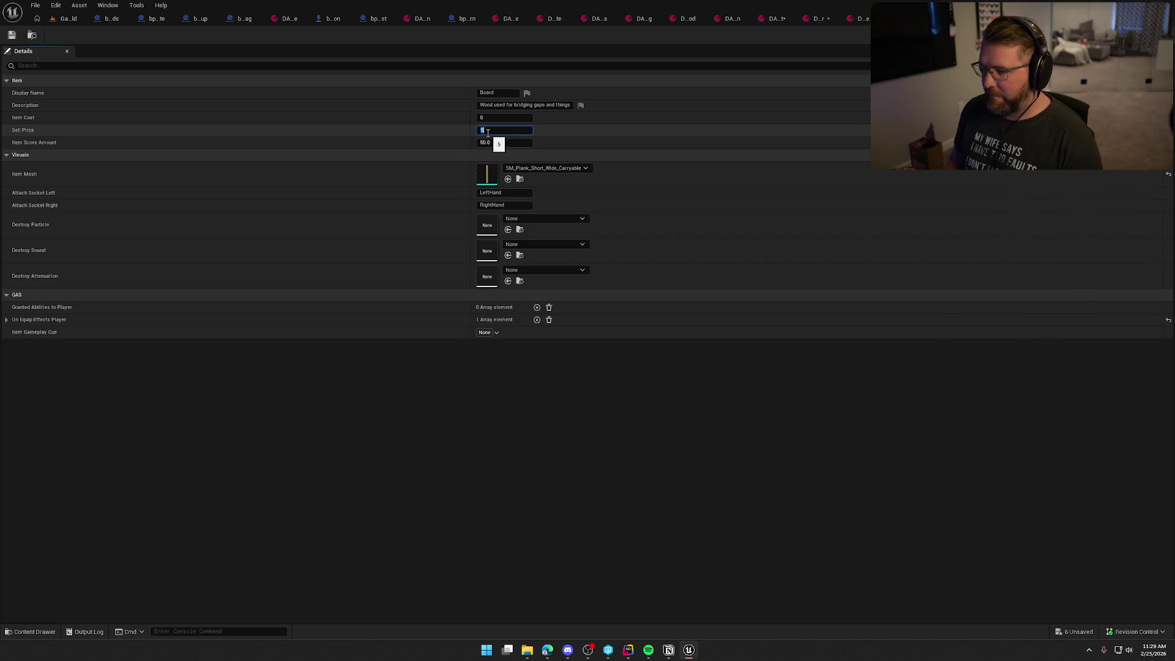
key(ctrl+space)
double_click(855, 468)
click(501, 131)
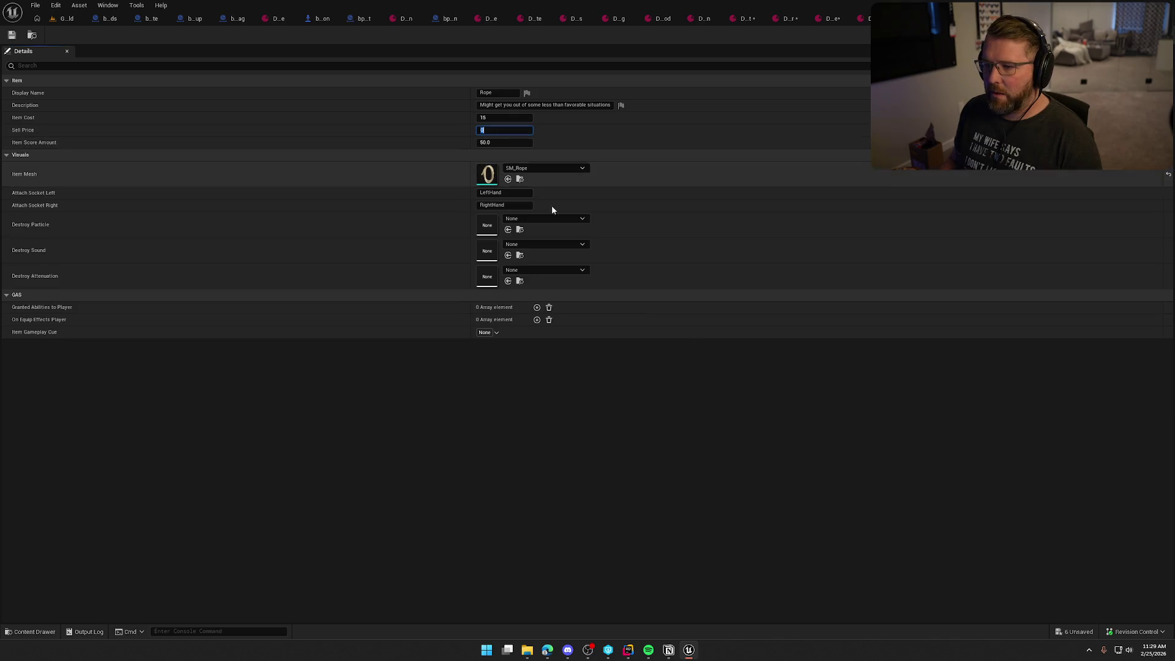
text(0)
key(ctrl+space)
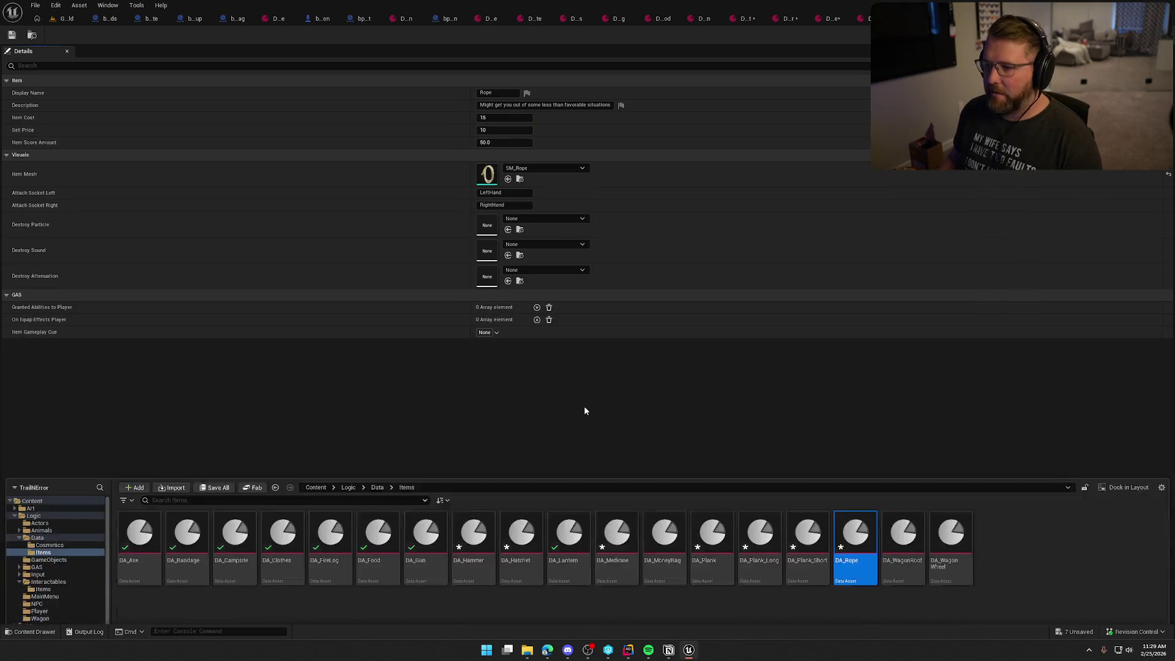
Set the Wagon Wheel sell price to 12, then check out and save all modified item assets
click(903, 463)
double_click(903, 463)
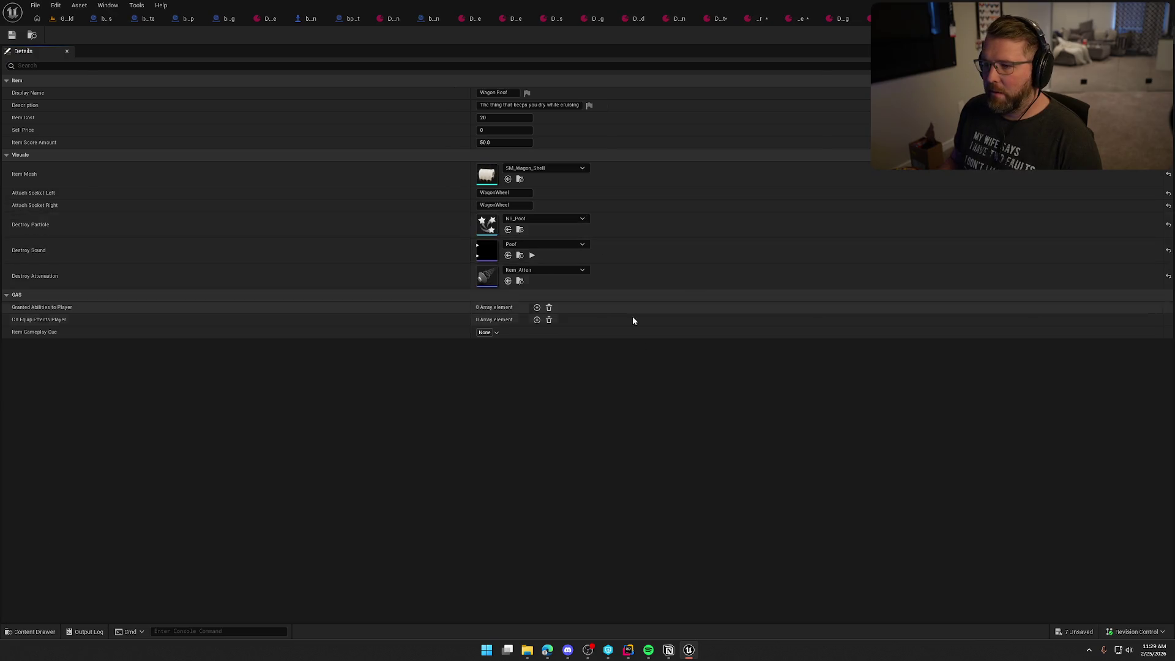
key(ctrl+space)
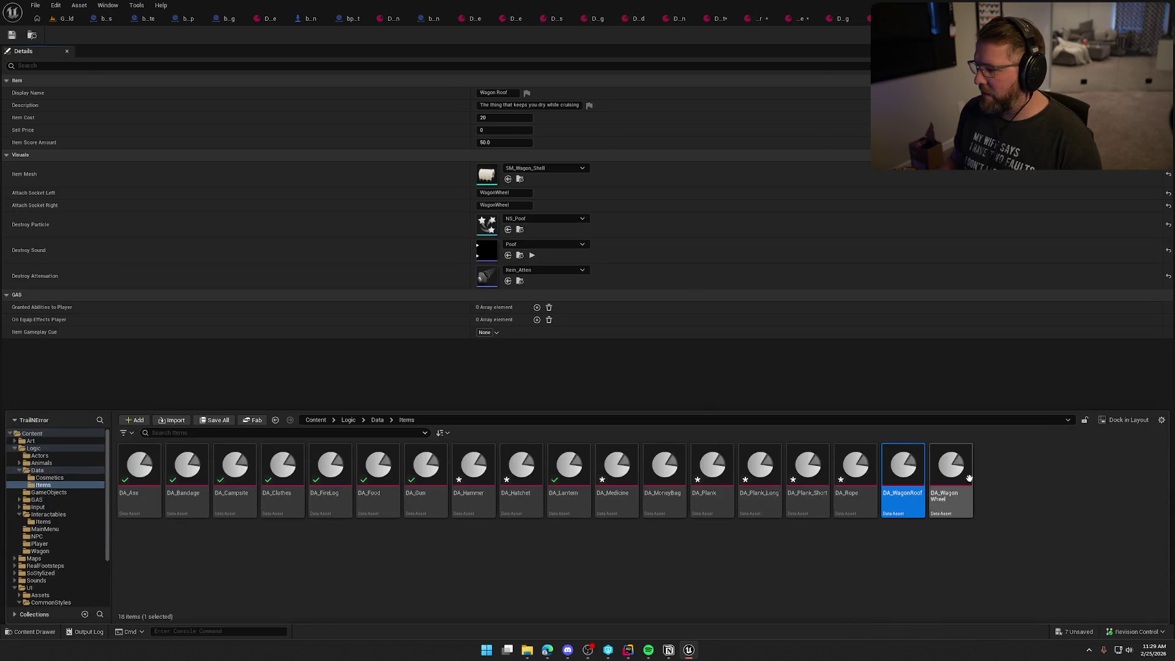
click(953, 463)
double_click(952, 463)
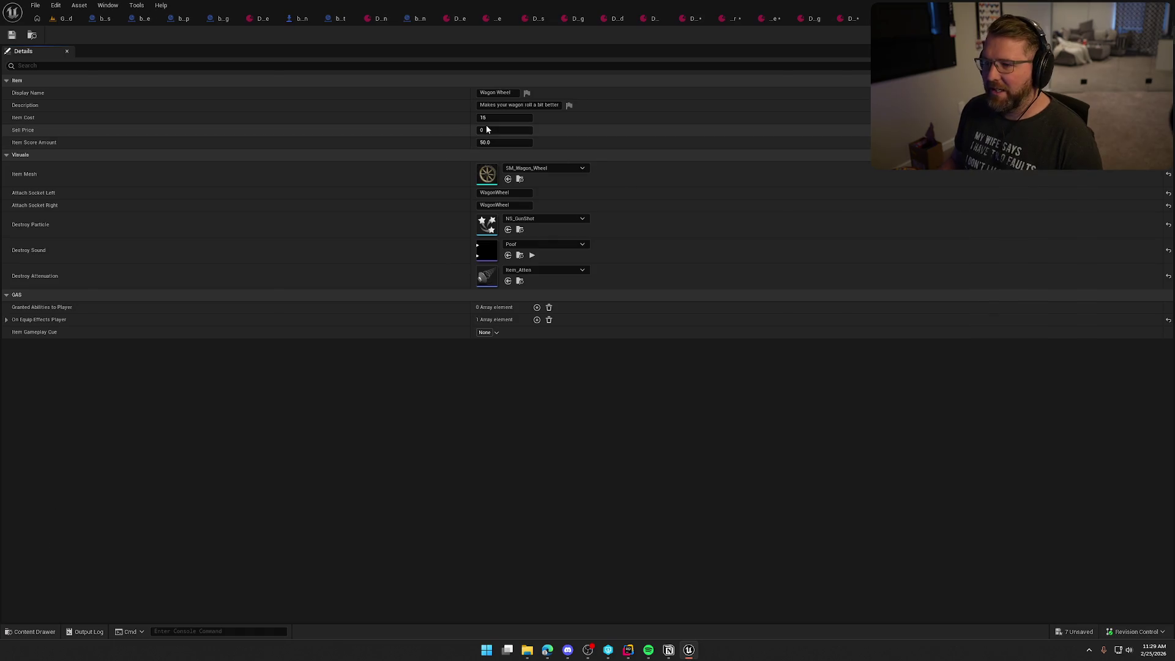
click(486, 128)
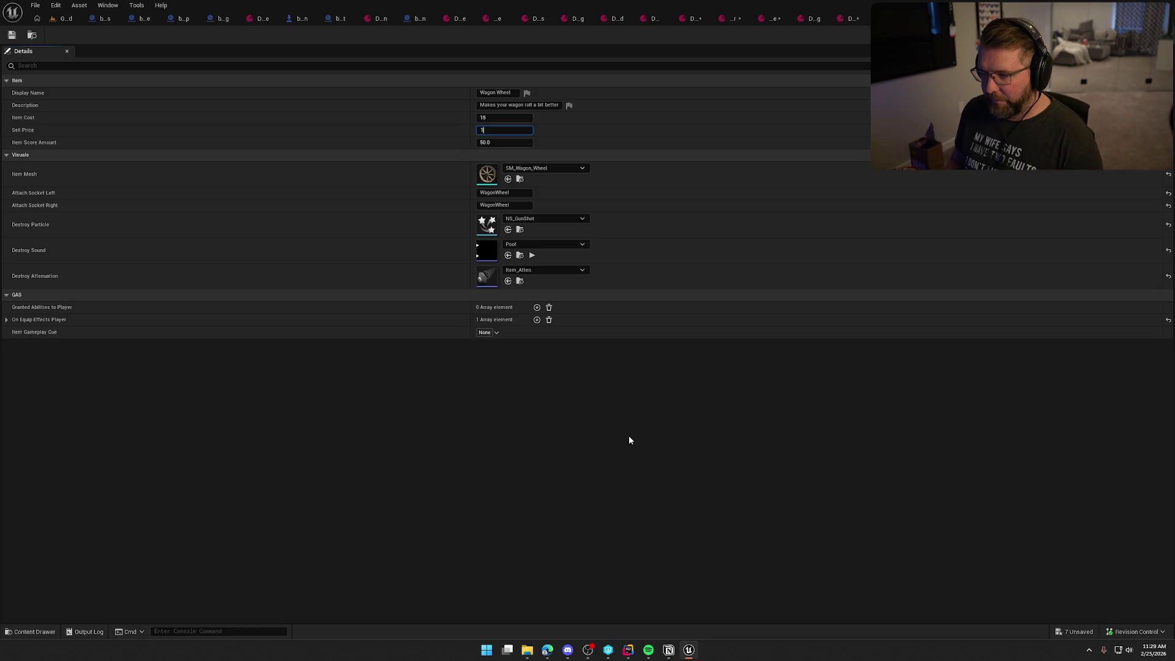
text(12)
key(ctrl+shift+s)
click(598, 427)
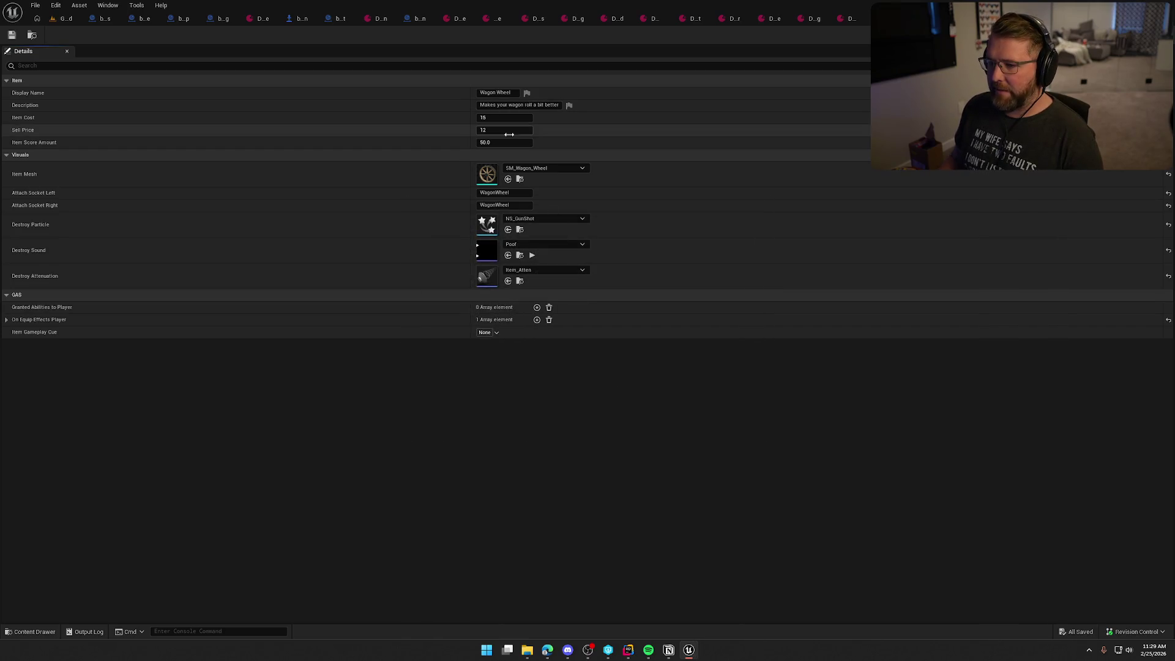
Close the leftover item data asset and bp_Lantern editor tabs
click(543, 19)
click(544, 19)
click(546, 18)
click(546, 19)
click(624, 18)
click(715, 18)
click(802, 19)
click(845, 19)
click(845, 19)
click(845, 18)
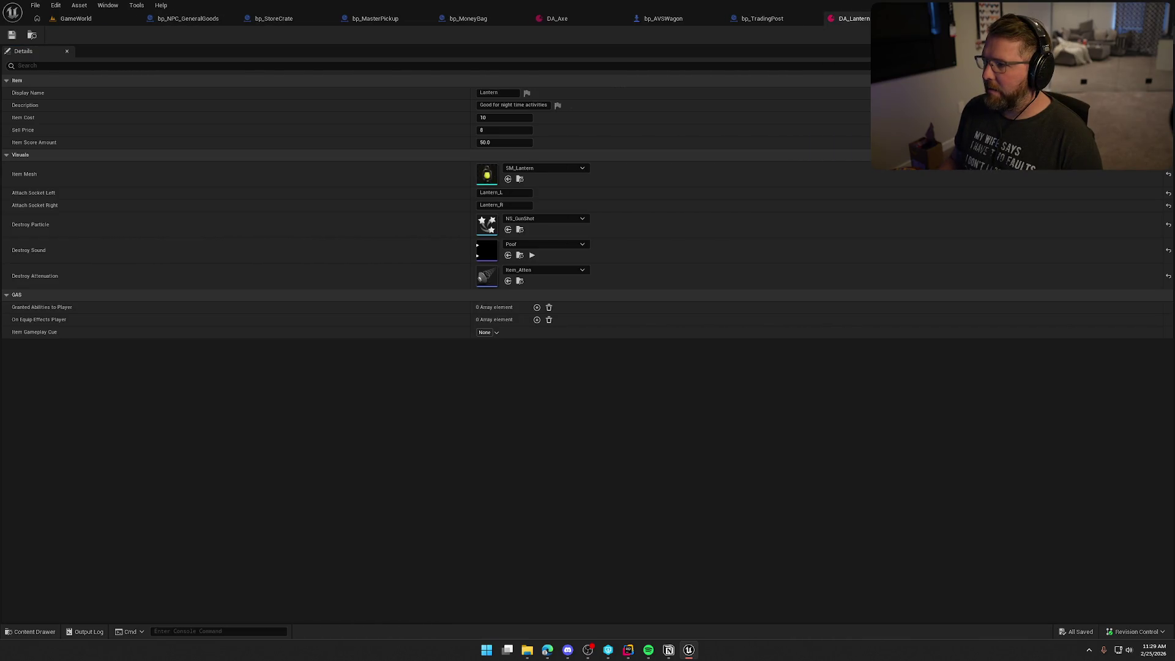
click(910, 18)
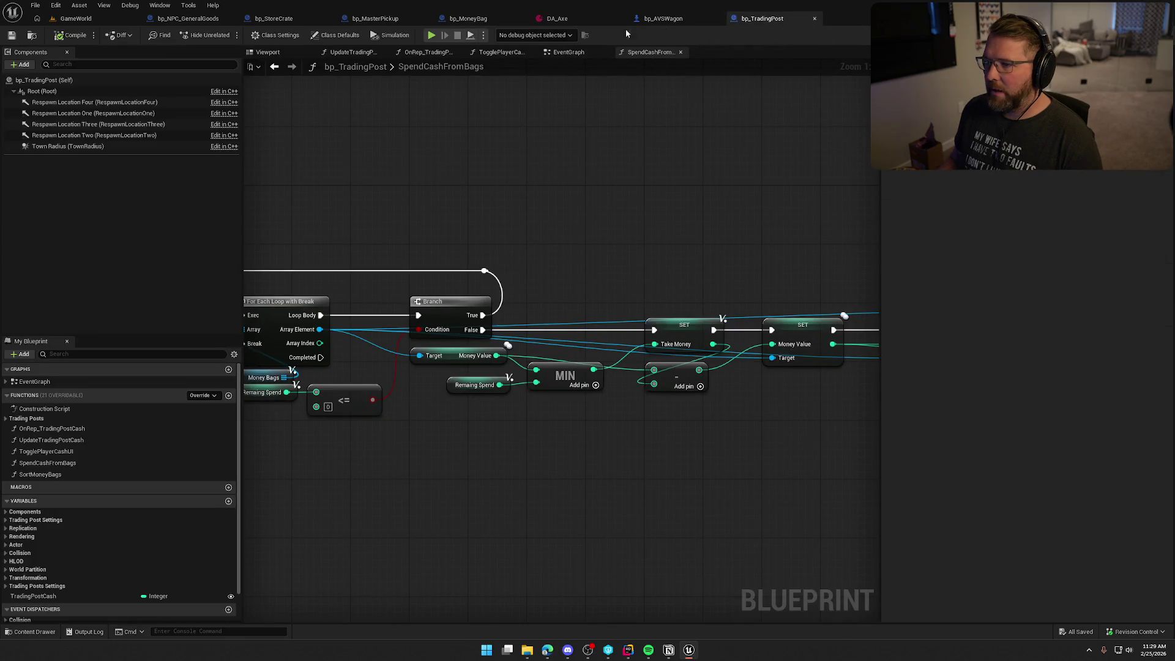
Add a TradingPost variable of type Bp Trading Post to bp_StoreCrate and compile and save it
click(275, 18)
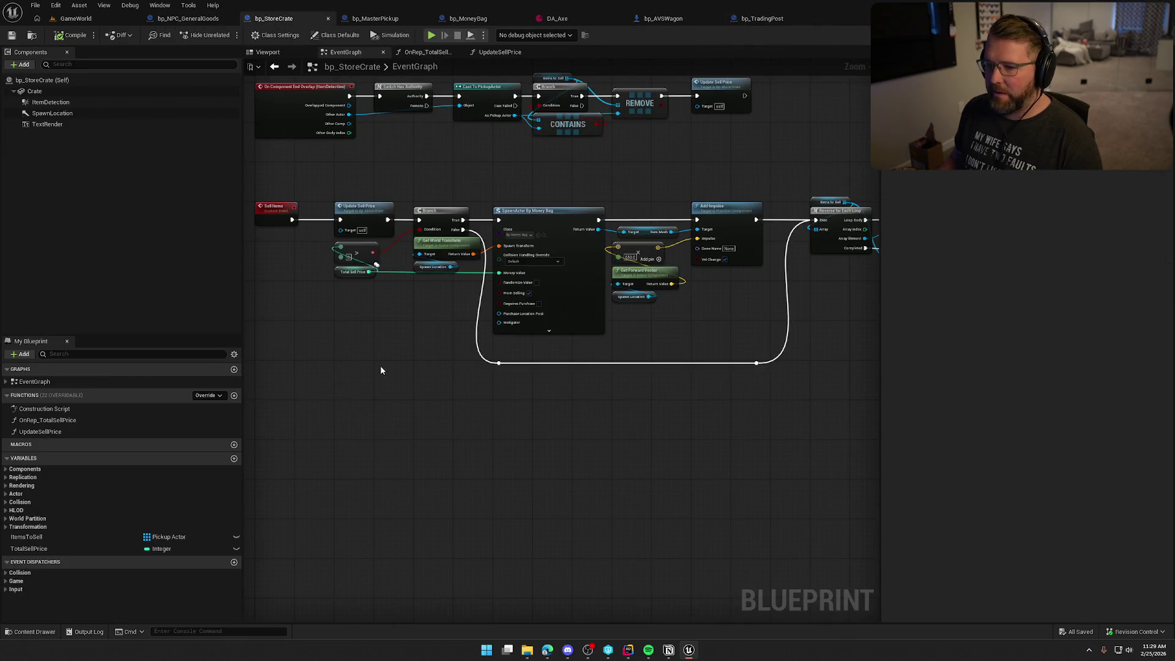
click(234, 459)
text(T)
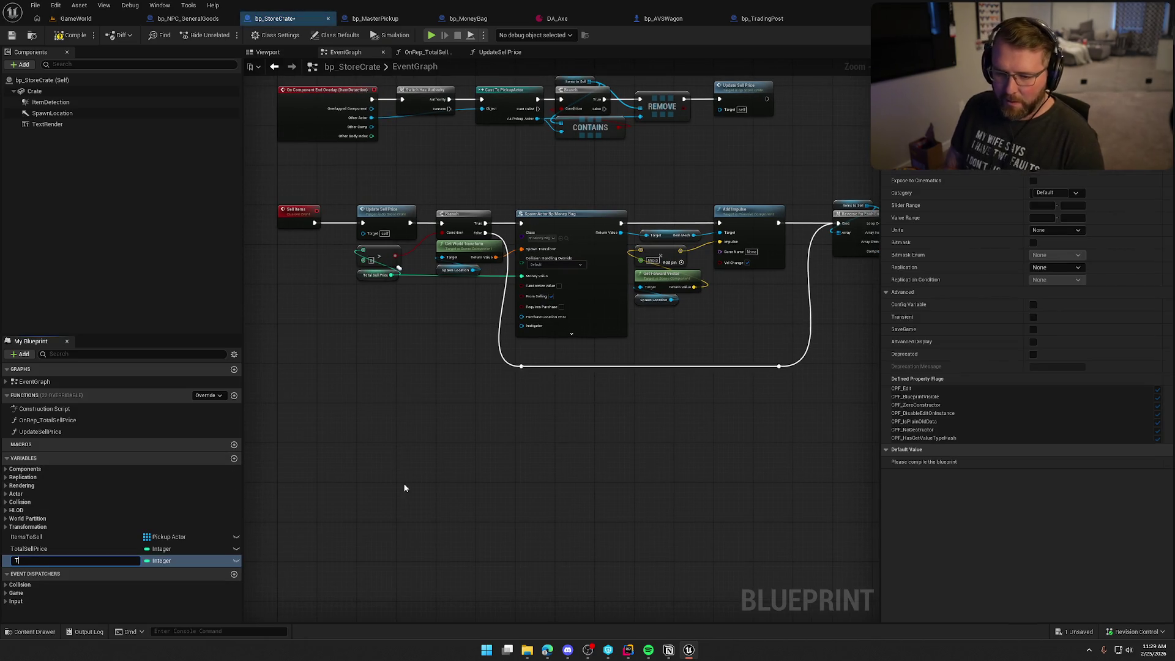
text(radingPos)
text(t)
key(Return)
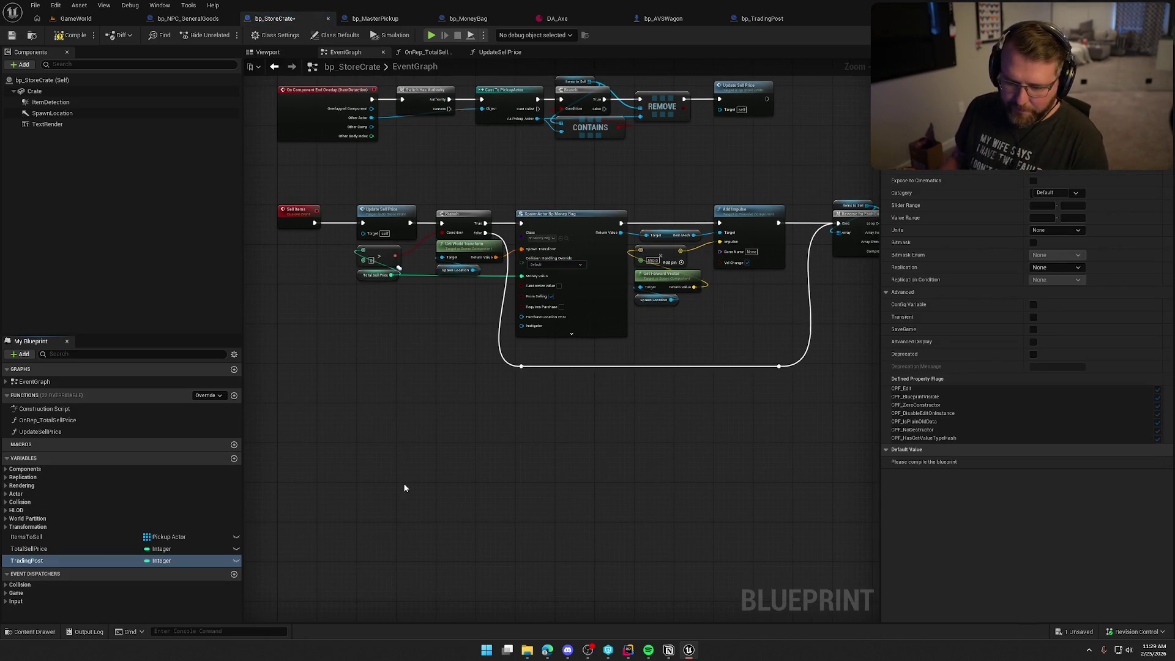
click(161, 560)
text(b)
text(ading)
mouse_move(243, 398)
click(292, 399)
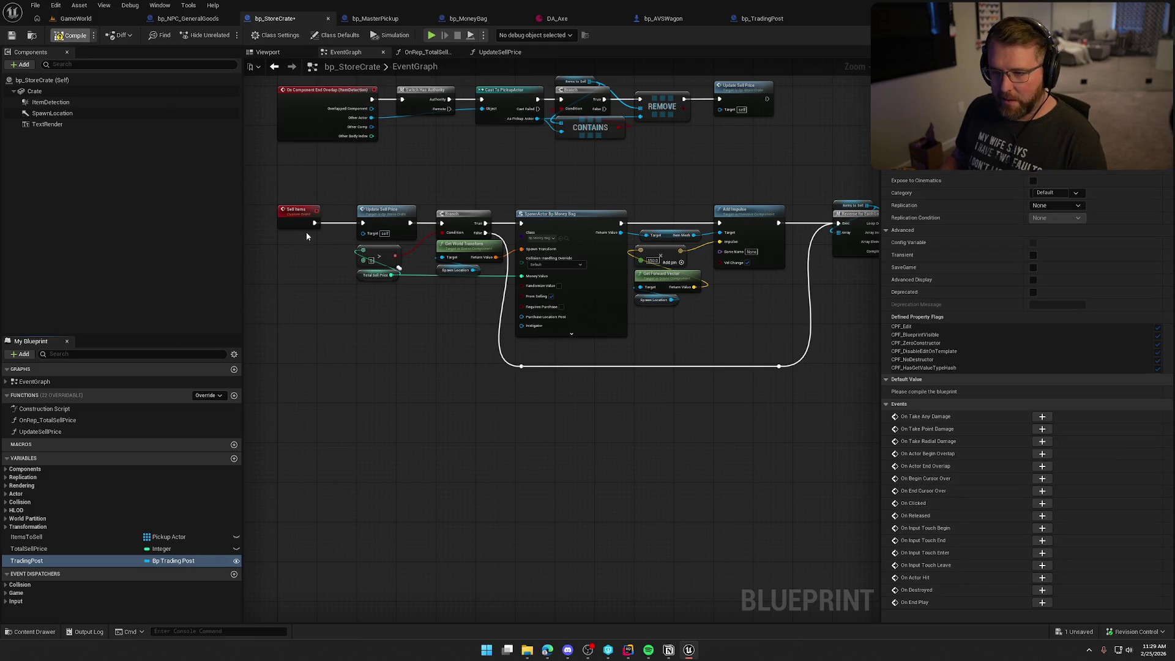
key(ctrl+s)
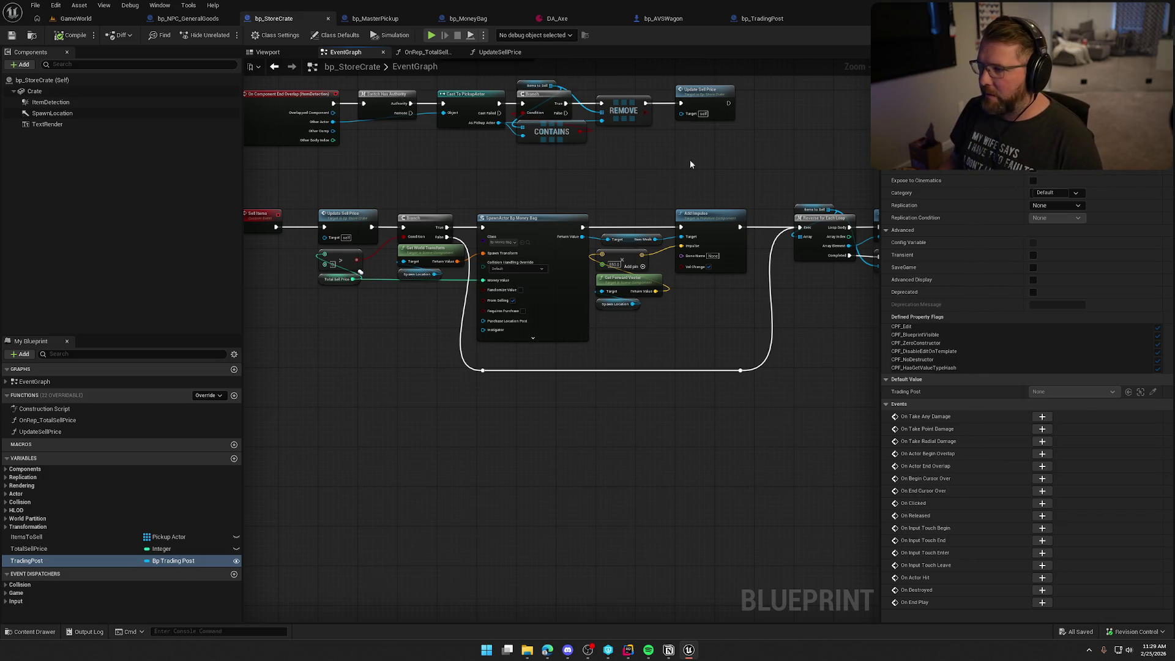
double_click(705, 90)
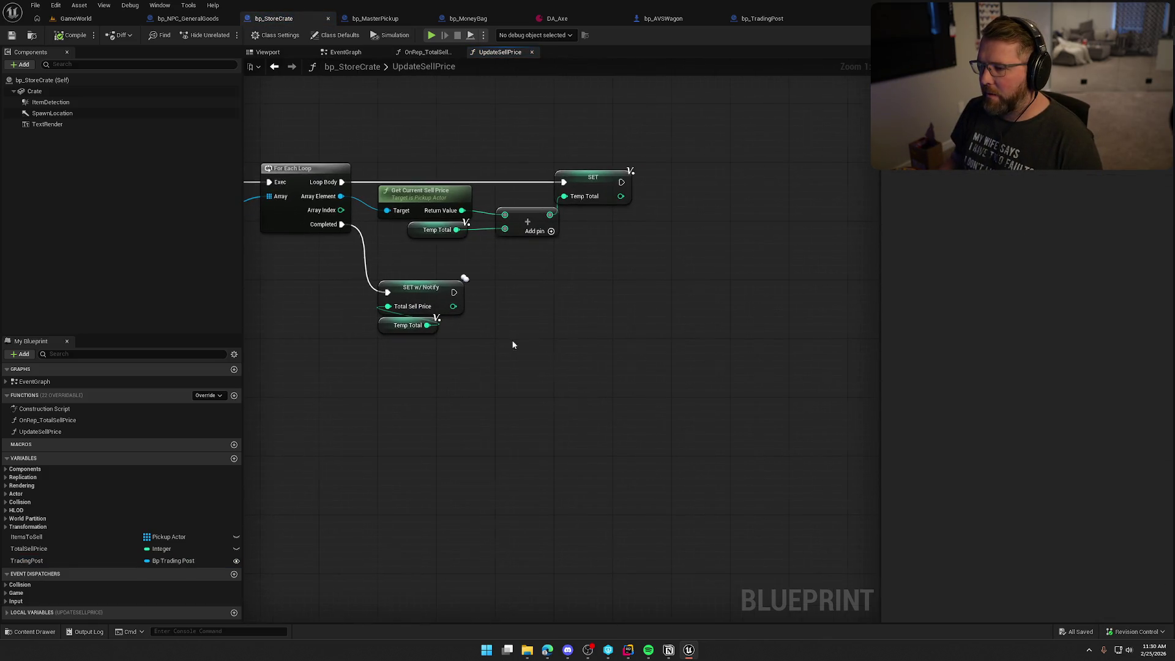
Add a validated TradingPost get after the loop's Completed, feeding Is Valid into SET w/ Notify
drag(567, 250, 386, 235)
click(452, 290)
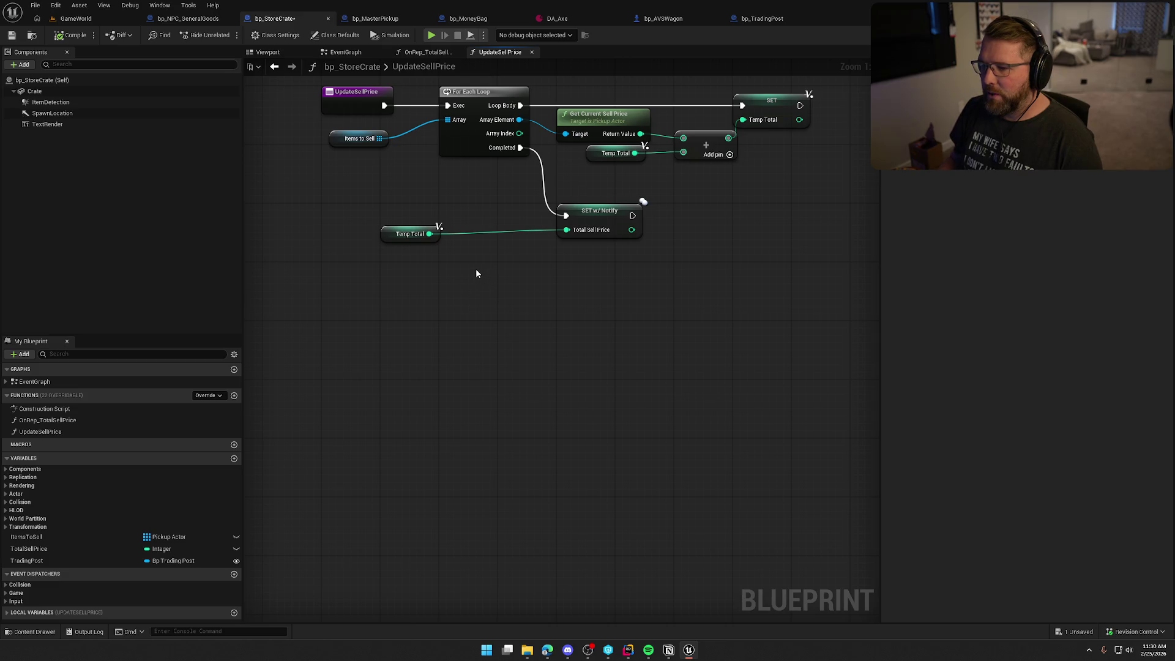
mouse_move(37, 561)
mouse_down()
mouse_move(433, 366)
mouse_move(438, 296)
mouse_move(508, 330)
mouse_up()
right_click(438, 297)
click(477, 386)
drag(585, 257, 614, 301)
drag(477, 342, 504, 187)
drag(604, 301, 612, 390)
drag(507, 331, 581, 250)
click(588, 330)
mouse_move(587, 388)
mouse_down()
mouse_move(618, 274)
mouse_move(611, 261)
mouse_move(730, 287)
mouse_move(759, 257)
mouse_up()
Multiply the trading post's Town Cost Multiplier by Temp Total
drag(372, 272, 563, 360)
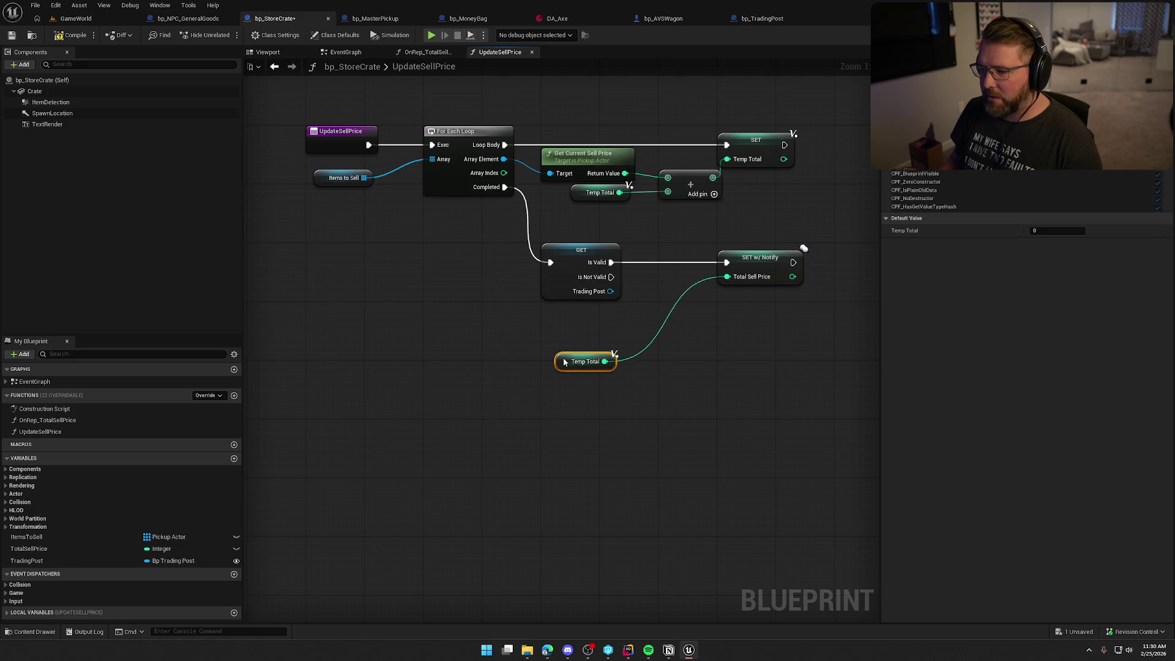
drag(508, 284, 530, 303)
text(get mul)
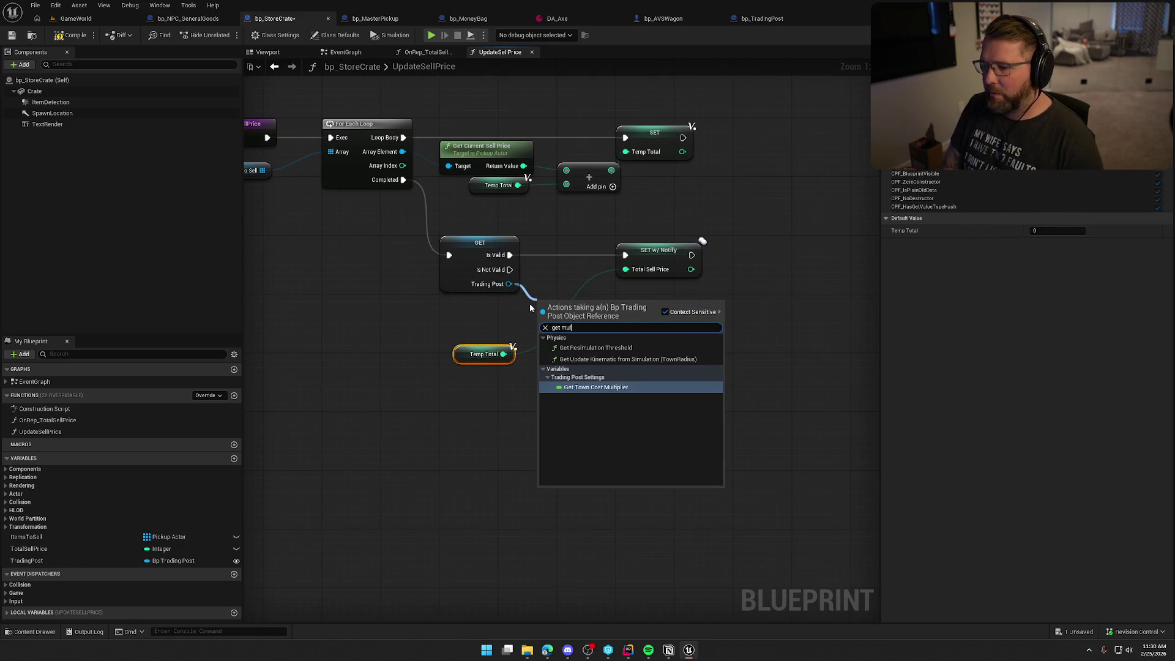
click(625, 388)
mouse_move(581, 304)
mouse_down()
mouse_move(489, 304)
mouse_move(586, 314)
mouse_up()
text(*)
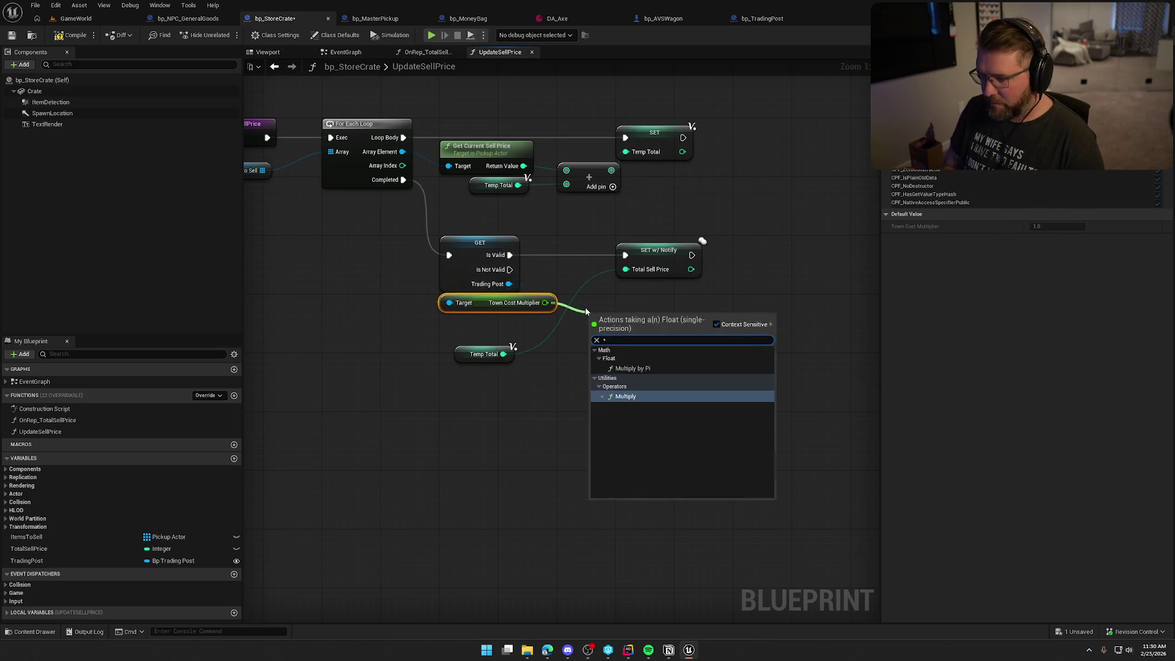
key(Return)
mouse_move(502, 354)
mouse_down()
mouse_move(622, 319)
mouse_move(628, 270)
mouse_move(717, 252)
mouse_up()
Arrange the Truncate and multiply nodes beside Temp Total, then compile and save the crate blueprint
mouse_move(611, 303)
mouse_down()
mouse_move(623, 340)
mouse_move(607, 304)
mouse_up()
click(611, 344)
drag(466, 354, 503, 325)
click(534, 417)
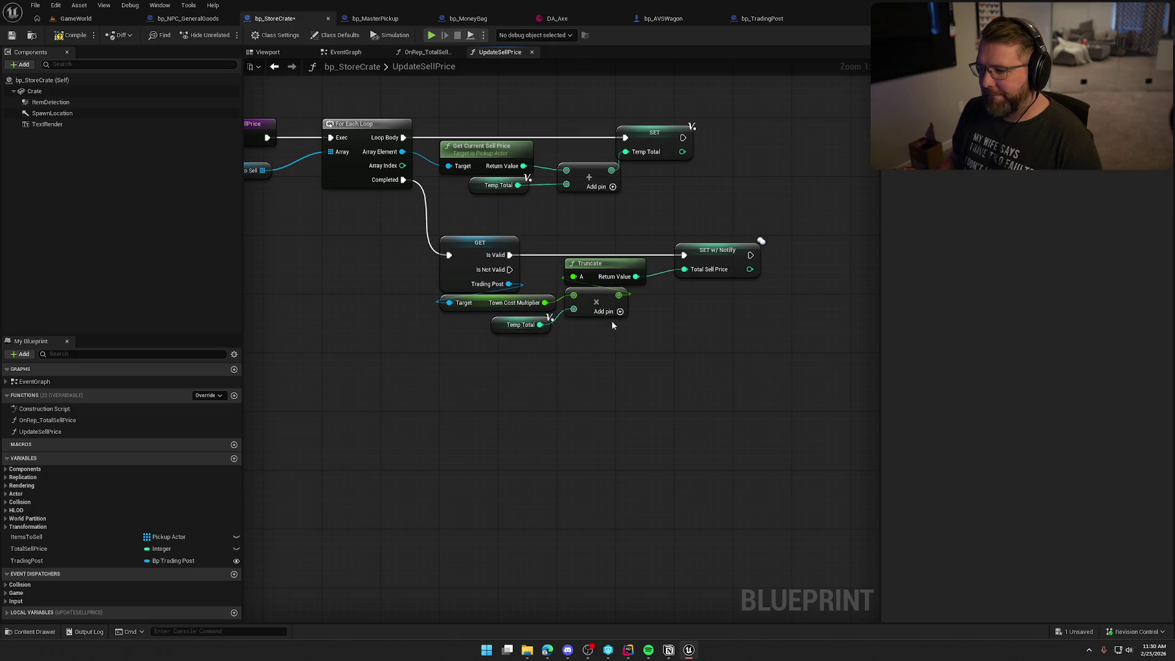
mouse_move(610, 349)
mouse_down()
mouse_move(572, 290)
mouse_move(589, 247)
mouse_up()
drag(603, 264, 587, 317)
click(642, 363)
click(620, 376)
drag(609, 268, 609, 282)
click(688, 362)
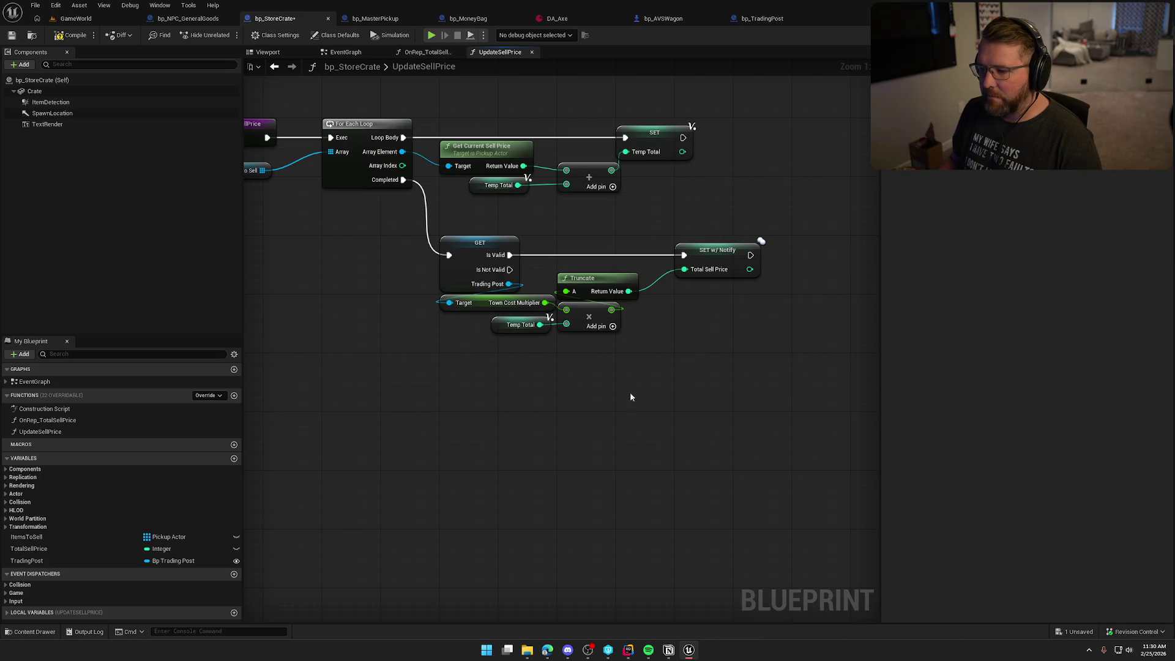
click(70, 35)
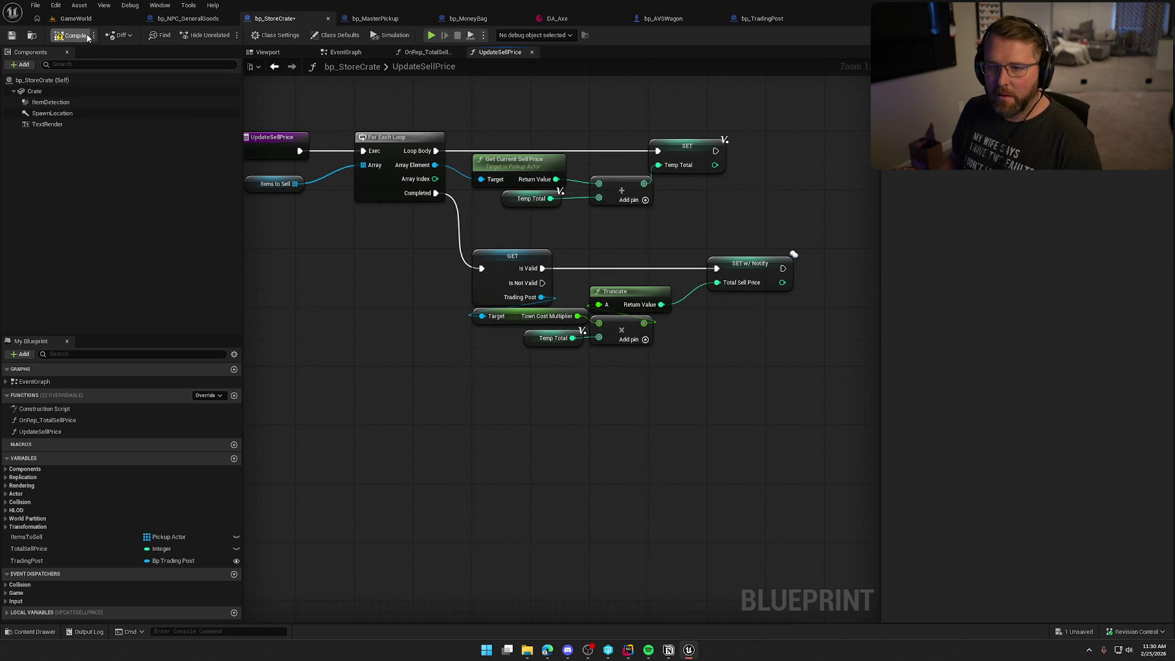
click(75, 18)
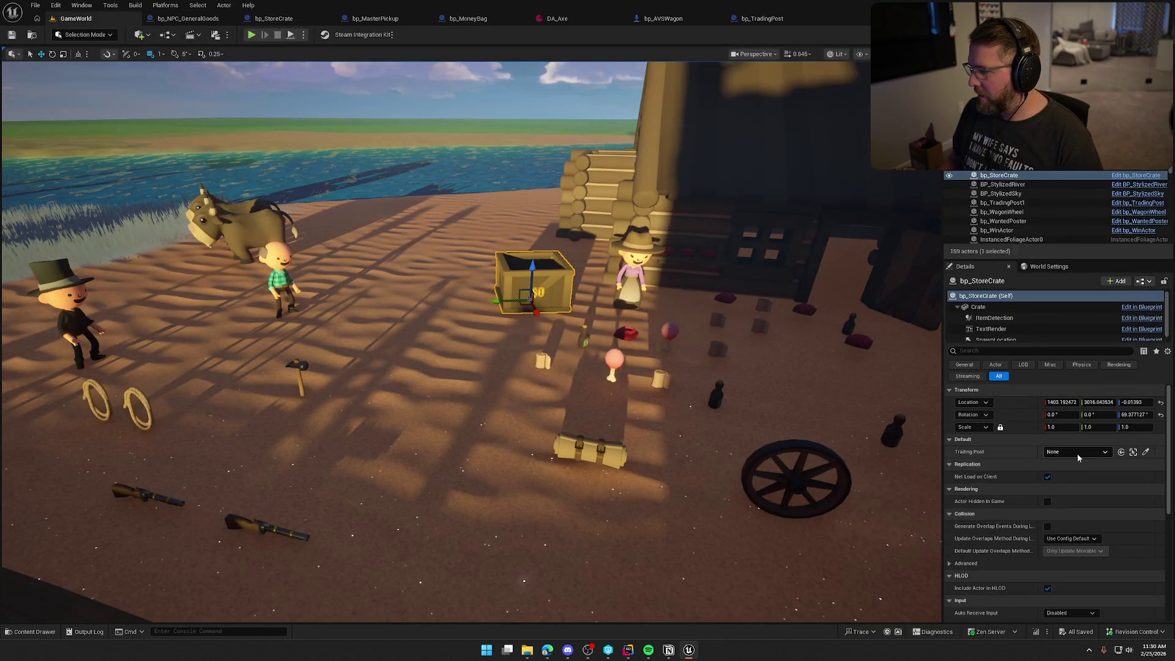
Point the crate at bp_TradingPost1, set its Town Cost Multiplier to 2.0, and start Play
click(1076, 453)
click(1050, 347)
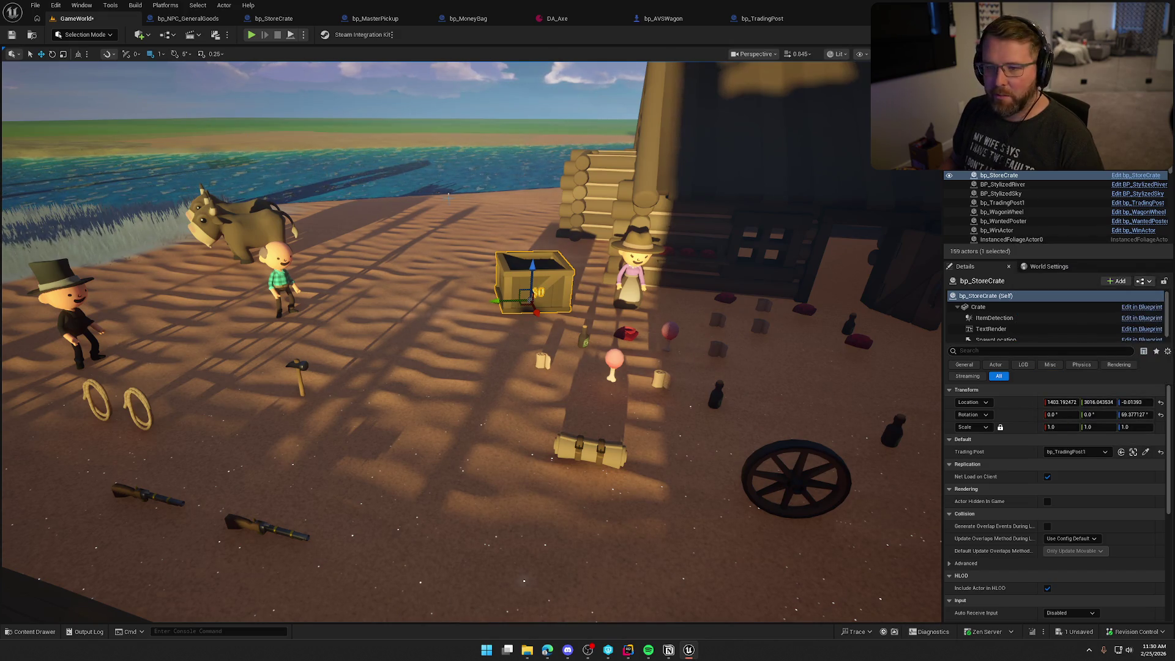
click(1133, 451)
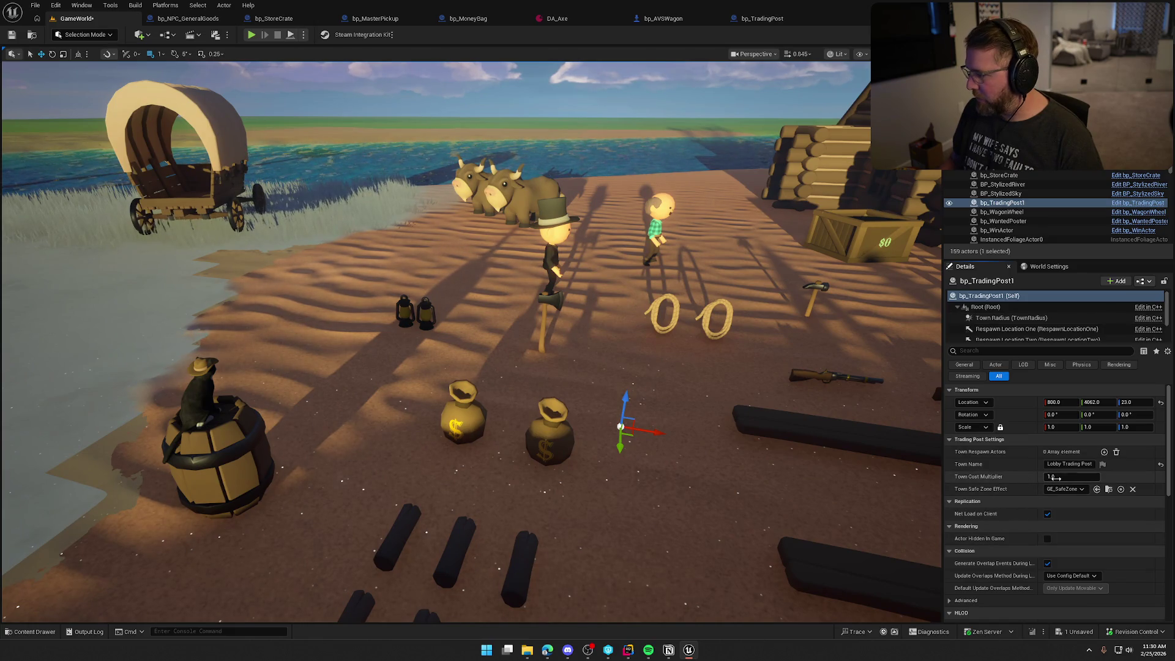
key(Tab)
text(2)
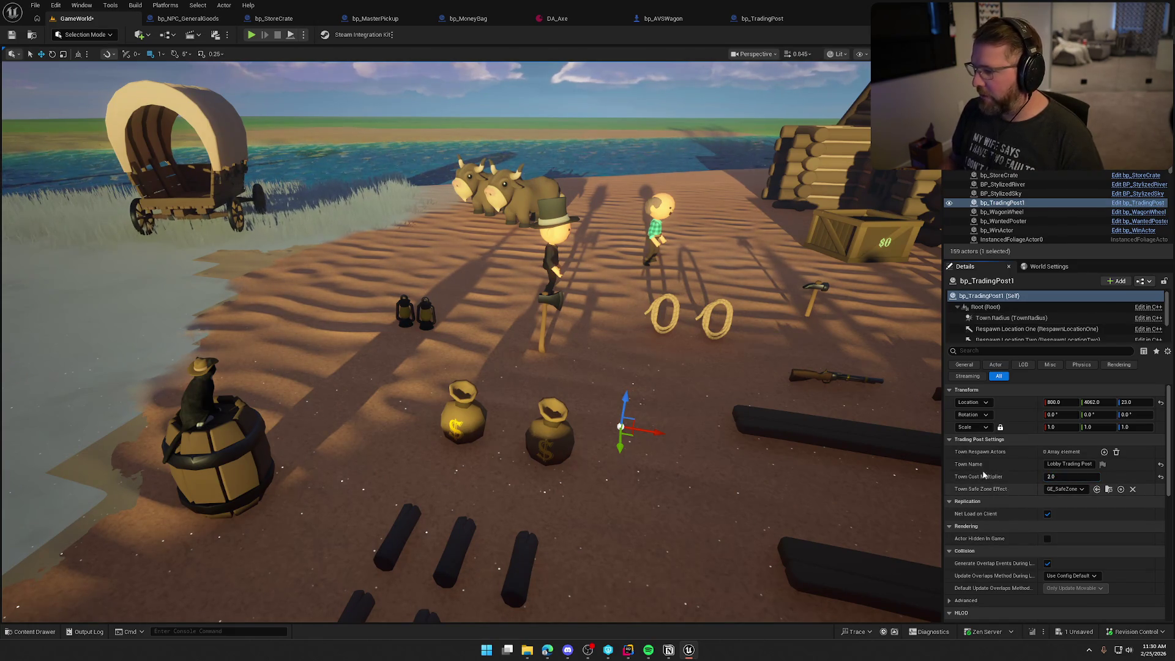
key(Return)
click(251, 34)
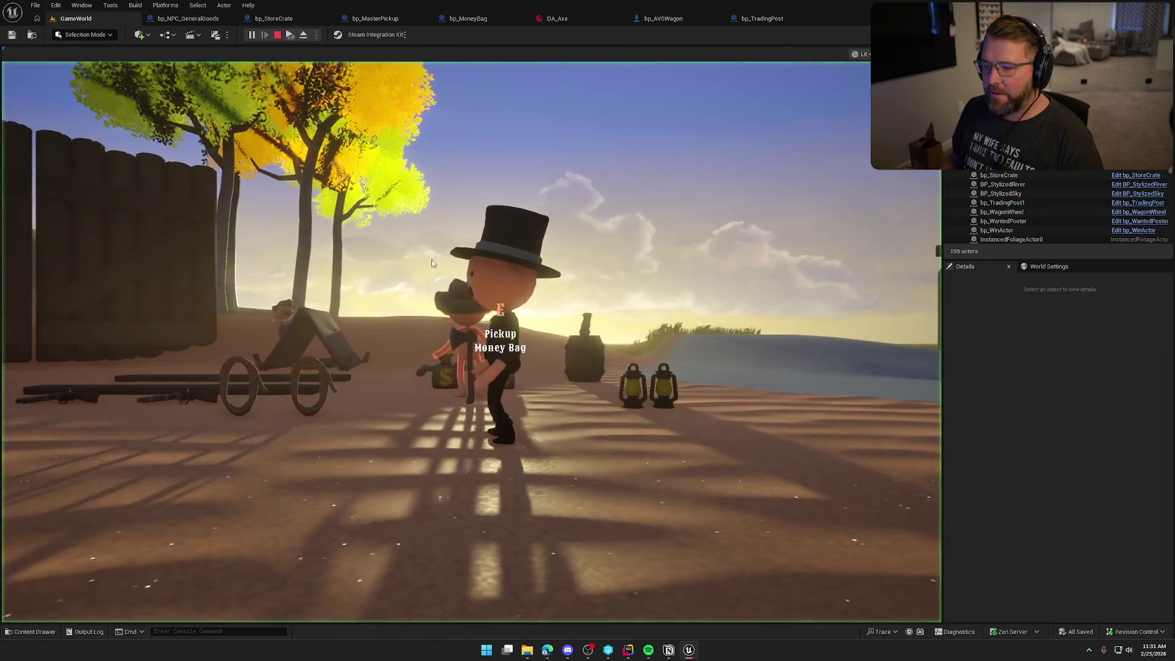
Pick up a money bag and drop it into the sell crate
click(432, 263)
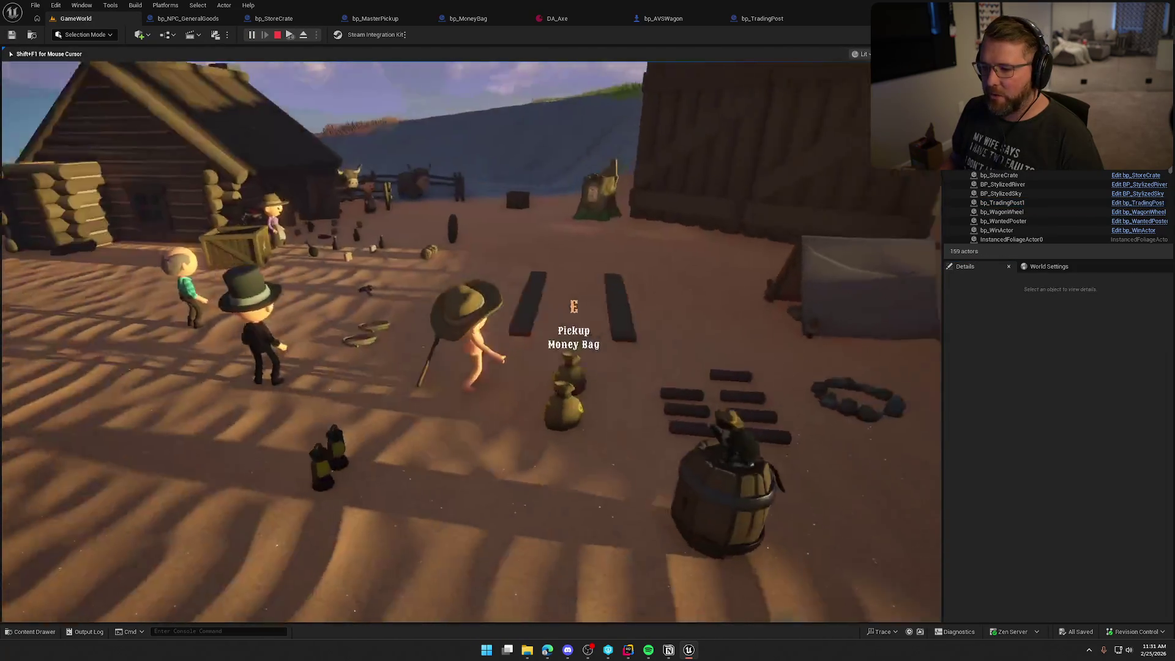
key(d)
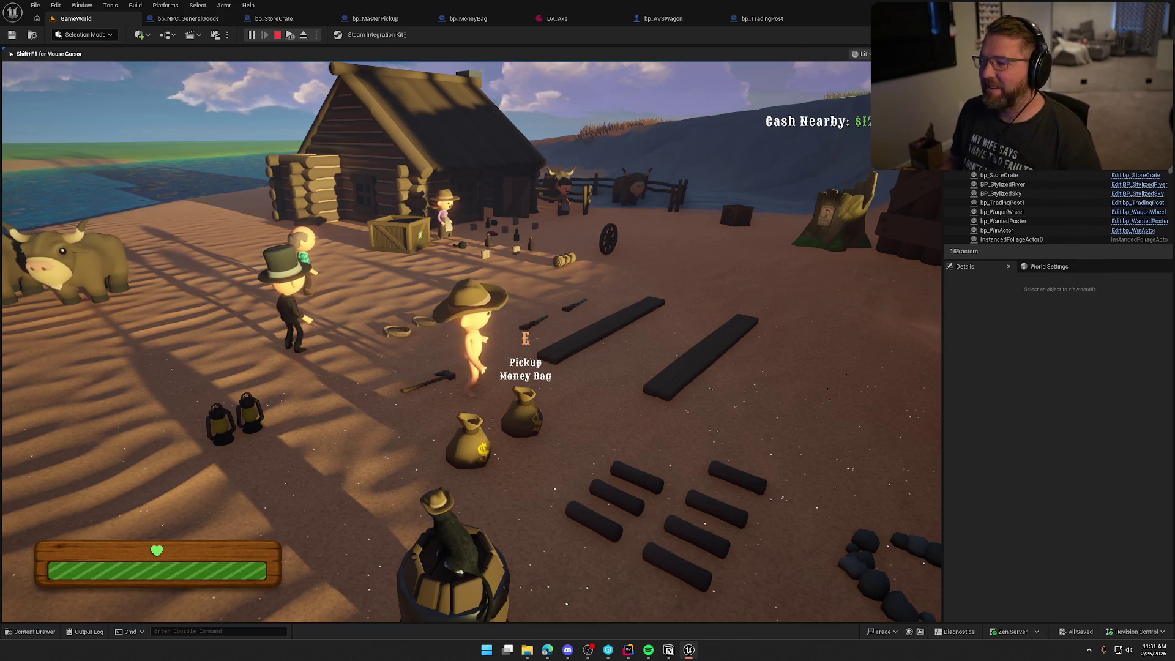
key(e)
key(w)
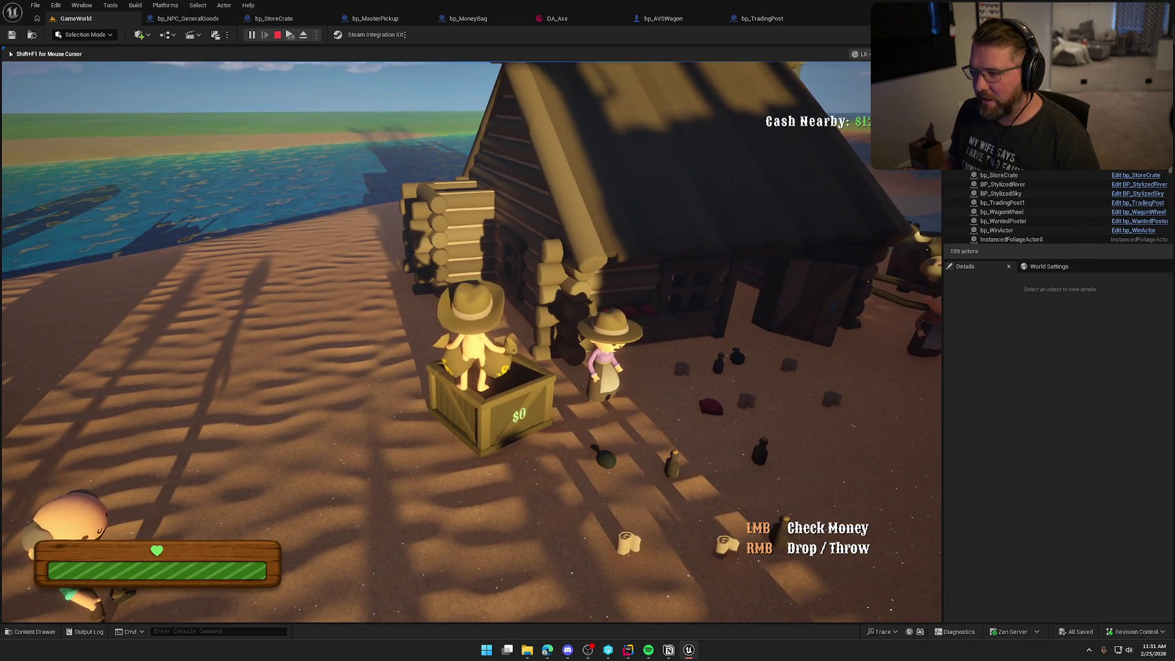
right_click(471, 341)
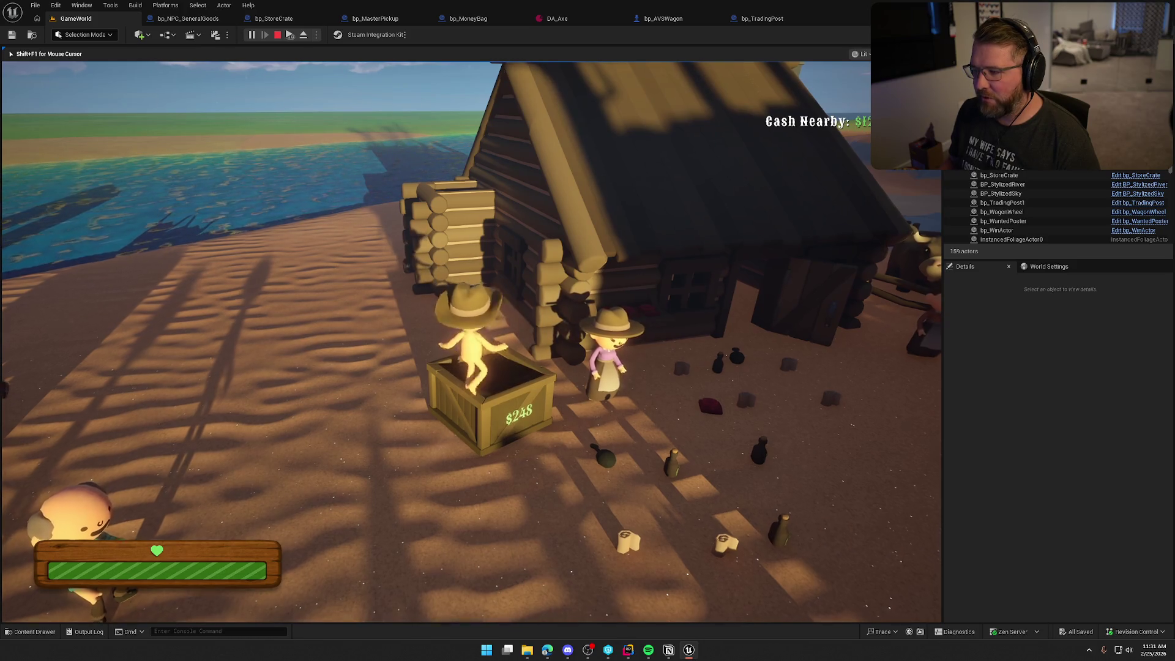
Take the money bag back, drop it in the crate again to check the total, then stop playing
key(shift+w)
key(s)
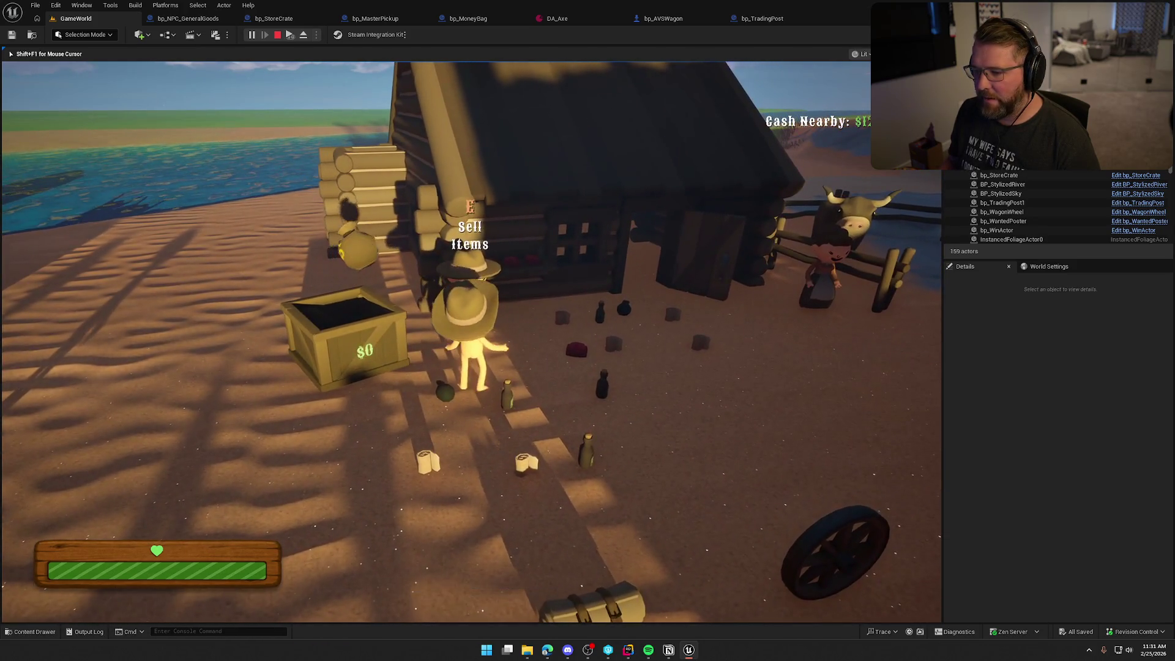
key(e)
key(w)
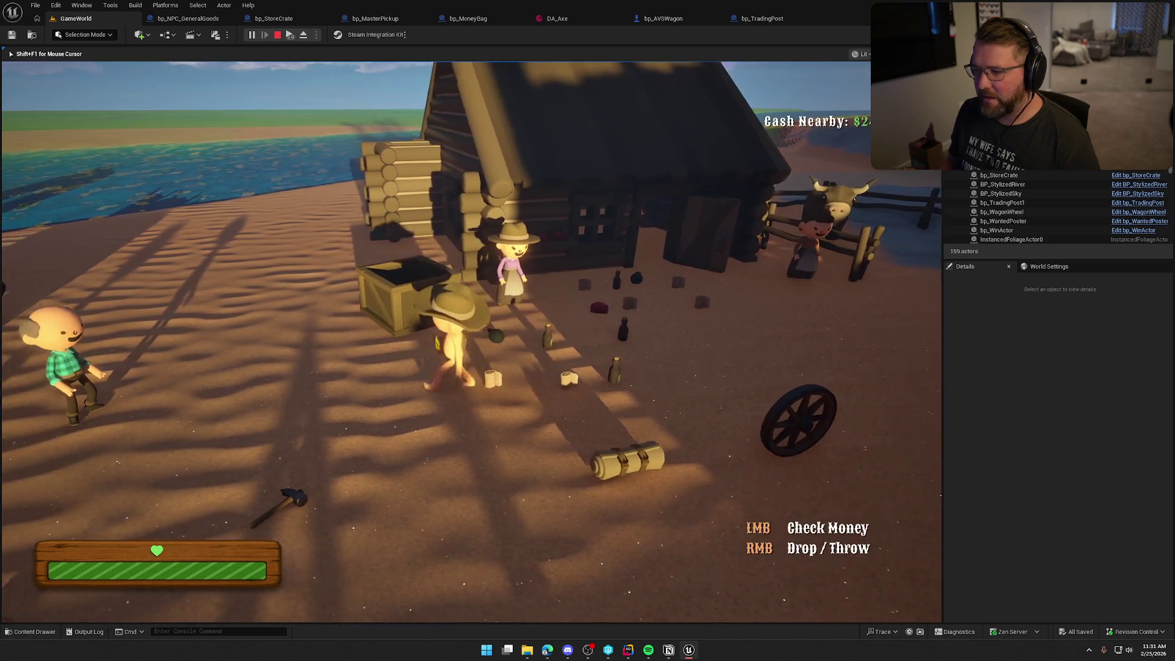
key(w)
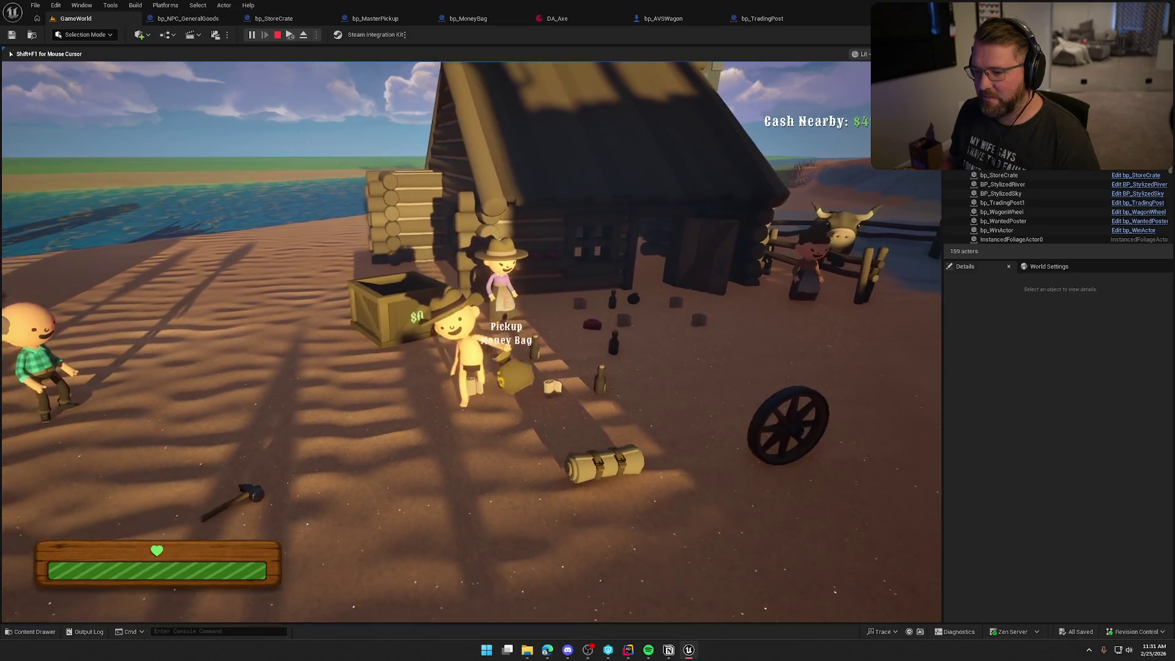
key(w)
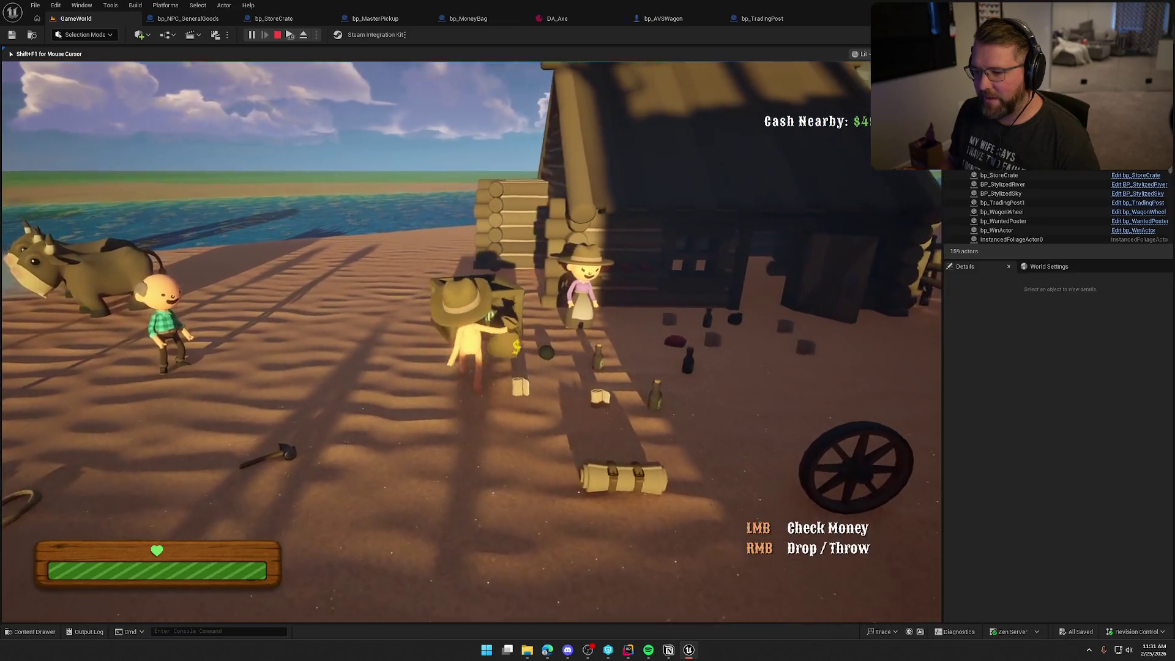
right_click(471, 341)
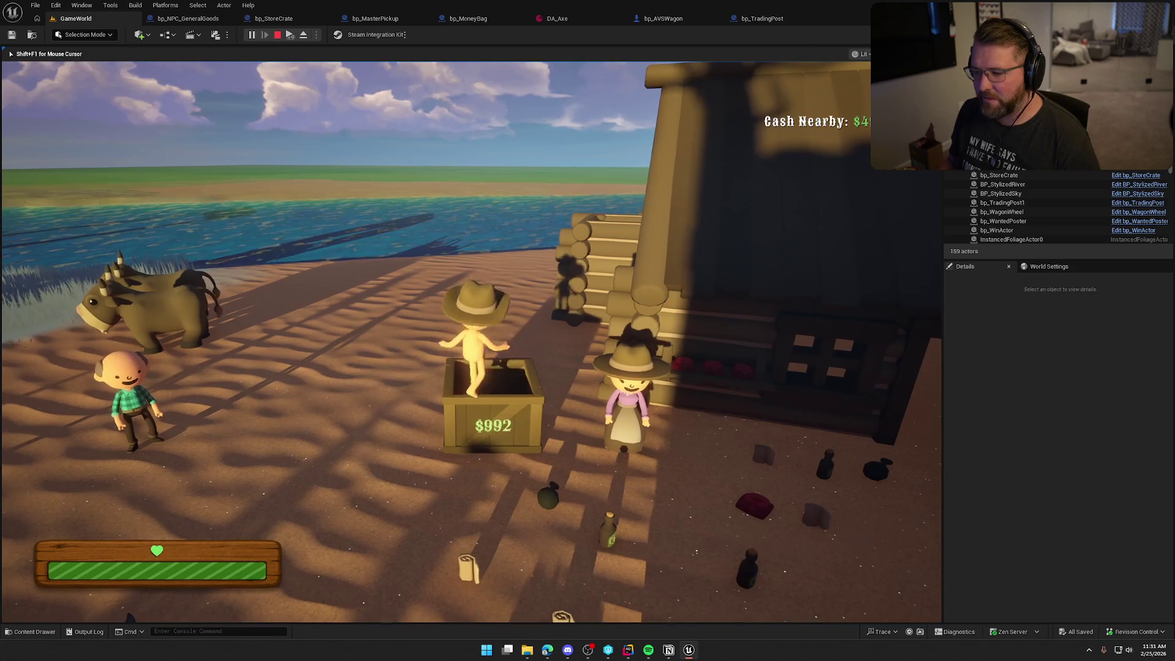
key(w)
key(Escape)
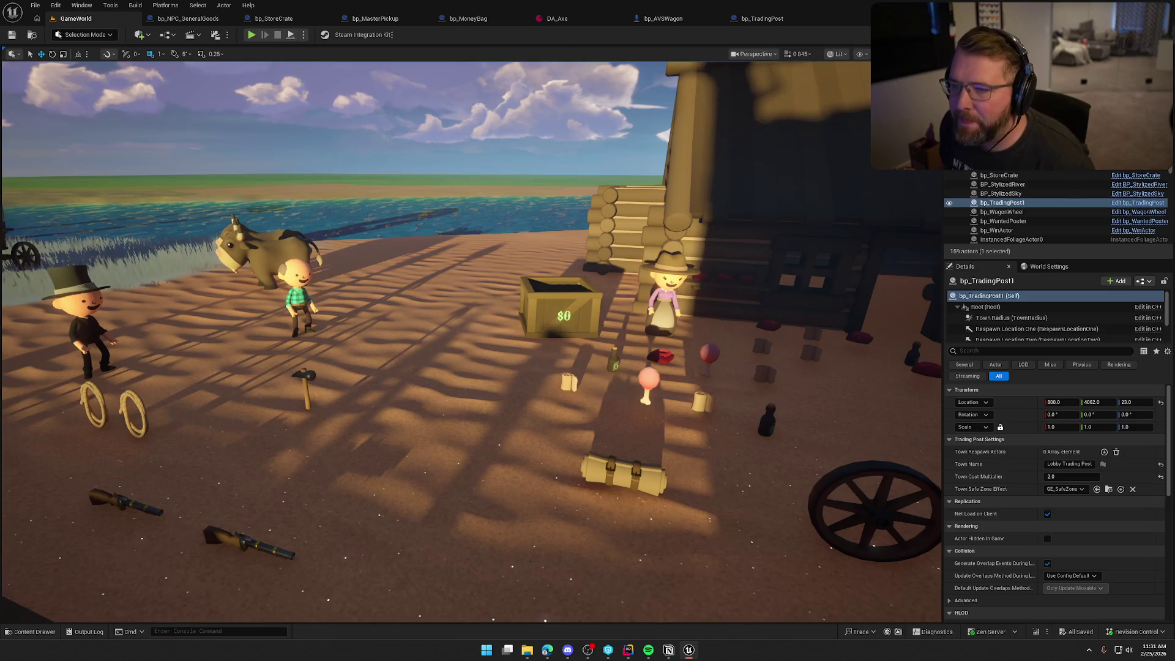
Disconnect Temp Total from the multiply node and route loop Completed directly to SET w/ Notify
click(273, 18)
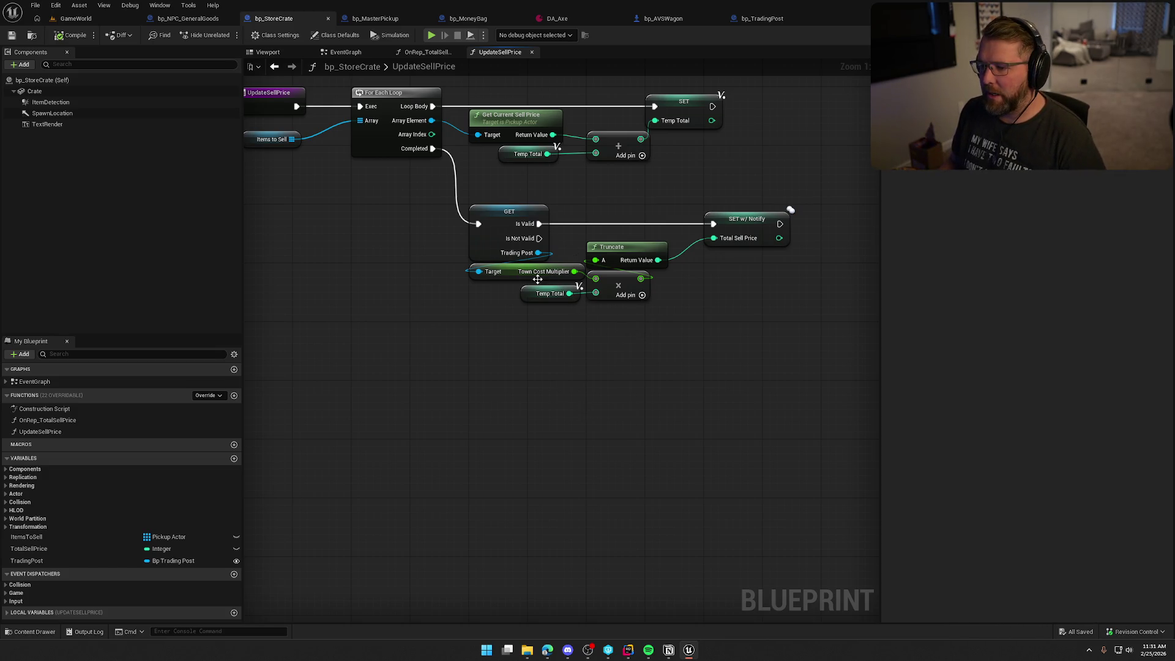
drag(509, 302, 507, 358)
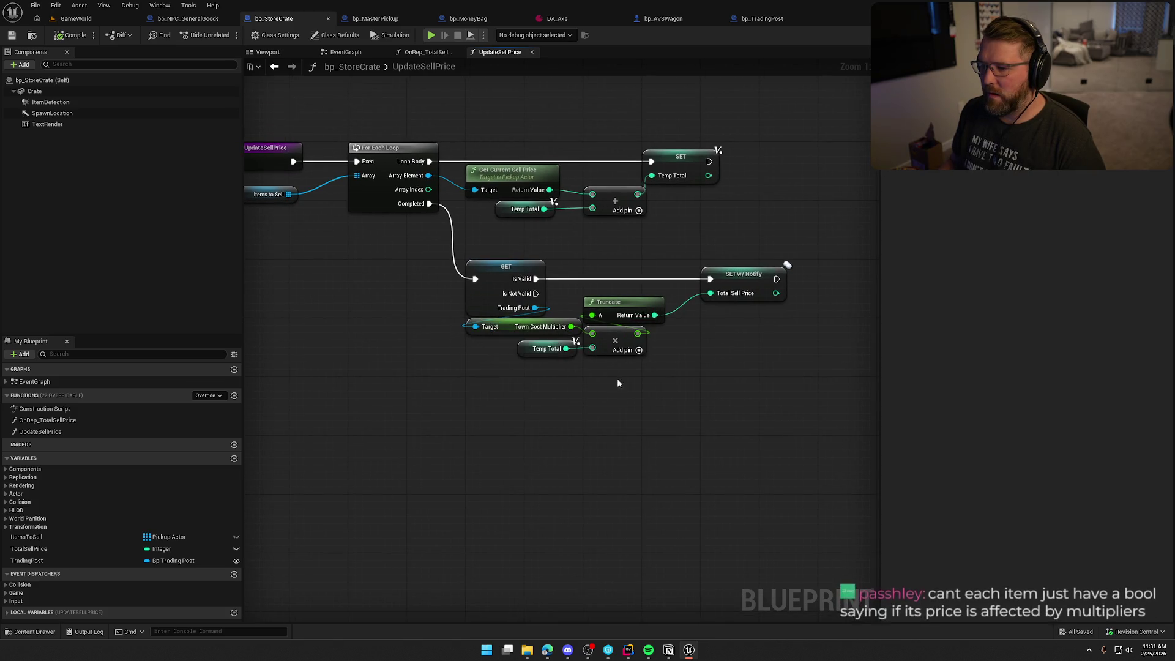
drag(620, 360, 614, 292)
alt+click(591, 349)
mouse_move(534, 349)
mouse_down()
mouse_move(637, 408)
mouse_move(710, 293)
mouse_move(750, 273)
mouse_move(429, 204)
mouse_up()
alt+click(718, 279)
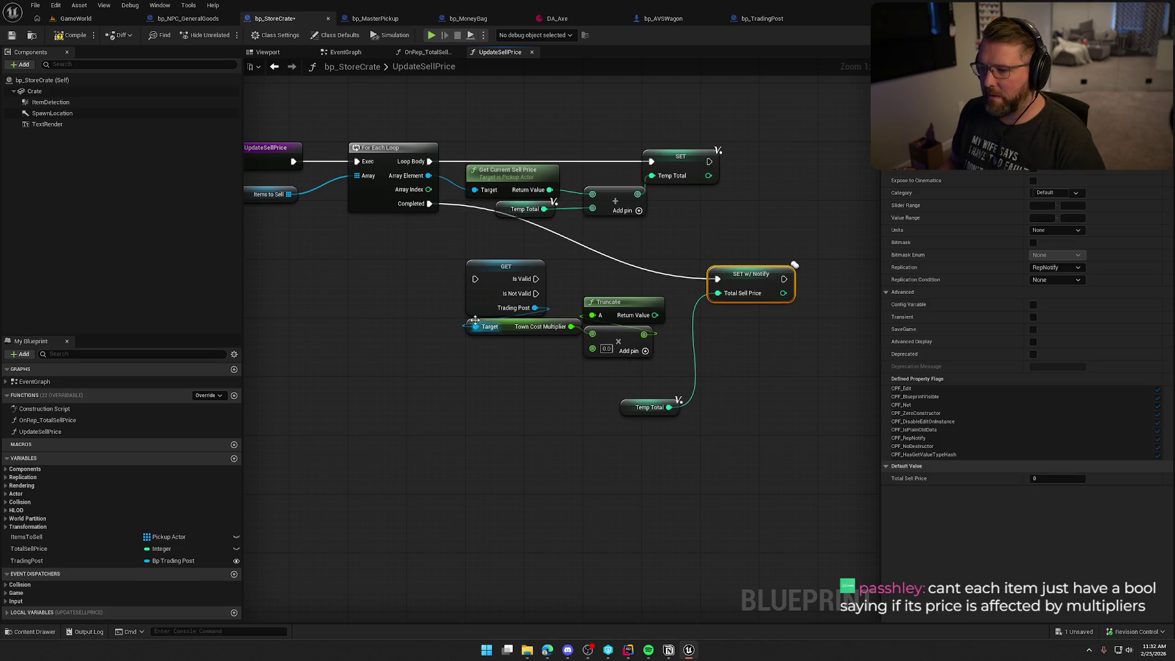
Move Temp Total under the setter and the multiplier node group down near the loop body
mouse_move(637, 378)
mouse_down()
mouse_move(497, 278)
mouse_move(502, 68)
mouse_move(496, 125)
mouse_up()
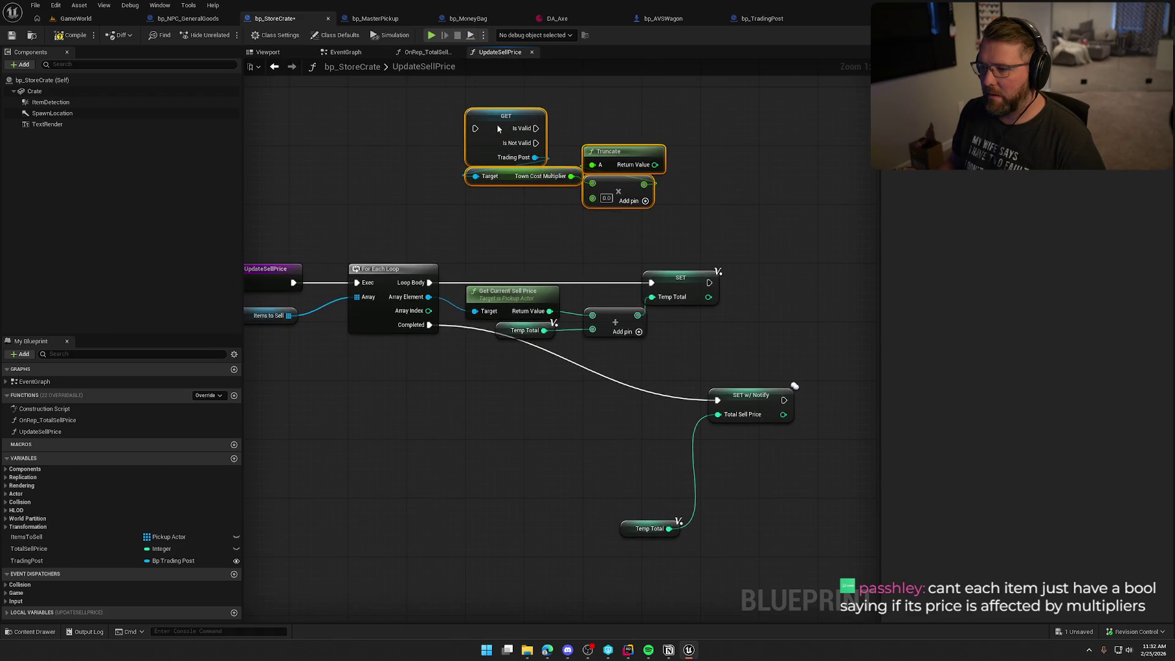
drag(623, 532, 711, 435)
mouse_move(758, 481)
mouse_down()
mouse_move(704, 386)
mouse_move(493, 389)
mouse_up()
click(504, 359)
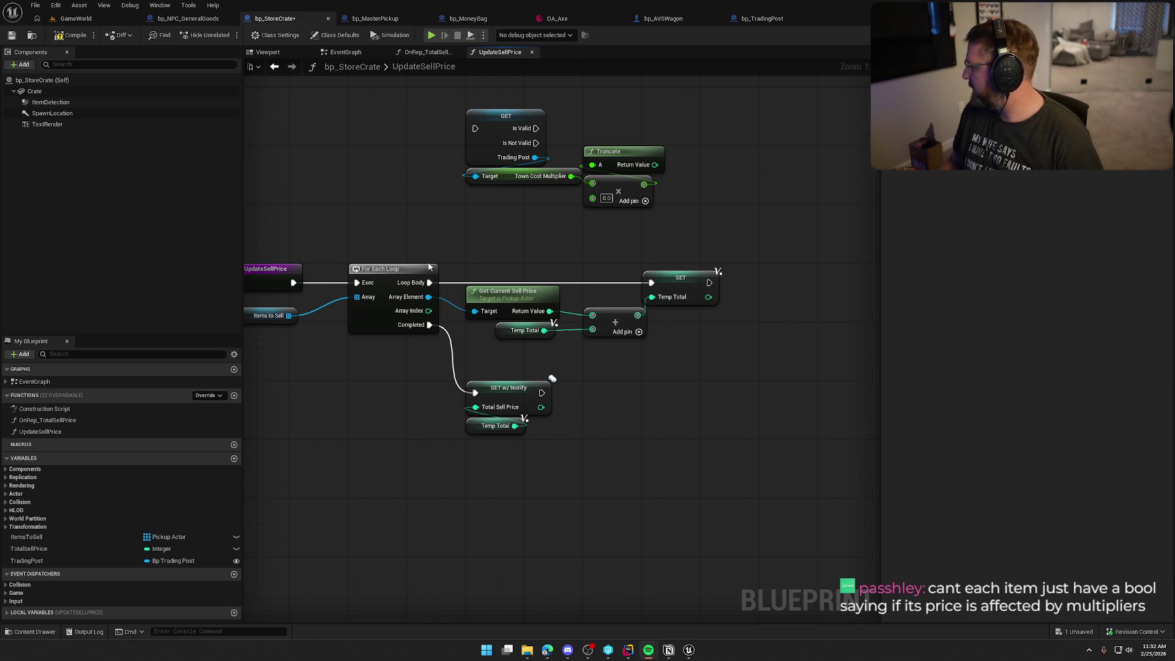
mouse_move(517, 287)
mouse_down()
mouse_move(530, 324)
mouse_move(475, 321)
mouse_move(488, 269)
mouse_move(695, 335)
mouse_move(646, 282)
mouse_move(725, 275)
mouse_up()
mouse_move(618, 311)
mouse_down()
mouse_move(612, 245)
mouse_move(482, 119)
mouse_move(482, 273)
mouse_move(400, 267)
mouse_move(471, 202)
mouse_move(606, 351)
mouse_up()
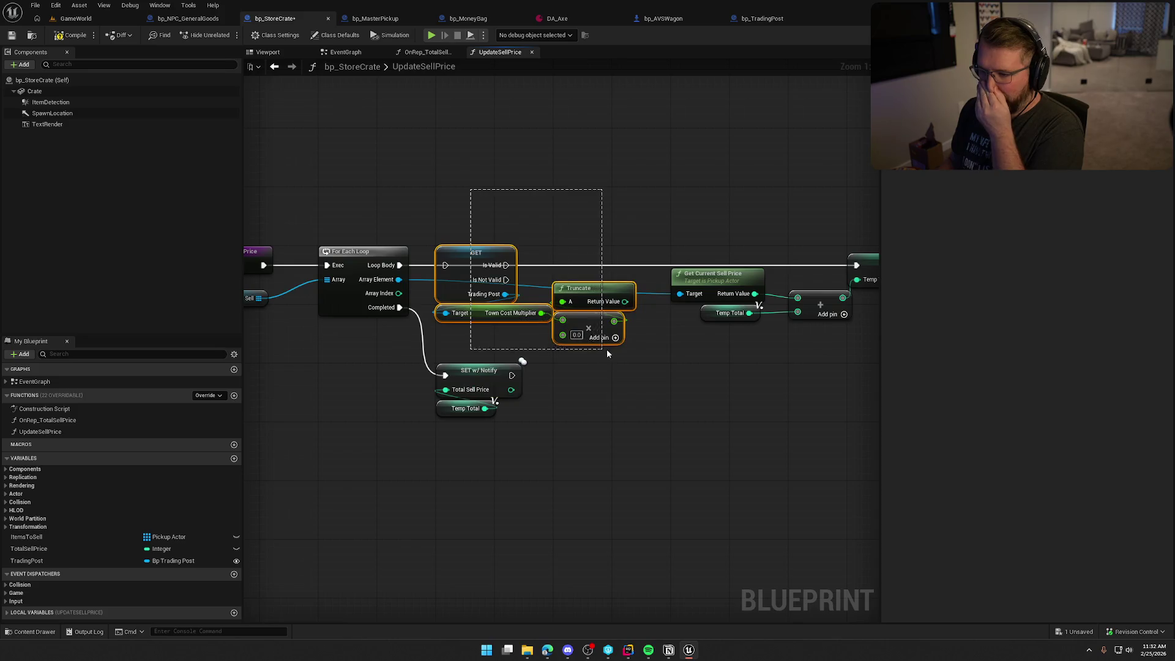
Add an Actor Has Tag 'Money' check on each array element, then view bp_MoneyBag's class defaults
drag(471, 324, 530, 163)
drag(398, 279, 448, 299)
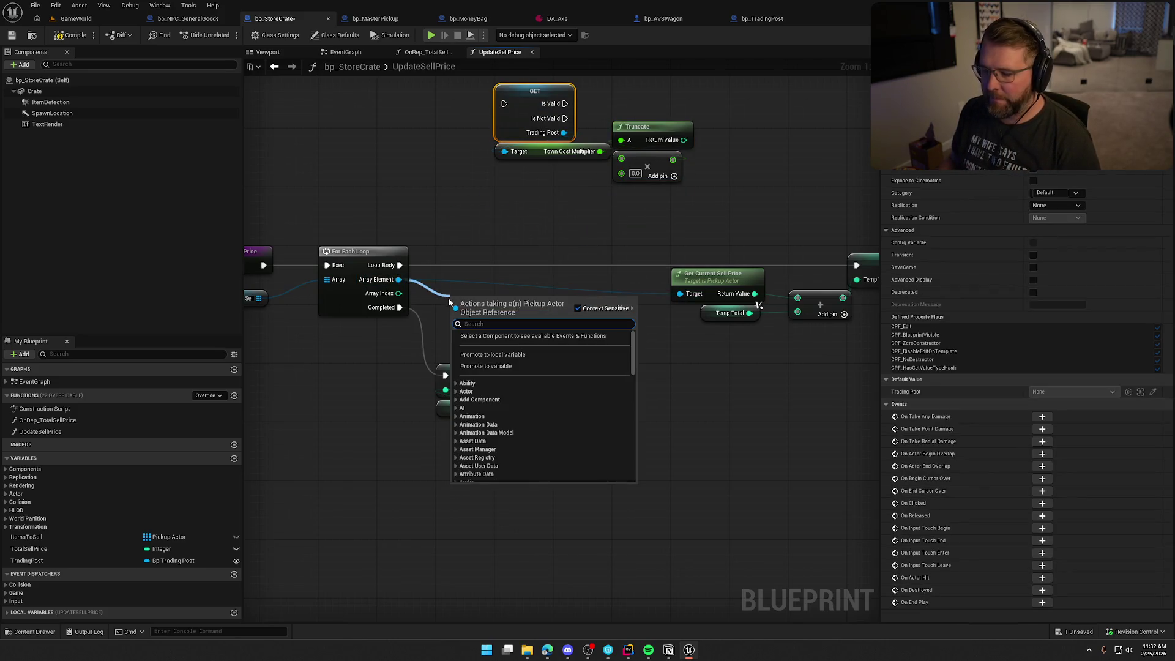
text(get)
key(BackSpace)
key(BackSpace)
key(BackSpace)
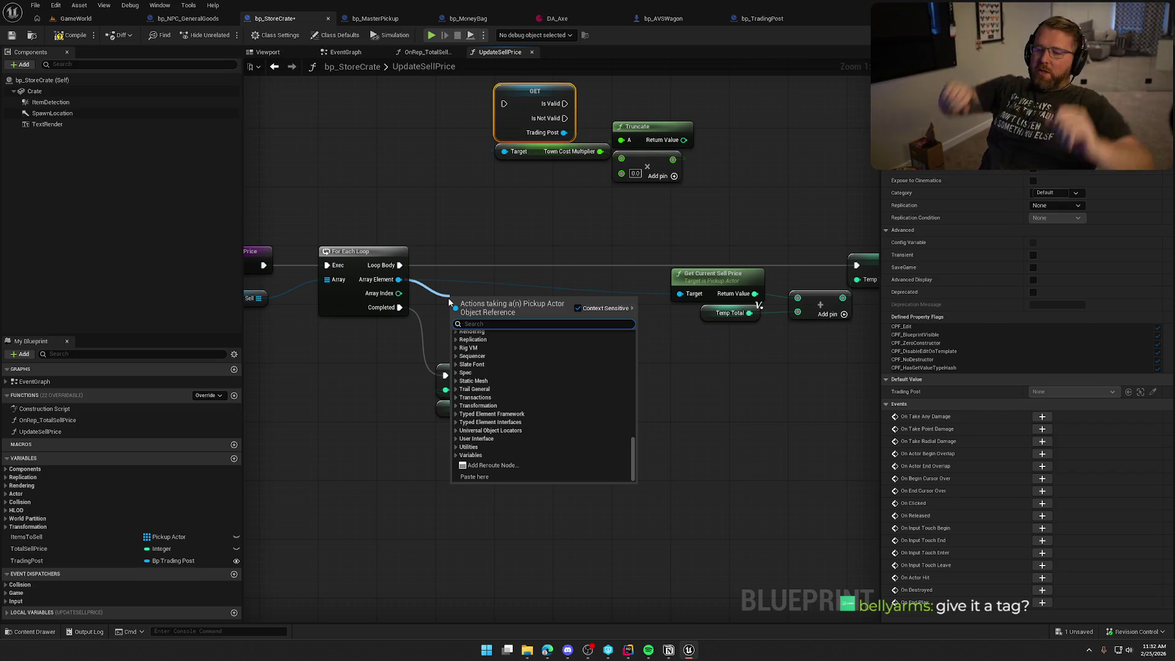
text(has tag)
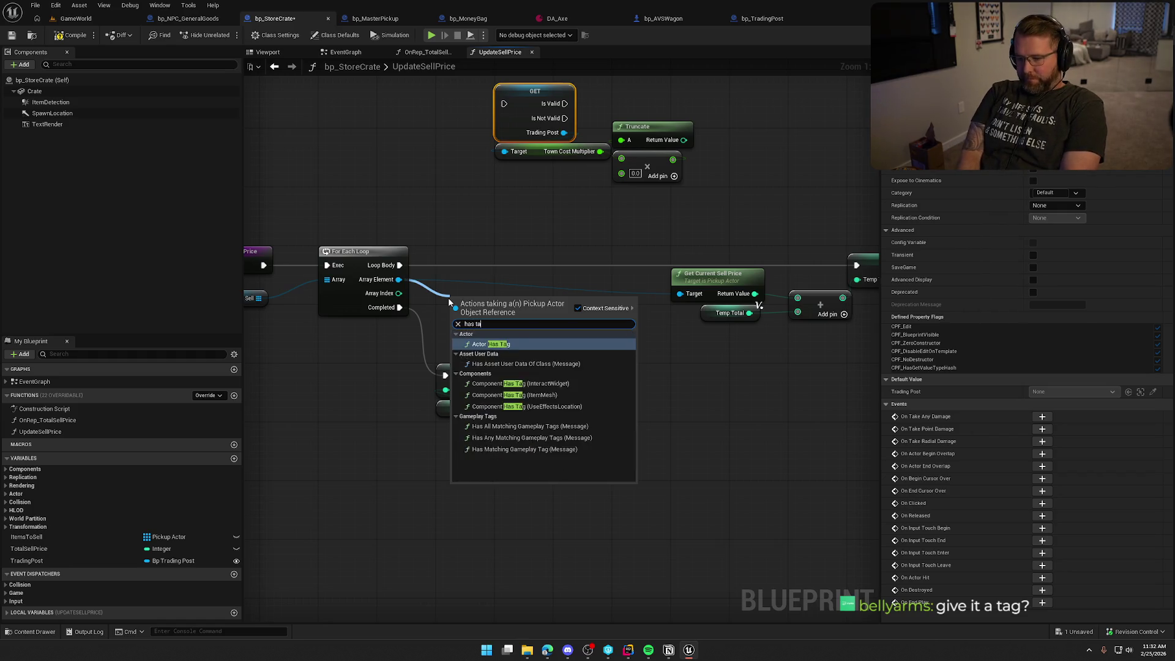
click(513, 344)
click(479, 331)
text(Money)
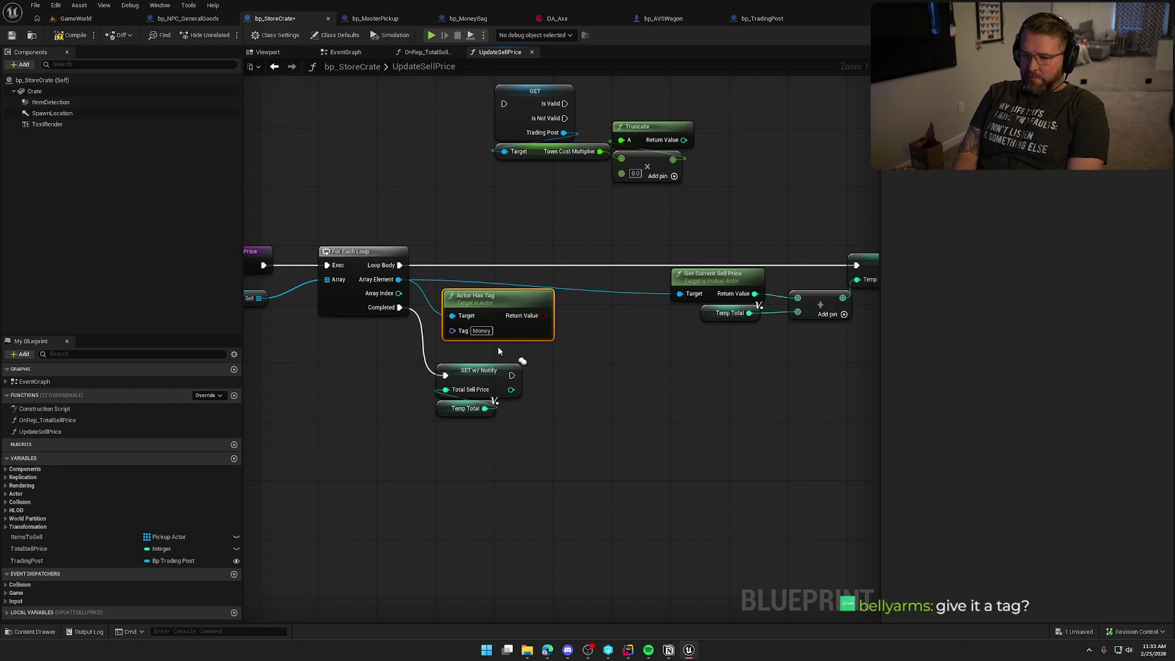
click(456, 20)
click(25, 80)
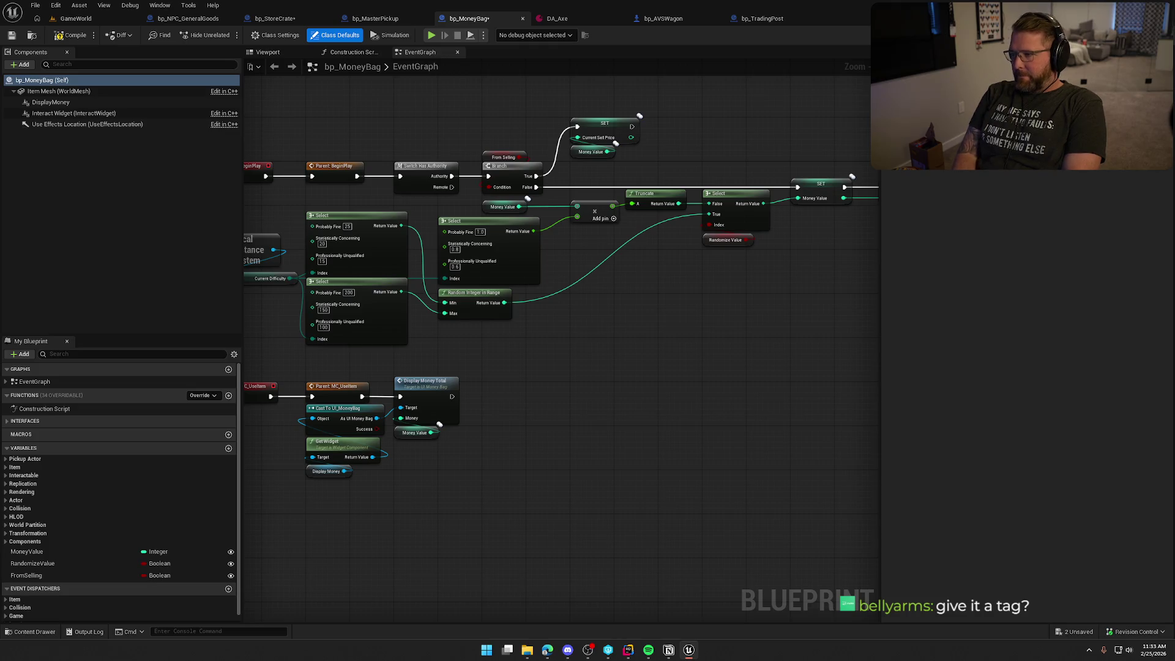
Save bp_MoneyBag and return to bp_StoreCrate, nudging the Actor Has Tag node down
key(ctrl+s)
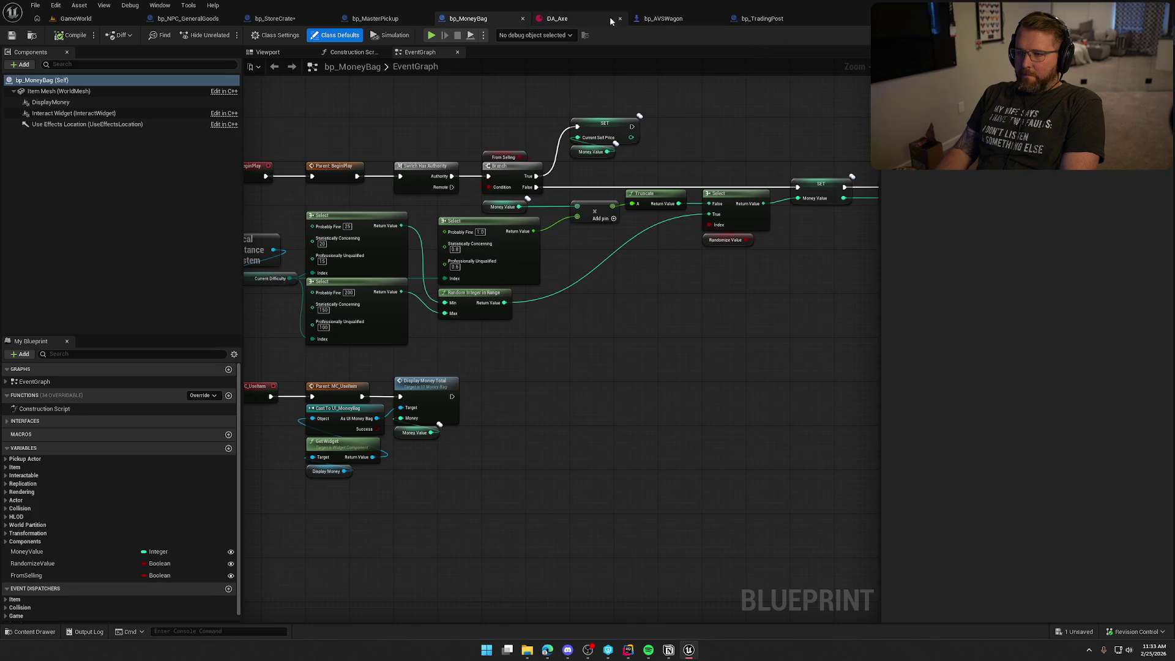
click(762, 19)
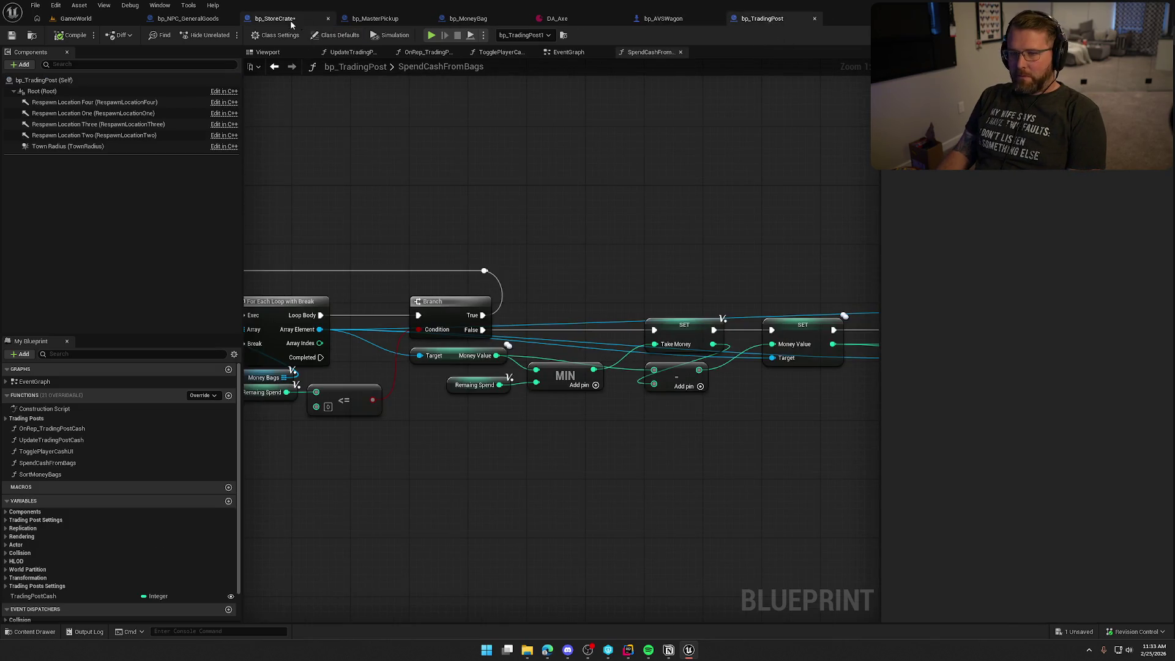
click(275, 19)
drag(497, 296, 490, 311)
Add a Branch after Loop Body that uses Actor Has Tag as its condition, with True driving SET Temp Total
click(479, 222)
click(483, 222)
drag(491, 242, 399, 265)
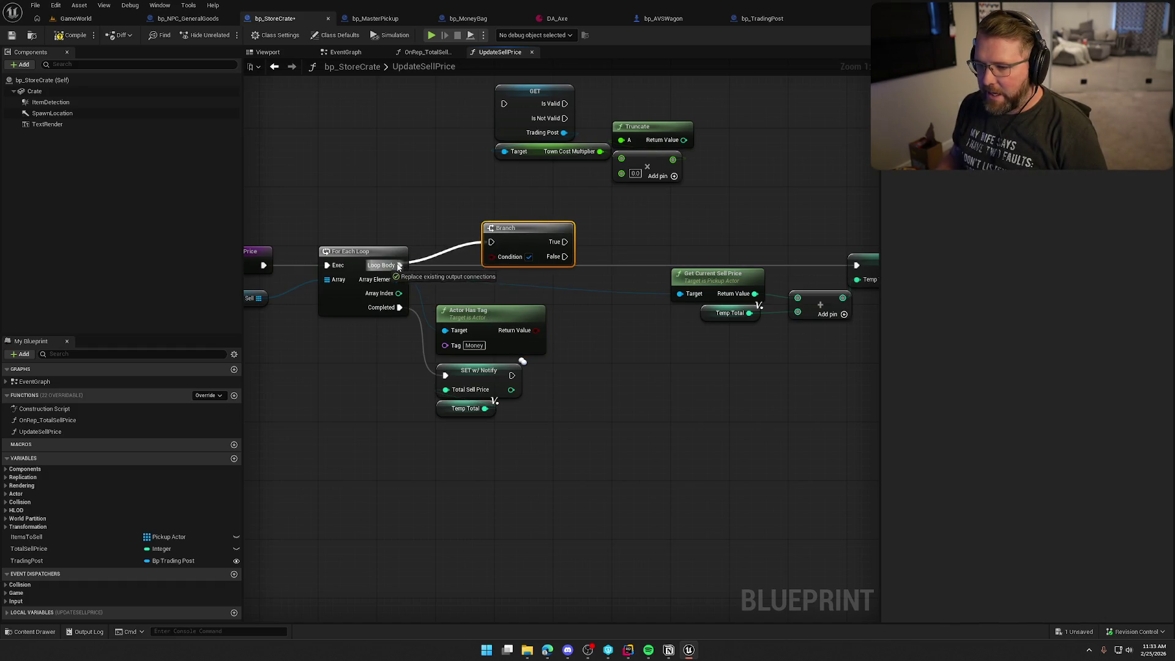
drag(491, 257, 536, 330)
drag(506, 227, 576, 250)
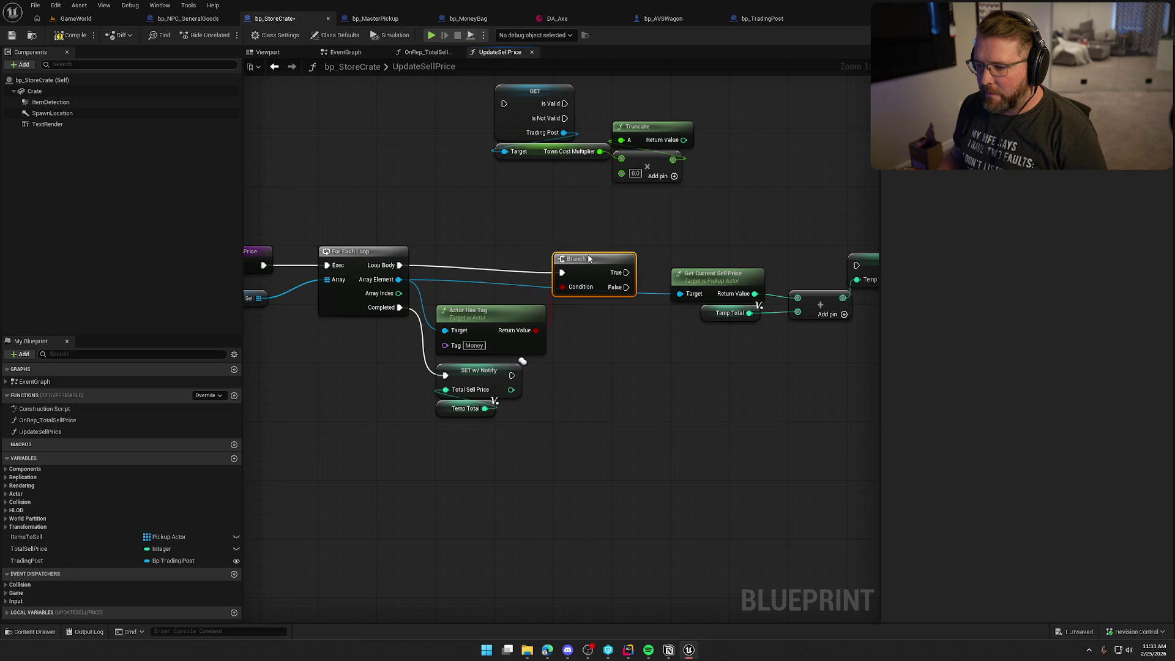
drag(472, 264, 704, 264)
Tidy the graph, moving the price-adding nodes up and Get Current Sell Price beside the tag check
mouse_move(531, 231)
mouse_down()
mouse_move(790, 380)
mouse_move(771, 359)
mouse_up()
drag(572, 281, 573, 201)
click(589, 282)
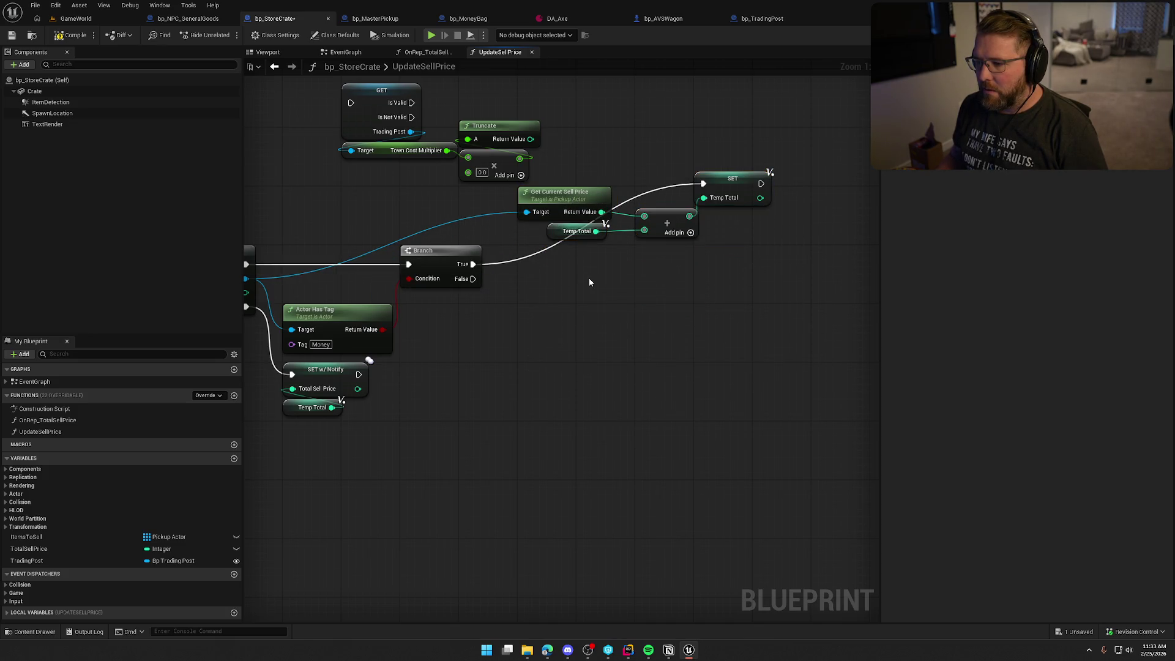
mouse_move(590, 279)
mouse_down()
mouse_move(670, 283)
mouse_move(604, 288)
mouse_up()
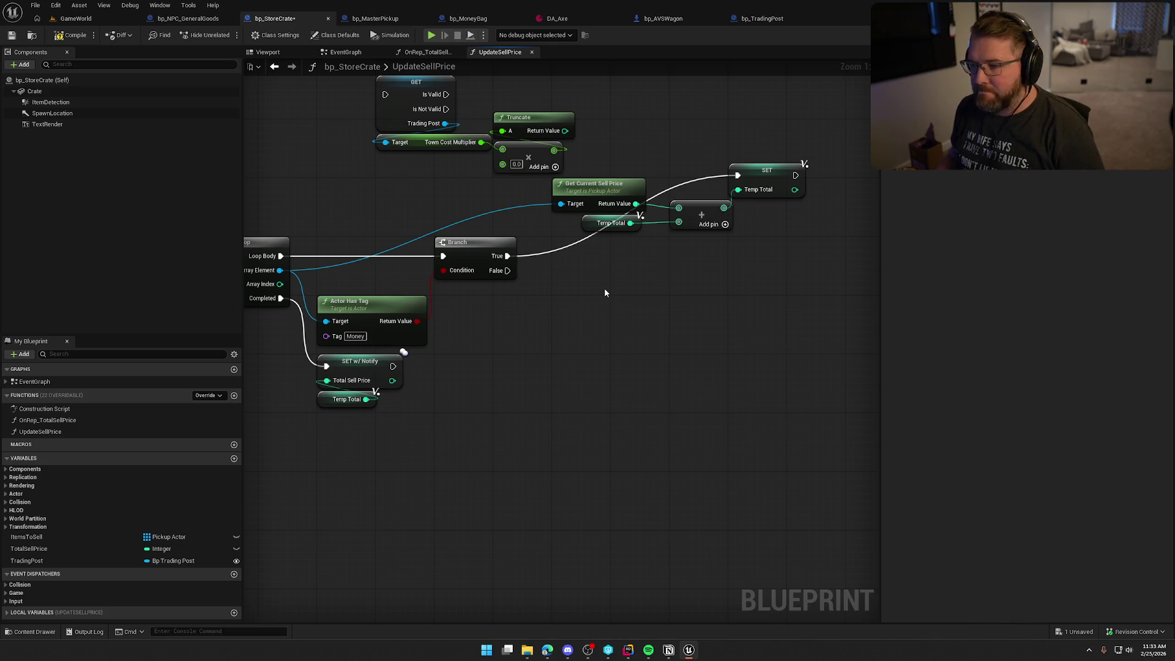
drag(604, 292, 685, 339)
mouse_move(662, 243)
mouse_down()
mouse_move(429, 324)
mouse_move(596, 221)
mouse_move(581, 214)
mouse_up()
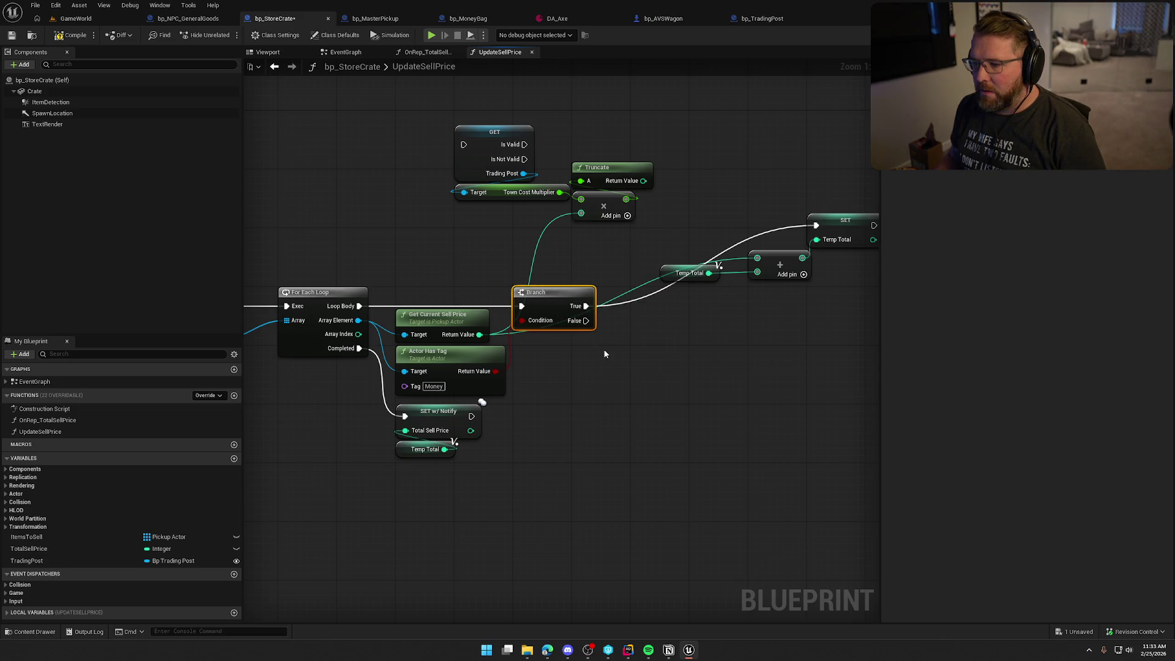
key(Home)
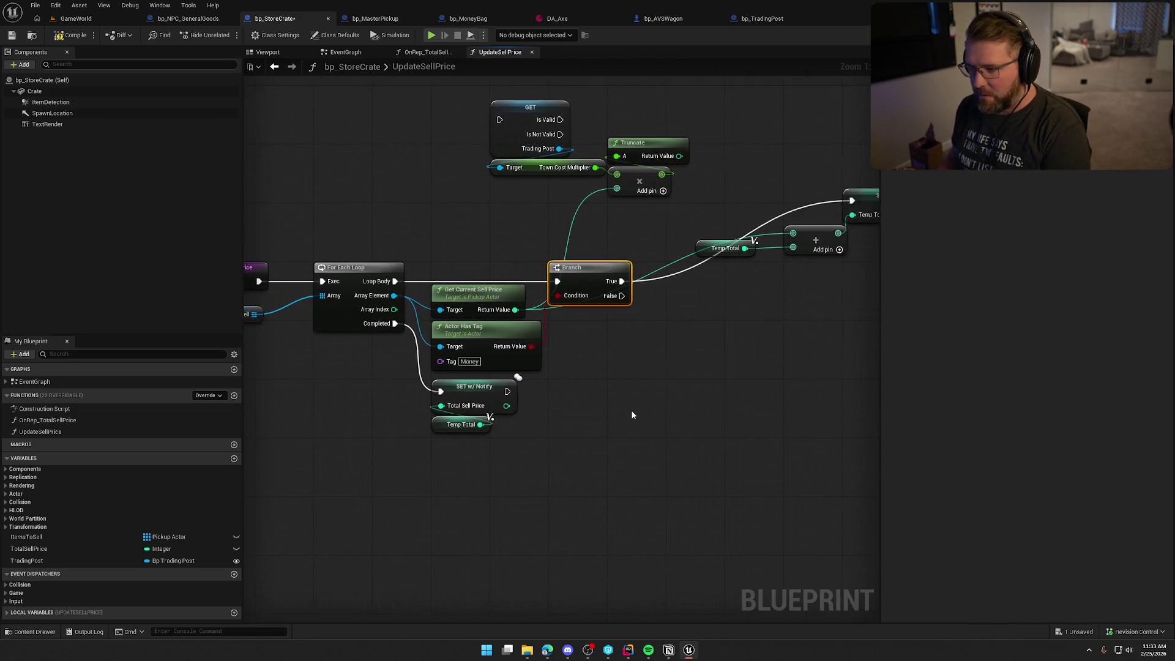
click(329, 314)
Rearrange the loop nodes and insert the GET Trading Post validity check before For Each Loop
drag(330, 314, 439, 256)
drag(437, 206, 719, 448)
scroll(642, 456, down, 2)
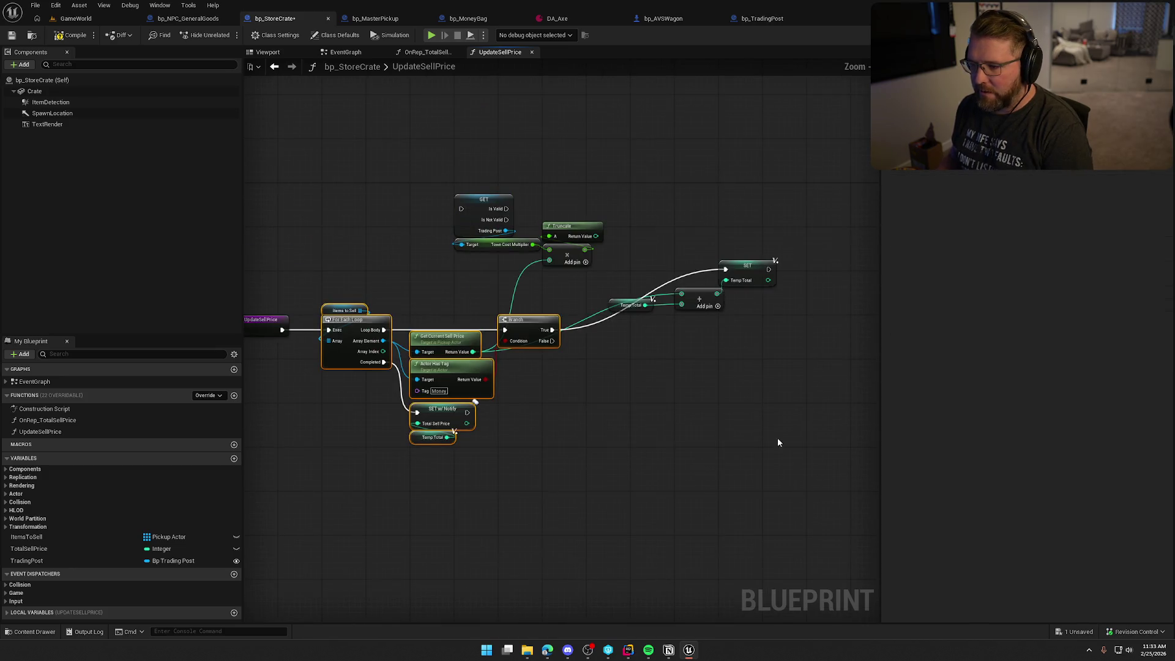
click(790, 410)
scroll(783, 398, up, 2)
drag(771, 384, 612, 208)
mouse_move(741, 227)
mouse_down()
mouse_move(696, 306)
mouse_move(680, 309)
mouse_up()
click(630, 249)
scroll(688, 491, down, 2)
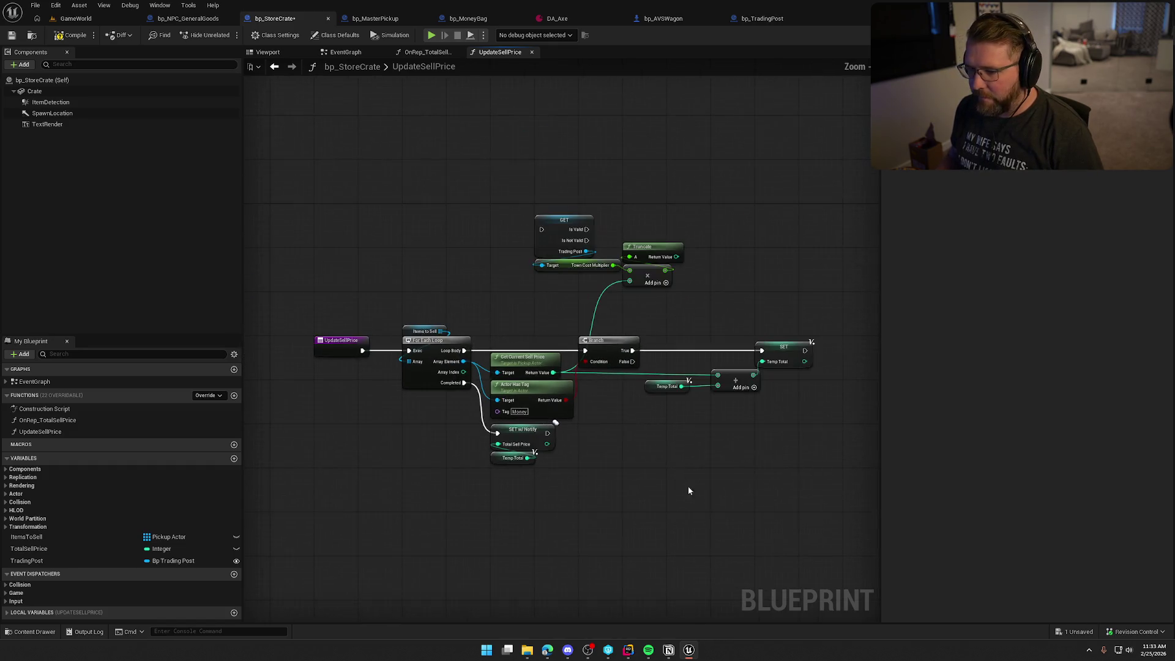
mouse_move(773, 434)
mouse_down()
mouse_move(395, 324)
mouse_move(516, 340)
mouse_up()
click(480, 304)
scroll(481, 304, up, 2)
mouse_move(585, 197)
mouse_down()
mouse_move(409, 362)
mouse_move(302, 378)
mouse_up()
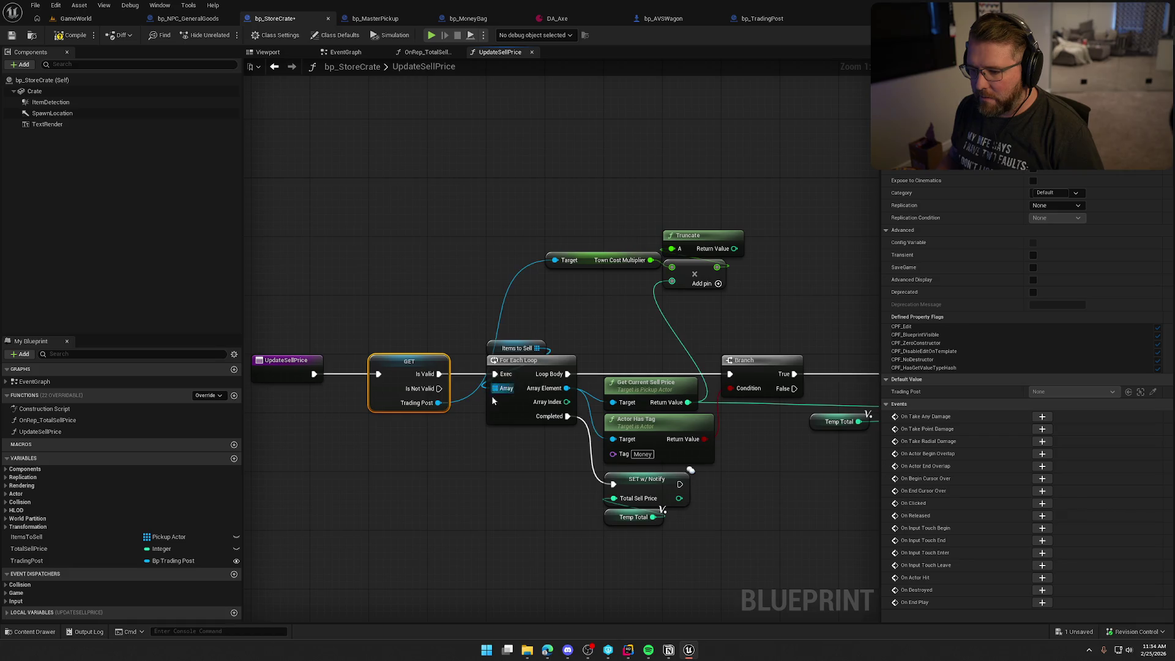
drag(487, 468, 414, 461)
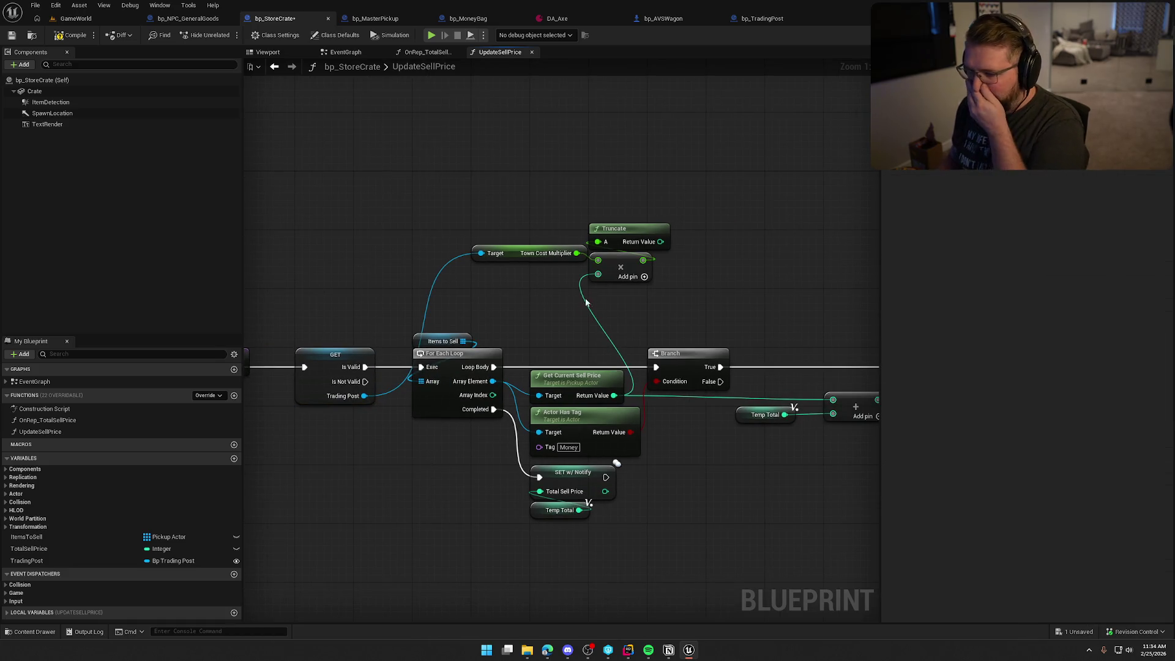
Move the Town Cost Multiplier, multiply and Truncate nodes beneath Actor Has Tag
drag(574, 315, 586, 164)
mouse_move(639, 334)
mouse_down()
mouse_move(574, 391)
mouse_move(574, 479)
mouse_up()
click(610, 355)
drag(610, 355, 608, 402)
drag(666, 192, 559, 142)
shift+click(627, 125)
mouse_move(626, 126)
mouse_down()
mouse_move(638, 371)
mouse_move(609, 372)
mouse_move(654, 371)
mouse_move(691, 348)
mouse_move(681, 343)
mouse_up()
mouse_move(730, 443)
mouse_down()
mouse_move(644, 443)
mouse_move(651, 380)
mouse_move(664, 419)
mouse_move(594, 400)
mouse_up()
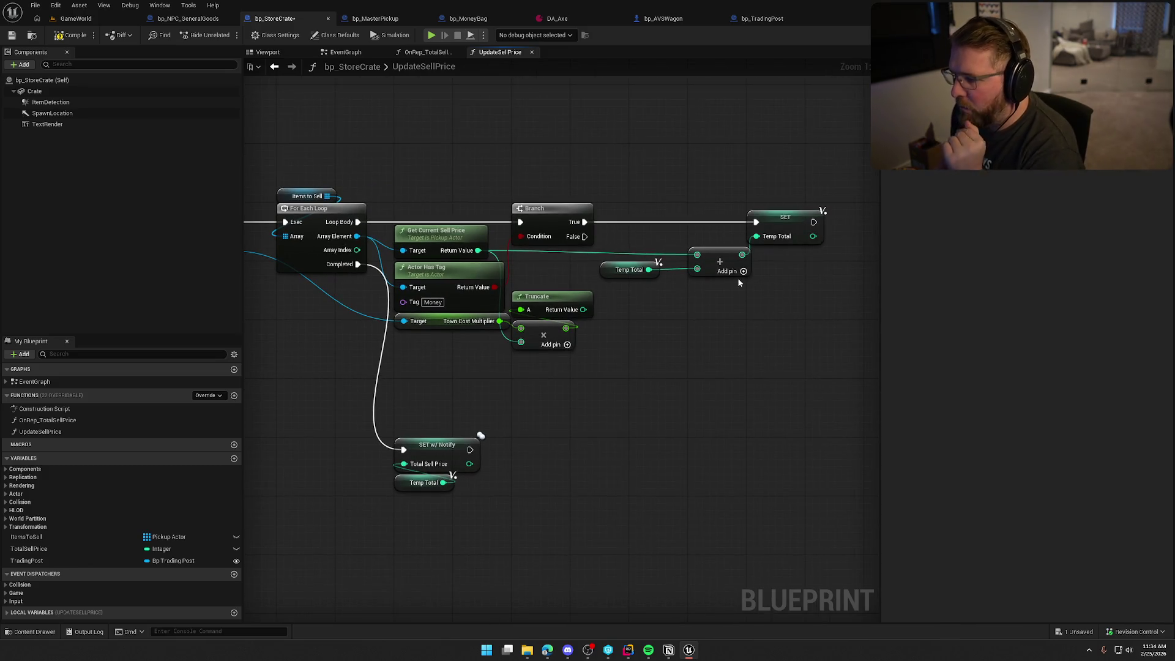
drag(757, 237, 756, 301)
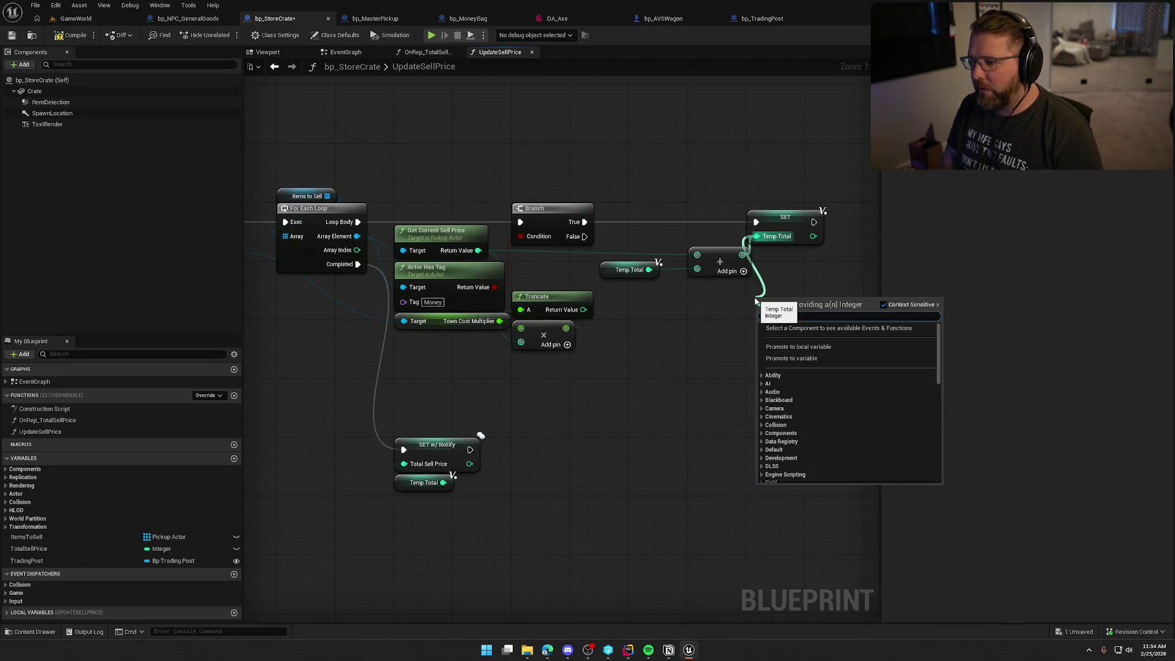
Feed the Add node from a new Select indexed by Actor Has Tag, and delete the Branch
key(Escape)
drag(697, 254, 675, 336)
text(selec)
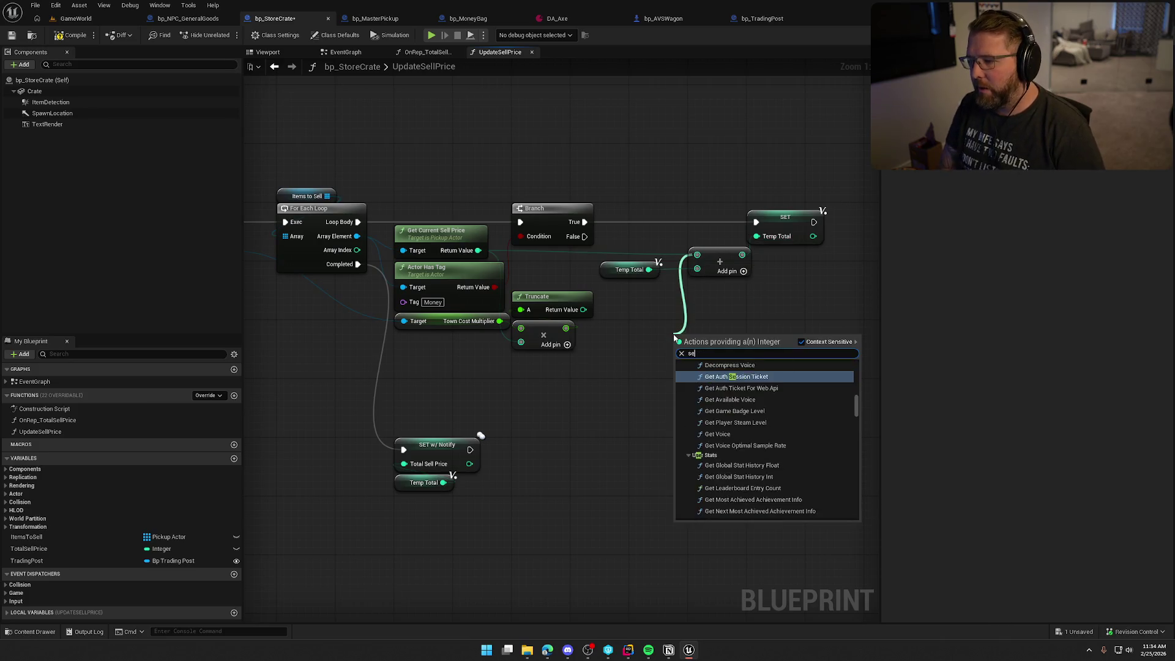
scroll(728, 483, down, 3)
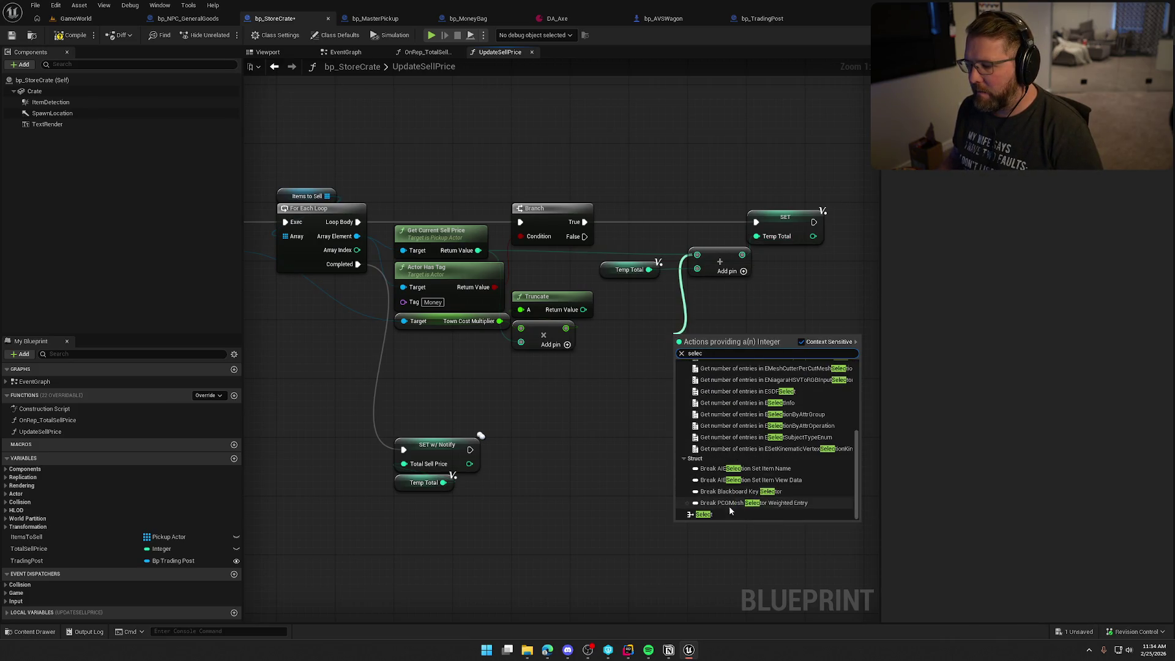
click(728, 507)
drag(667, 383, 492, 287)
click(562, 208)
key(Delete)
Reposition Select and Temp Total, and wire the Temp Total setter to run every loop pass
click(698, 340)
mouse_move(699, 341)
mouse_down()
mouse_move(558, 243)
mouse_move(553, 253)
mouse_up()
drag(618, 271, 704, 286)
drag(756, 222, 359, 222)
drag(823, 306, 687, 185)
click(675, 326)
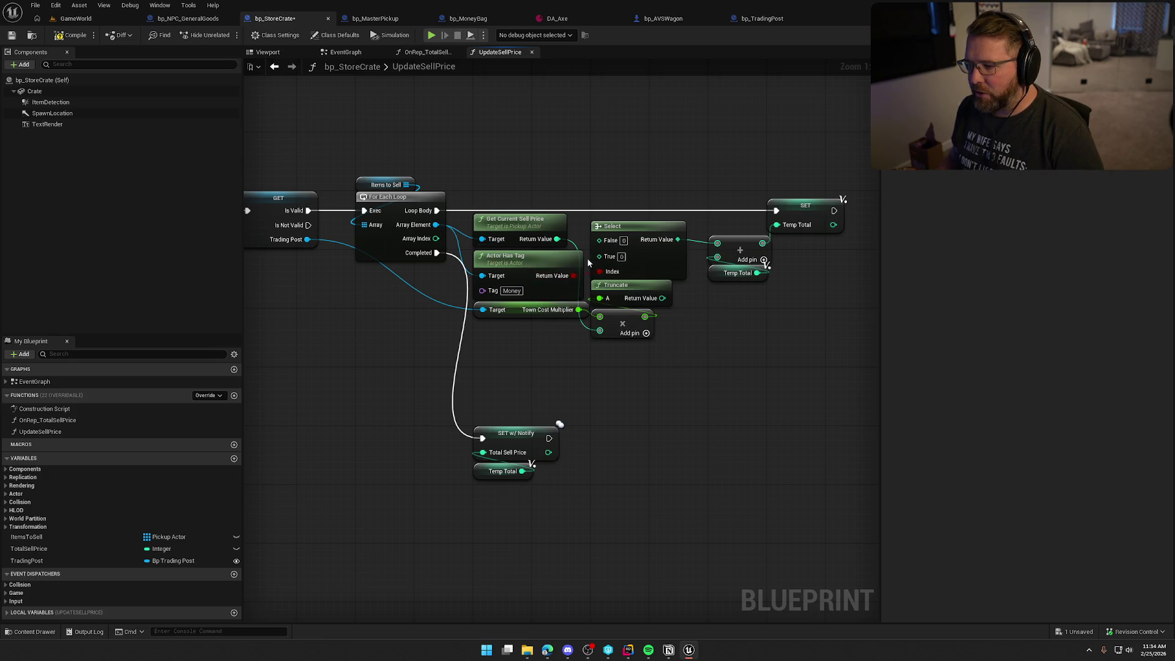
Wire Get Current Sell Price into Select's True and the truncated multiplied price into False
drag(557, 239, 603, 259)
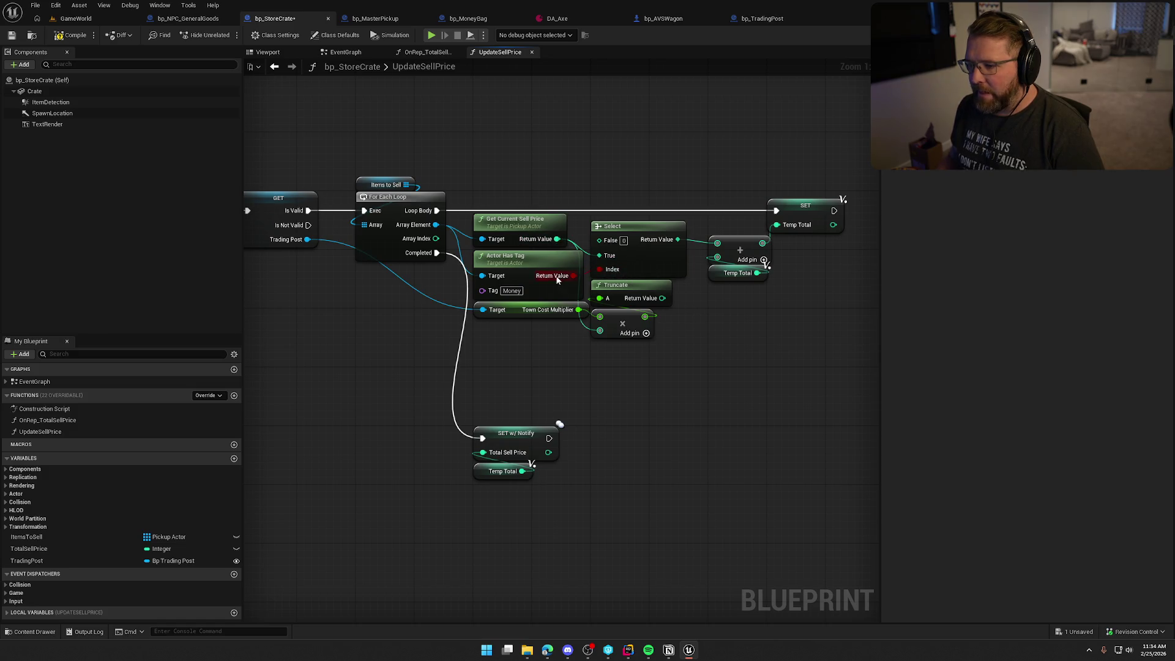
drag(524, 313, 515, 322)
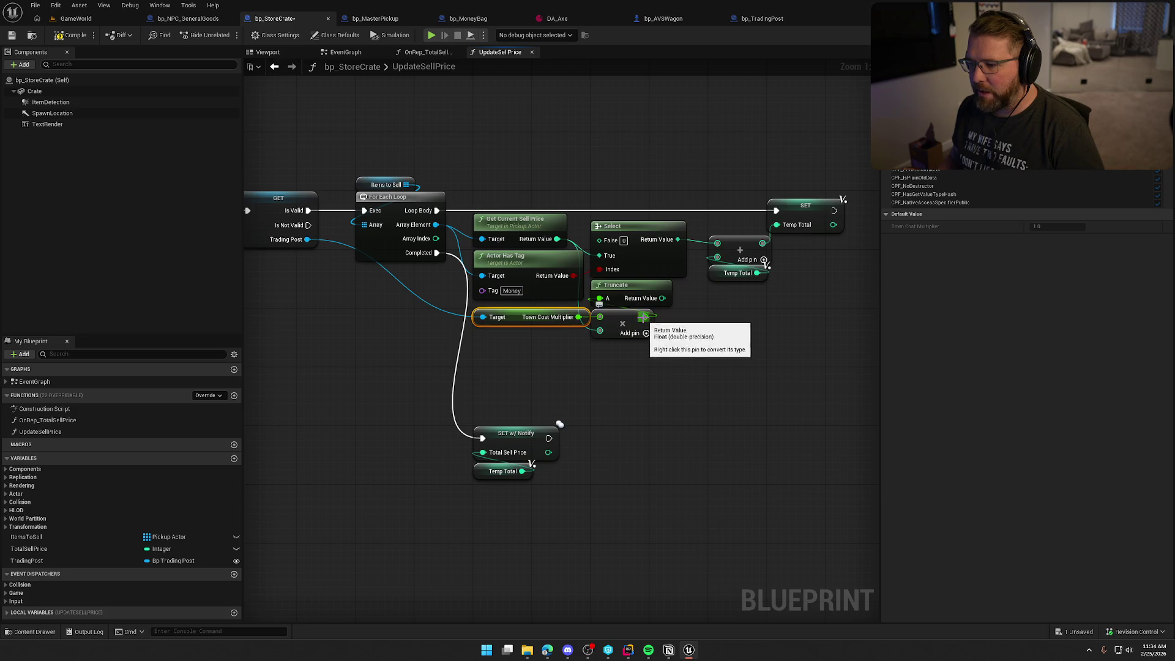
drag(662, 298, 609, 248)
click(731, 365)
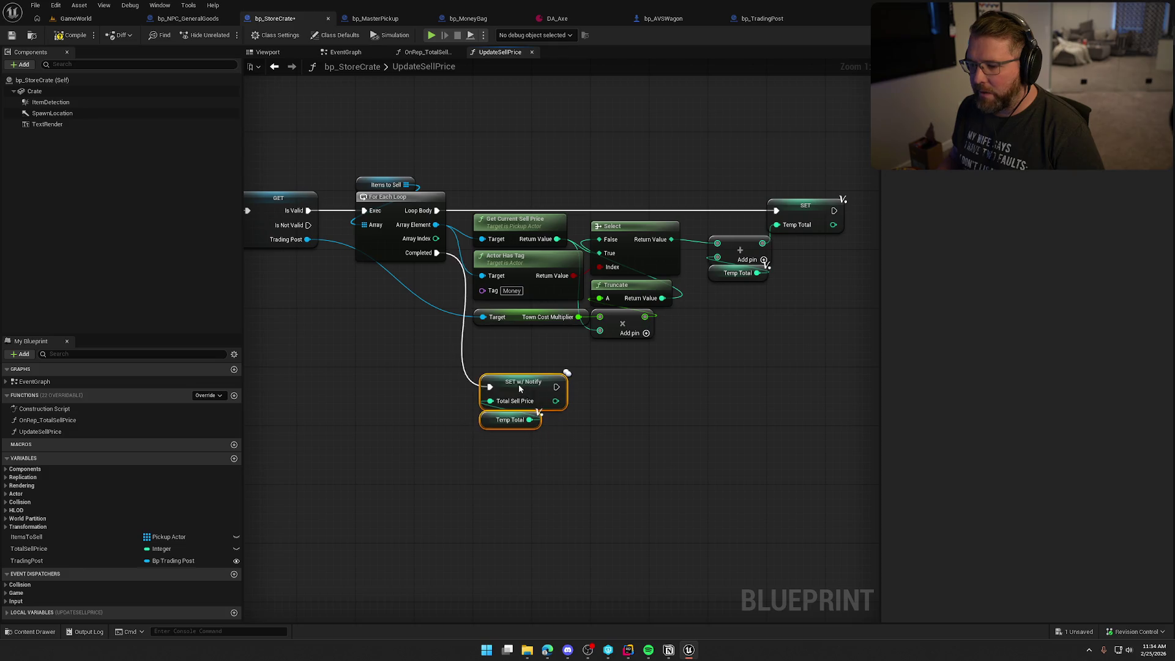
drag(636, 412, 737, 417)
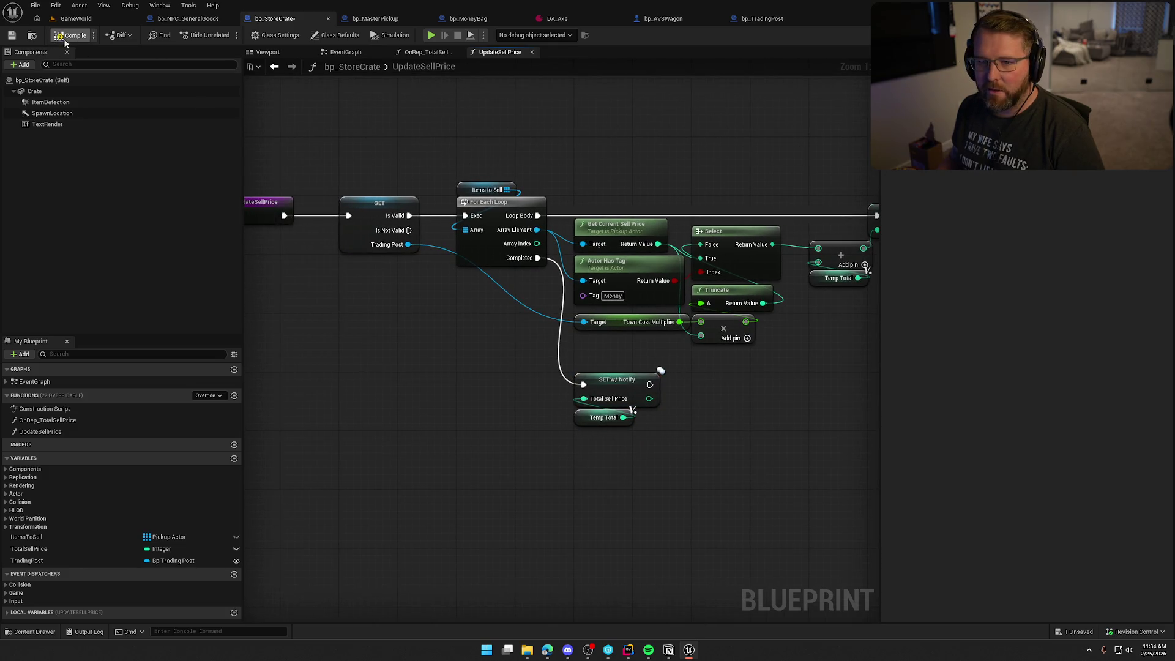
click(87, 19)
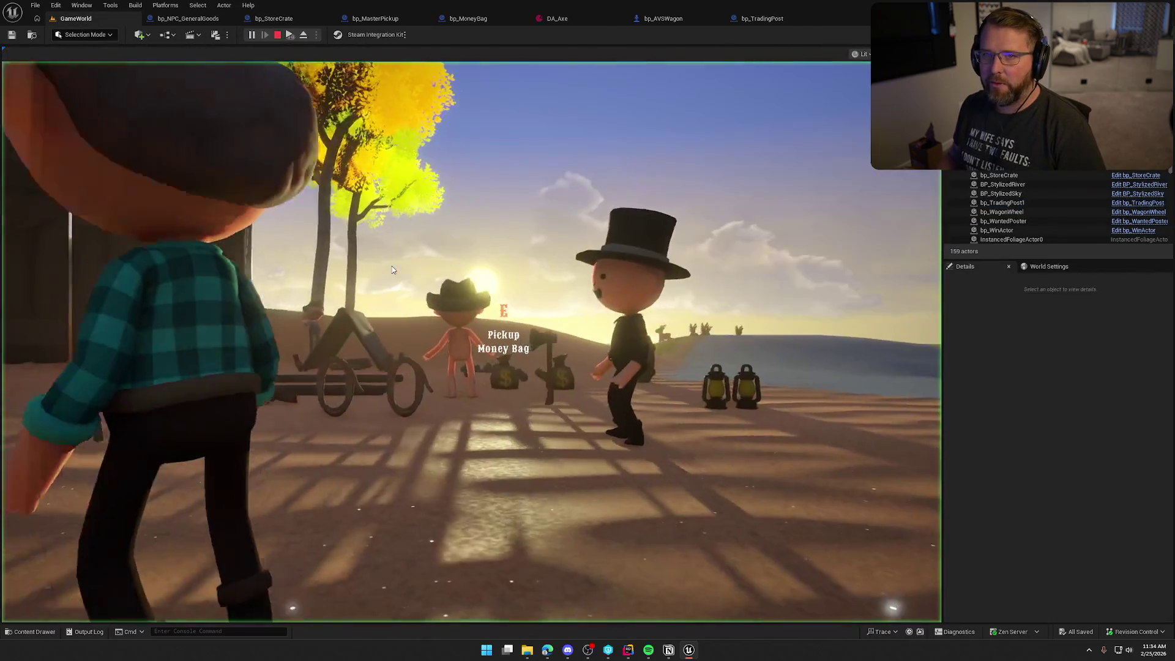
Carry the money bag into the sell crate, then take it back out and drop it
key(e)
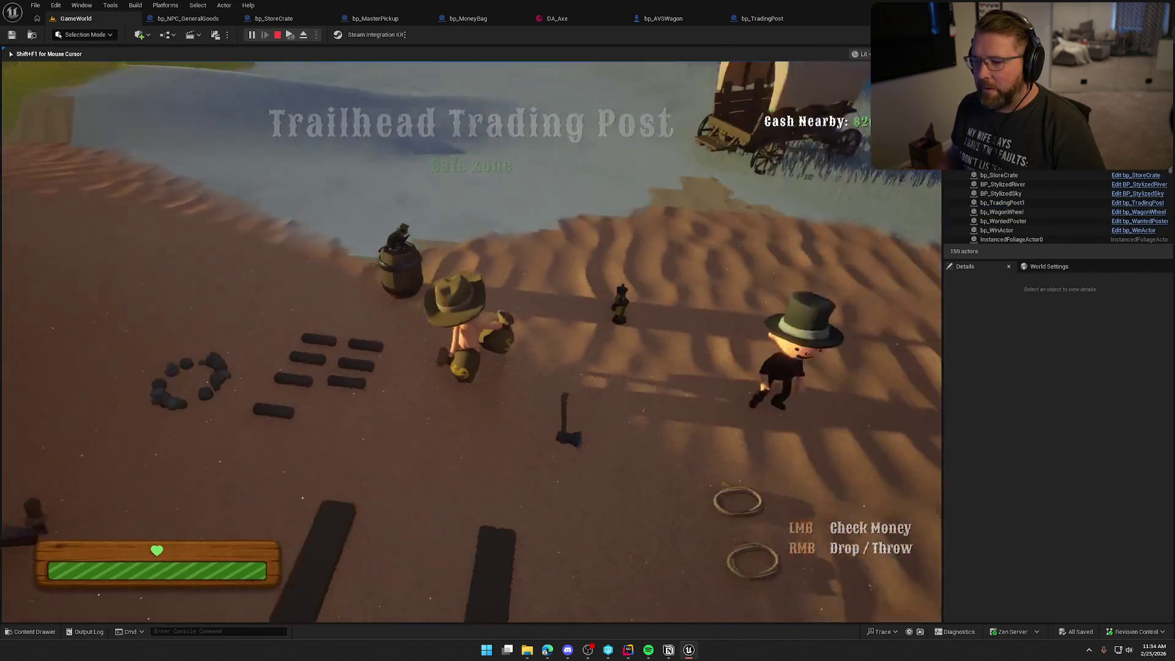
key(w)
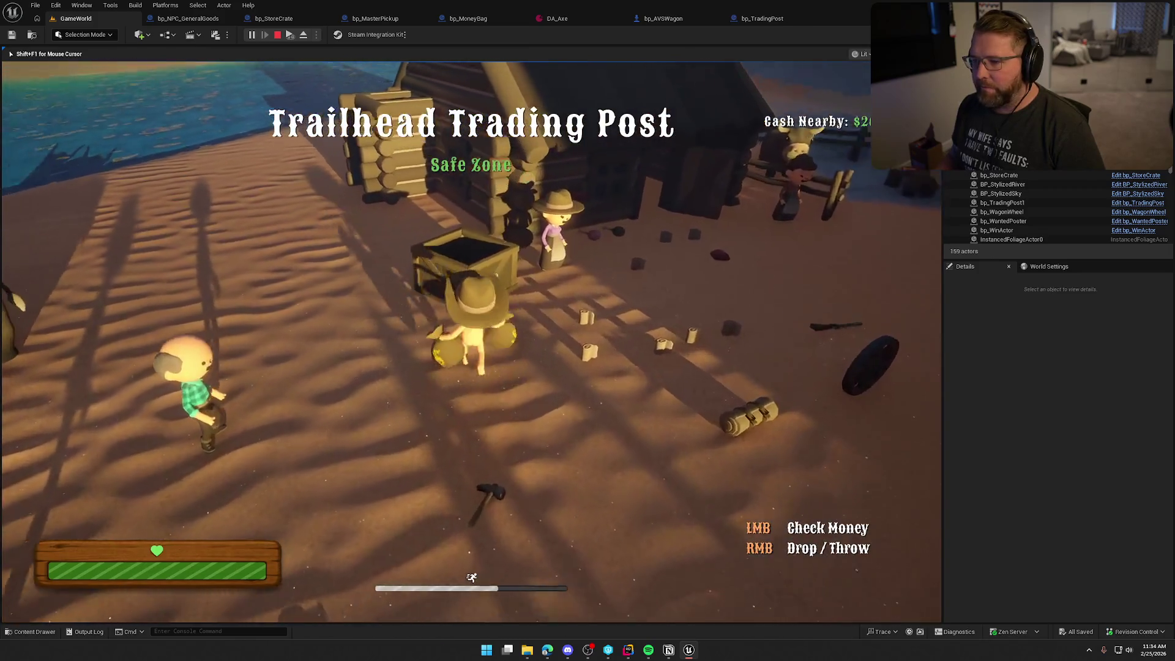
key(w)
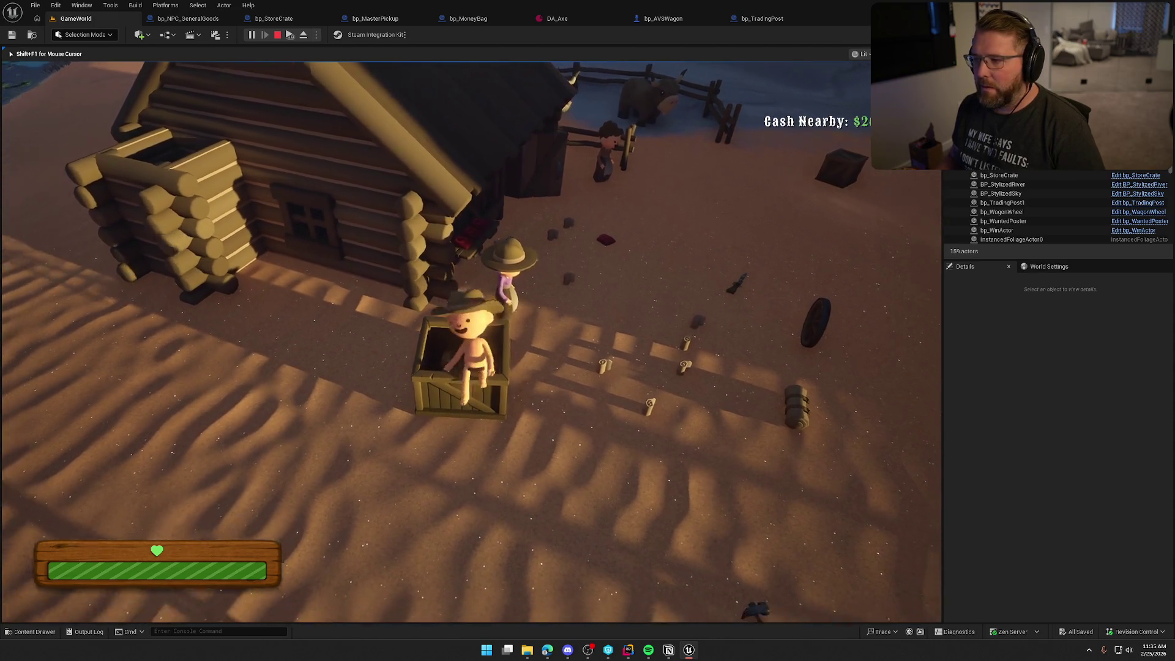
key(w)
key(w)
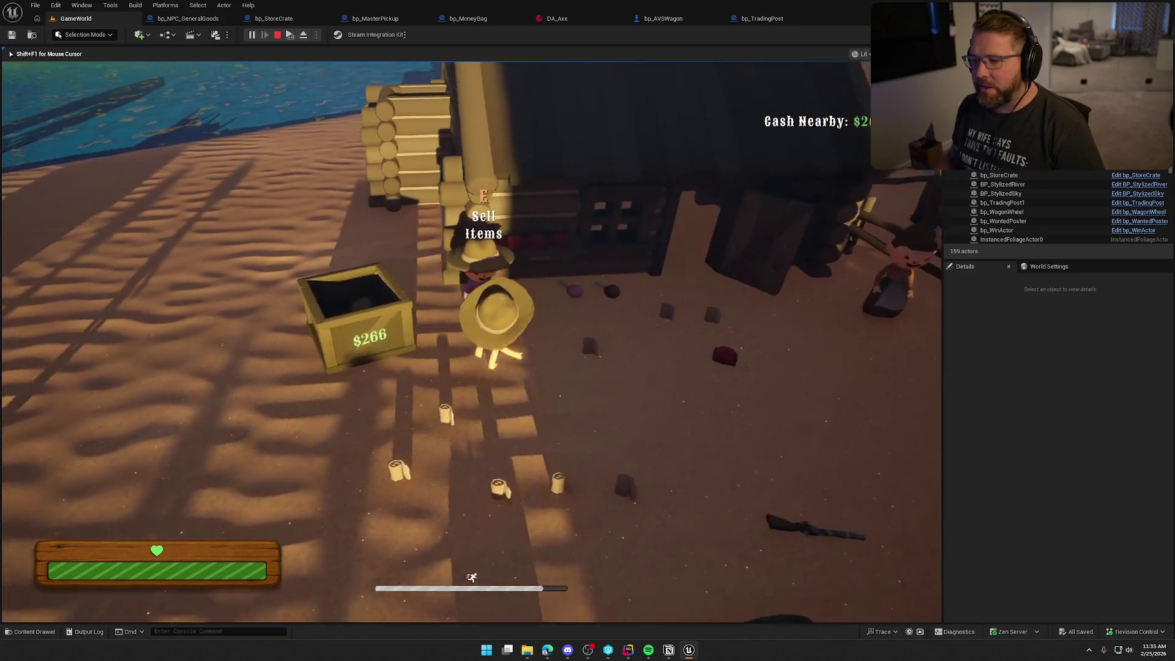
key(e)
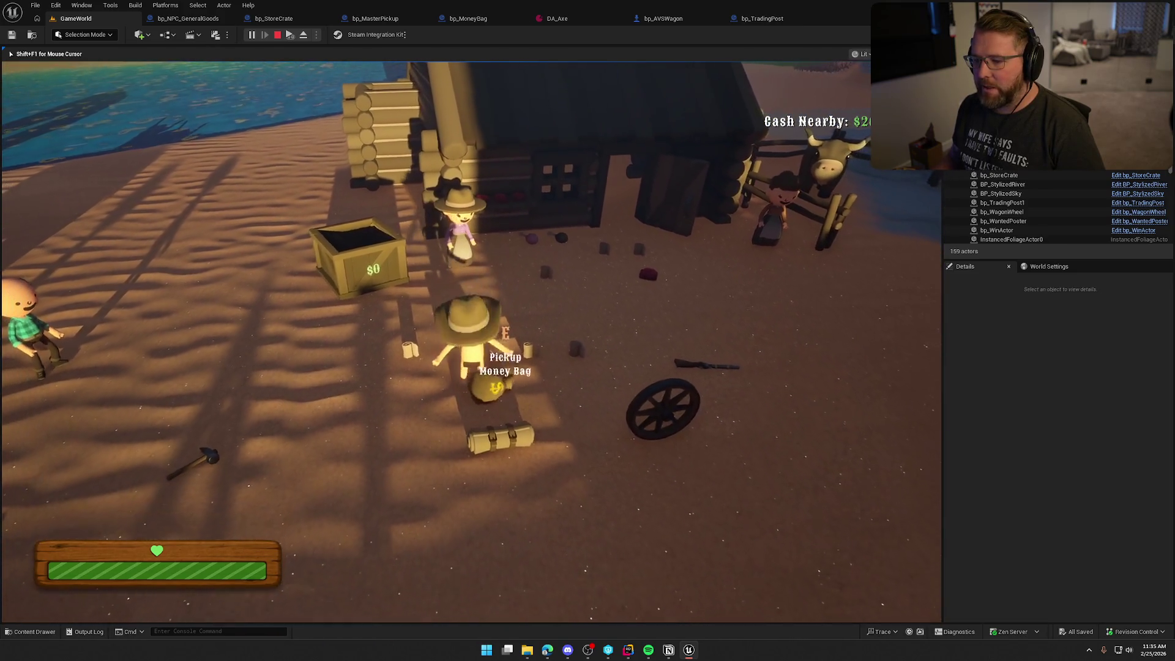
key(s)
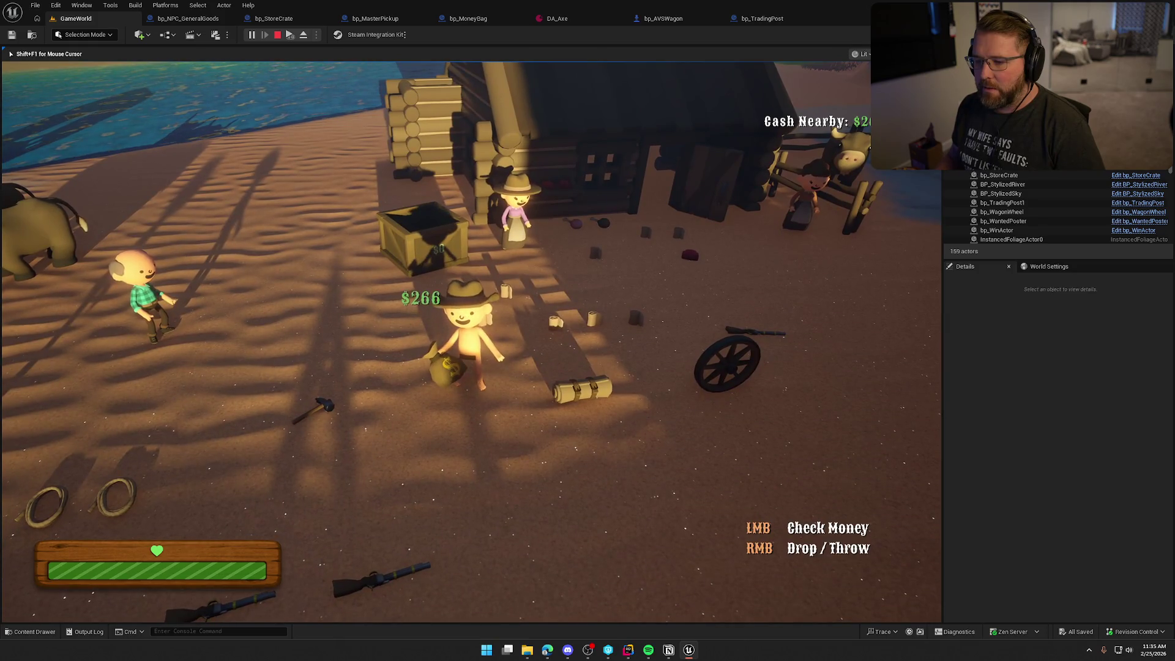
right_click(471, 341)
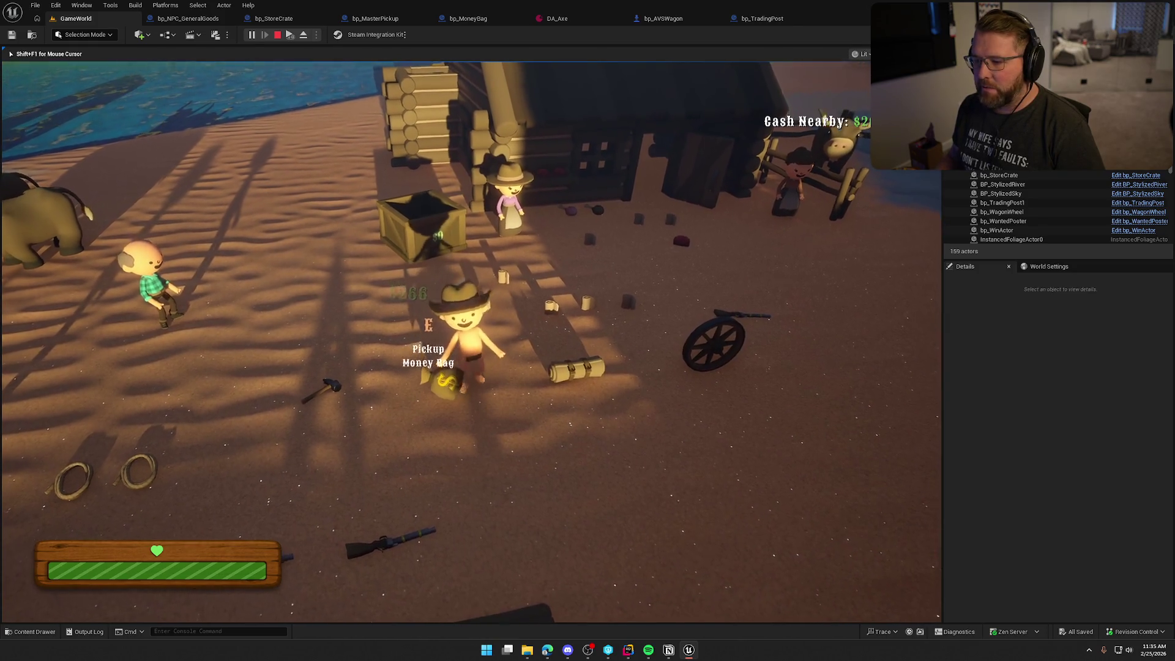
Drop the $10 bandage into the sell crate so it shows an $8 total
key(w)
key(e)
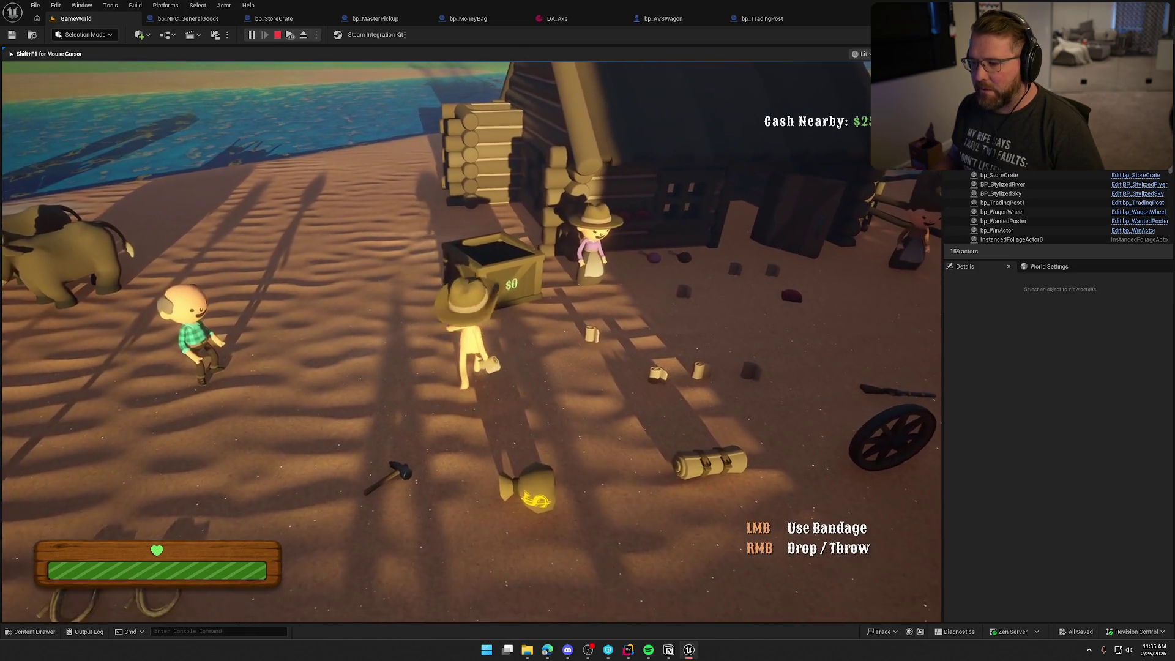
key(w)
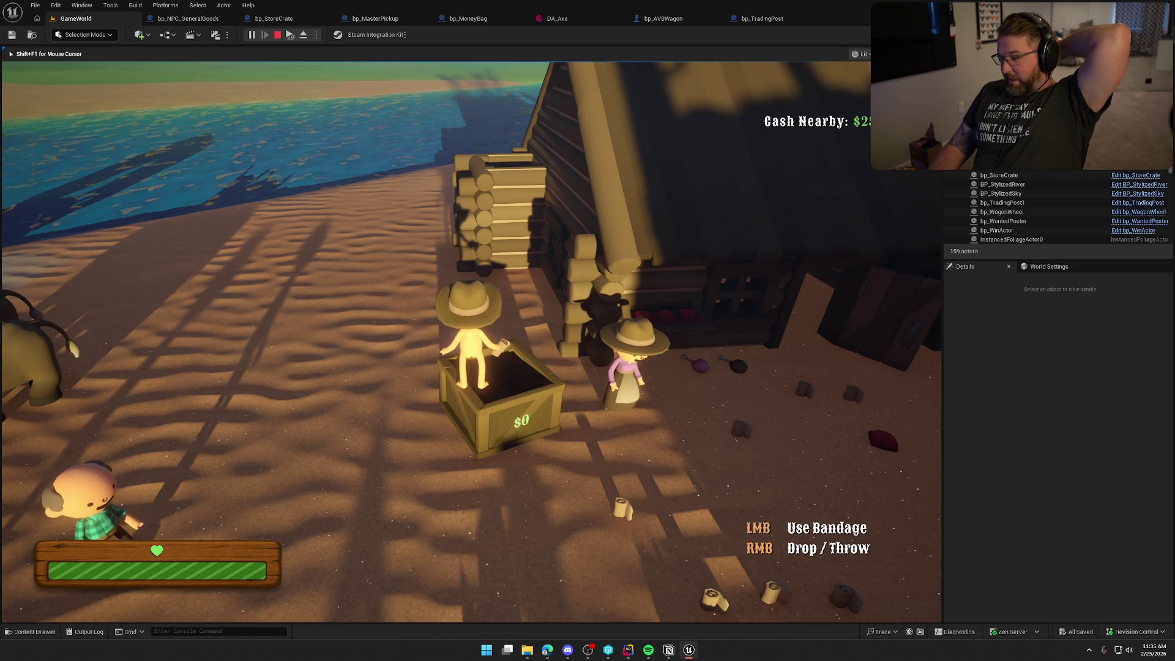
right_click(471, 341)
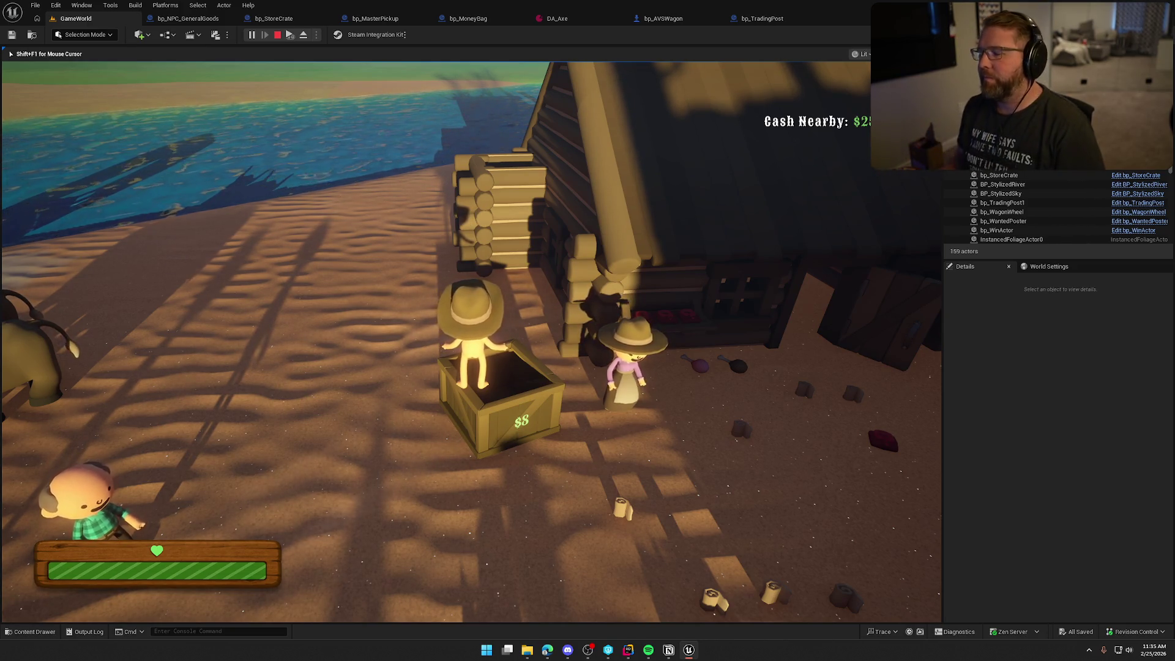
Climb out of the crate and carry the axe over to the cabin crate
key(w)
key(s)
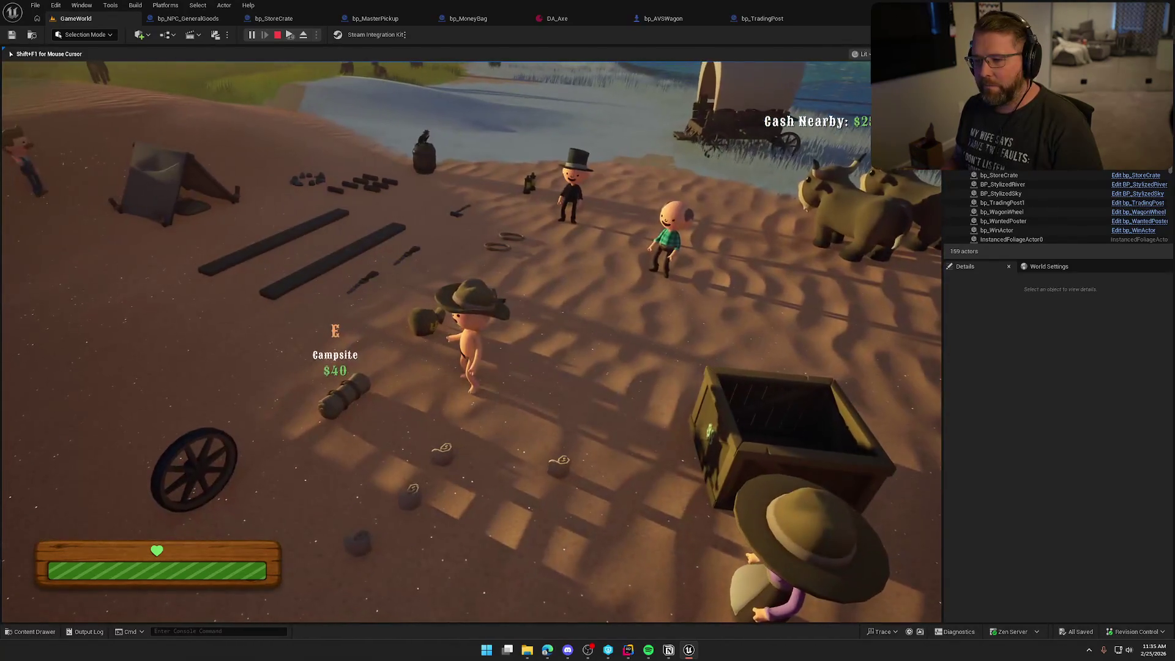
key(shift+w)
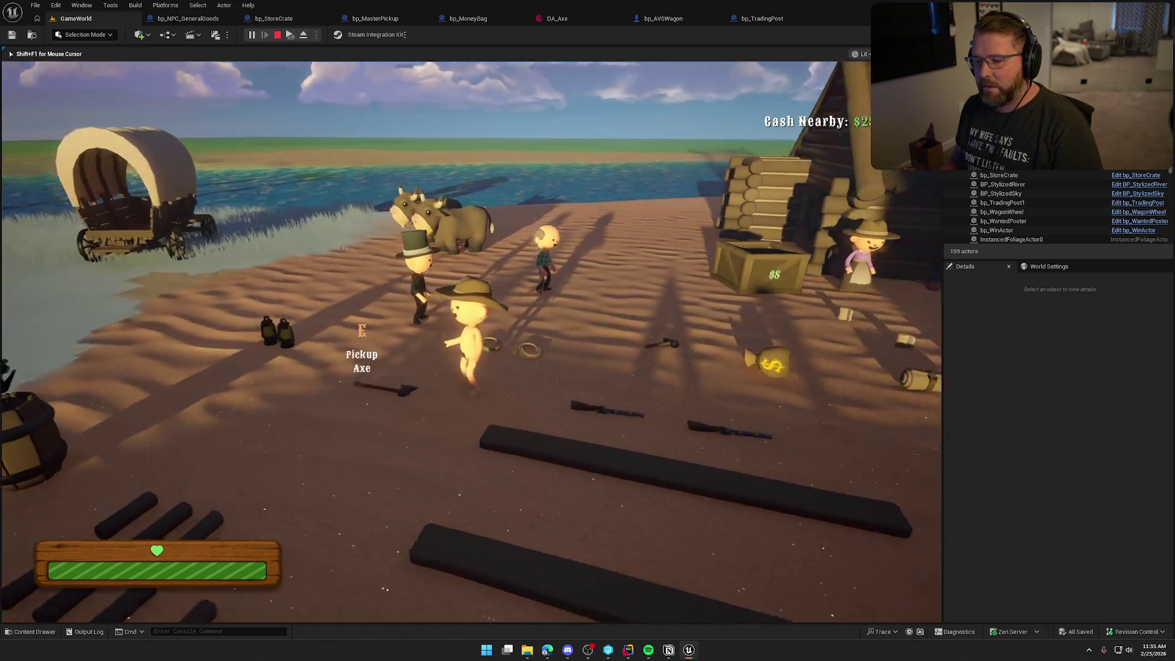
key(e)
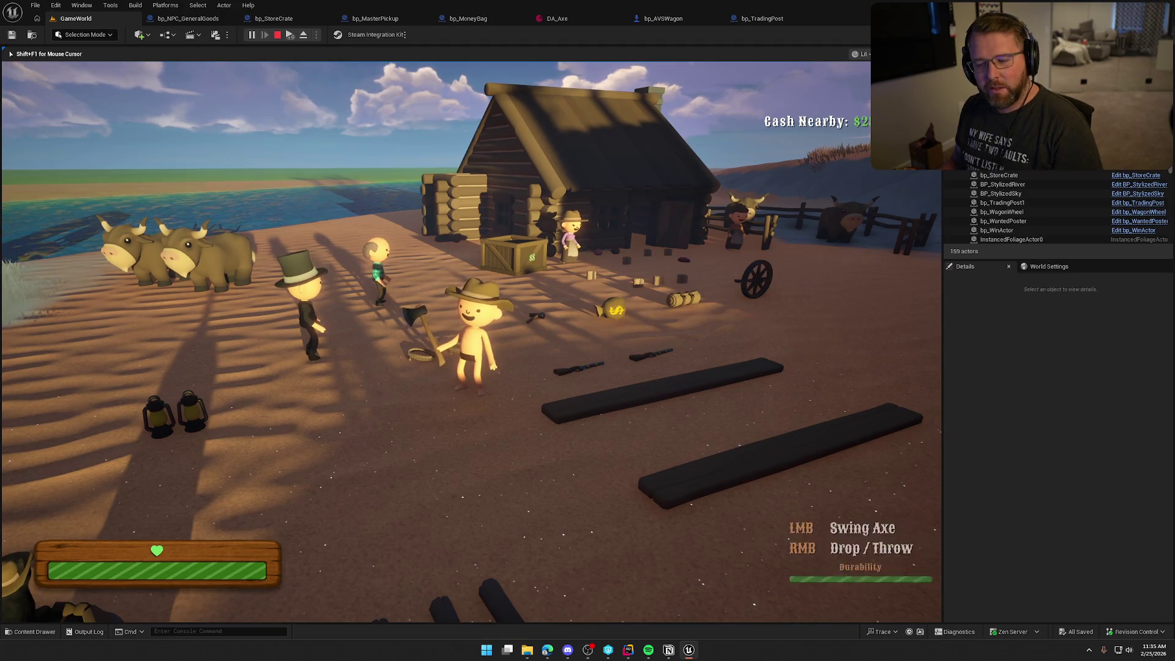
key(shift+w)
key(w)
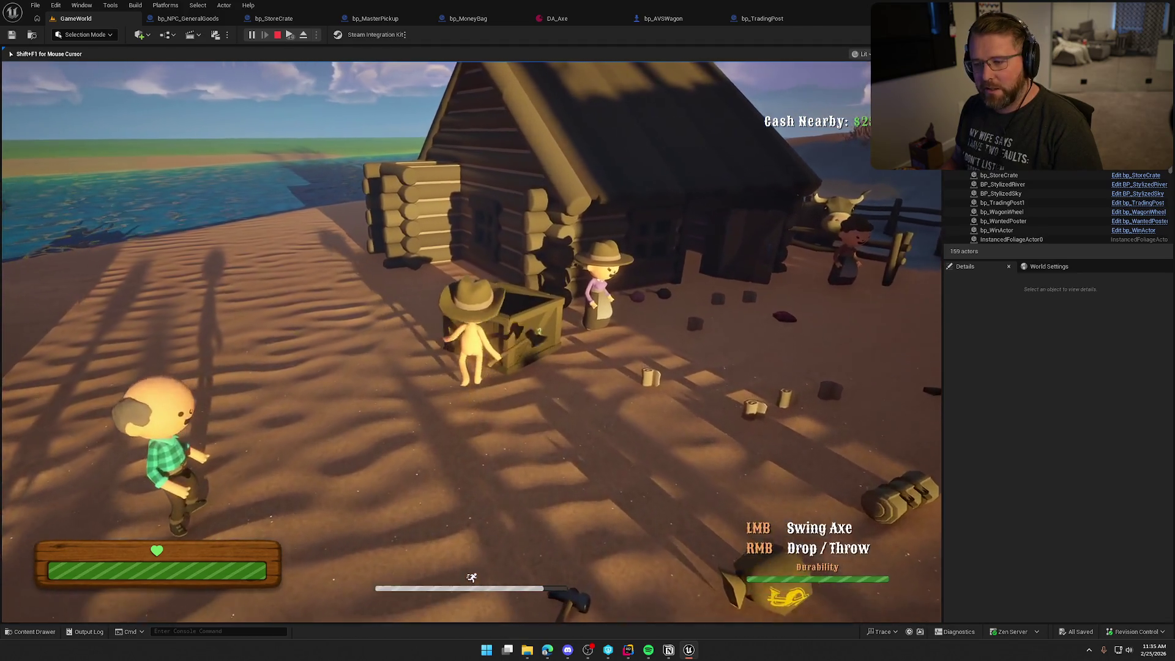
key(space)
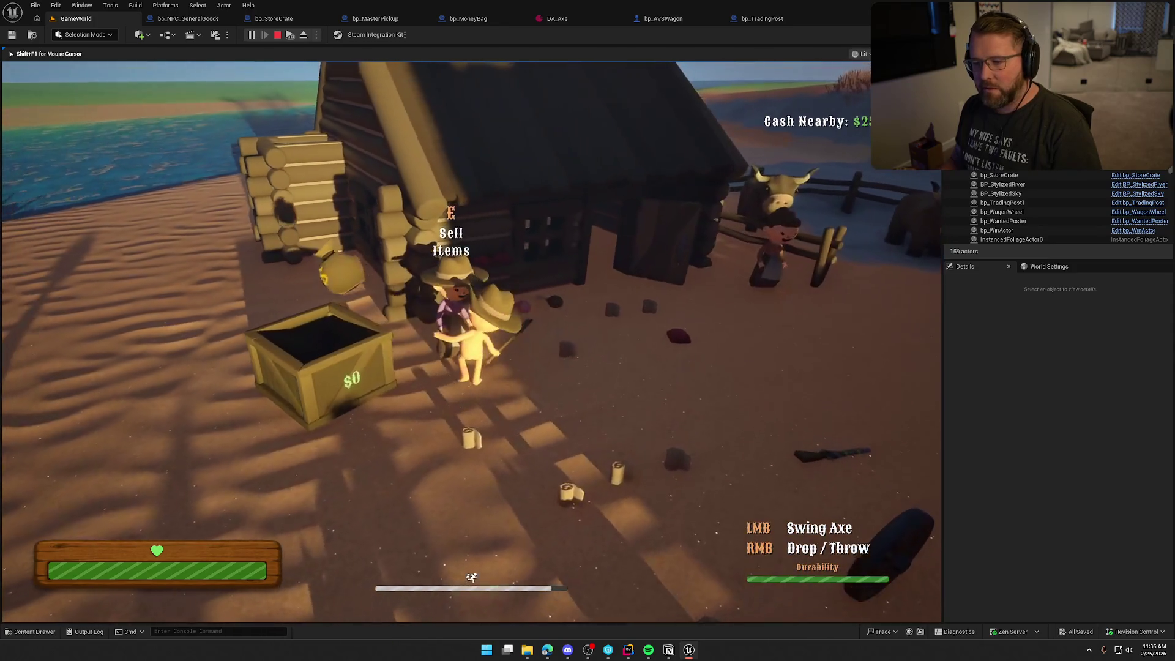
key(a)
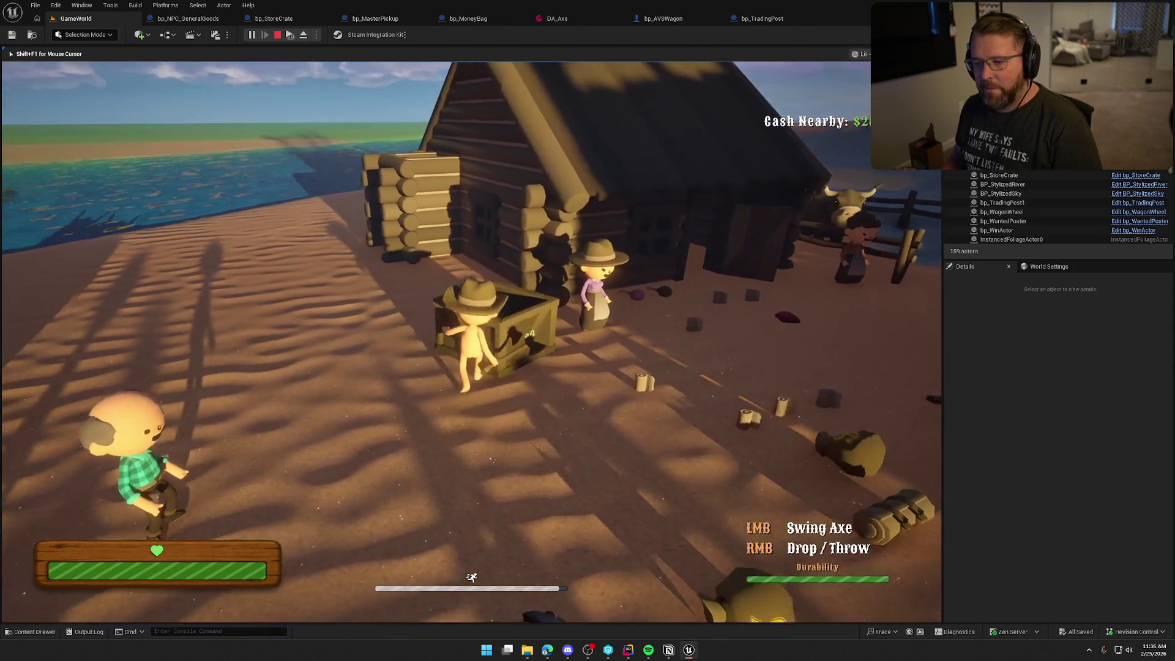
key(w)
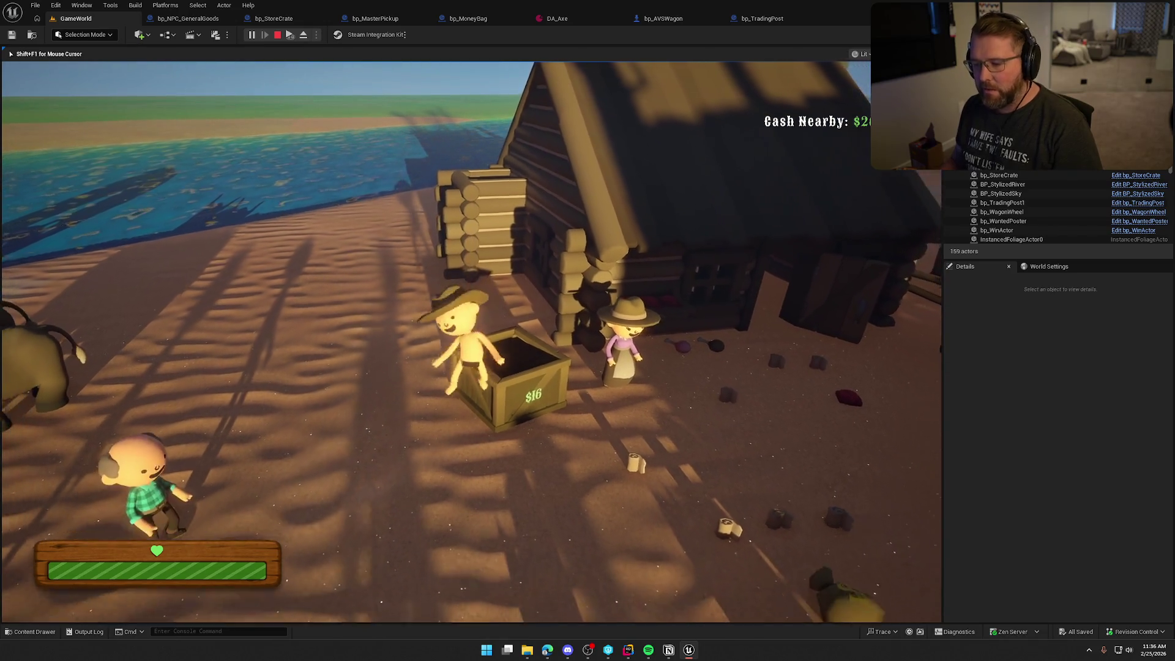
key(w)
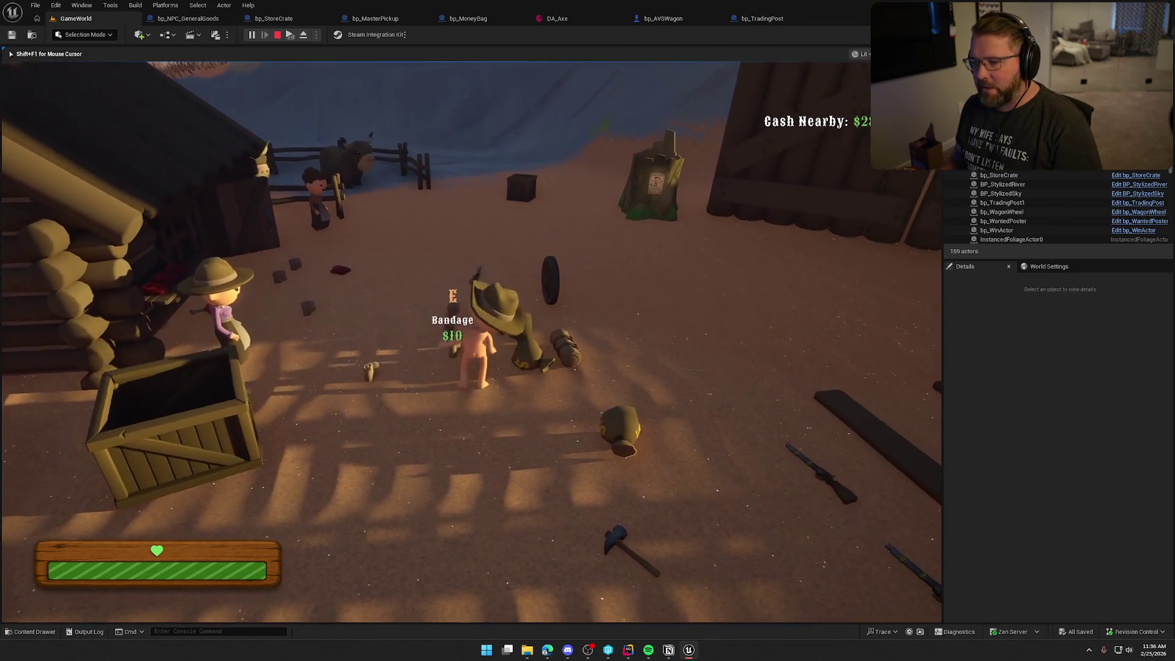
Carry money bags around the yard, check one bag's amount, and drop it
key(e)
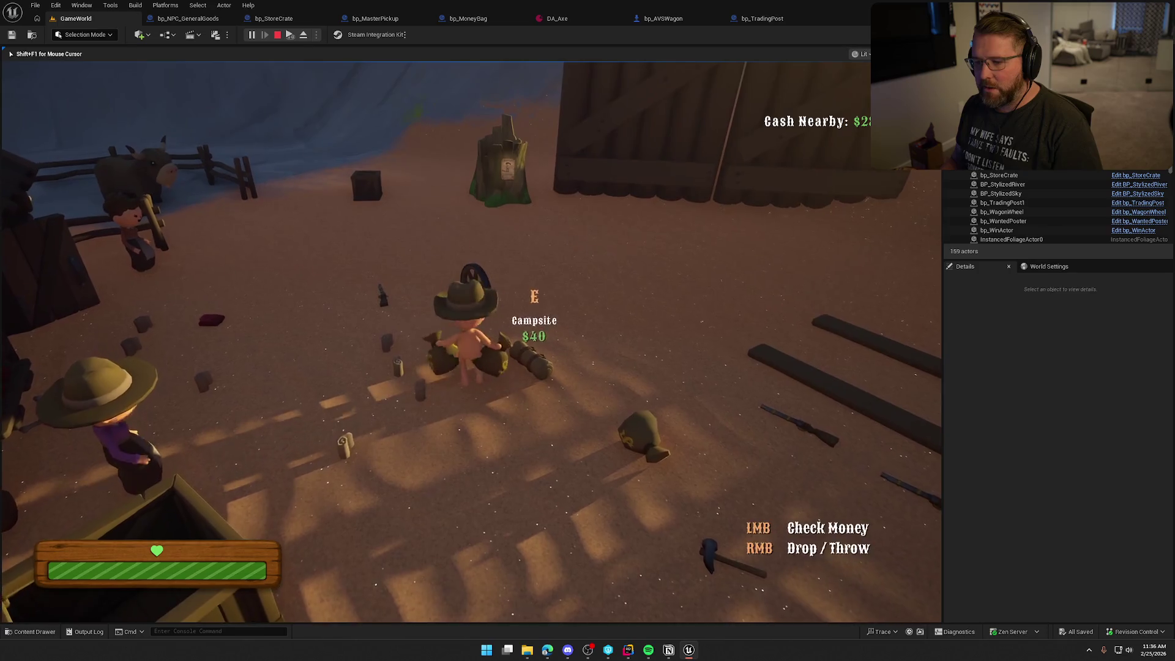
key(shift+w)
key(space)
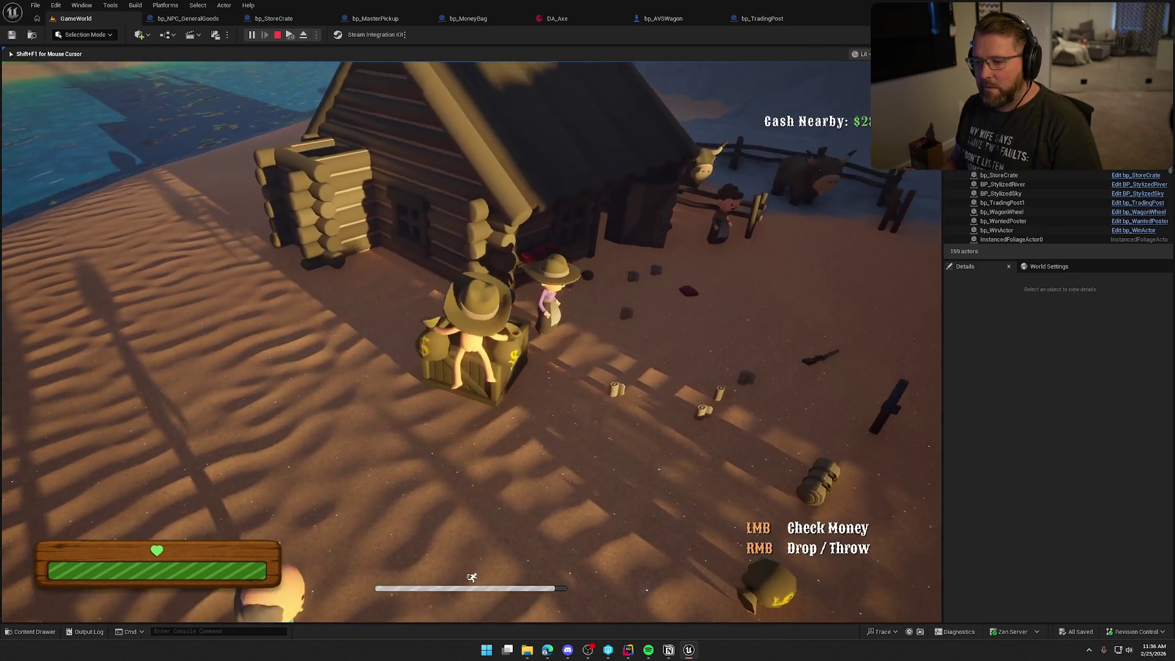
key(w)
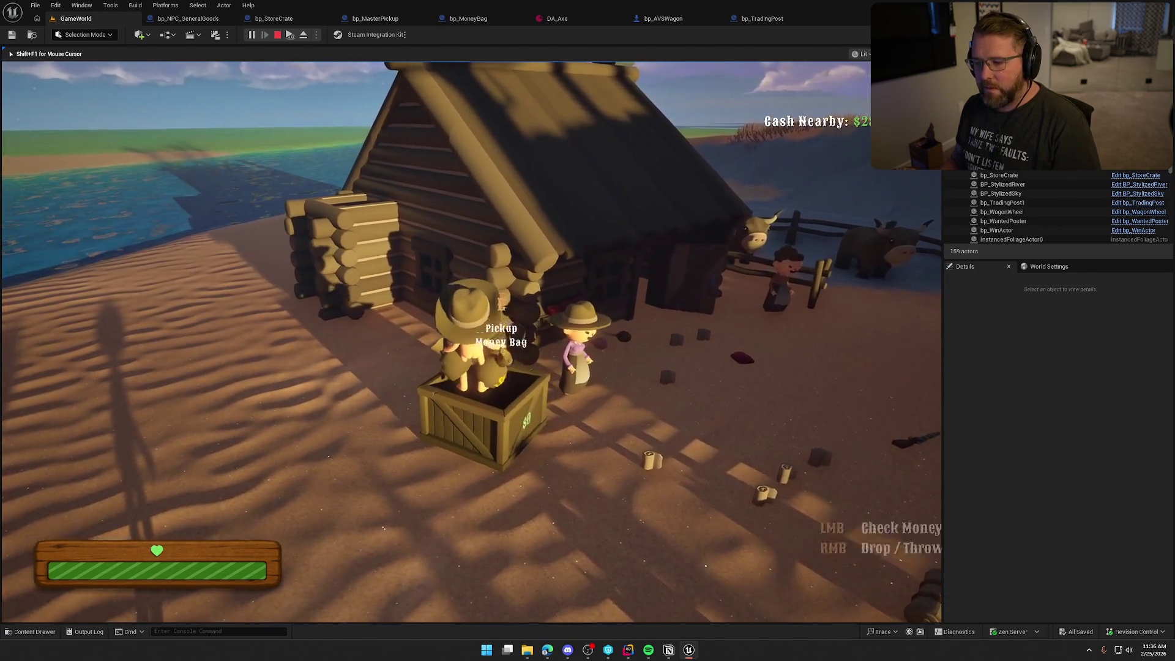
key(shift+w)
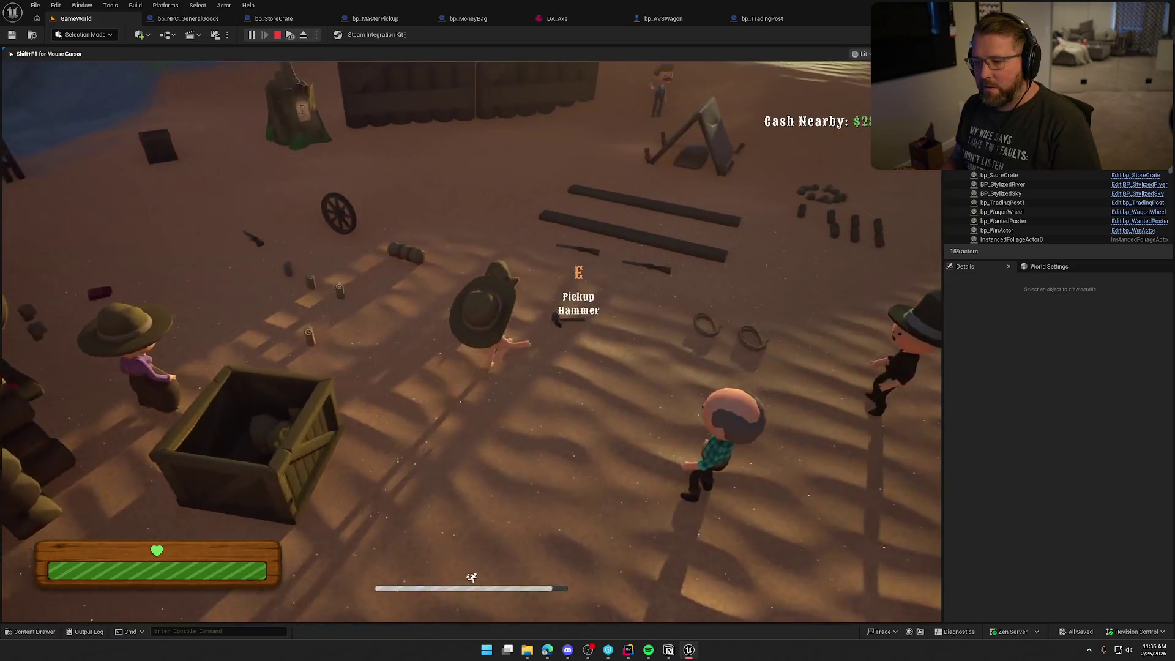
key(w)
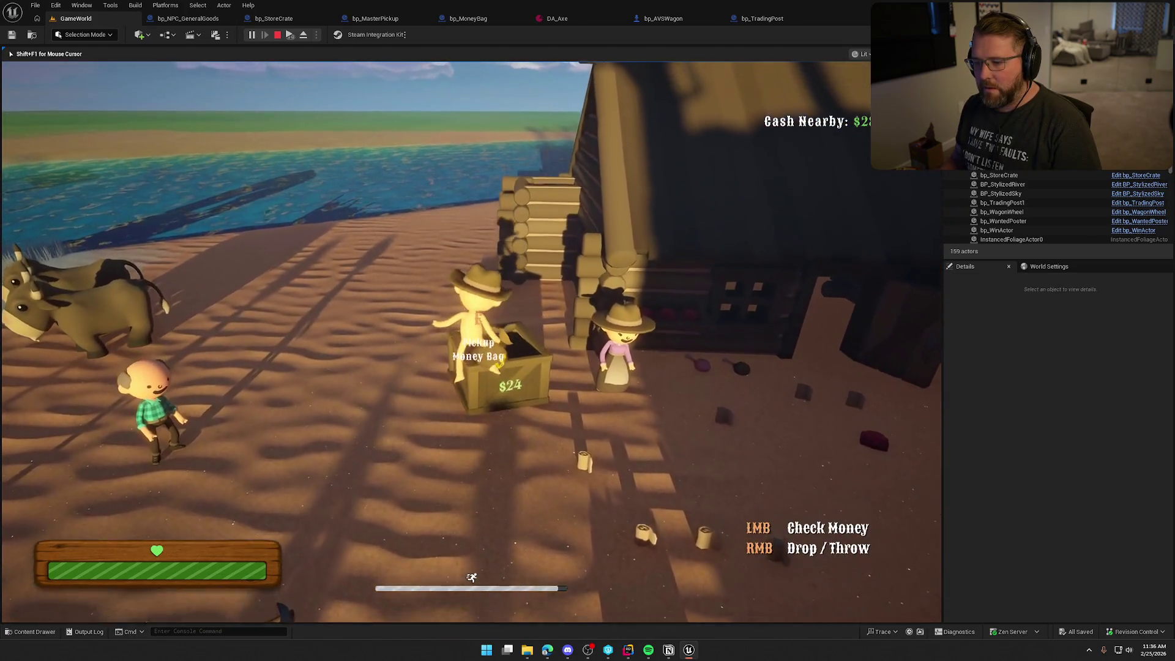
key(e)
key(shift+w)
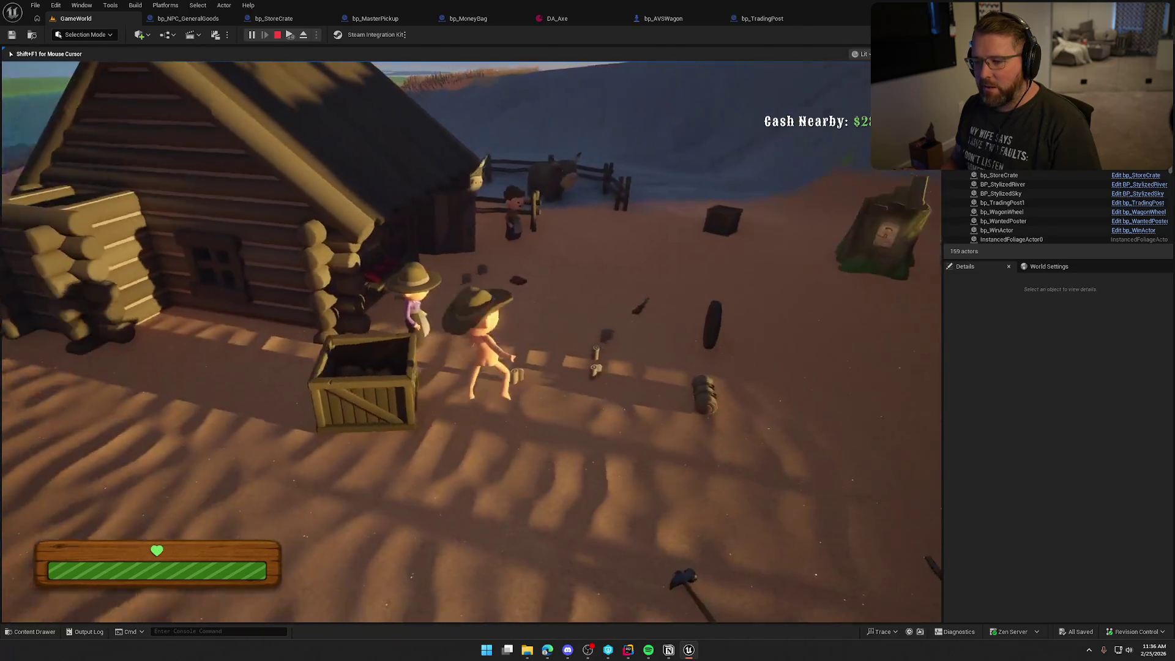
key(s)
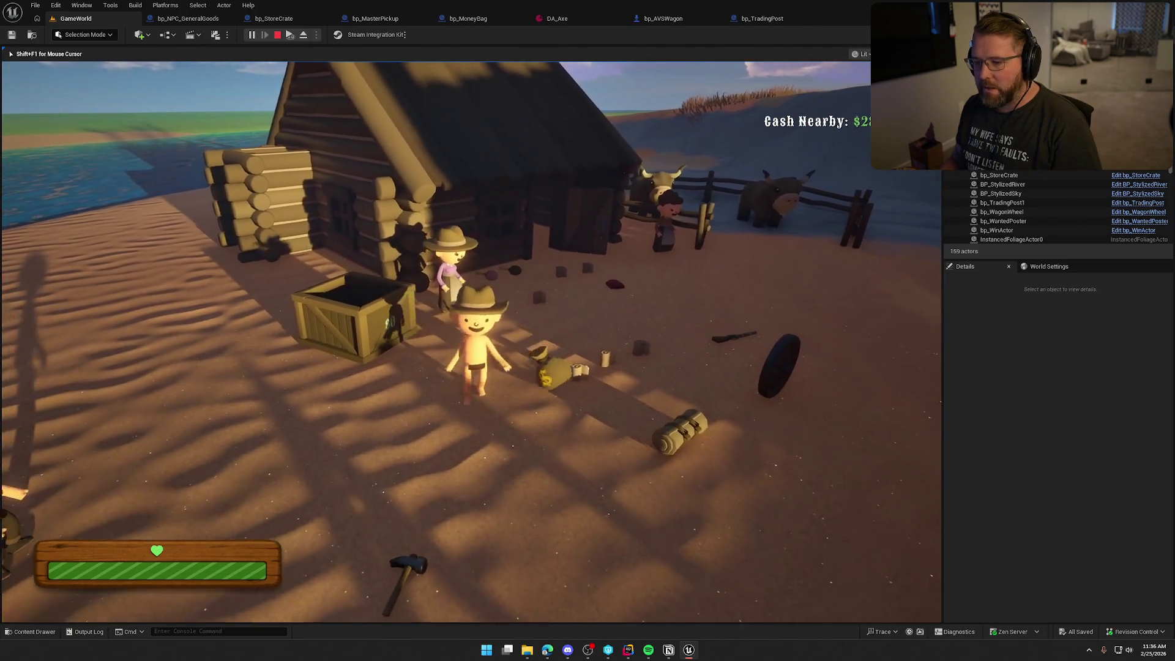
key(w)
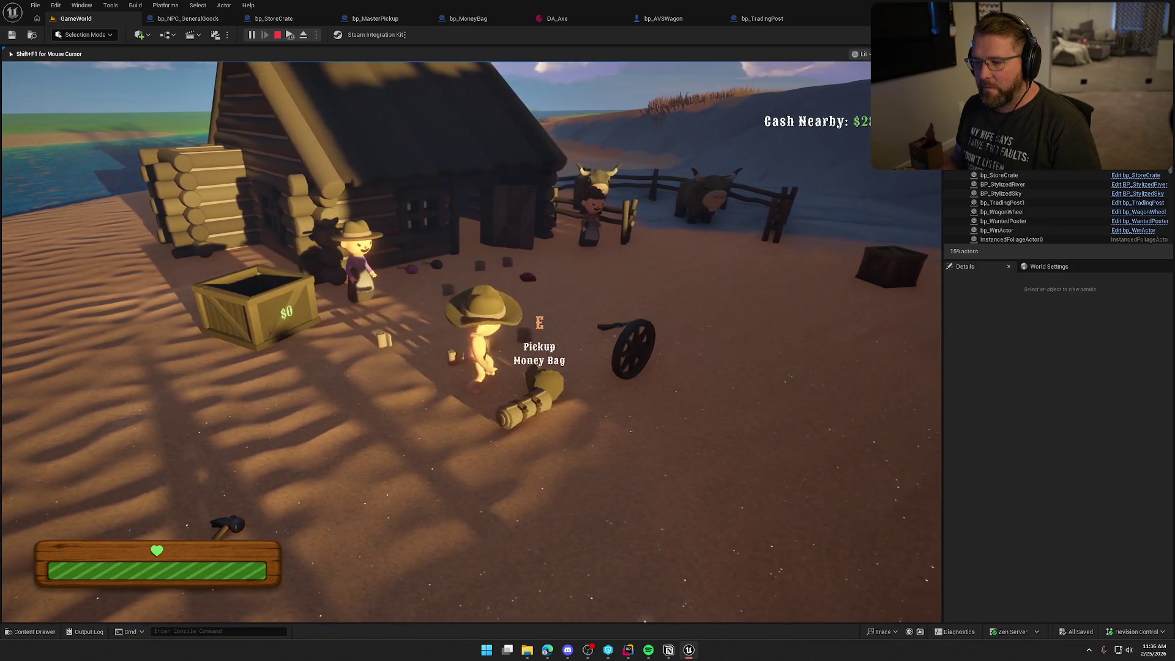
key(e)
key(s)
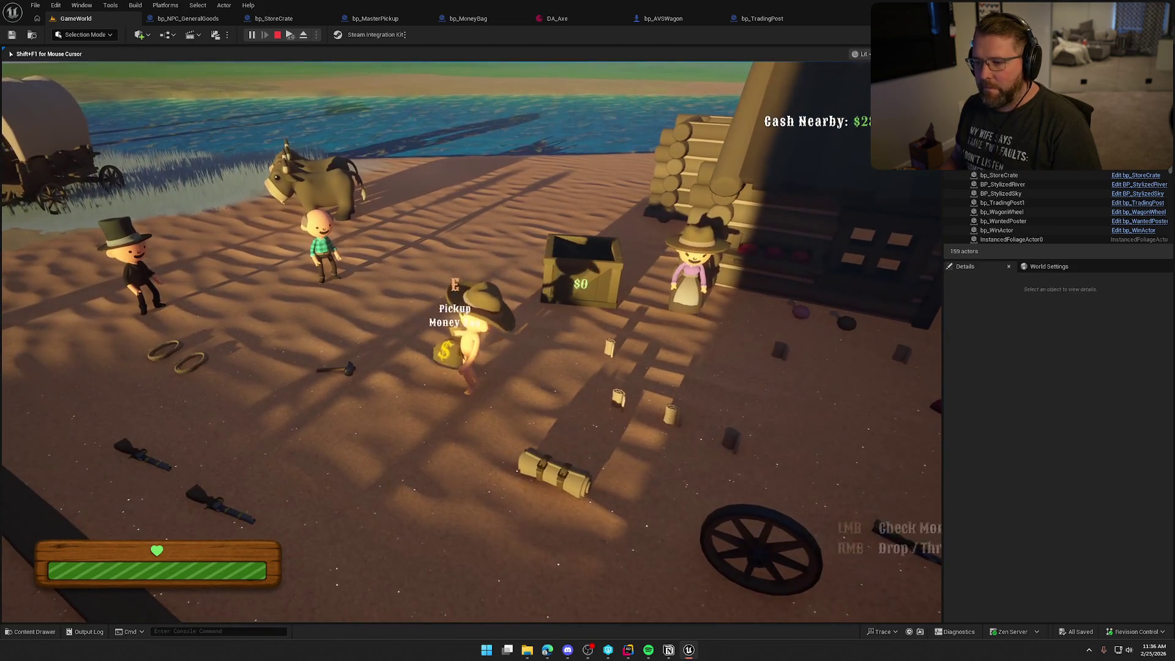
click(471, 341)
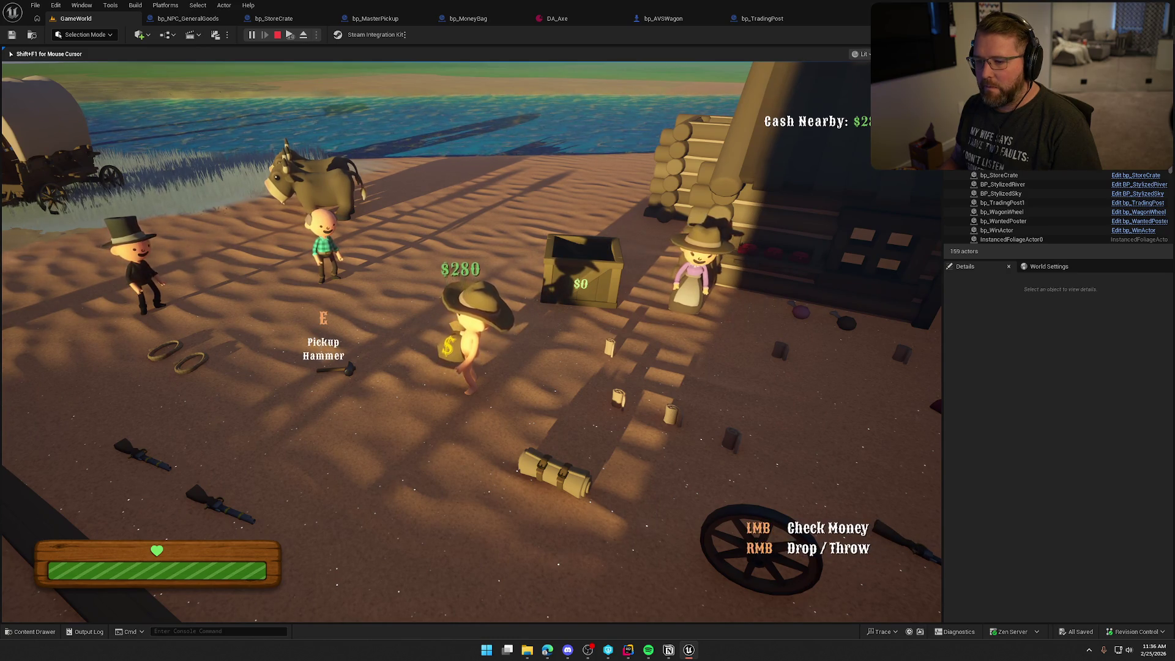
right_click(471, 341)
Walk back toward the crate and end the play session with Escape
key(s)
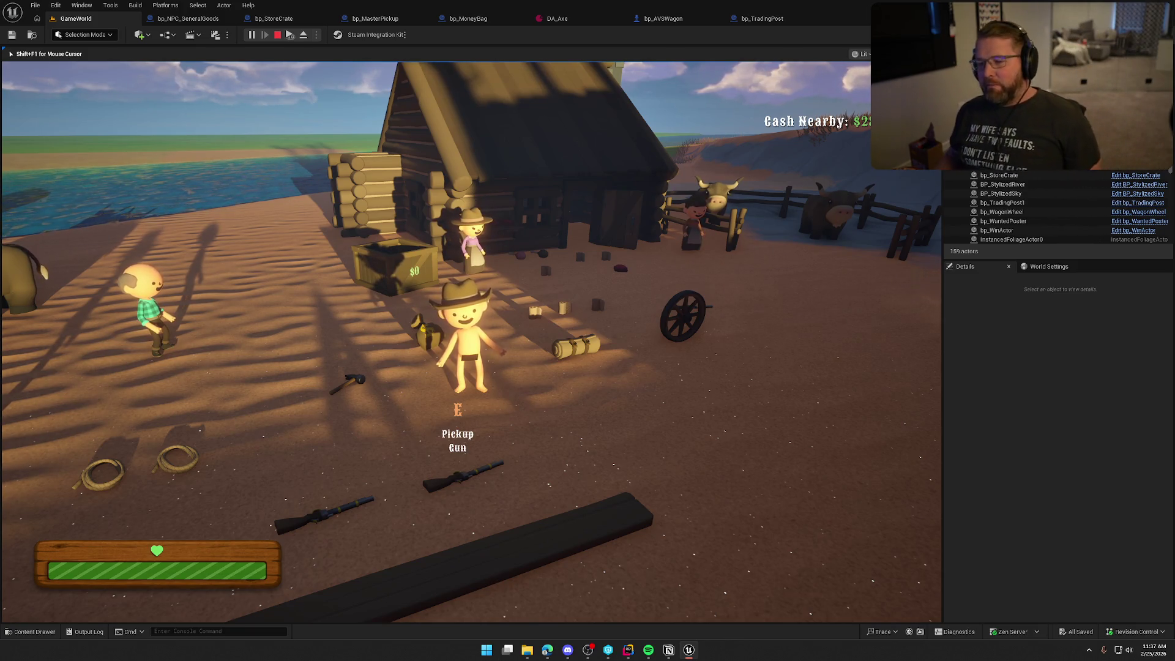
key(w)
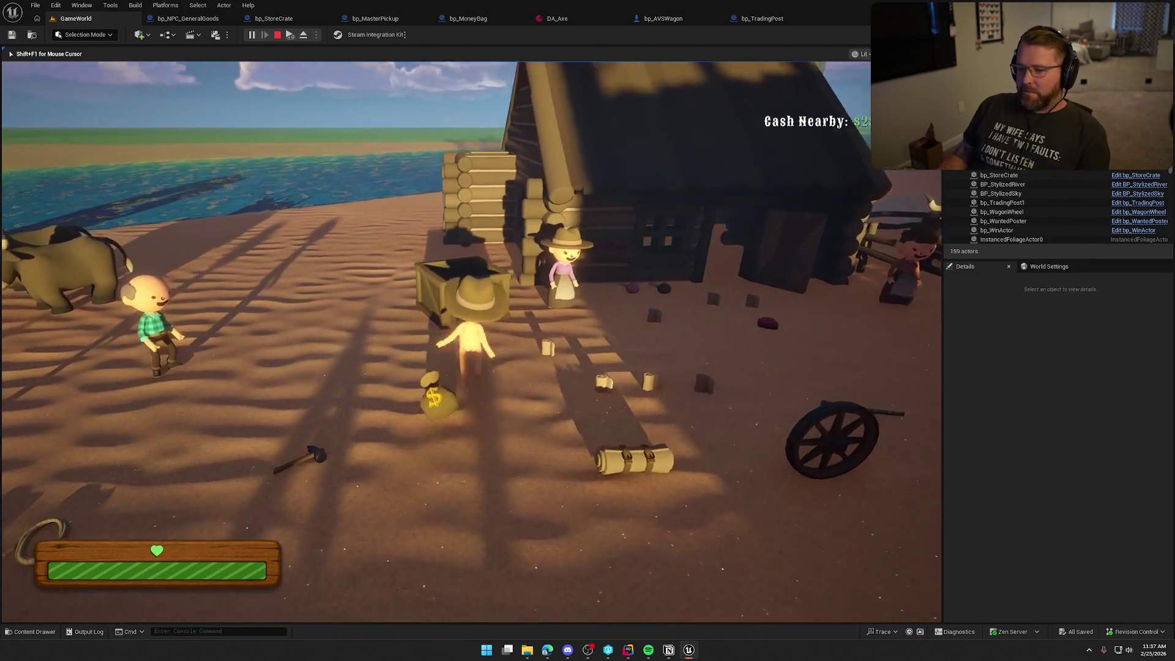
key(s)
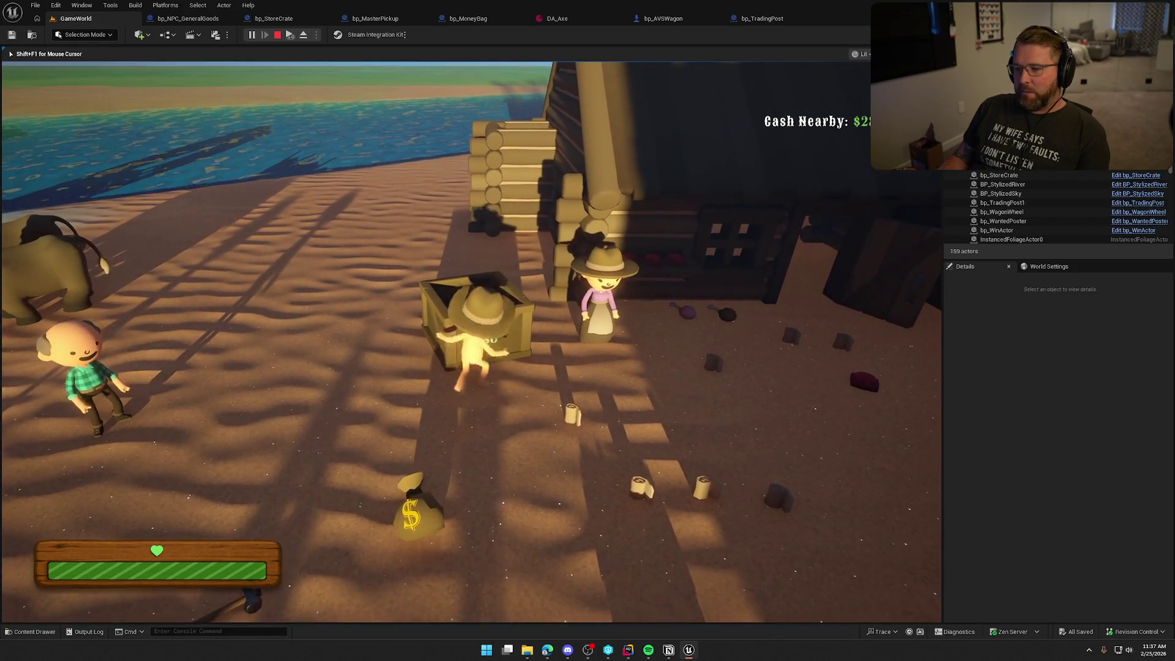
key(w)
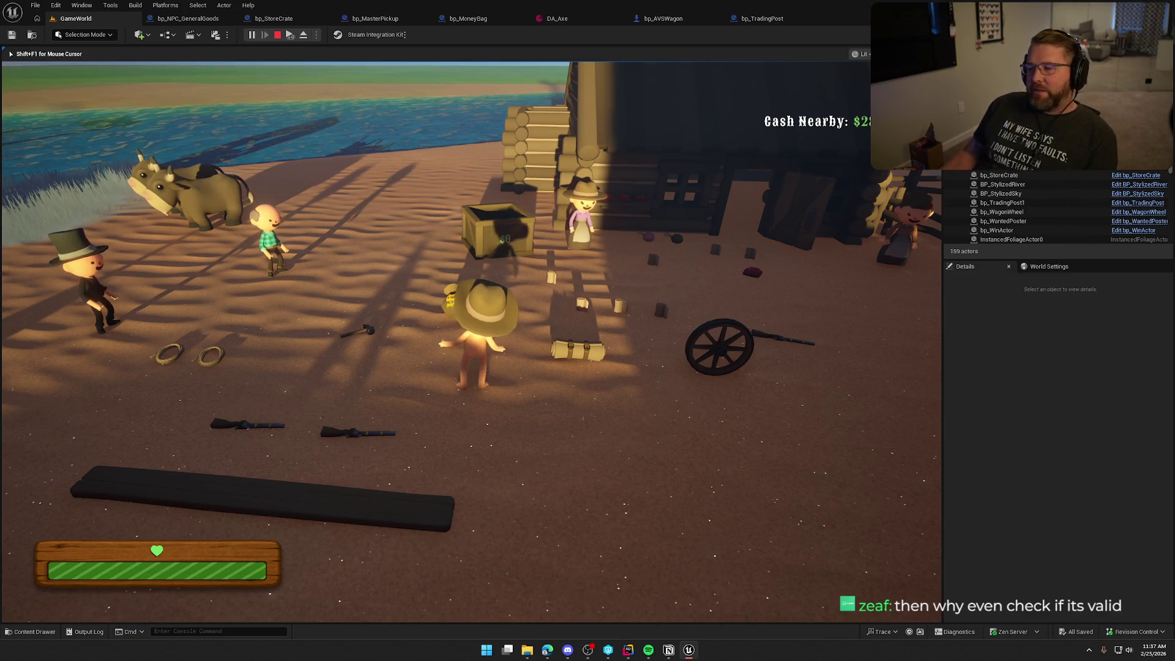
key(Escape)
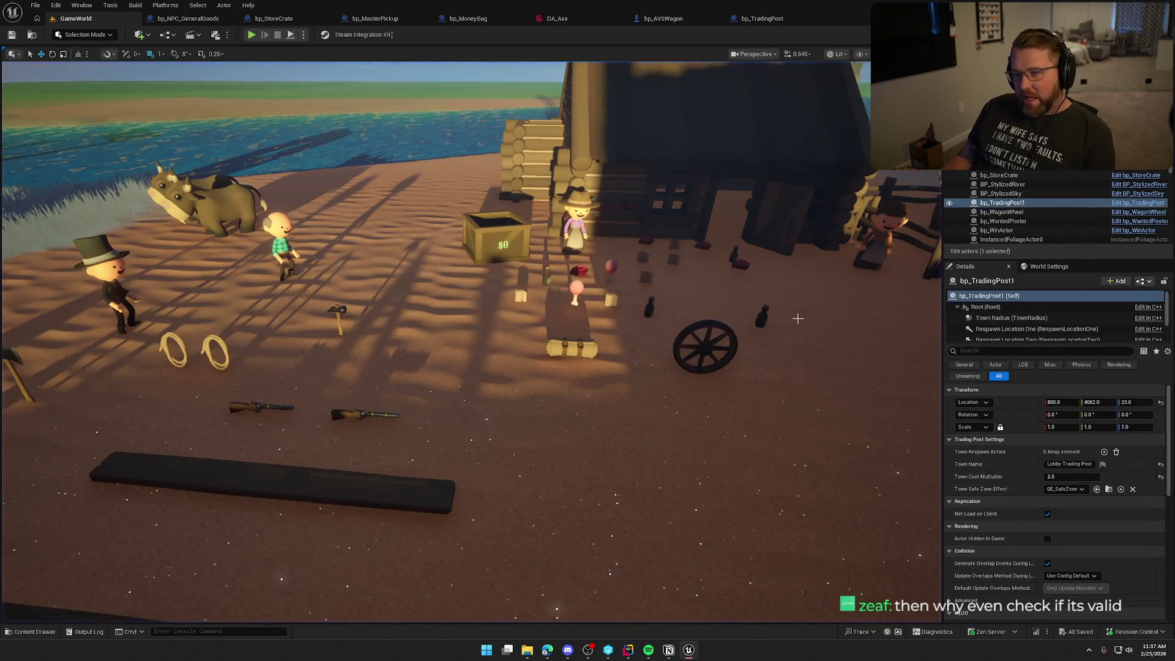
Add a Print String off GET's Is Not Valid pin warning that the trading post wasn't set
click(273, 19)
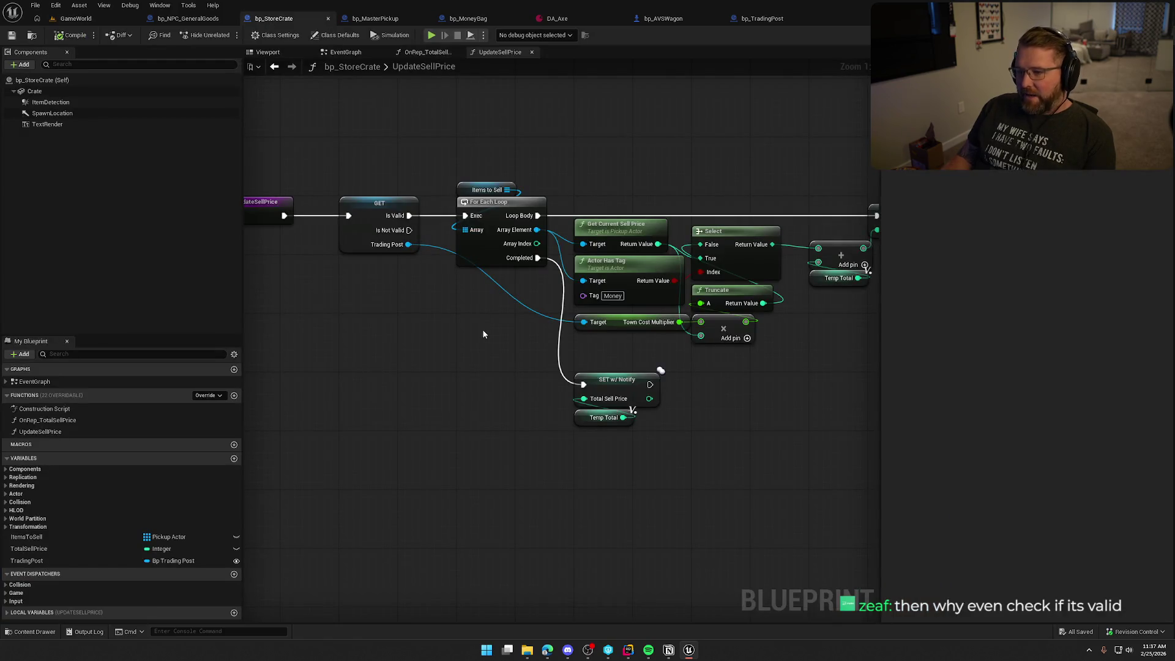
drag(483, 334, 566, 316)
drag(493, 212, 489, 337)
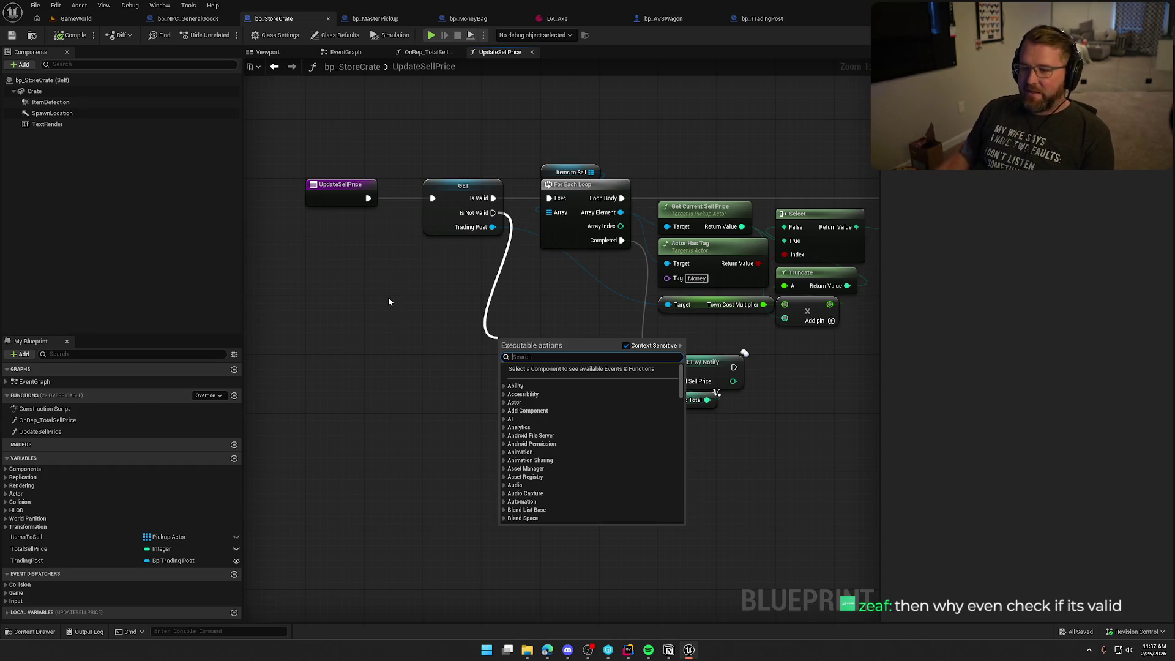
mouse_move(485, 333)
mouse_down()
mouse_move(362, 366)
mouse_move(365, 300)
mouse_move(509, 330)
mouse_move(509, 295)
mouse_up()
drag(430, 314, 506, 288)
drag(389, 147, 412, 226)
key(BackSpace)
key(BackSpace)
text(print)
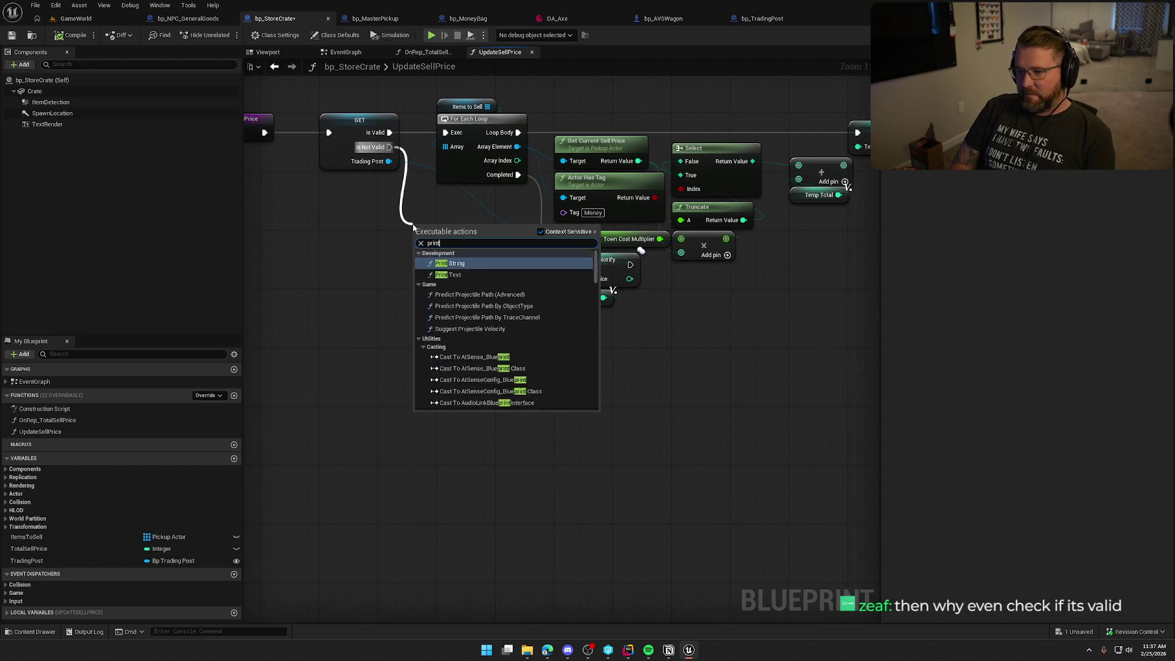
key(Return)
text(War)
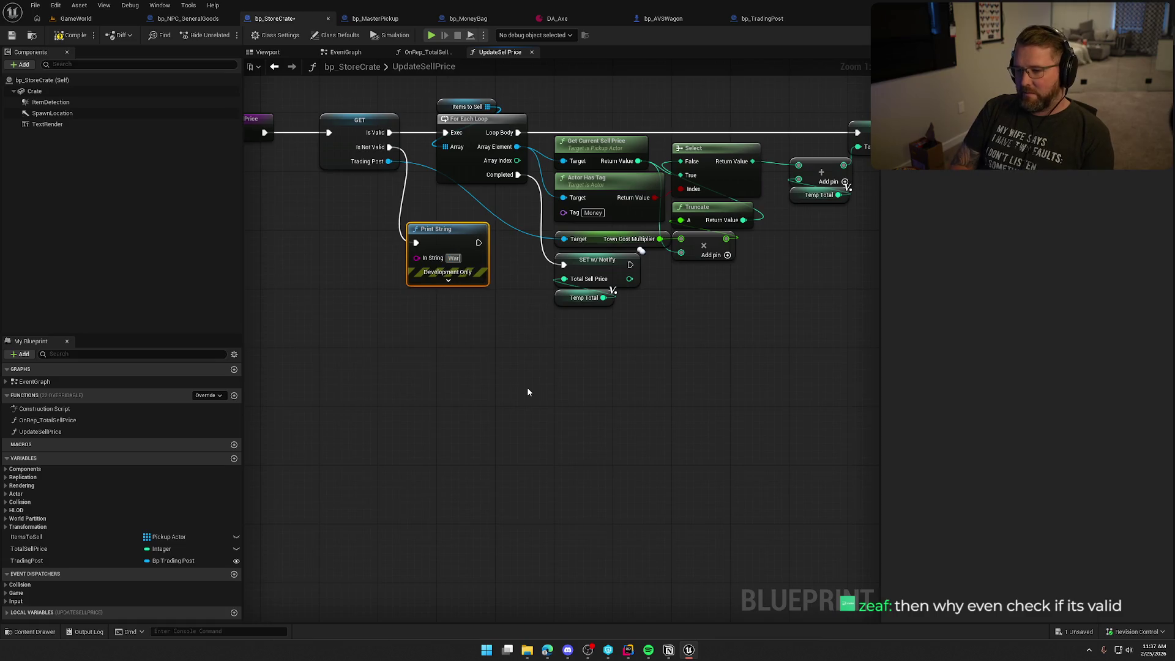
text(ka is an idio)
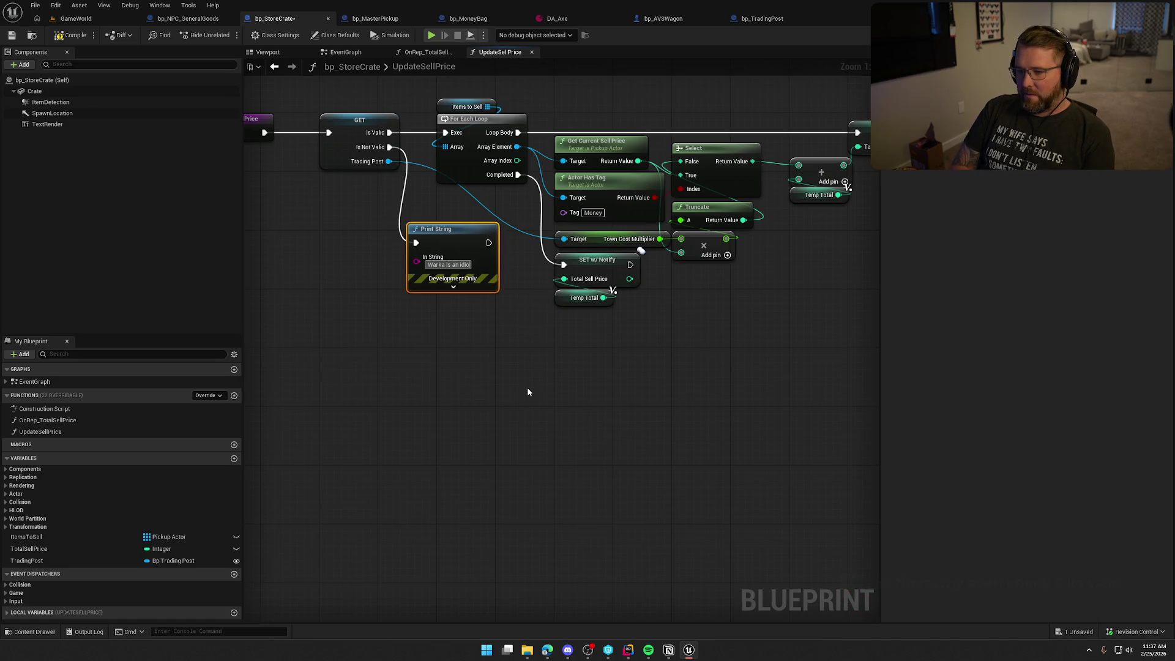
text(t and forg)
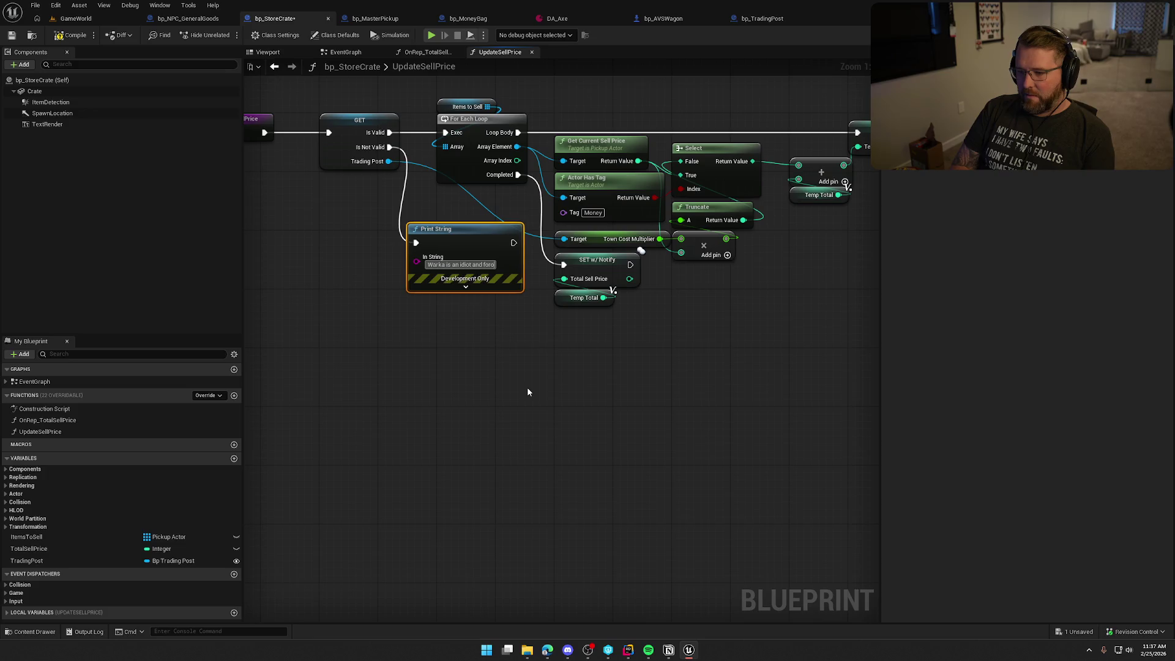
text(ot to set the trading post)
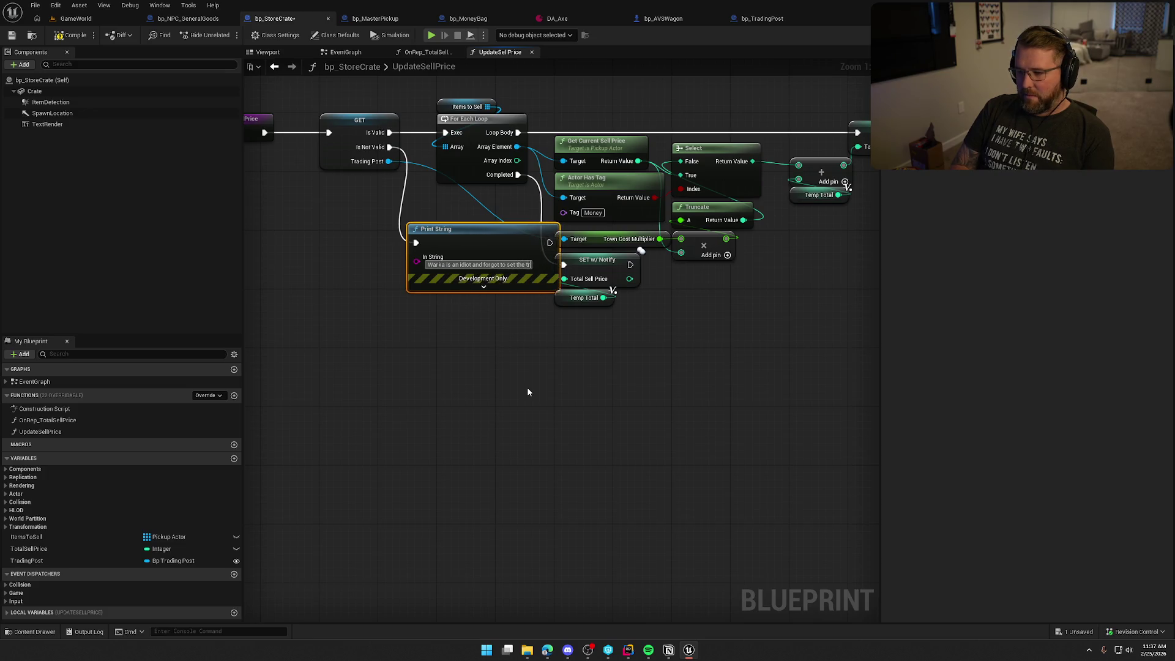
mouse_move(476, 246)
mouse_down()
mouse_move(350, 211)
mouse_move(405, 232)
mouse_move(388, 220)
mouse_up()
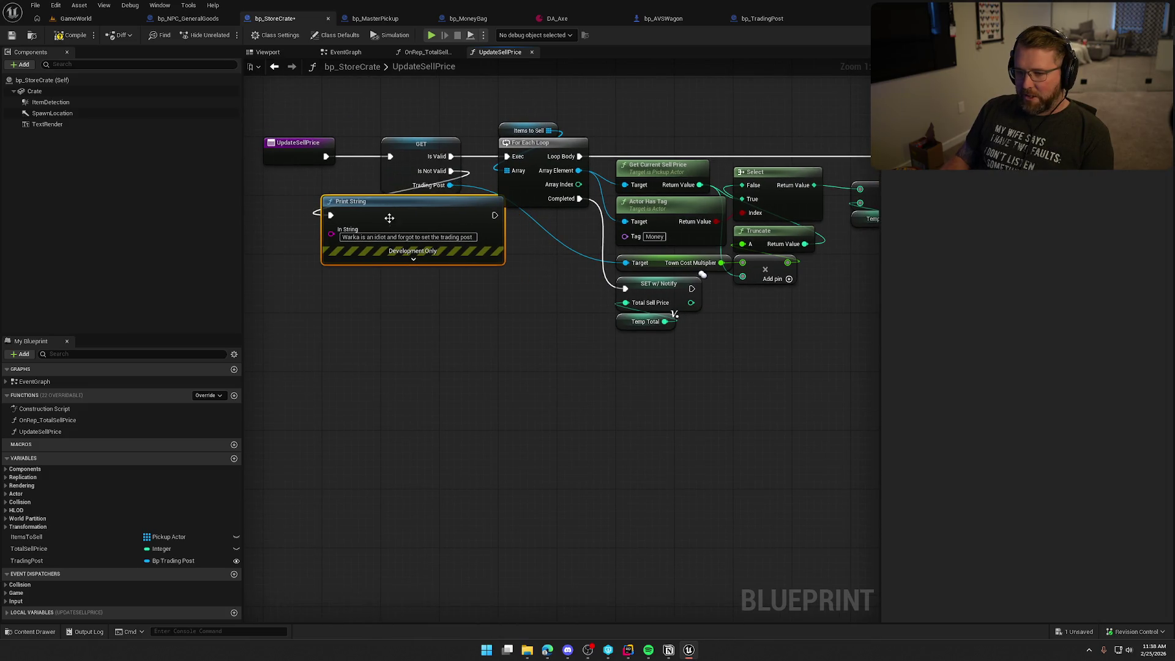
click(472, 350)
Give the Print String a Duration of 5.0 and a red Text Color
click(413, 260)
click(373, 304)
text(5)
key(Return)
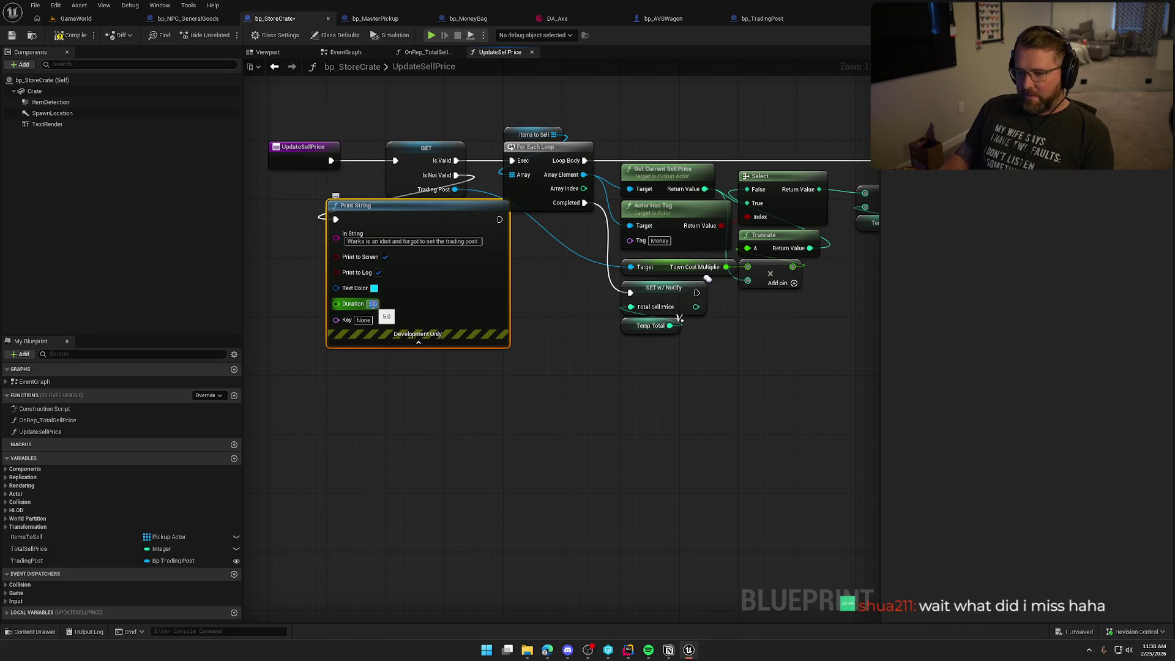
click(374, 289)
drag(444, 361, 475, 359)
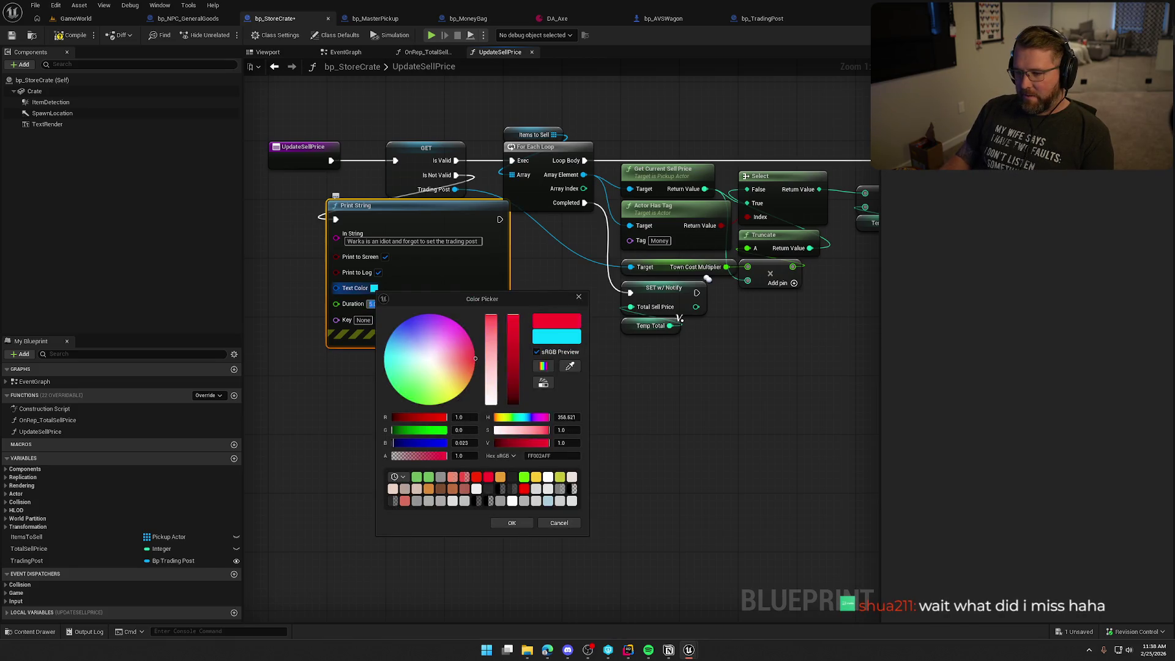
click(512, 522)
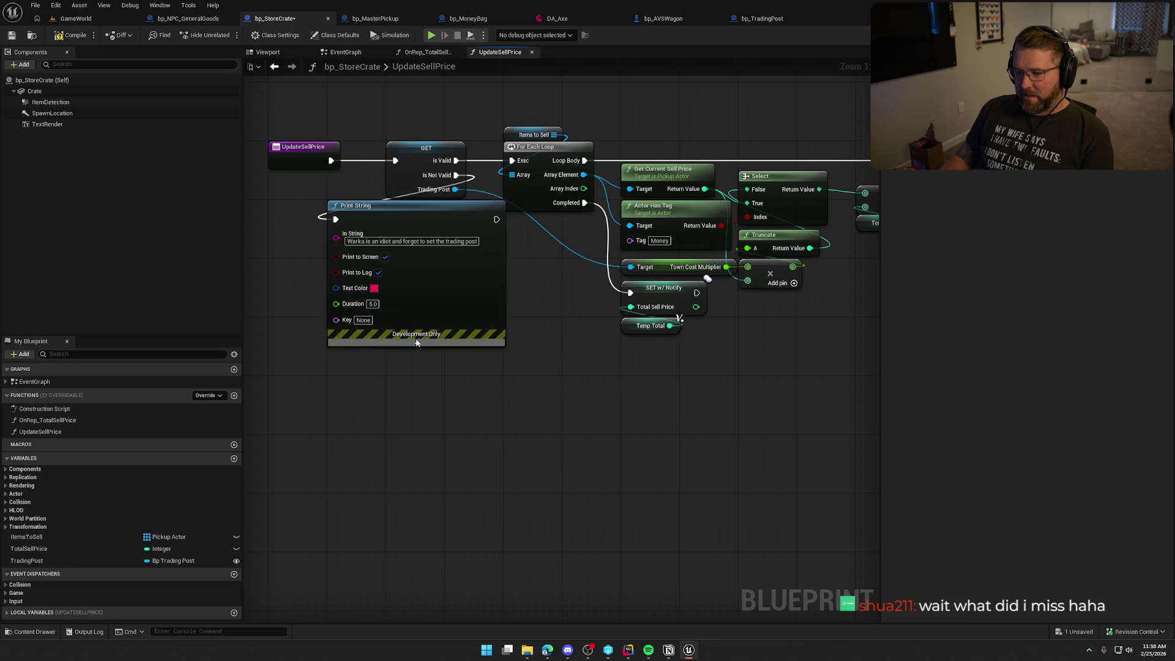
click(416, 343)
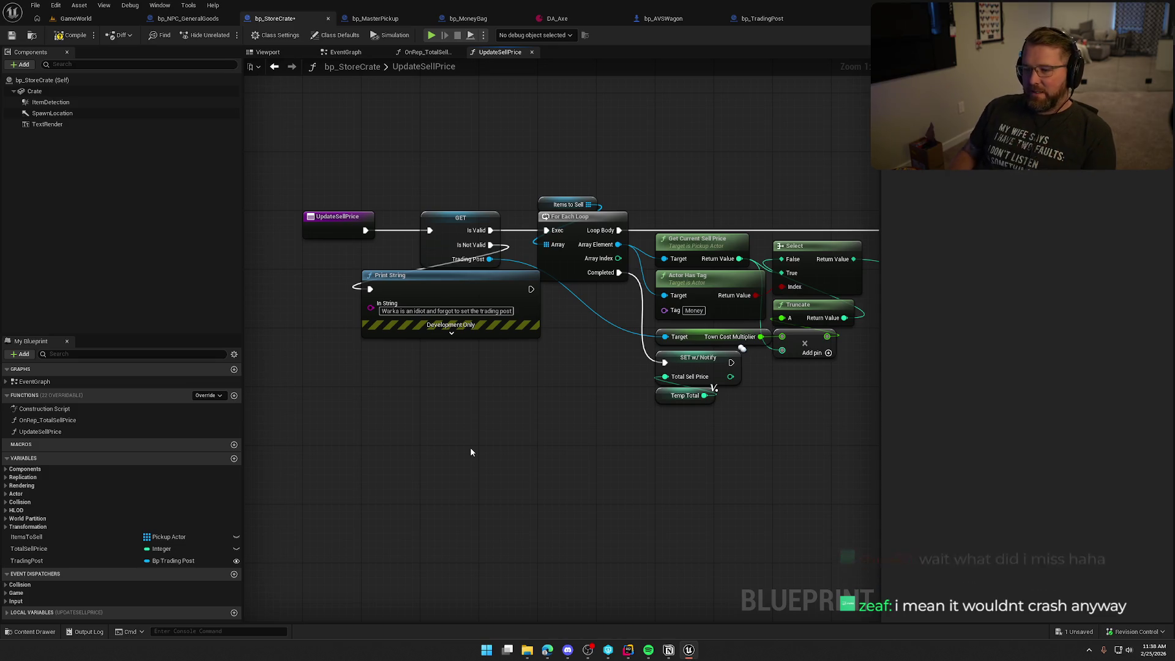
Move the Print String node near the GET node and compile and save bp_StoreCrate
mouse_move(578, 415)
mouse_down()
mouse_move(352, 304)
mouse_move(391, 396)
mouse_move(366, 394)
mouse_up()
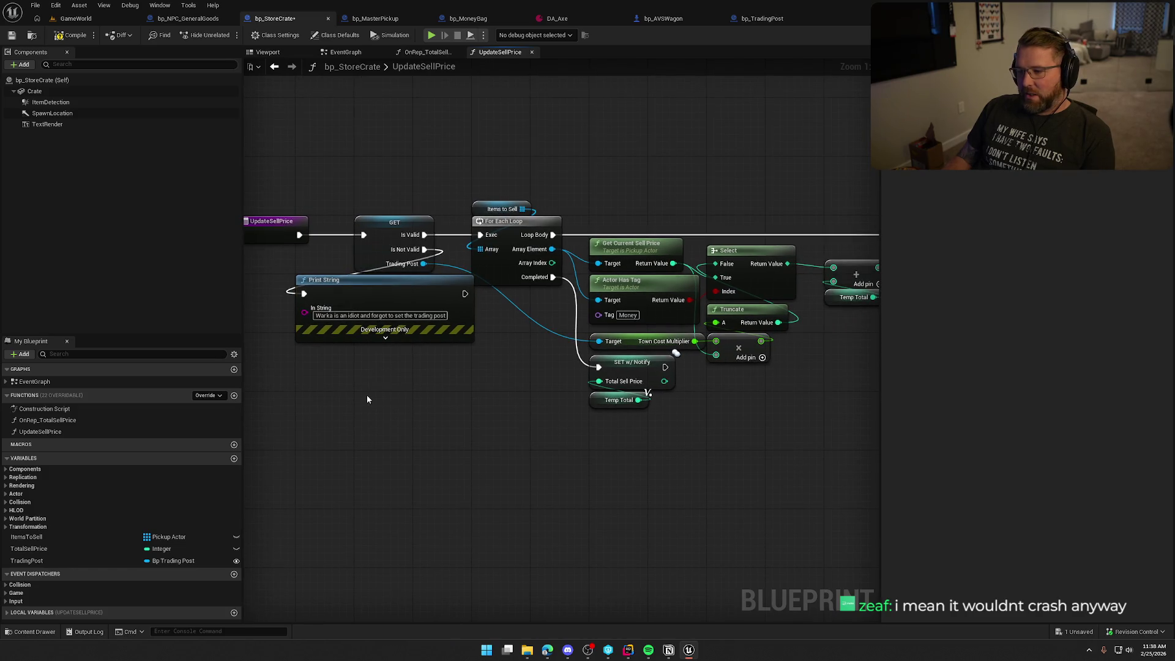
drag(457, 376, 263, 311)
click(397, 416)
scroll(352, 380, down, 4)
scroll(523, 383, up, 3)
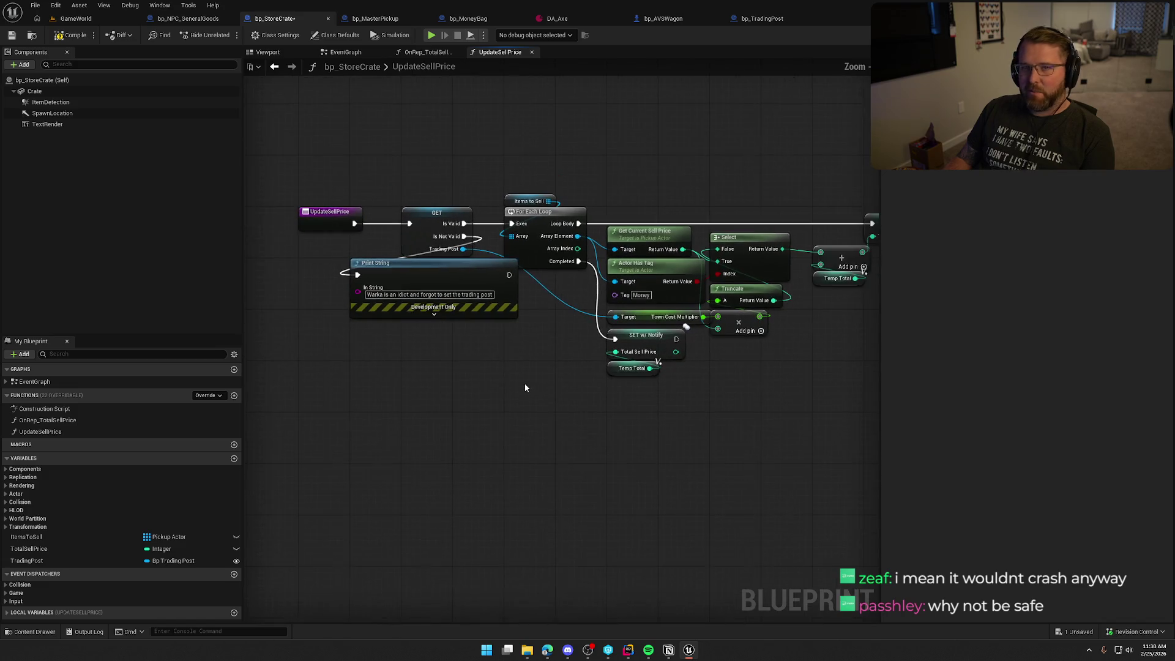
drag(517, 383, 508, 423)
key(ctrl+s)
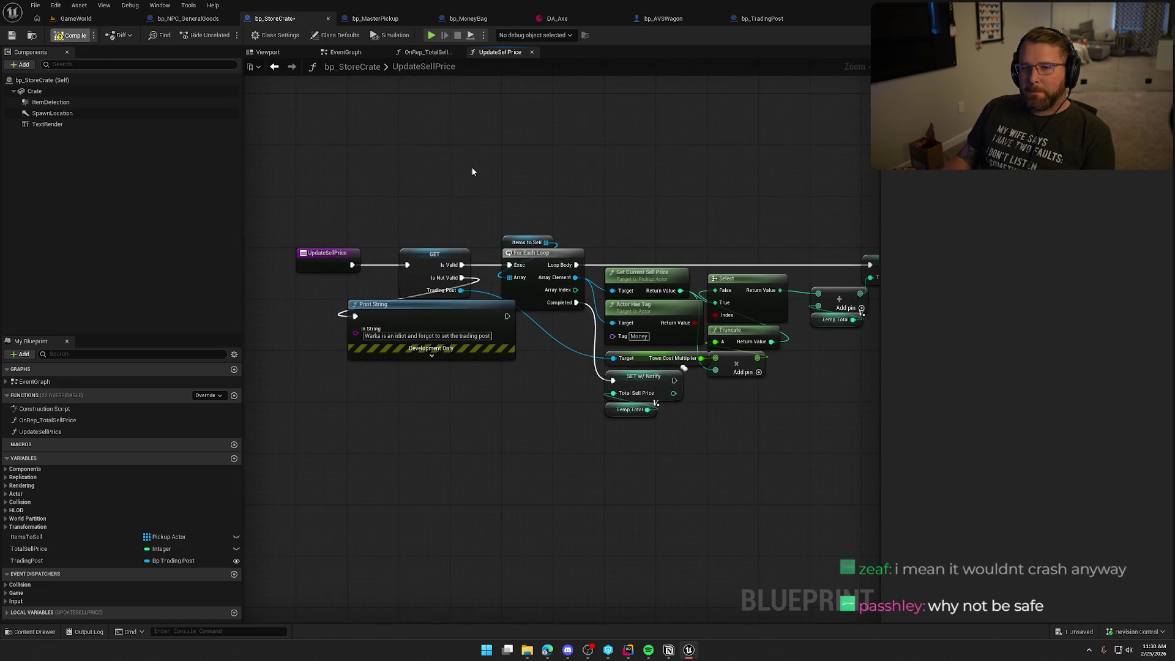
Reframe the UpdateSellPrice graph, reviewing the Select, Truncate and Add nodes
mouse_move(471, 163)
mouse_down()
mouse_move(446, 158)
mouse_move(531, 131)
mouse_move(472, 414)
mouse_move(387, 379)
mouse_move(475, 362)
mouse_move(255, 266)
mouse_move(346, 286)
mouse_up()
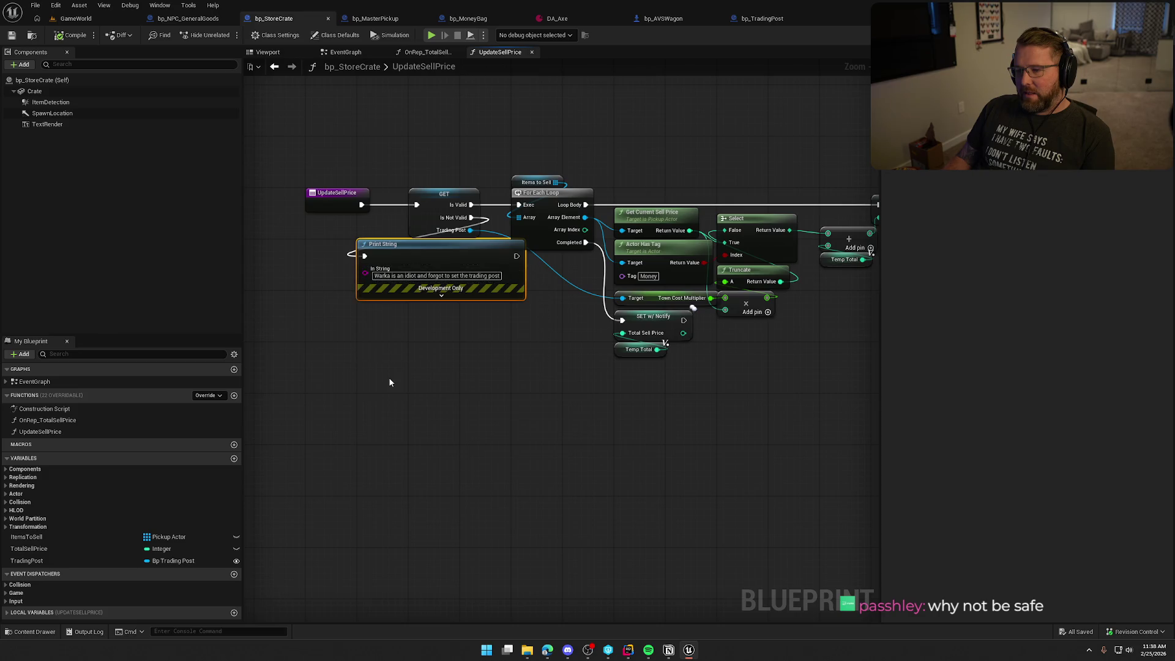
drag(521, 322, 275, 283)
click(454, 380)
mouse_move(454, 381)
mouse_down()
mouse_move(366, 383)
mouse_move(456, 390)
mouse_up()
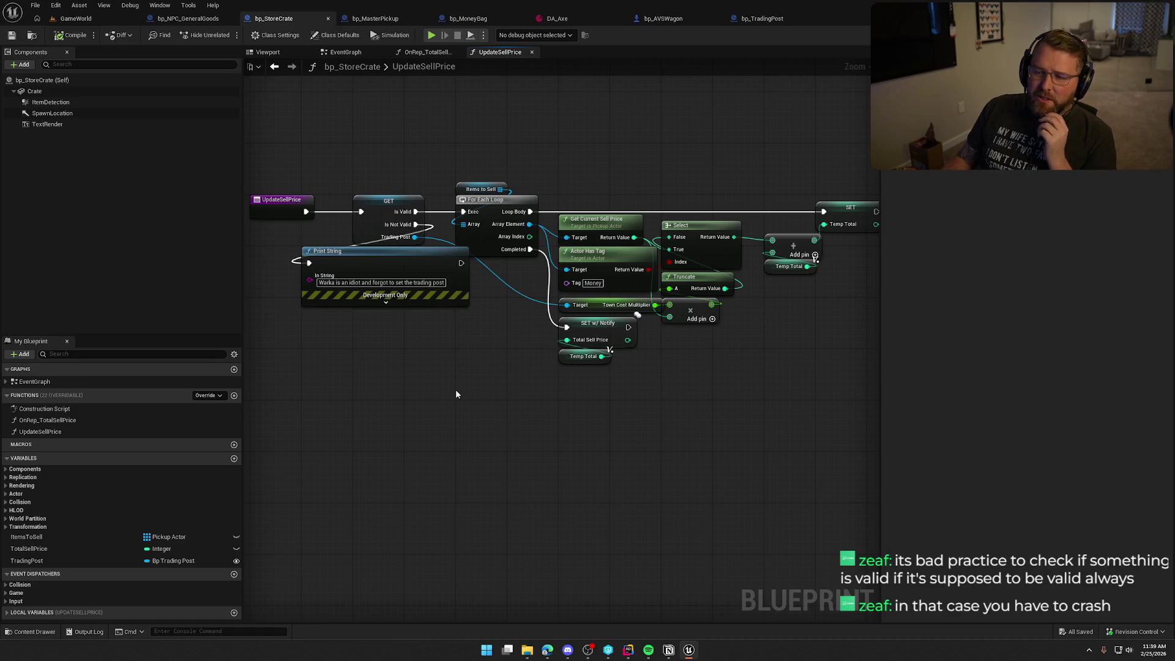
drag(457, 390, 512, 388)
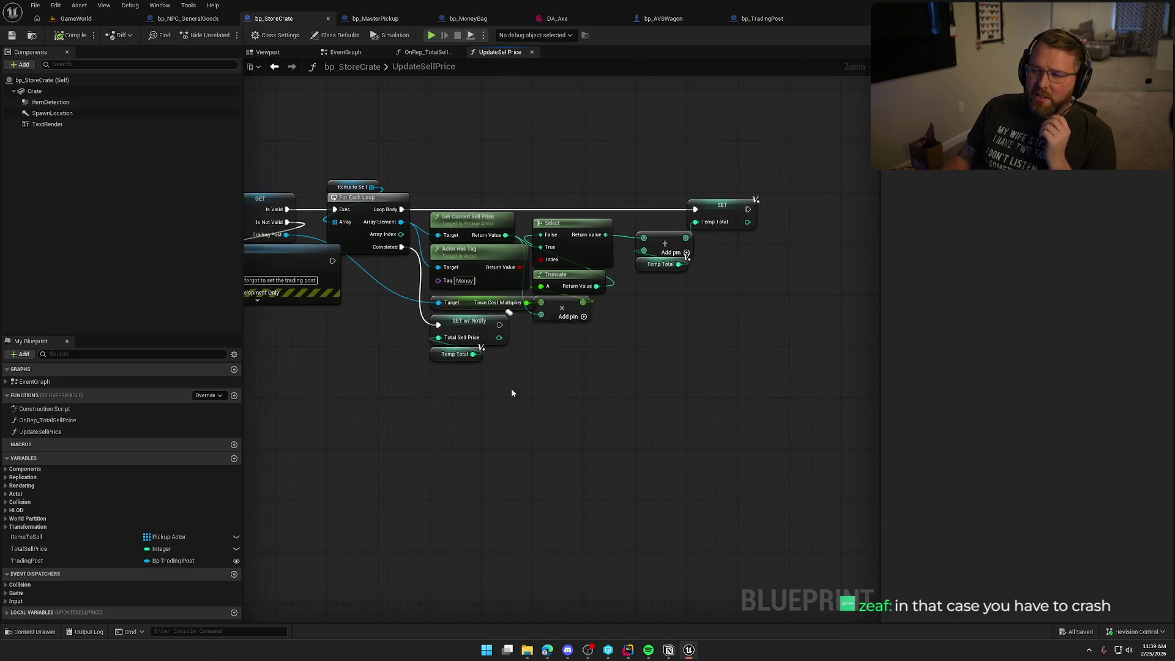
scroll(511, 388, up, 1)
drag(636, 336, 571, 199)
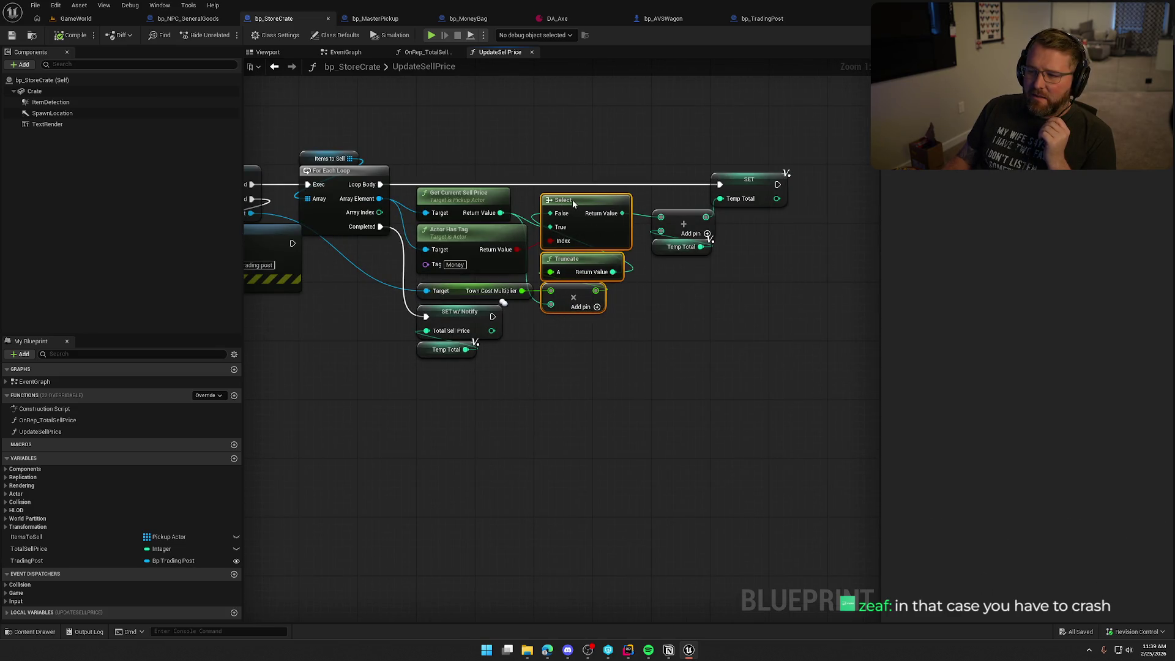
click(567, 145)
drag(481, 436, 623, 428)
scroll(575, 427, down, 1)
Settle the Print String node under GET and save bp_StoreCrate
mouse_move(435, 233)
mouse_down()
mouse_move(441, 262)
mouse_move(435, 230)
mouse_up()
click(461, 351)
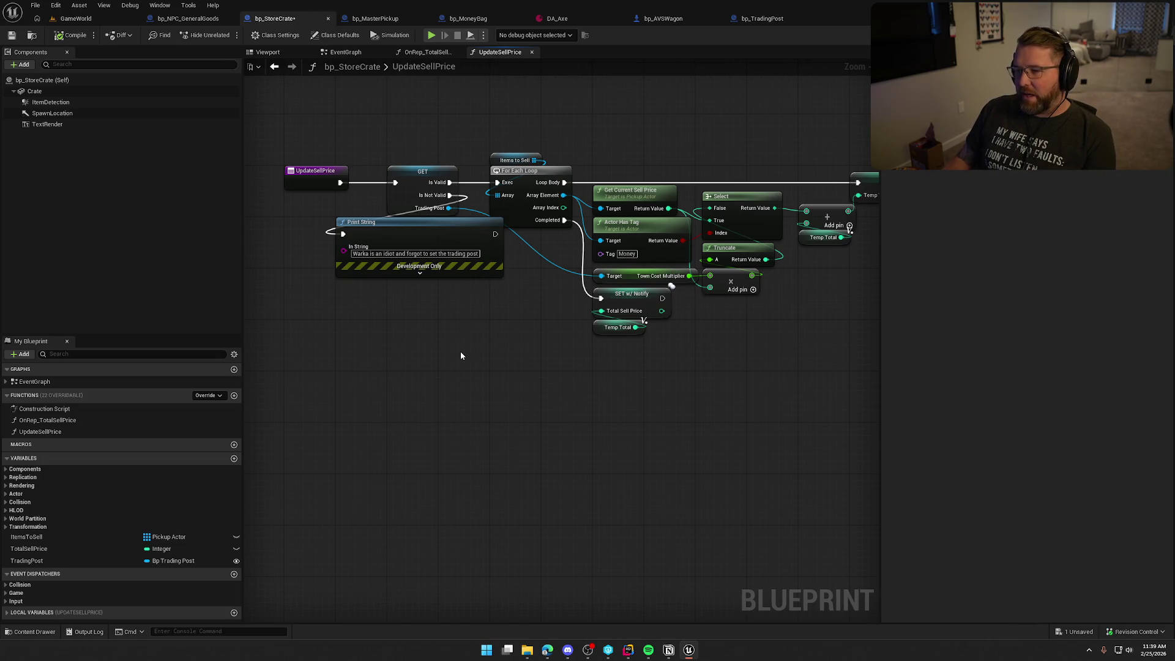
drag(439, 233, 438, 253)
click(417, 370)
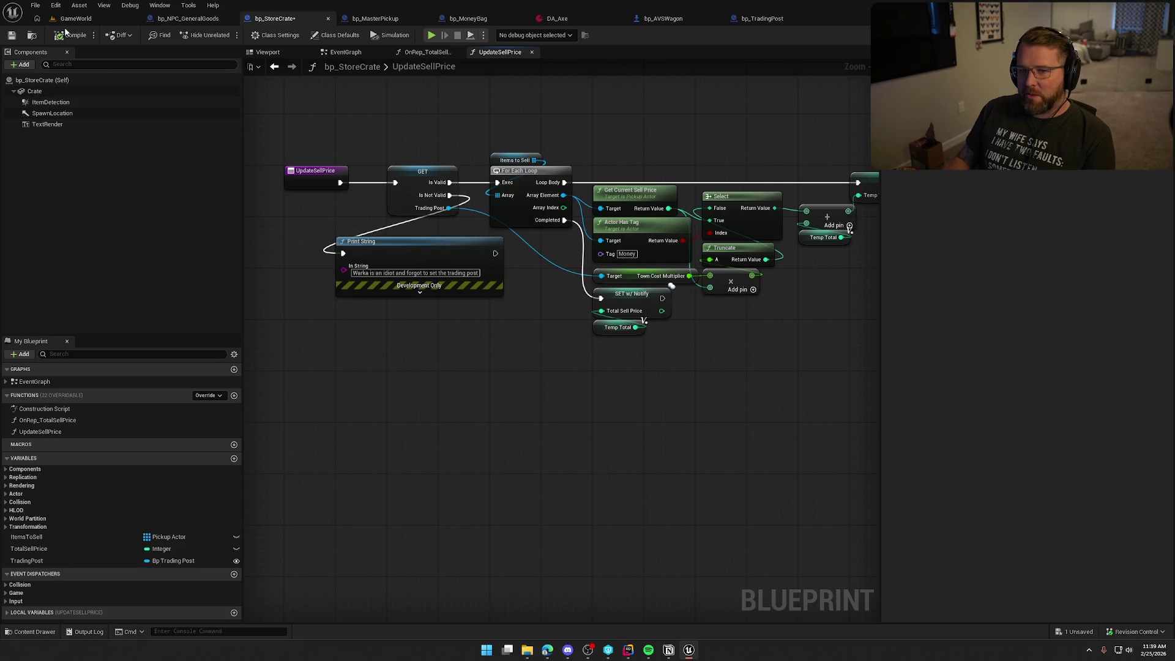
key(ctrl+s)
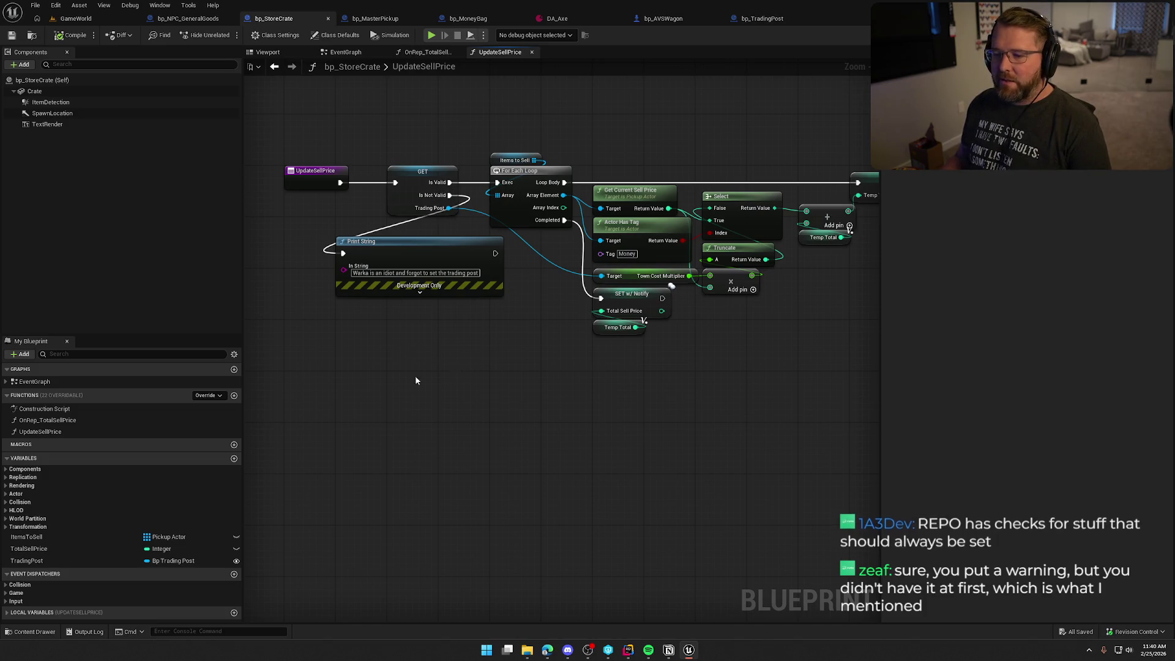
Bring the Print String warning node into view in the store crate graph
drag(498, 359, 421, 350)
drag(389, 211, 313, 122)
click(432, 340)
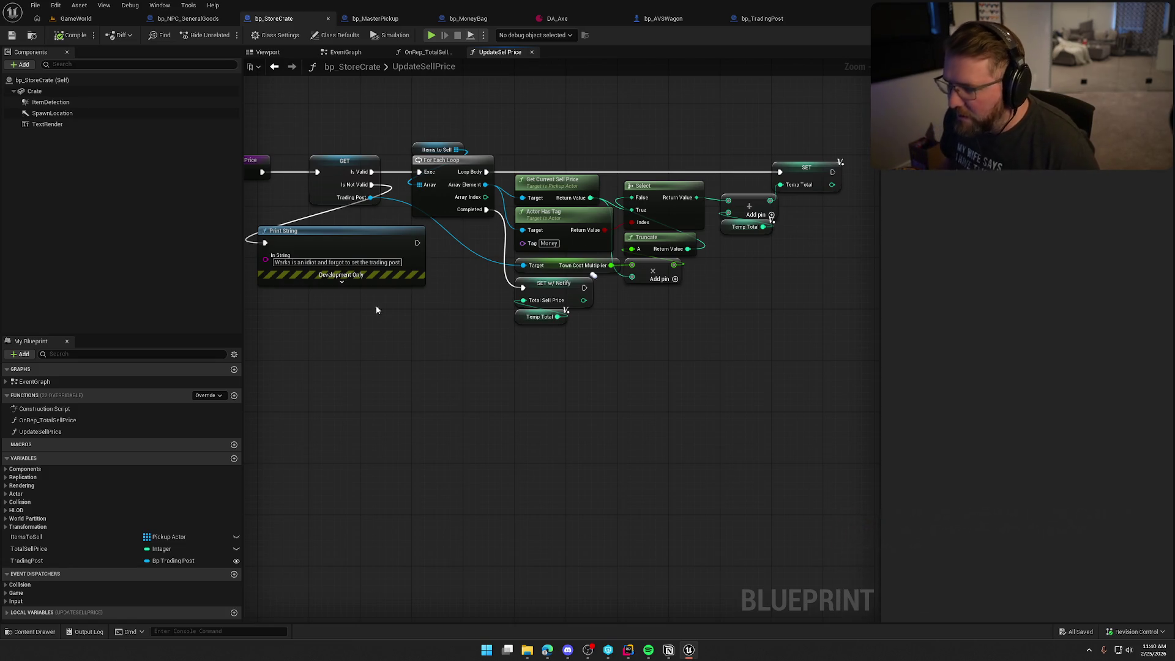
scroll(743, 300, up, 1)
drag(628, 301, 707, 306)
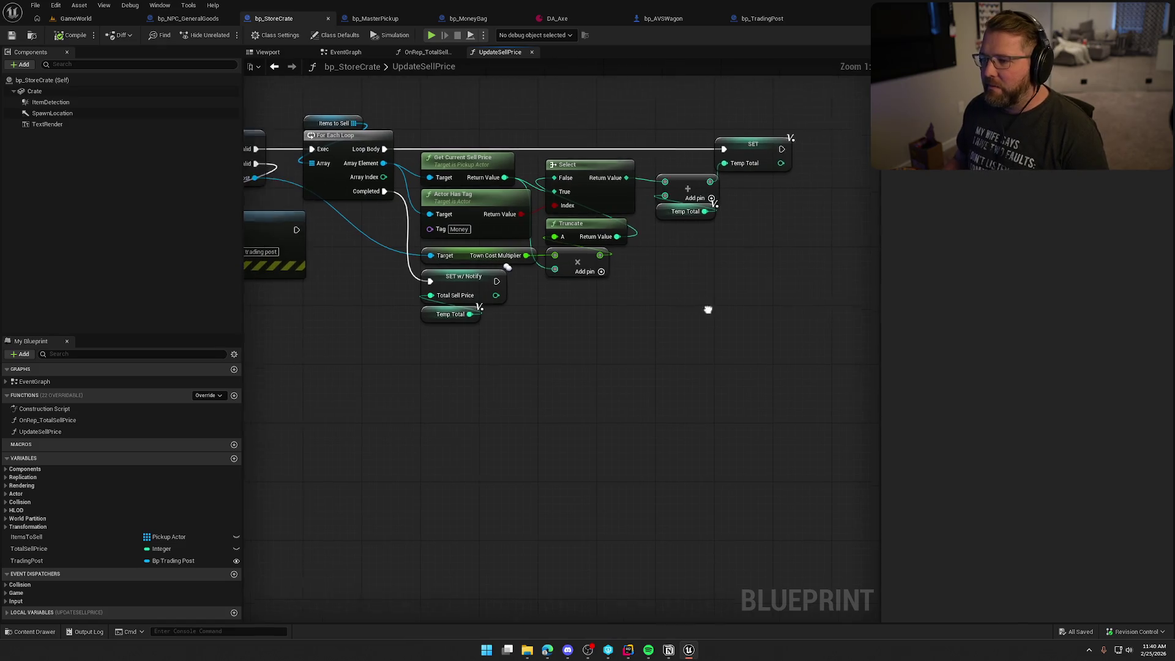
drag(435, 396, 443, 395)
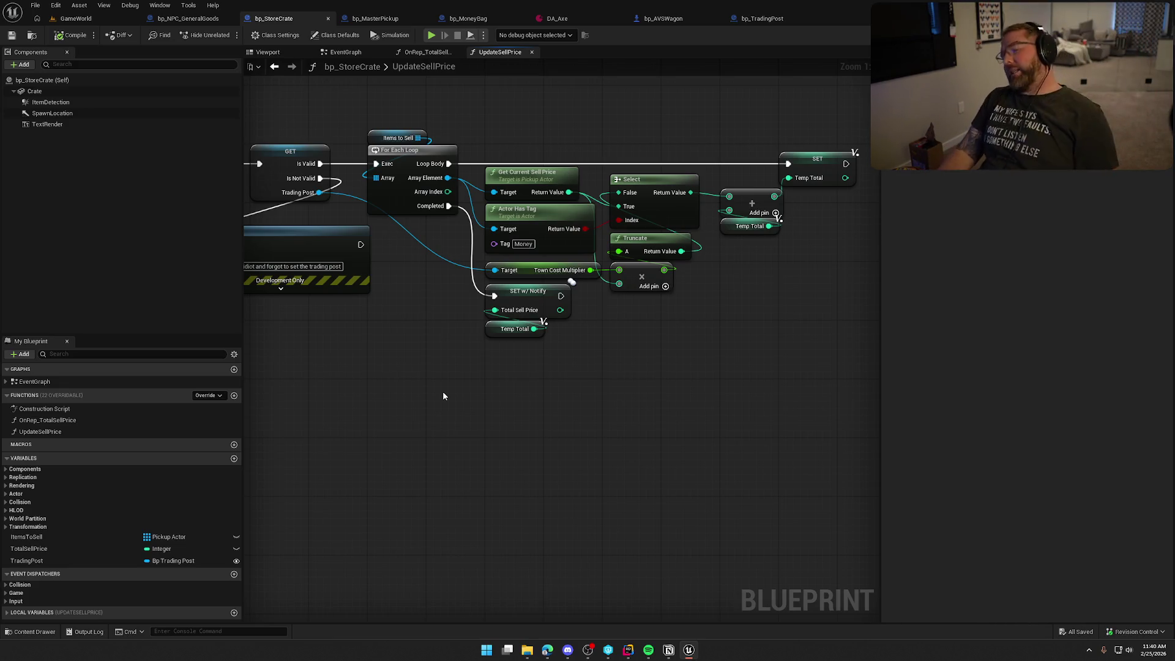
drag(408, 363, 495, 337)
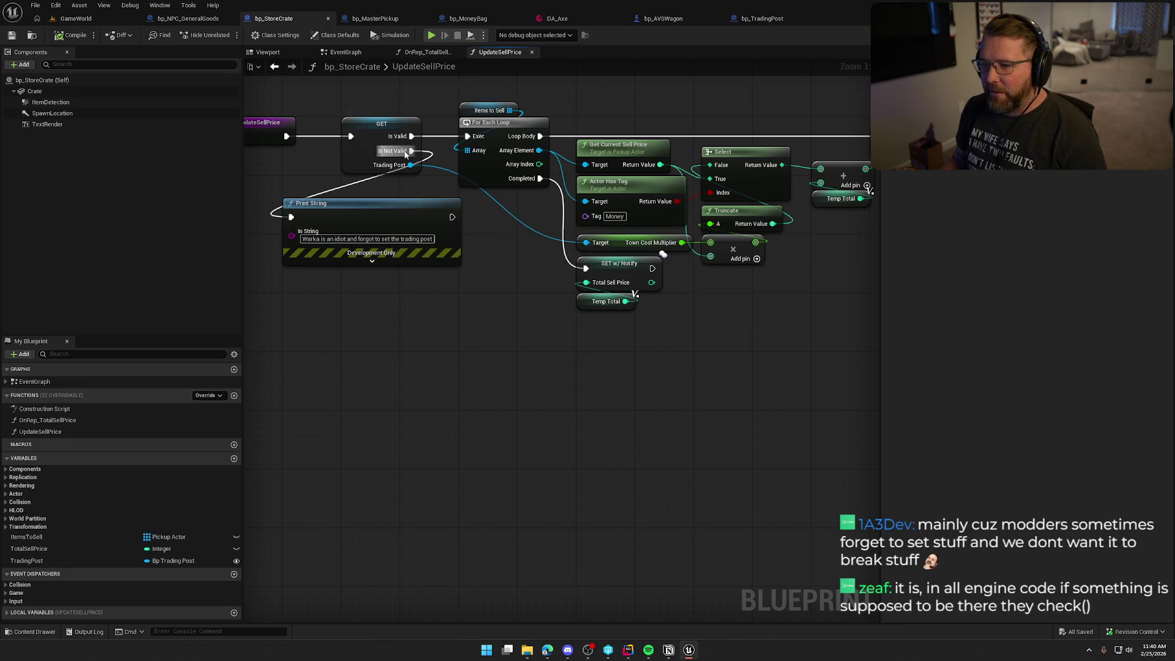
Move the Print String node lower and to the right, then compile bp_StoreCrate
drag(375, 217, 434, 254)
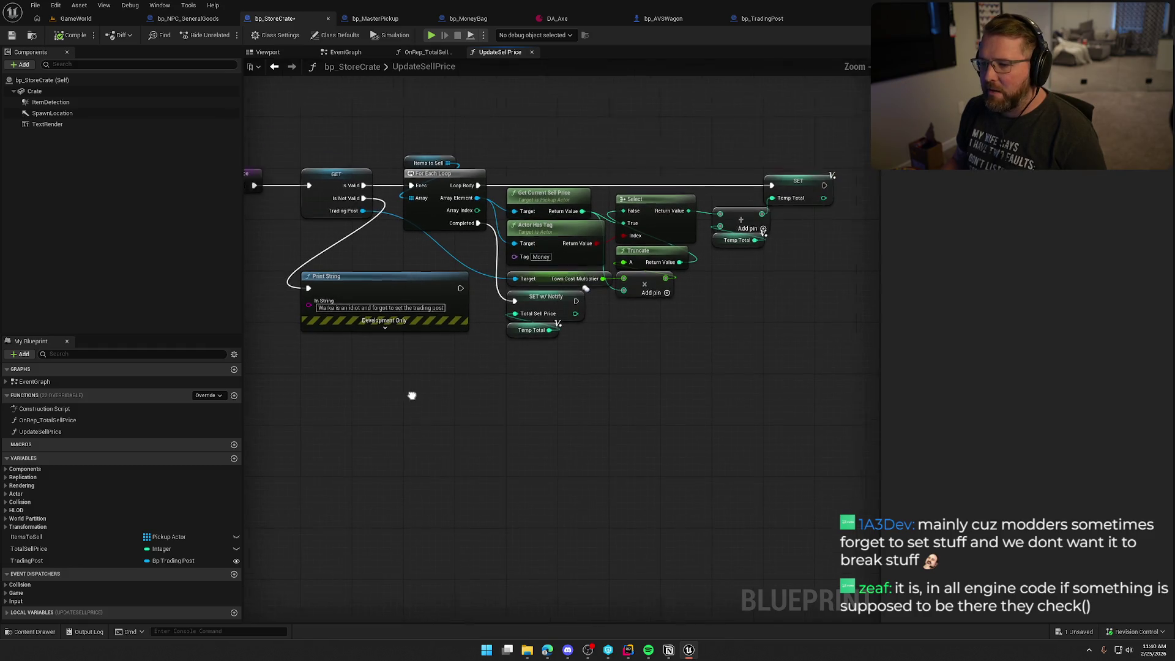
scroll(409, 393, down, 1)
click(59, 36)
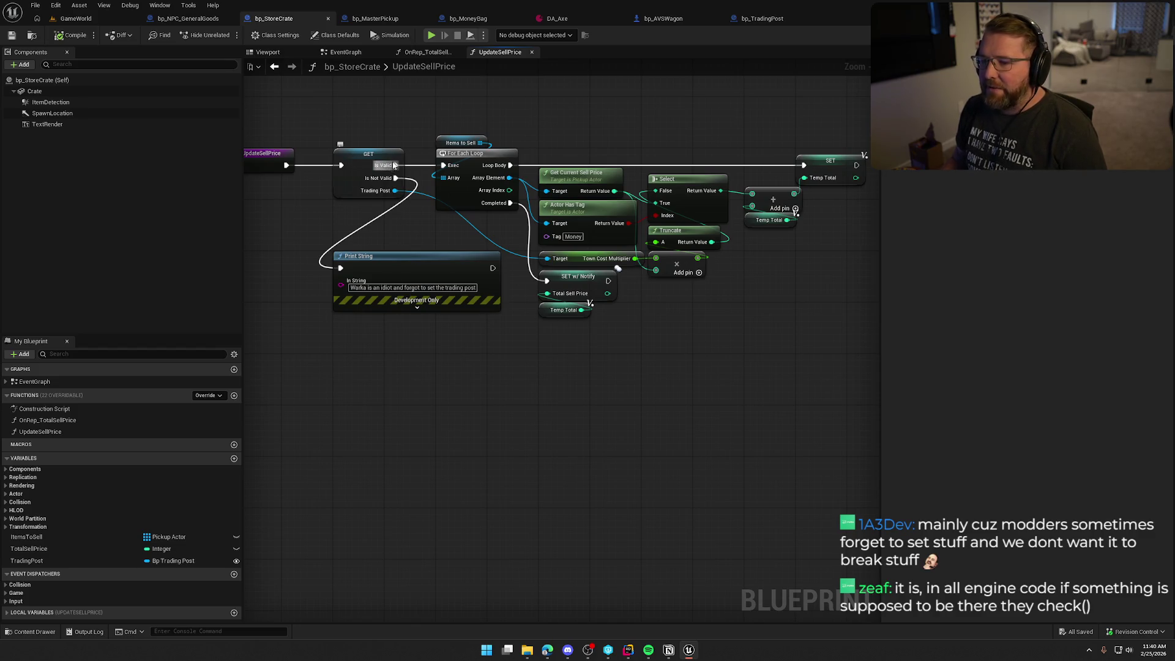
mouse_move(329, 122)
mouse_down()
mouse_move(797, 364)
mouse_move(835, 354)
mouse_up()
click(836, 356)
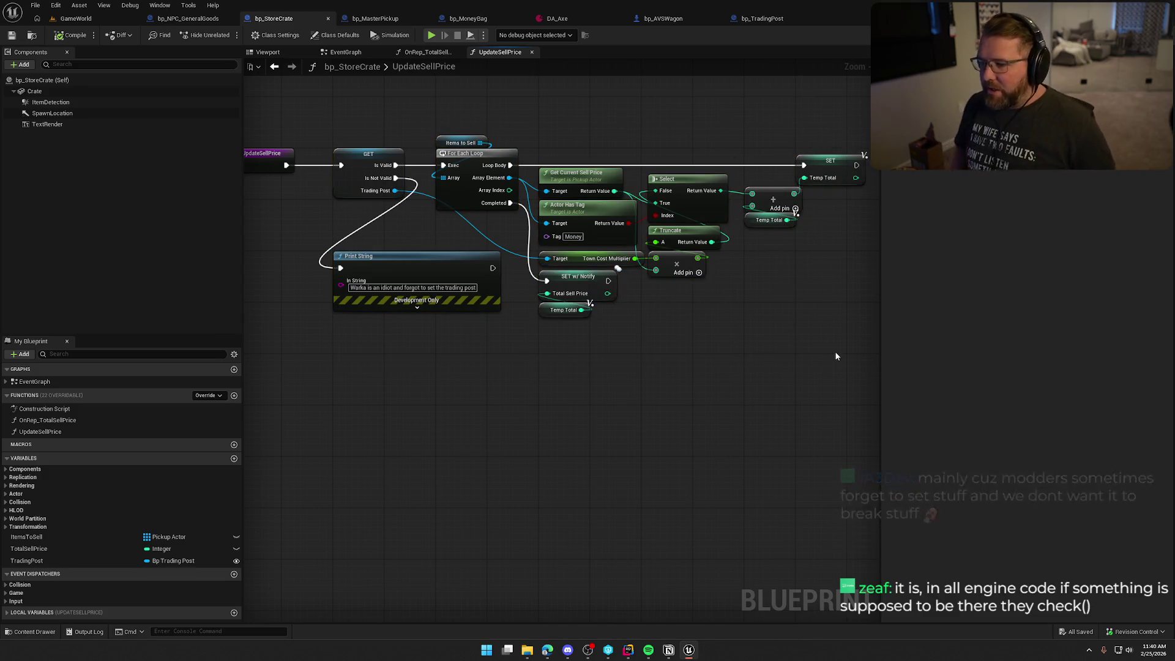
Shift the UpdateSellPrice nodes left and select the nodes around the trading post check
drag(723, 367, 555, 142)
click(543, 143)
mouse_move(329, 122)
mouse_down()
mouse_move(768, 353)
mouse_move(692, 359)
mouse_up()
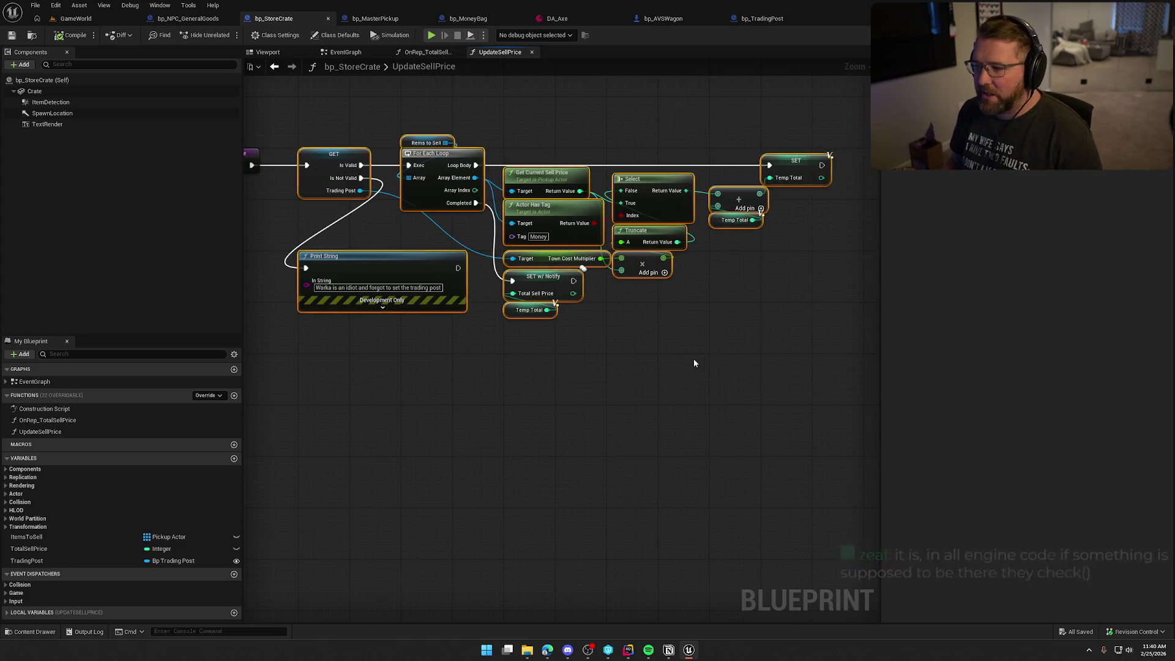
click(398, 238)
click(338, 174)
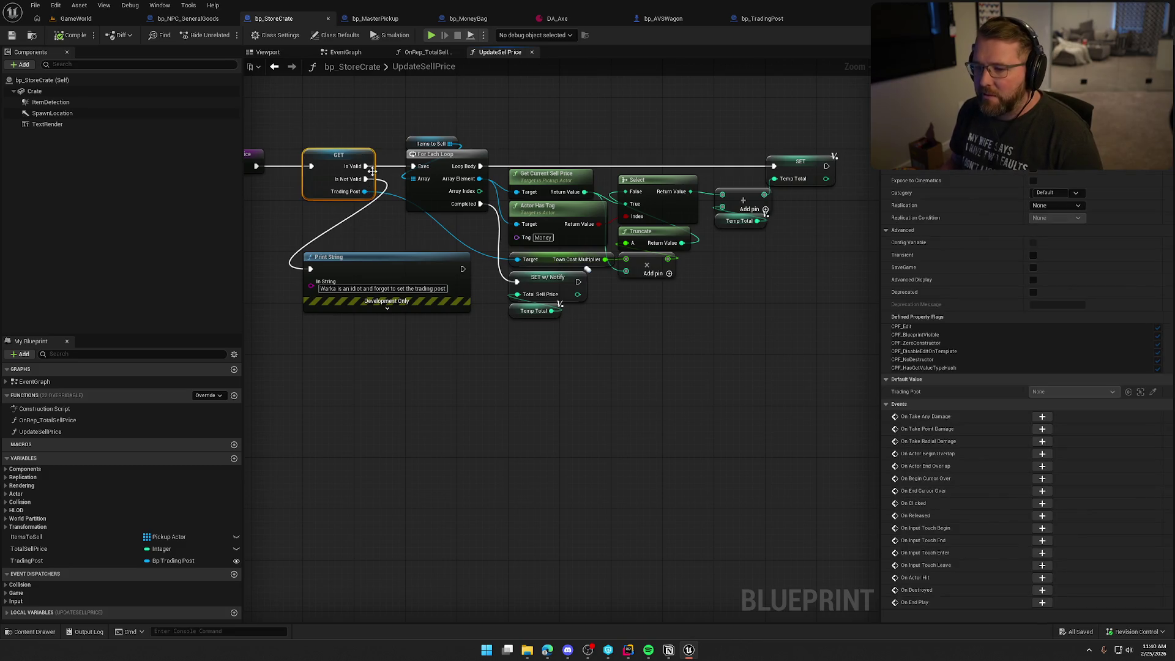
mouse_move(281, 126)
mouse_down()
mouse_move(383, 225)
mouse_move(398, 224)
mouse_up()
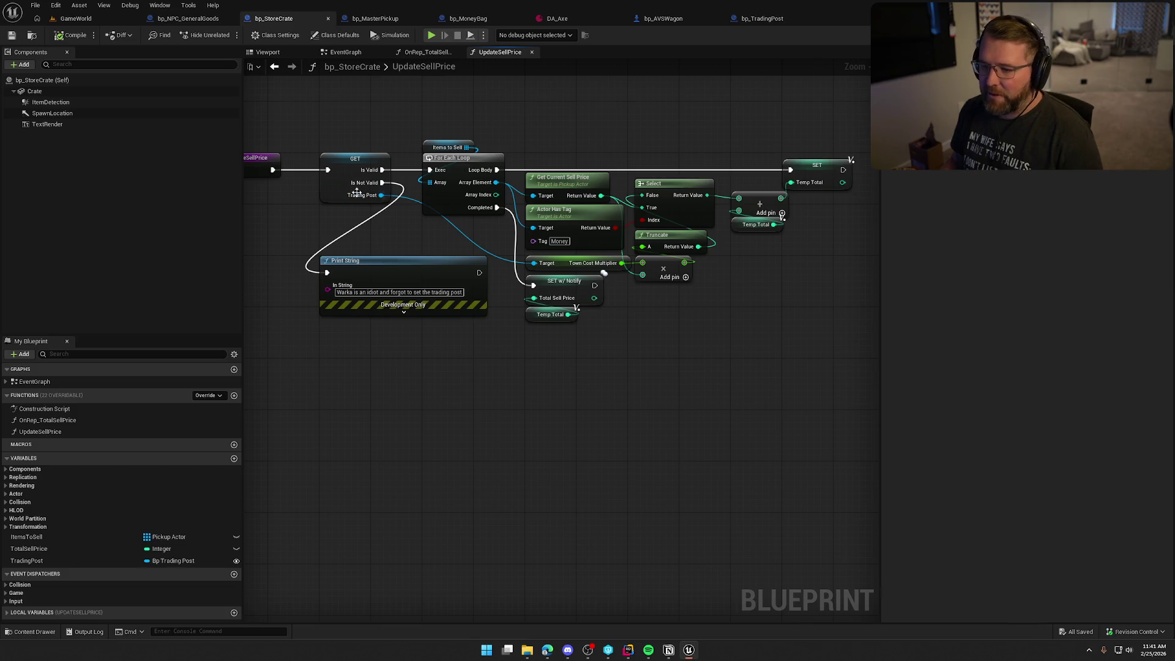
Move the Print String warning below the loop and further to the right
mouse_move(393, 266)
mouse_down()
mouse_move(479, 400)
mouse_move(494, 369)
mouse_up()
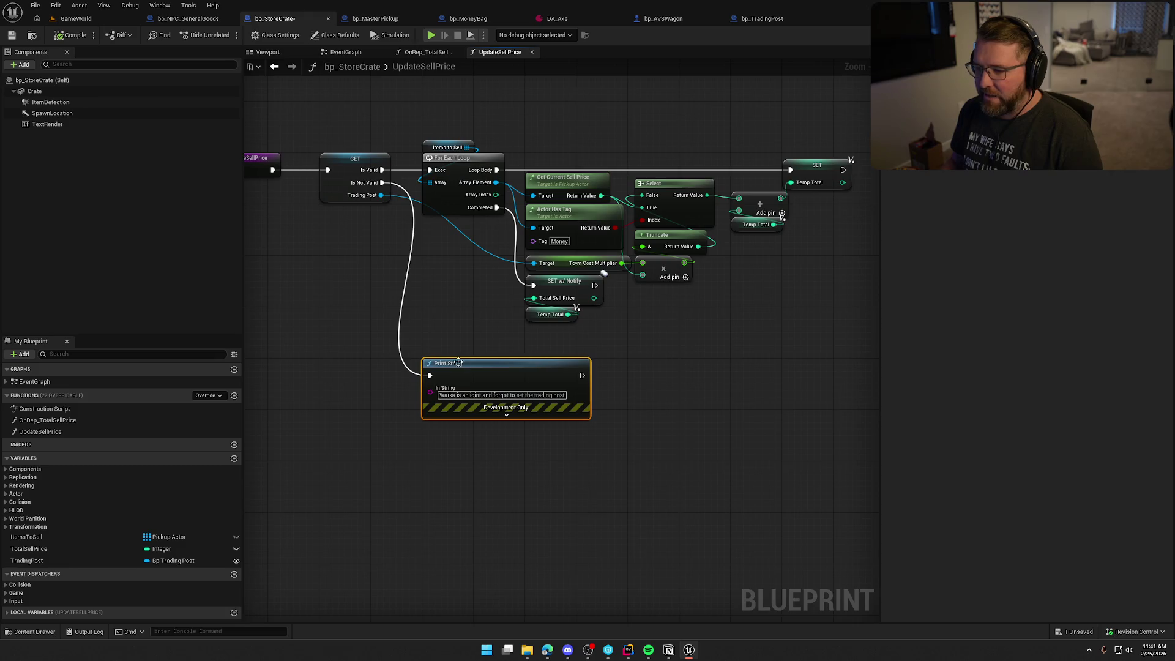
scroll(484, 306, down, 2)
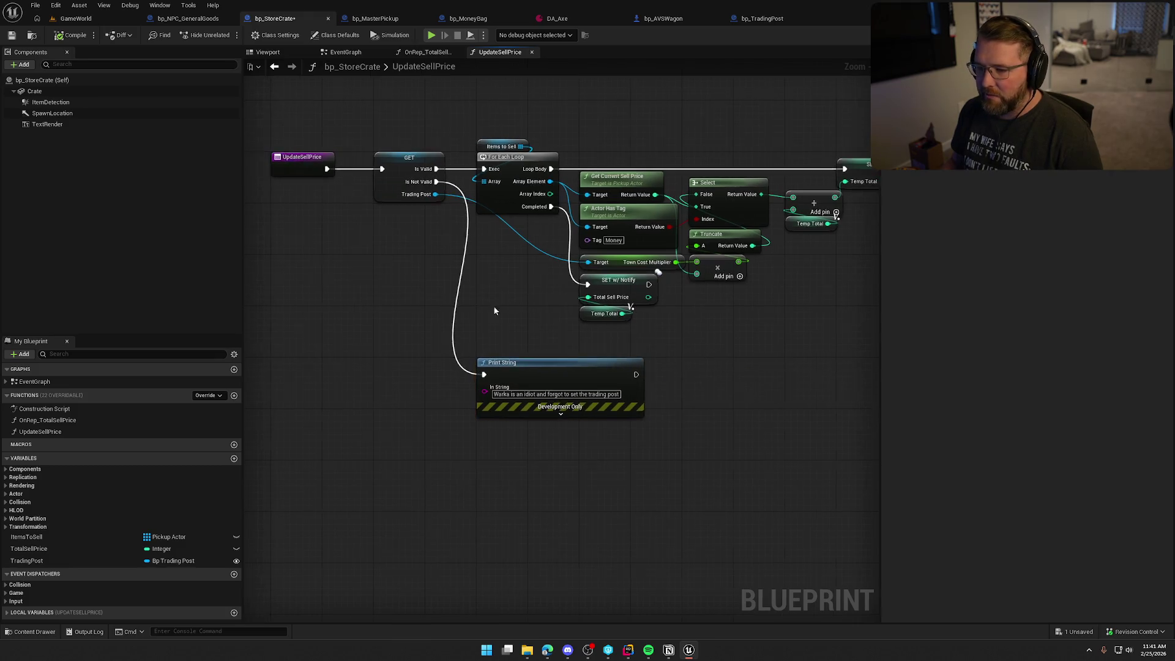
scroll(485, 339, up, 3)
drag(485, 339, 553, 345)
click(494, 292)
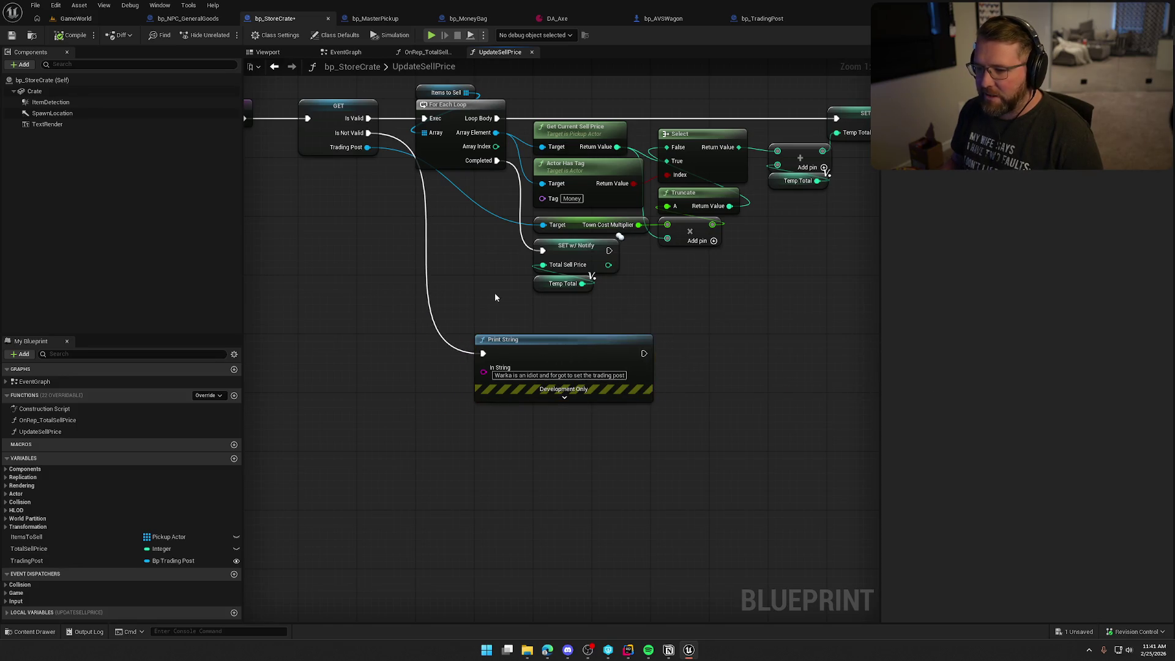
scroll(499, 309, down, 2)
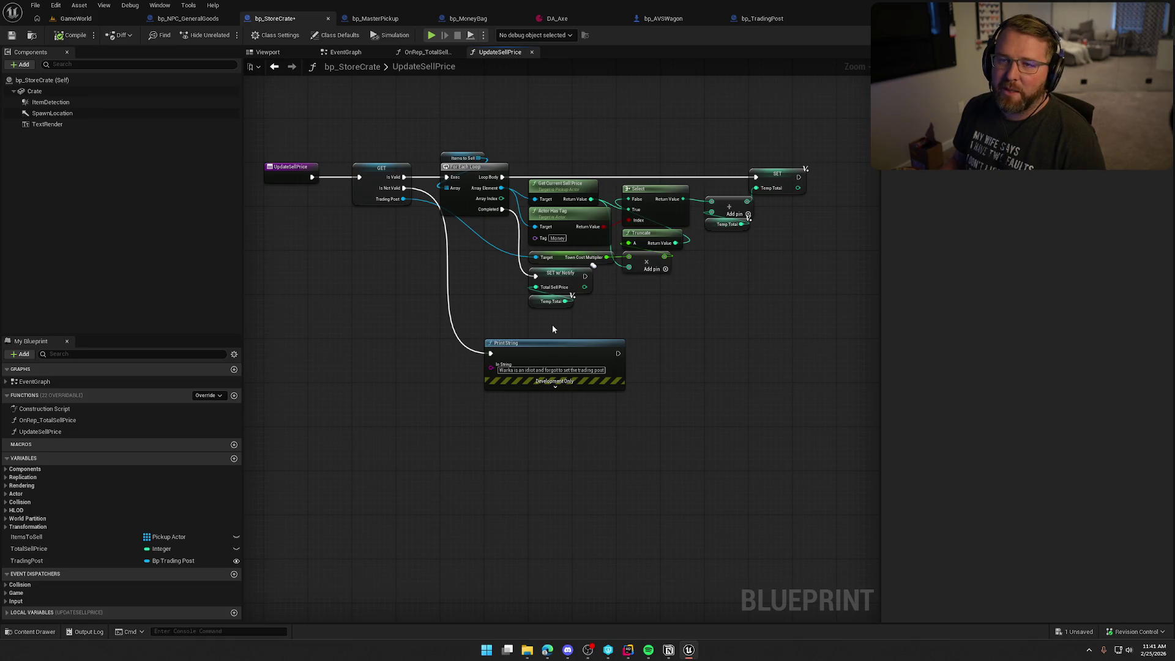
scroll(552, 325, up, 2)
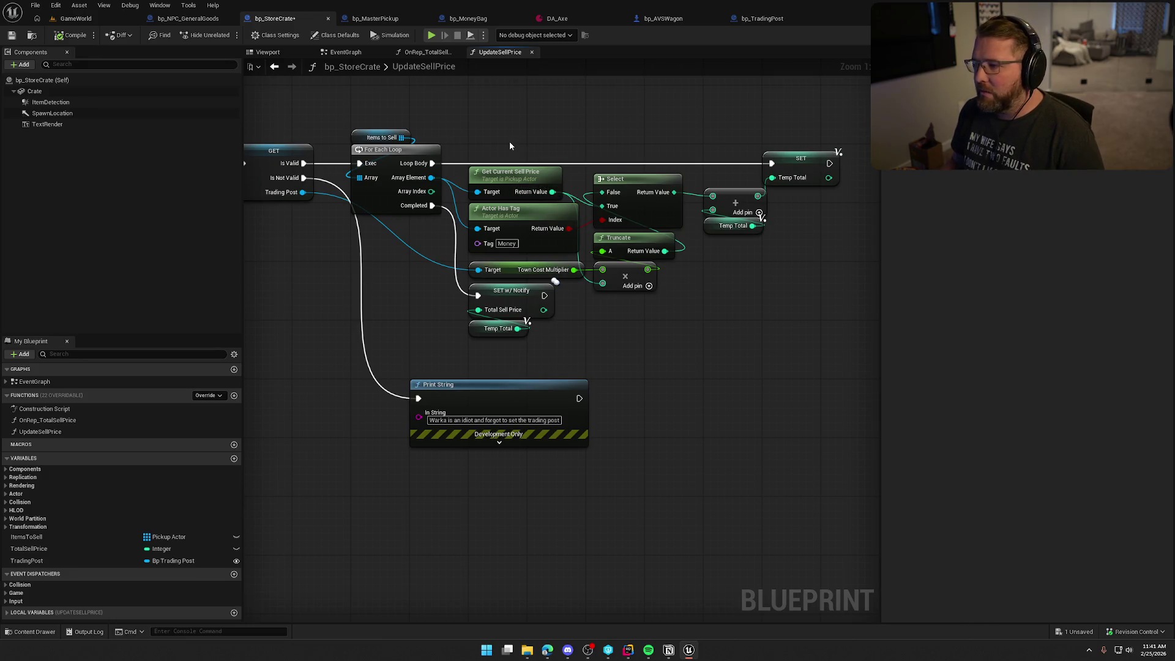
drag(491, 138, 784, 343)
click(700, 337)
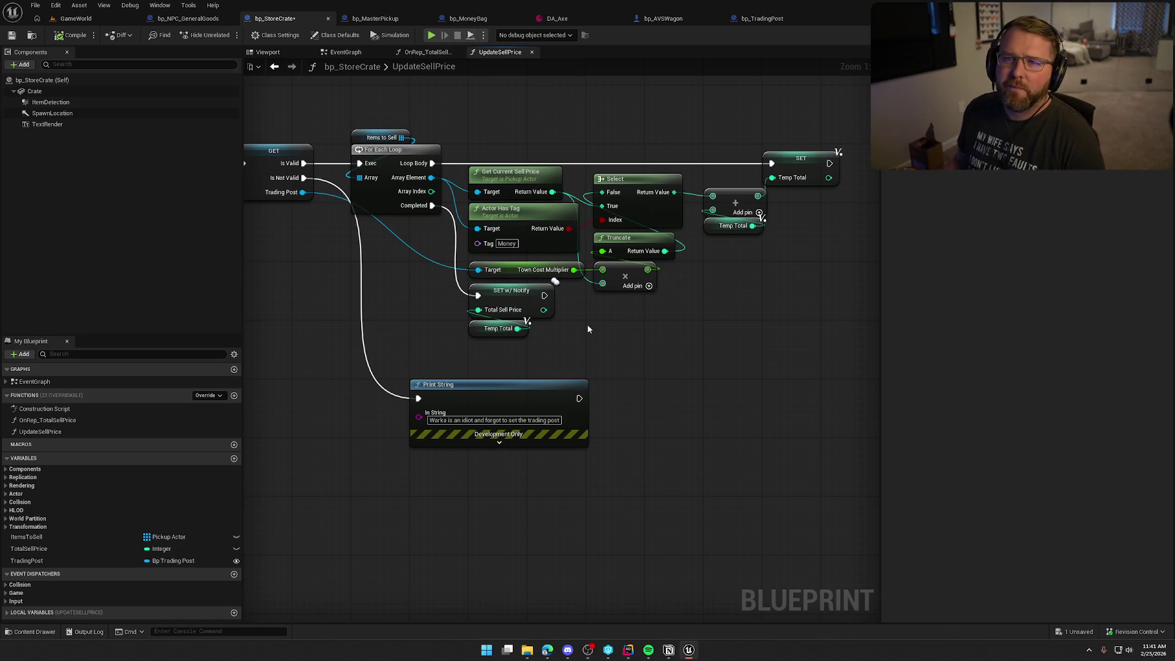
Raise the Print String node slightly and save the crate blueprint with Ctrl+S
drag(587, 329, 682, 328)
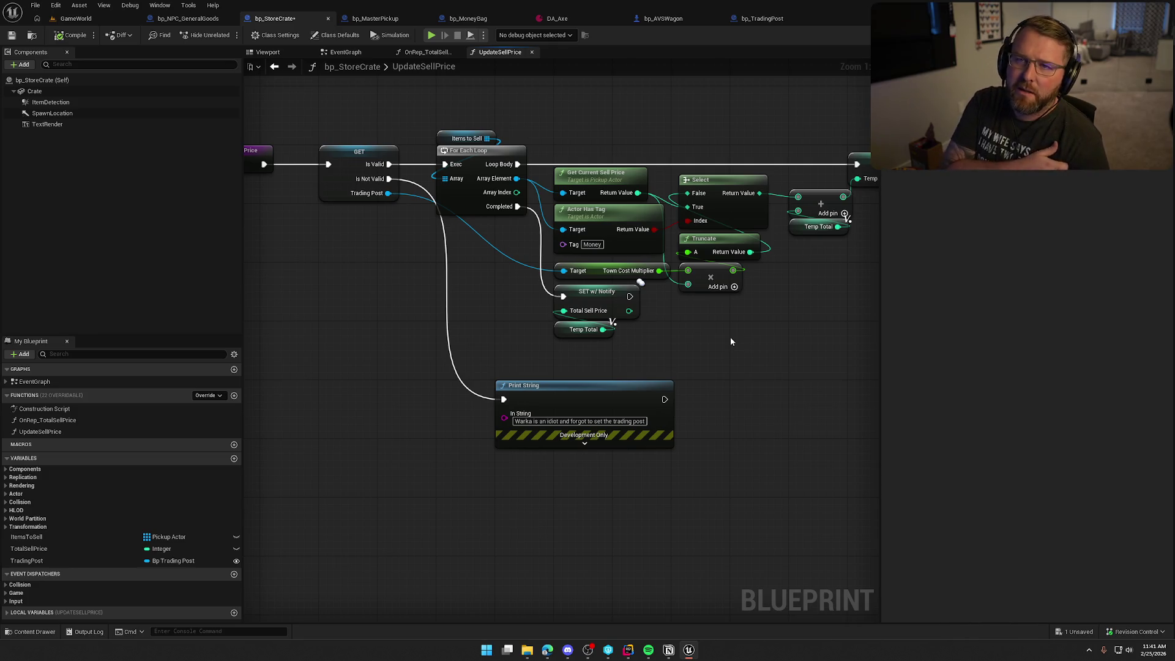
mouse_move(357, 278)
mouse_down()
mouse_move(394, 302)
mouse_move(373, 296)
mouse_move(424, 232)
mouse_move(366, 233)
mouse_move(392, 264)
mouse_up()
click(380, 162)
drag(552, 387, 552, 354)
click(389, 431)
drag(659, 433, 684, 420)
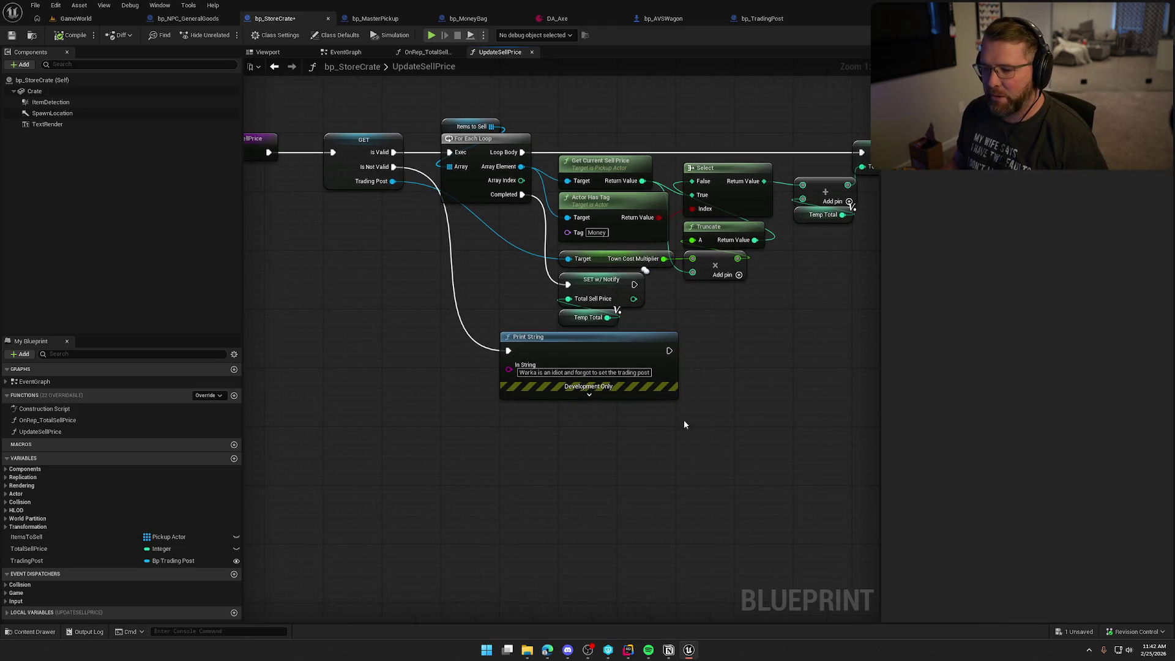
key(ctrl+s)
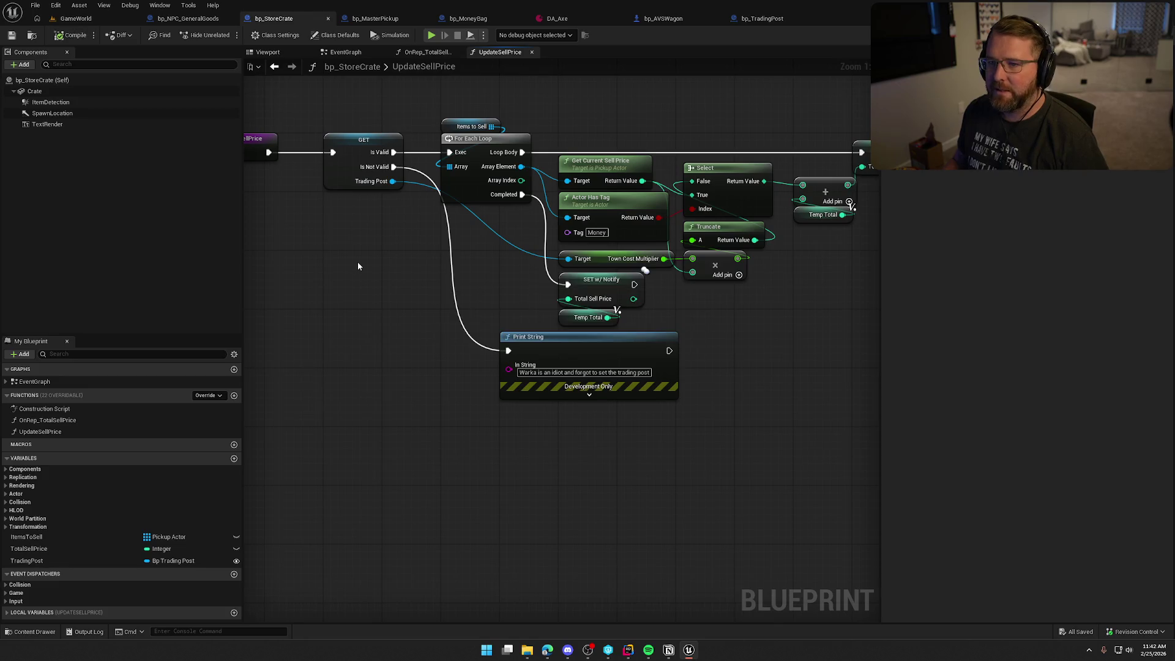
Look over the OnRep_TotalSellPrice graph, then go back to UpdateSellPrice
drag(357, 262, 384, 311)
mouse_move(356, 144)
mouse_down()
mouse_move(438, 319)
mouse_move(418, 359)
mouse_move(339, 143)
mouse_up()
click(436, 319)
click(340, 130)
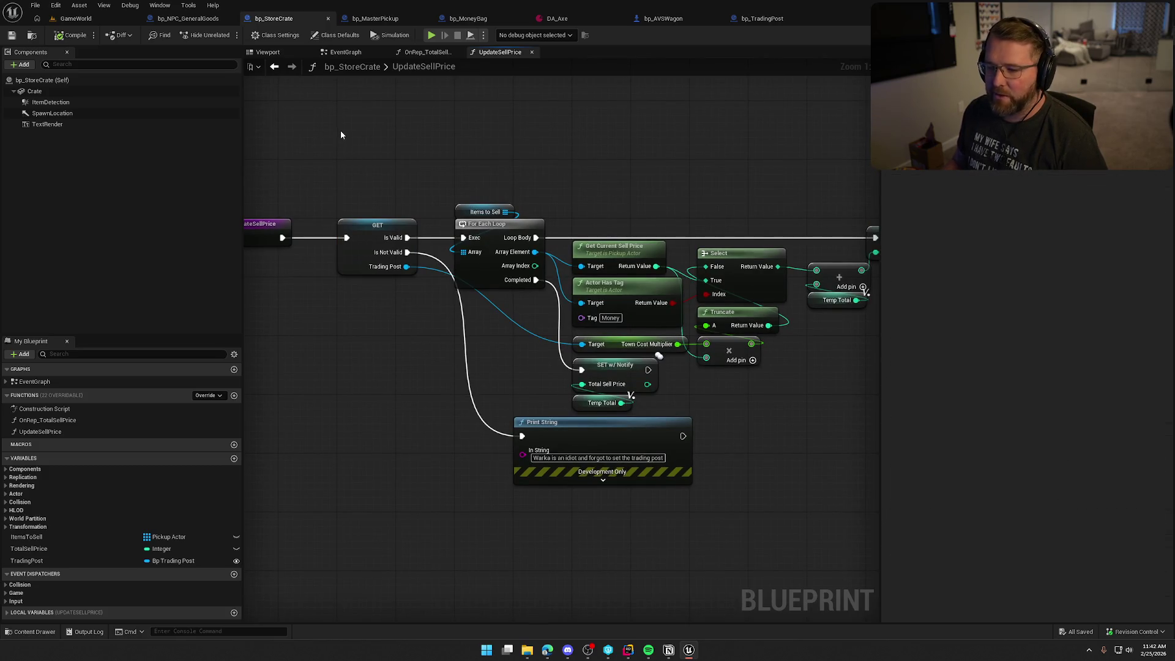
click(435, 53)
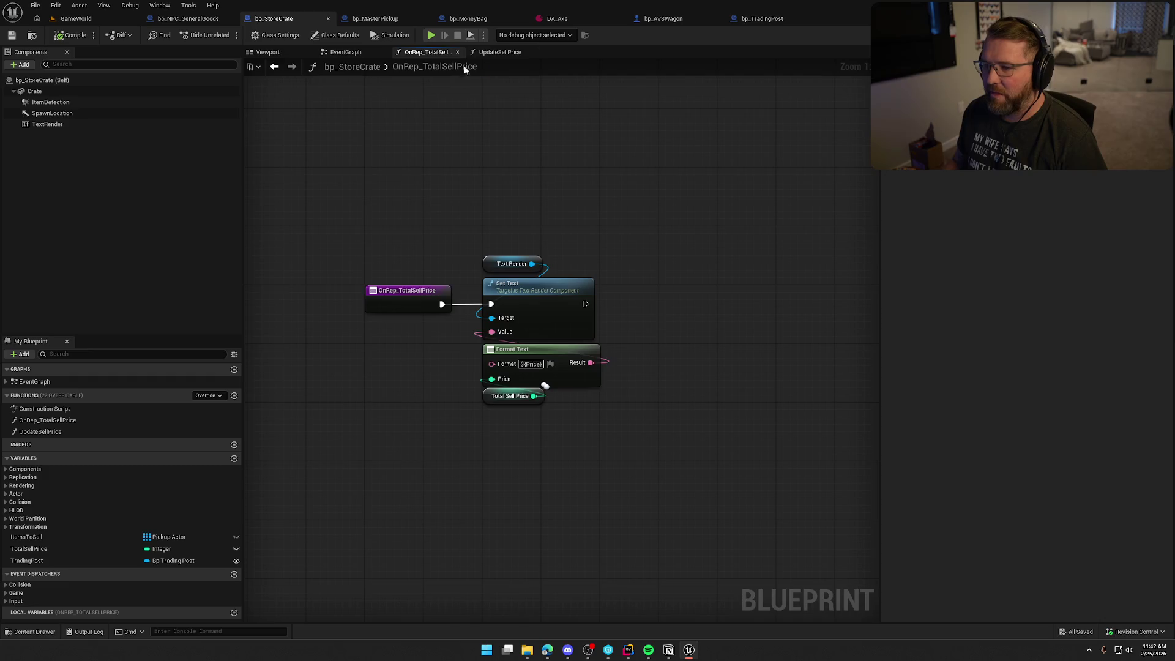
click(493, 52)
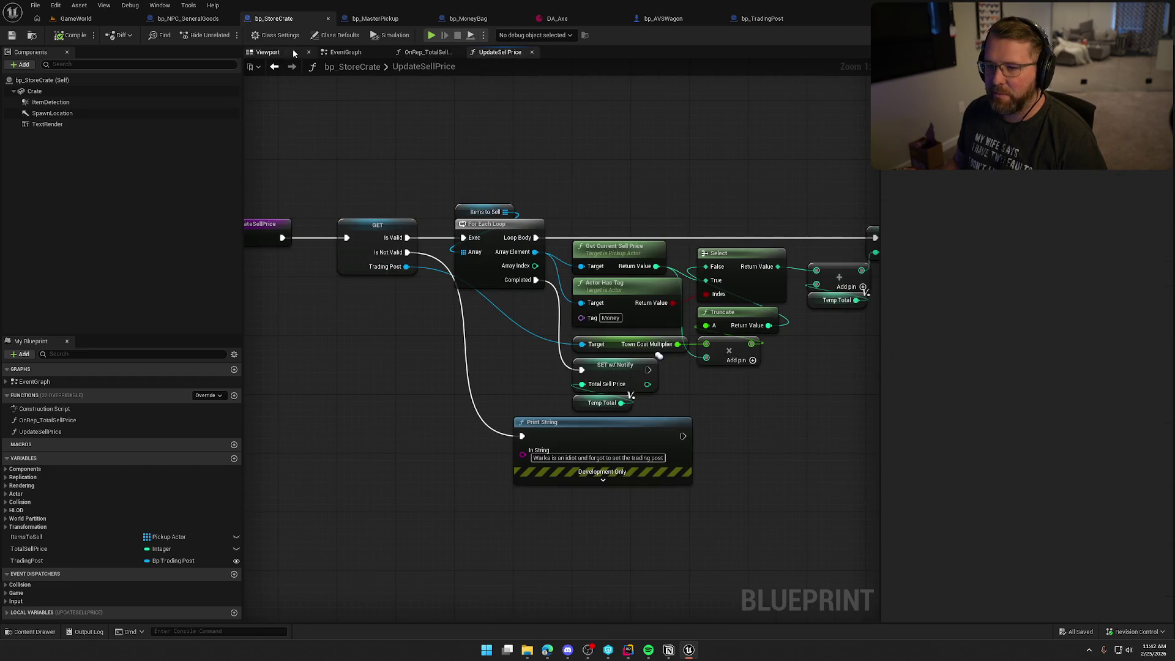
In the EventGraph, line up the two loop reroute points, then compile and save
click(349, 54)
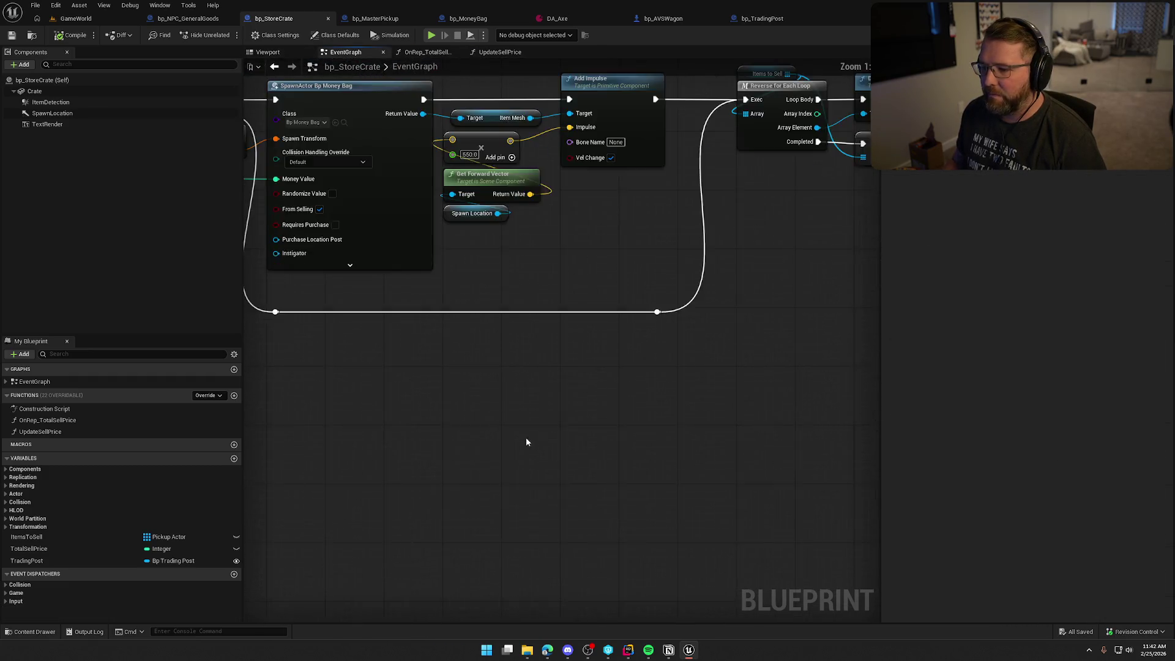
drag(813, 401, 358, 306)
key(q)
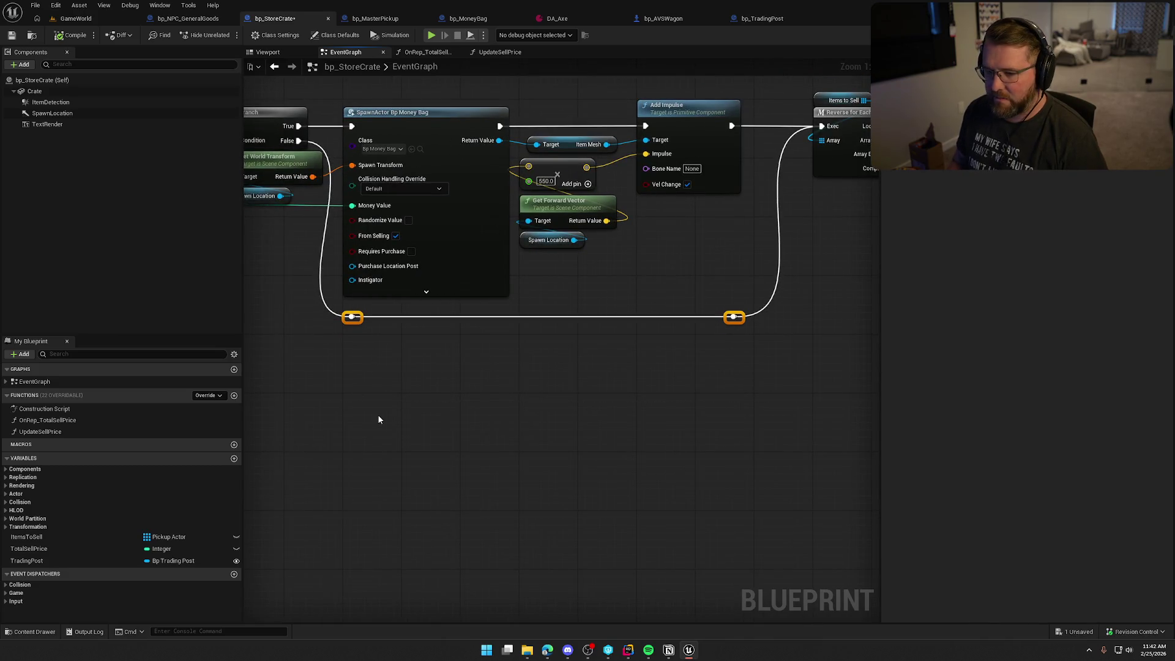
click(378, 419)
drag(419, 480, 475, 536)
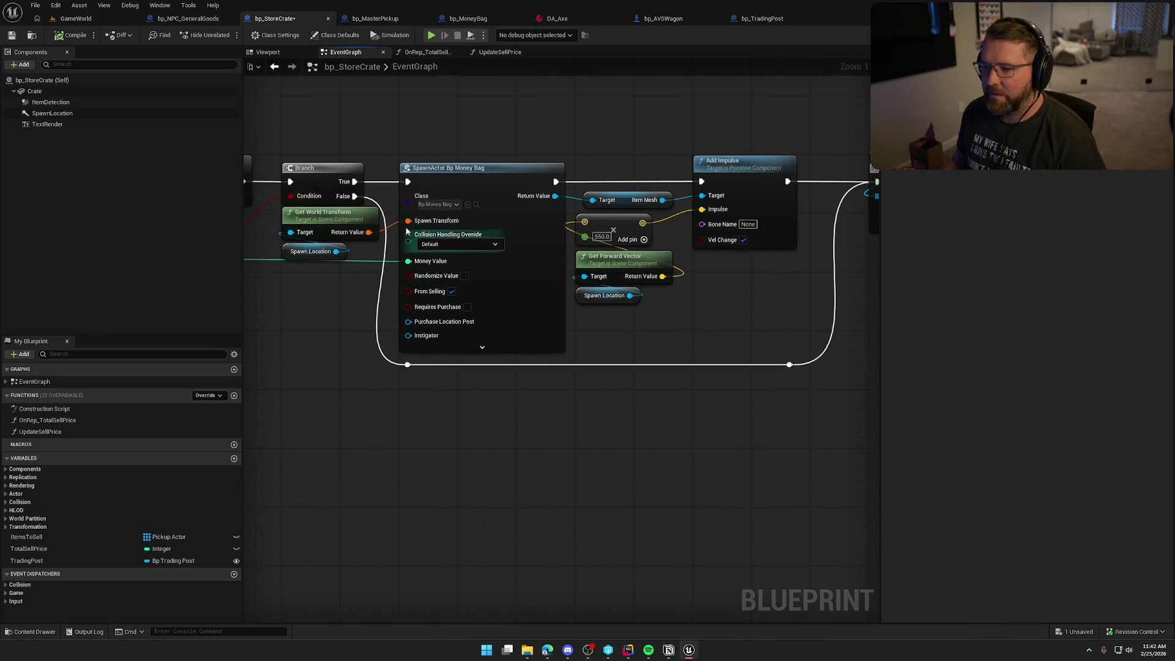
click(200, 17)
click(297, 23)
click(70, 38)
Add a reroute to the loop wire and nudge the loop, destroy, clear and set nodes
drag(593, 131, 50, 121)
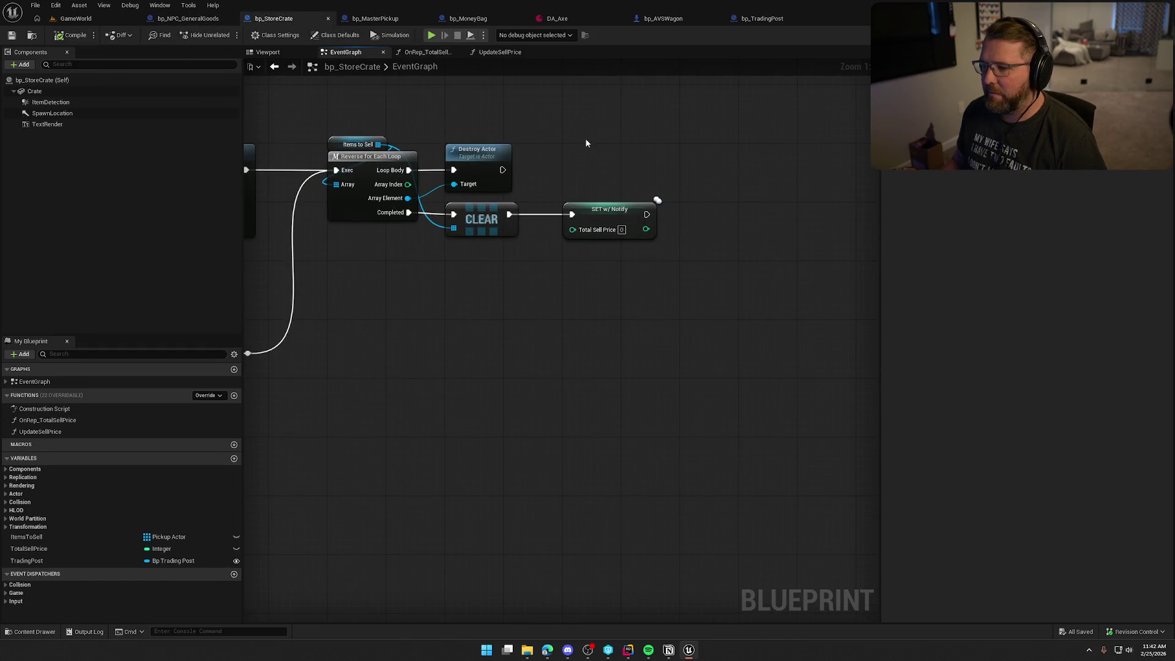
drag(585, 143, 814, 197)
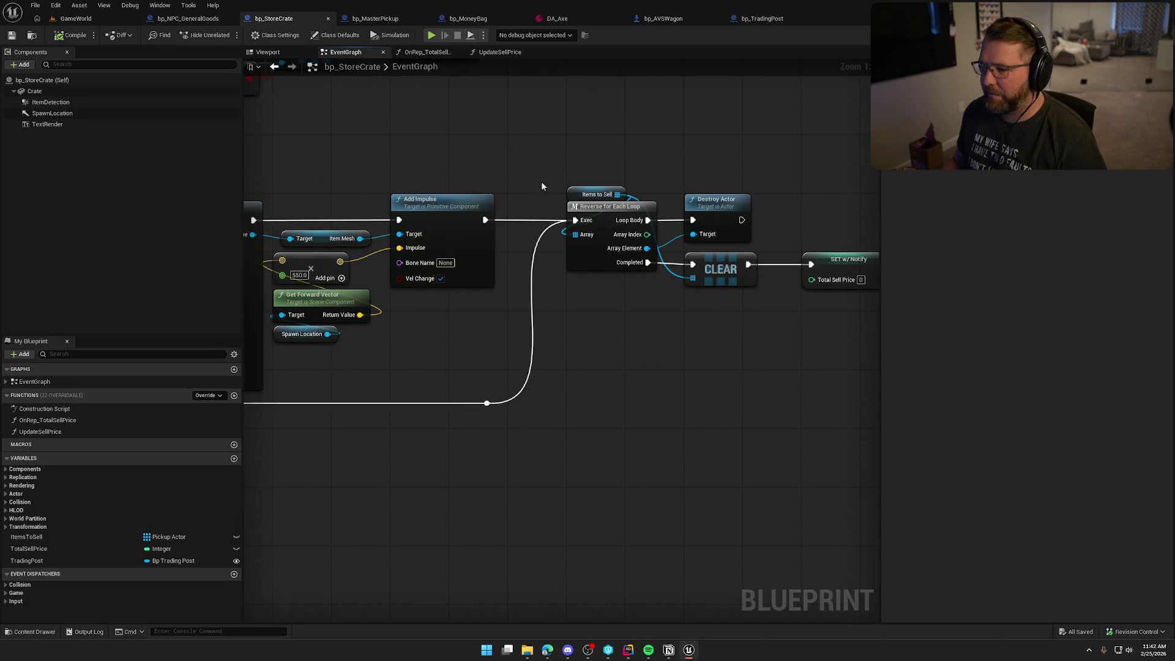
mouse_move(524, 172)
mouse_down()
mouse_move(854, 384)
mouse_move(582, 412)
mouse_up()
ctrl+click(456, 404)
key(Left)
key(Left)
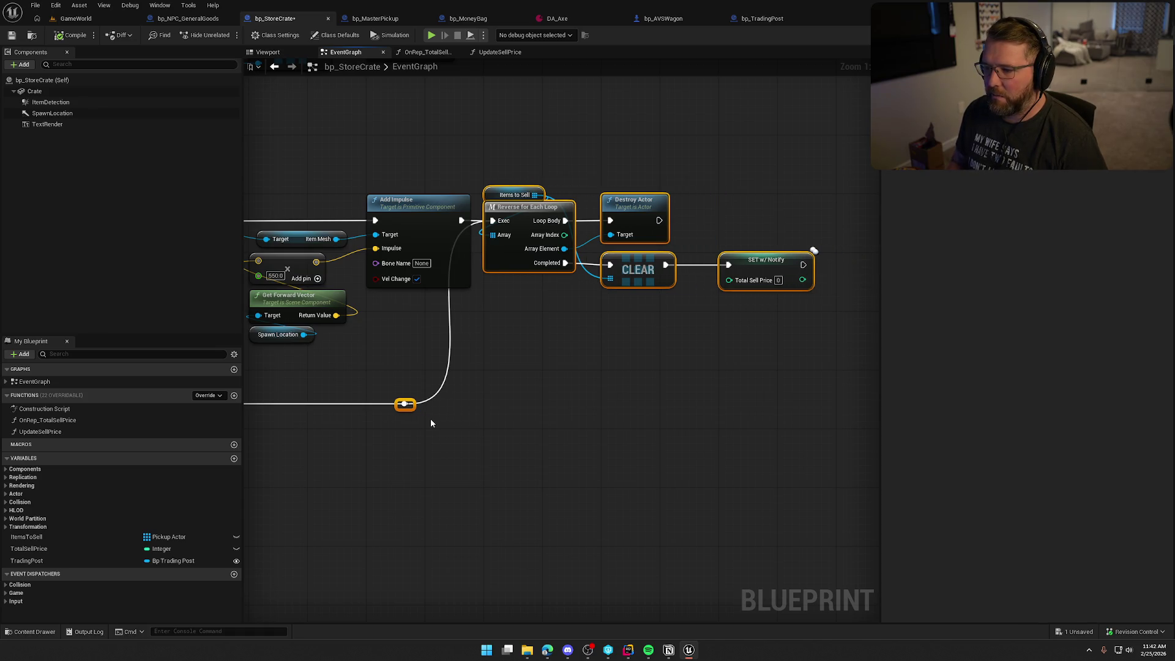
key(Right)
key(Right)
key(Right)
mouse_move(430, 422)
mouse_down()
mouse_move(551, 449)
mouse_move(508, 316)
mouse_move(680, 543)
mouse_move(722, 388)
mouse_up()
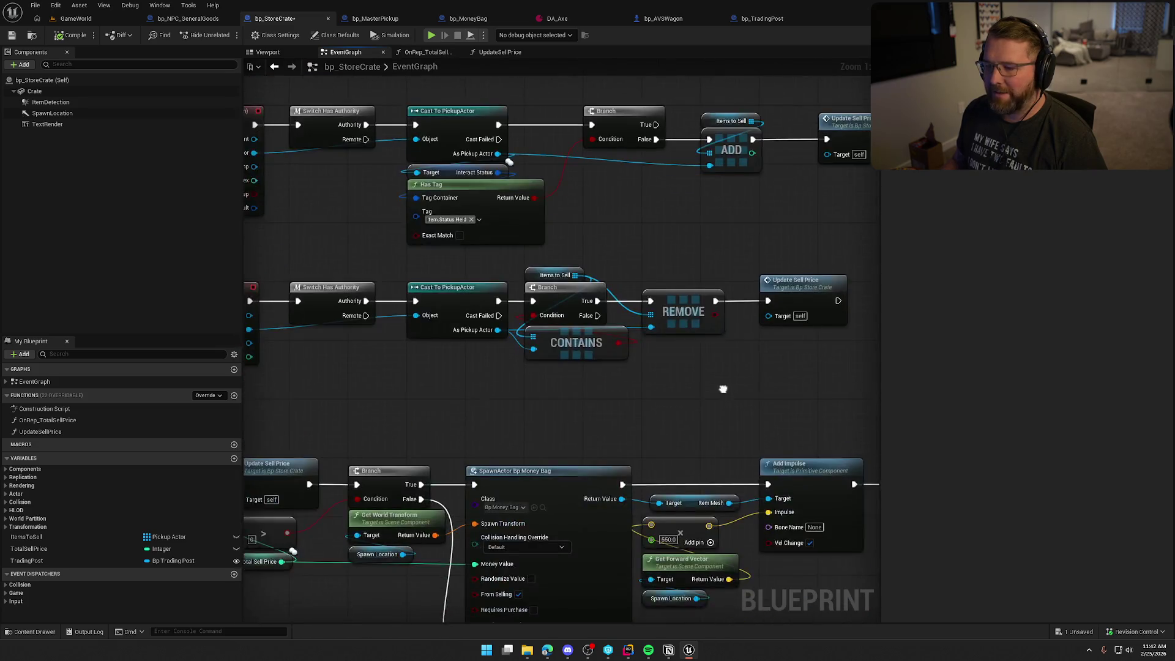
scroll(744, 343, down, 2)
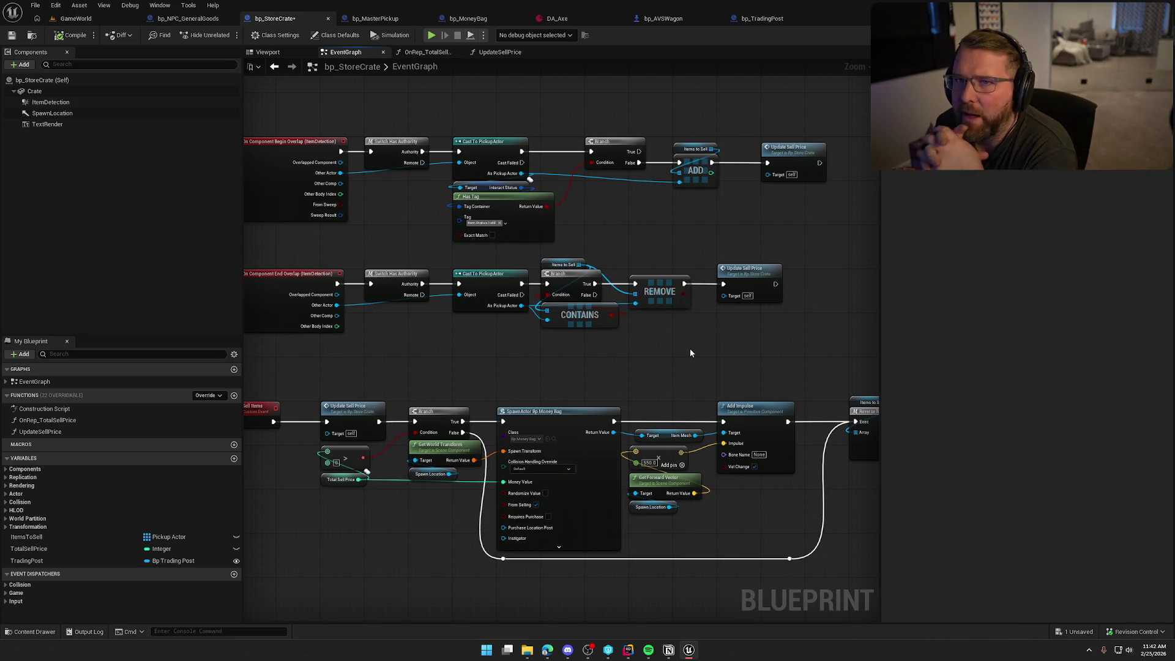
scroll(483, 113, up, 2)
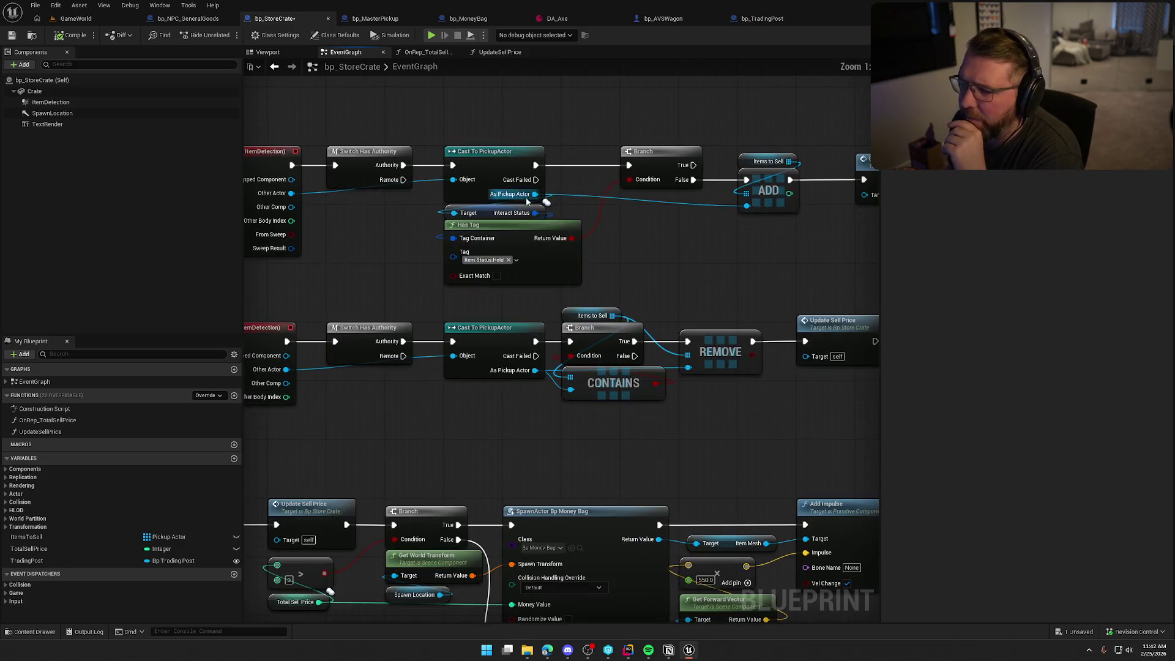
Review the overlap rows' cast, tag check and branch nodes, then switch to GameWorld
drag(680, 266, 488, 136)
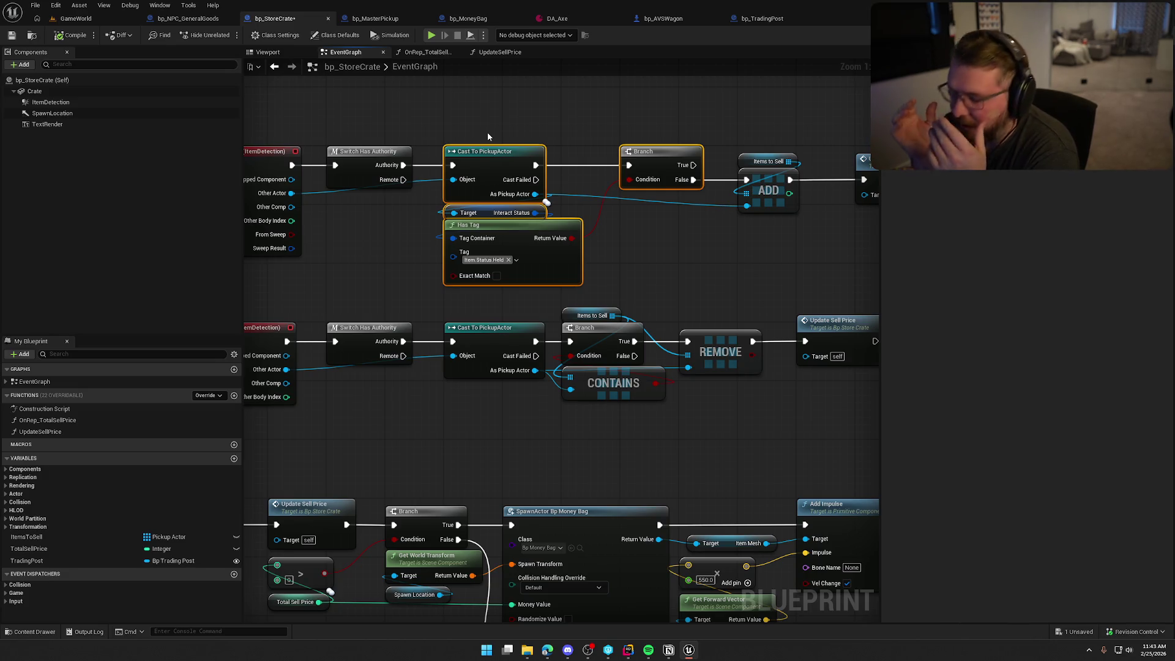
scroll(515, 428, down, 2)
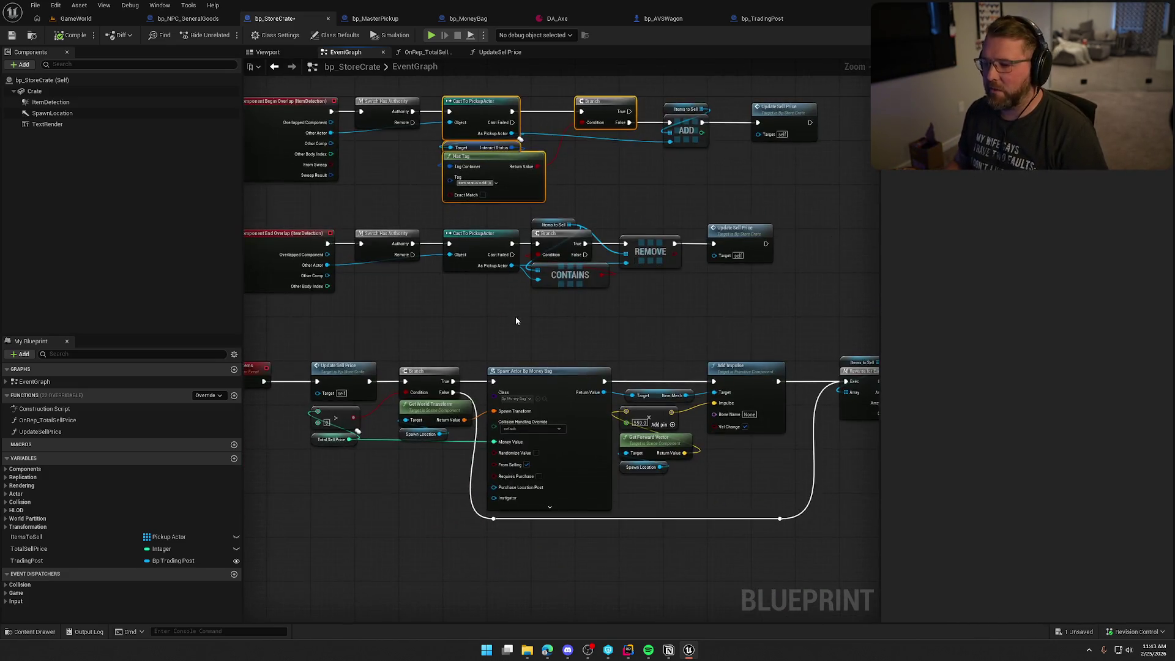
key(Home)
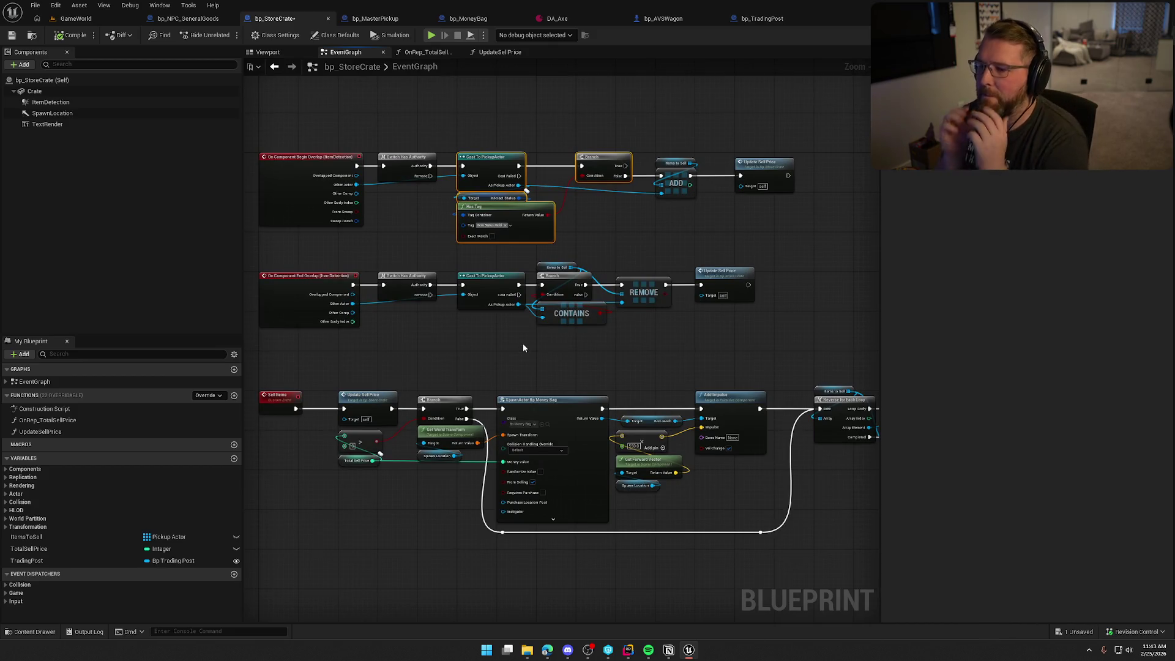
click(522, 347)
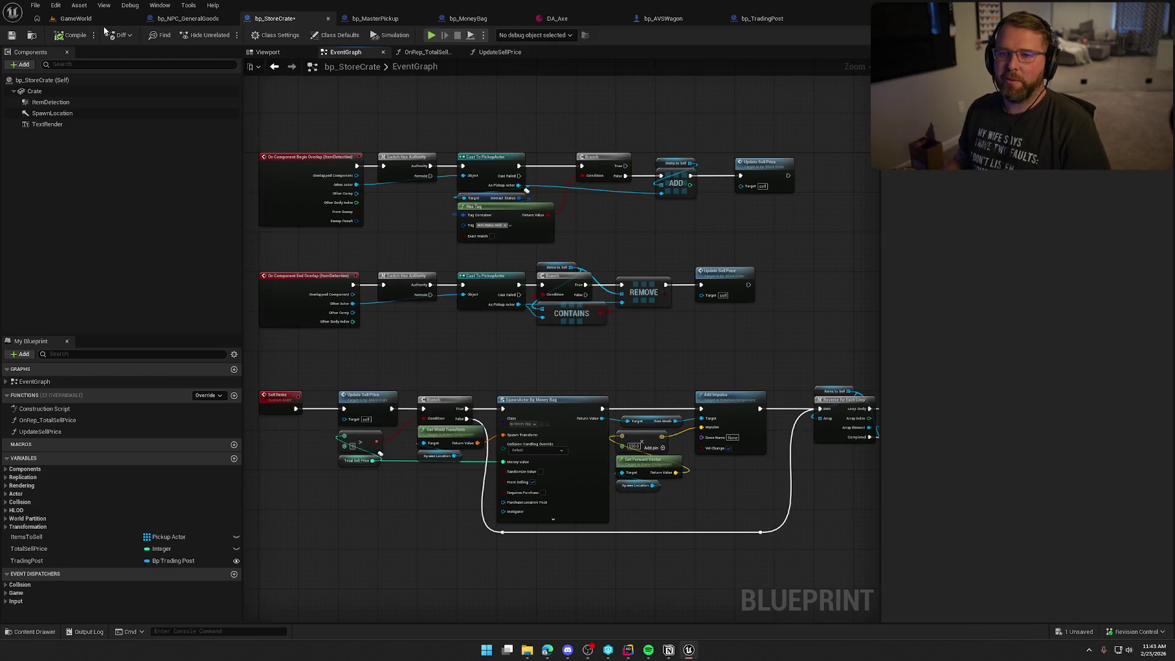
click(73, 18)
Play-test GameWorld, walking the player to the crate and trading post counter, then stop
key(alt+p)
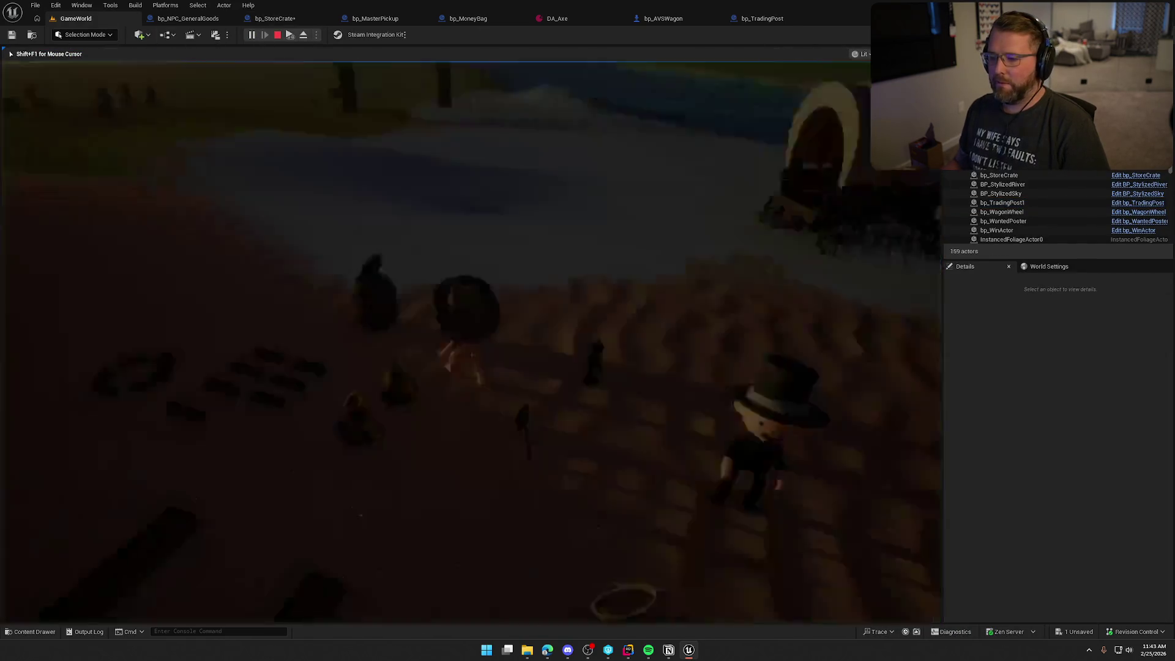
key(super)
key(super)
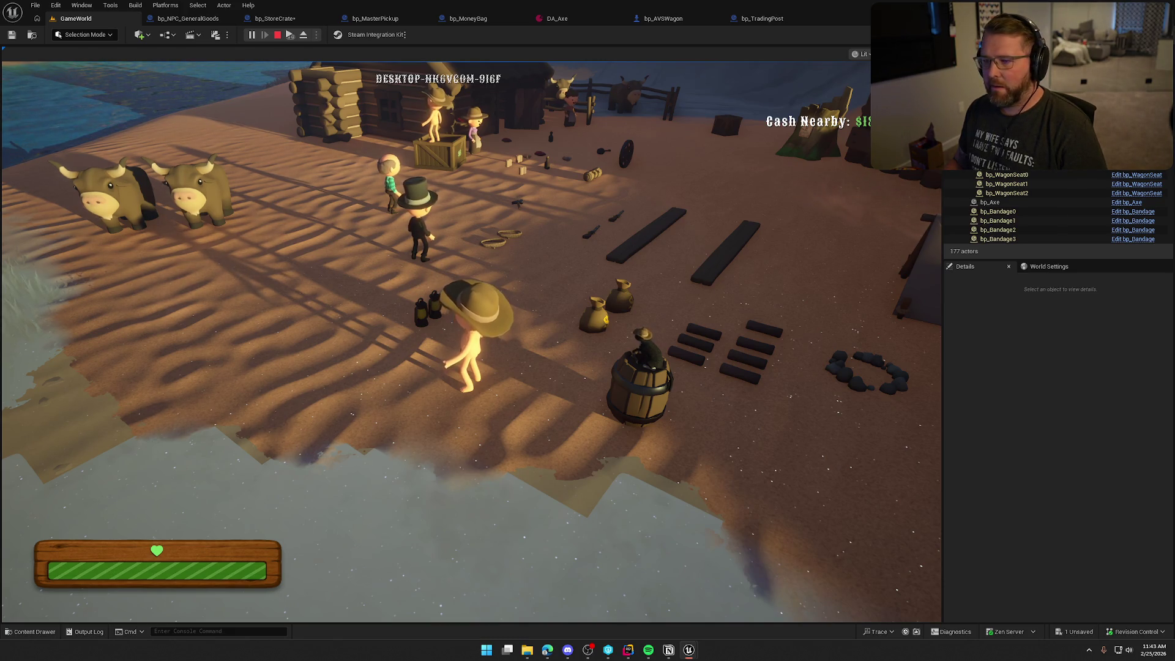
key(super)
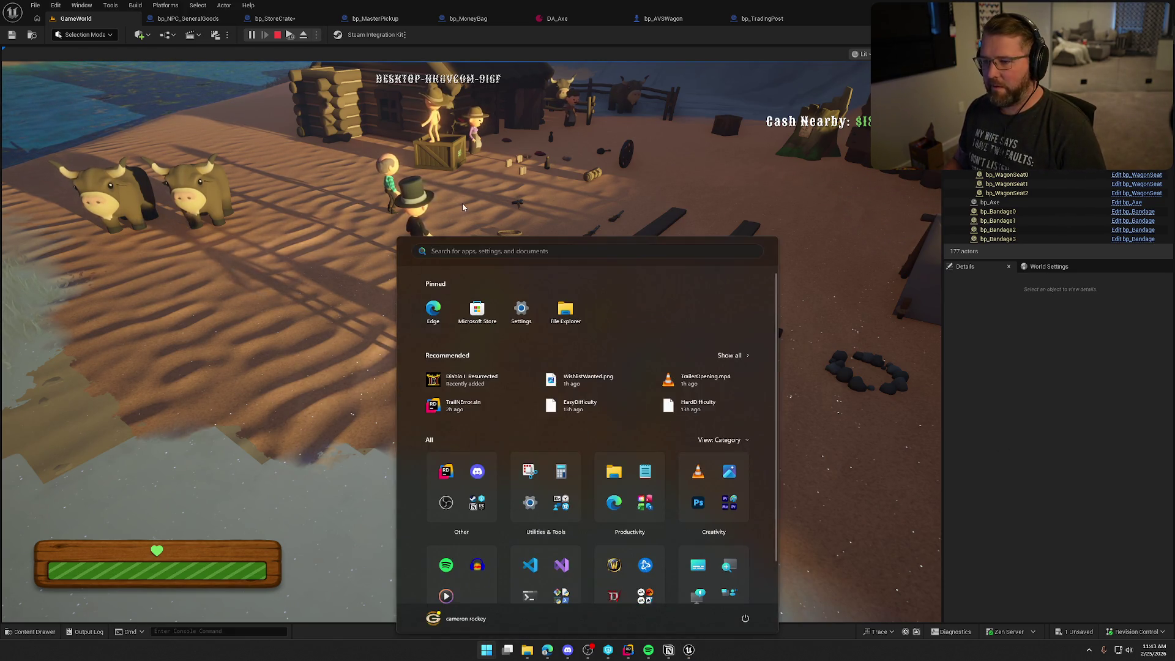
click(461, 203)
key(w)
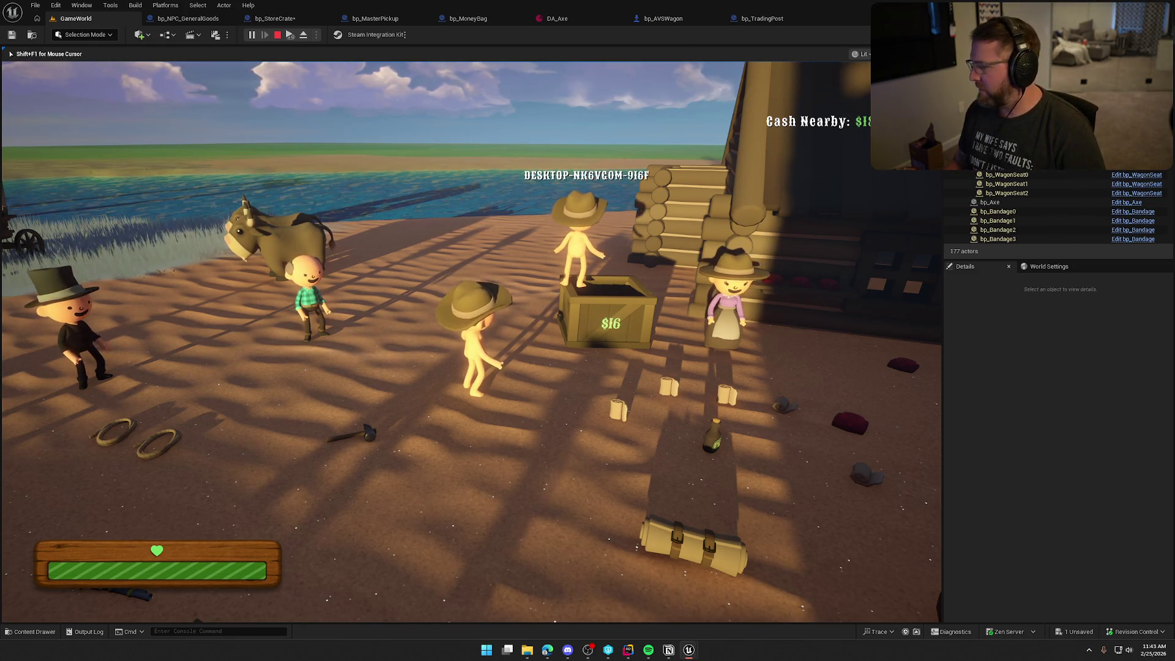
key(d)
key(w)
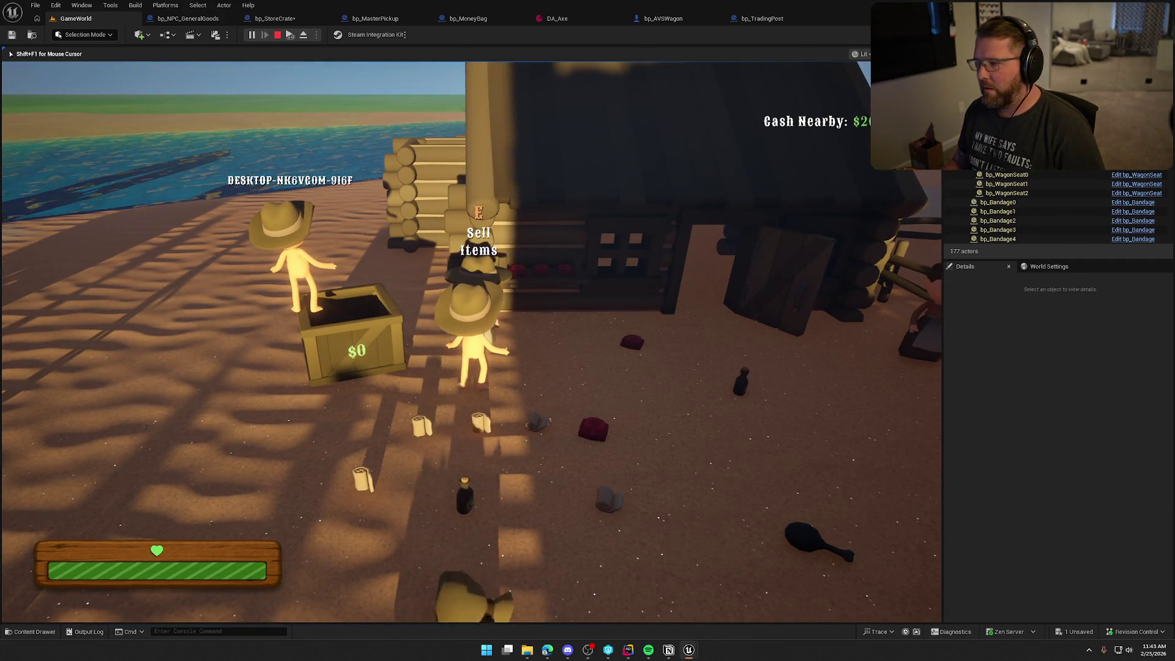
key(s)
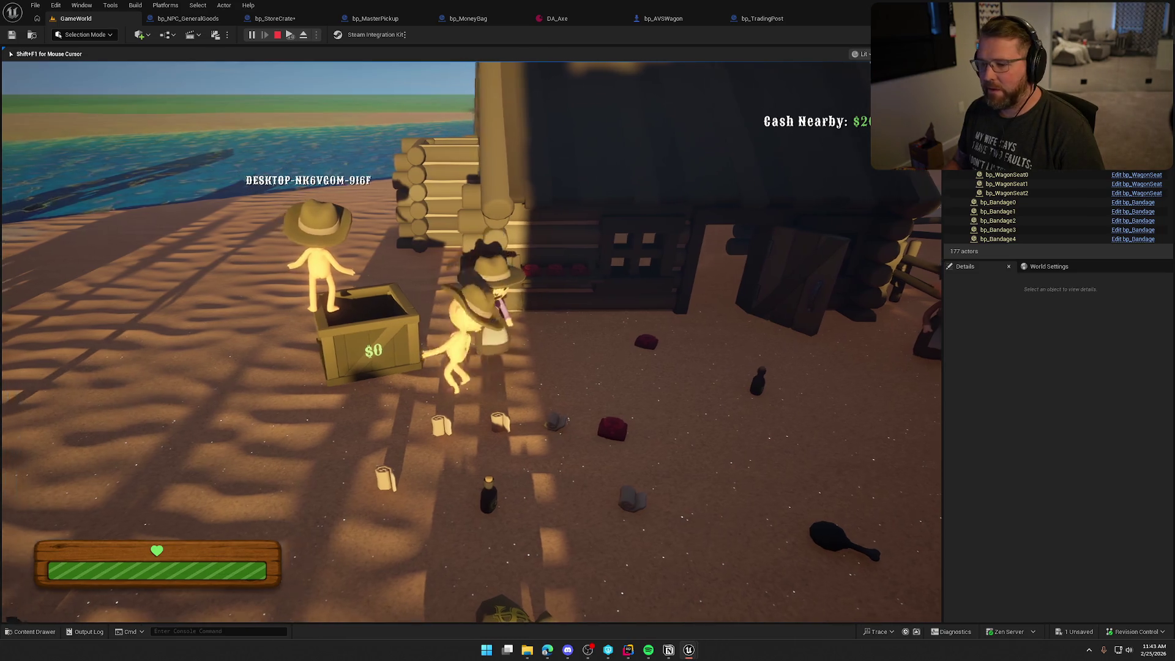
key(Escape)
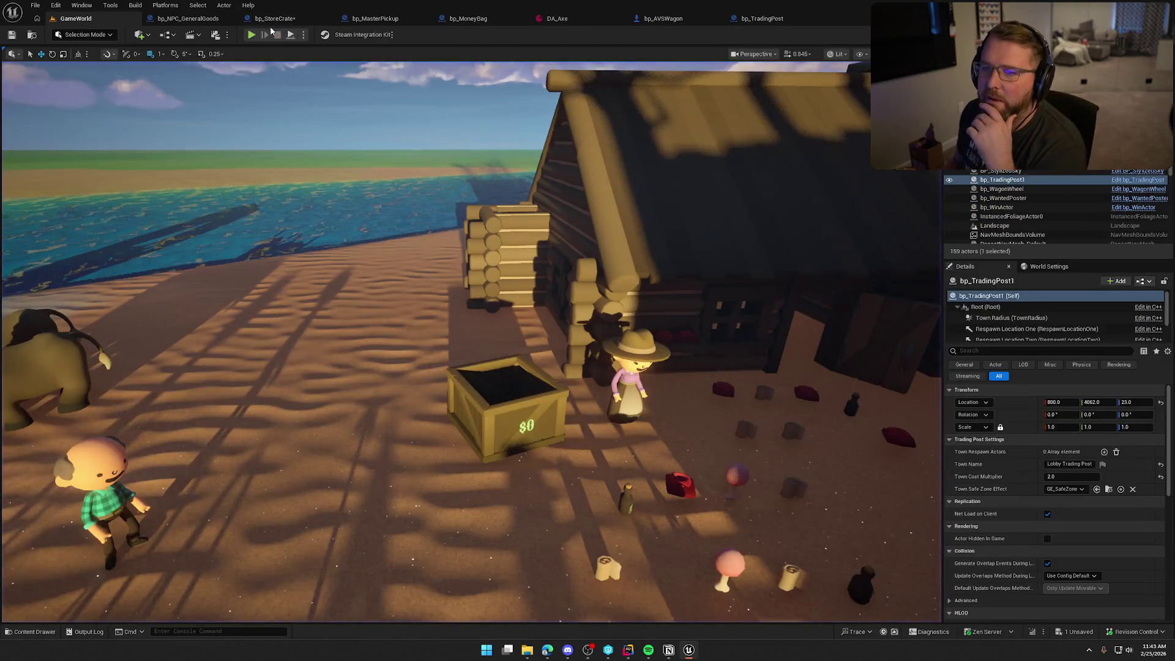
Open bp_StoreCrate's UpdateSellPrice function graph and look over the price loop
click(276, 18)
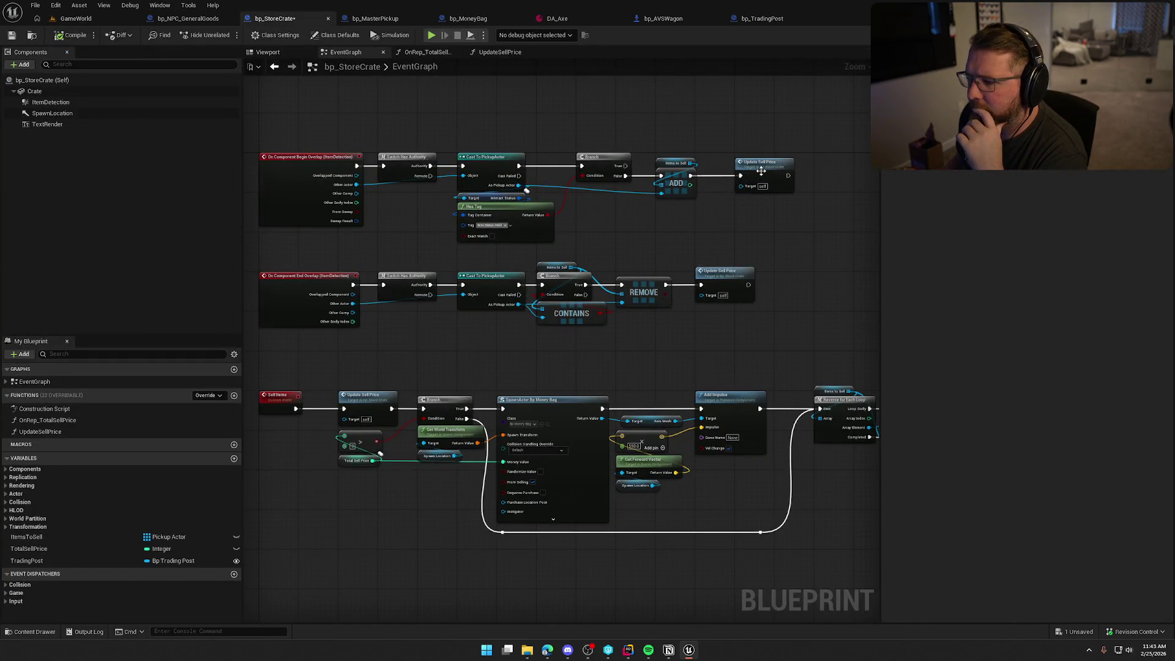
double_click(737, 275)
drag(452, 355, 325, 321)
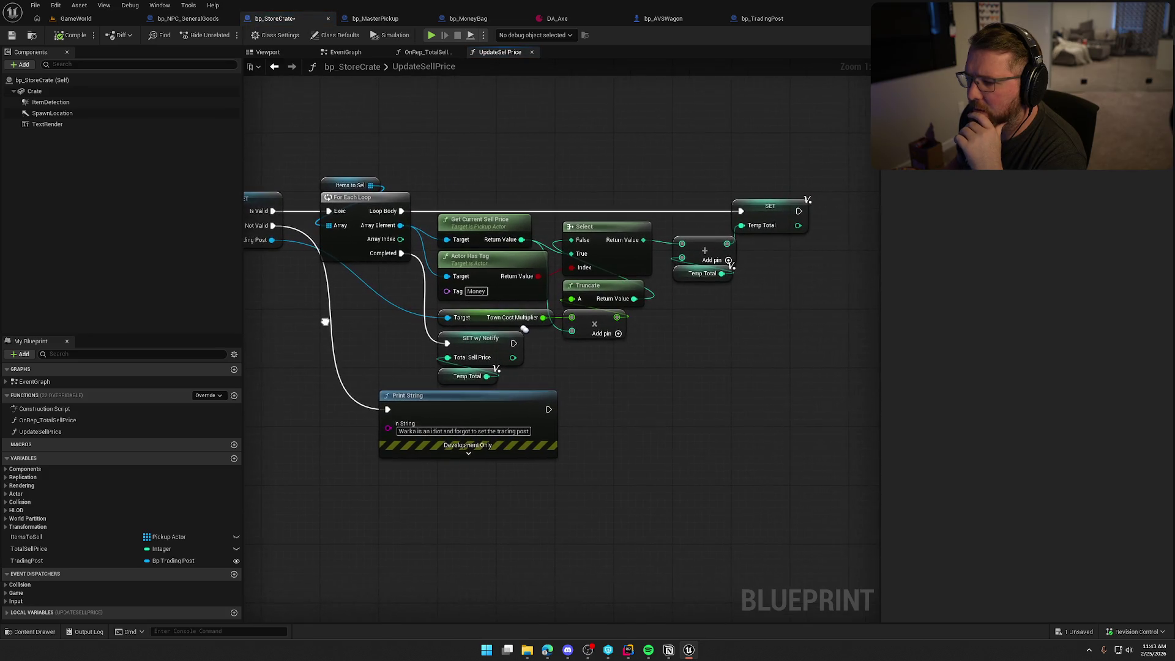
drag(545, 372, 434, 334)
click(373, 342)
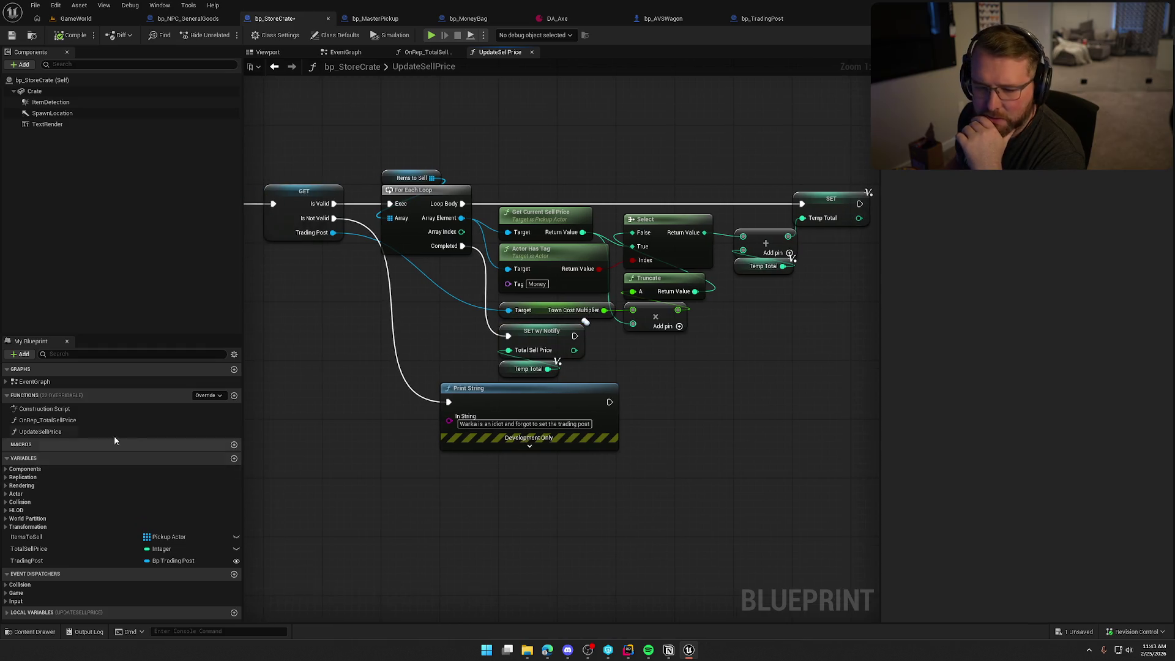
Inspect Total Sell Price in OnRep_TotalSellPrice, compile and save, and switch to Rider
double_click(48, 420)
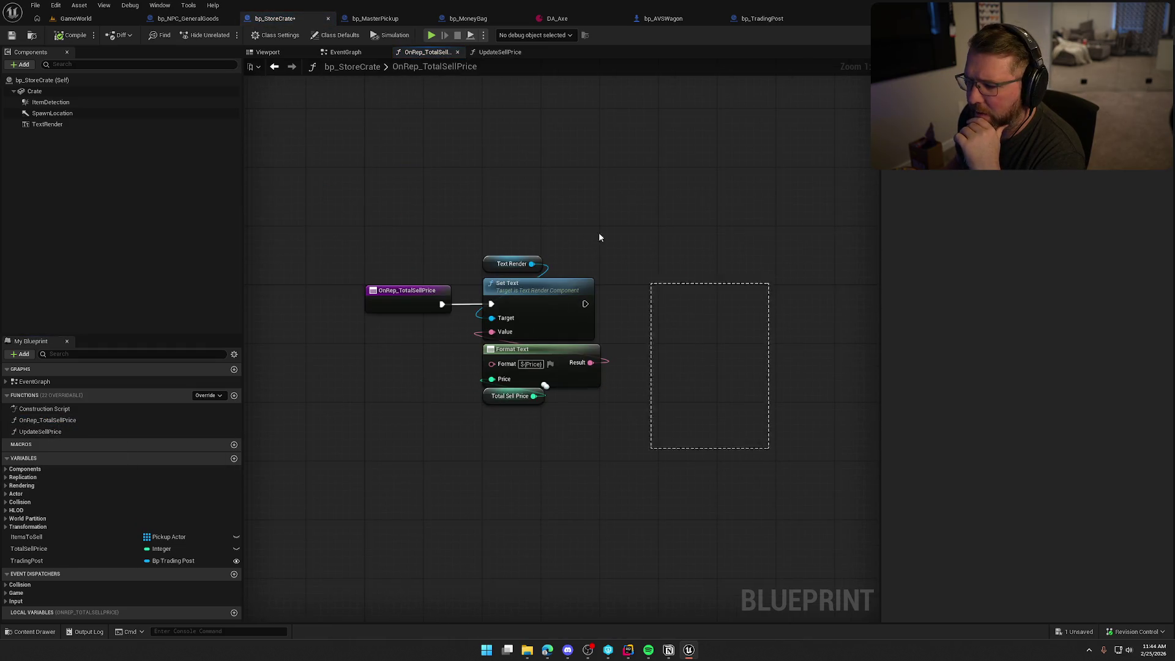
click(507, 397)
click(507, 471)
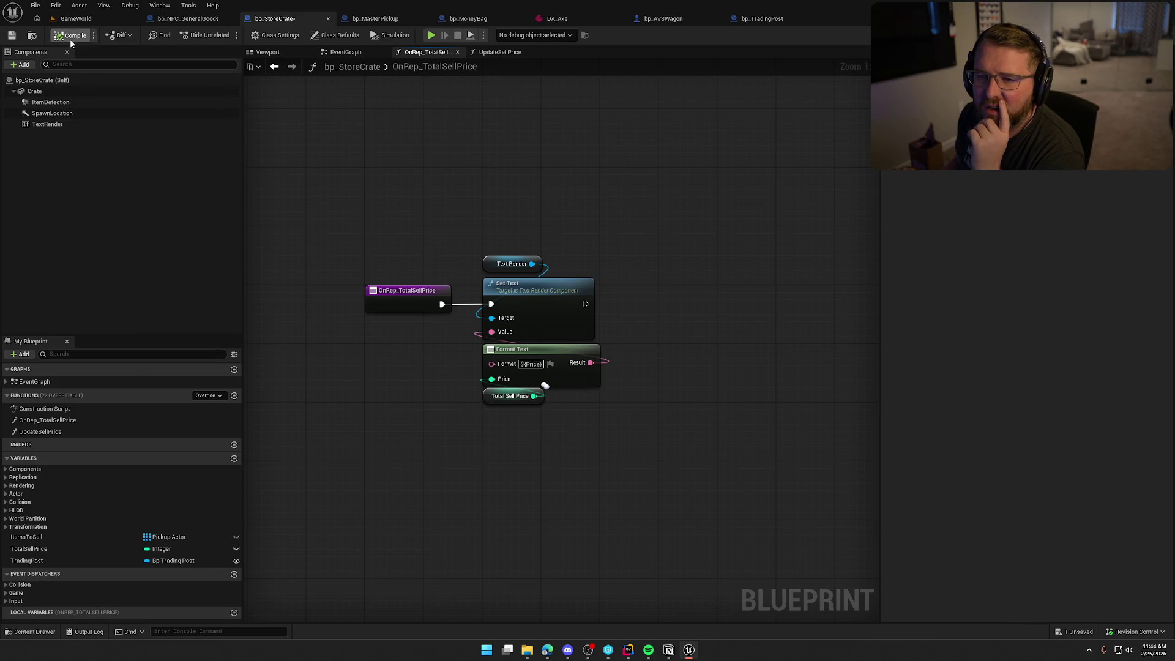
key(ctrl+s)
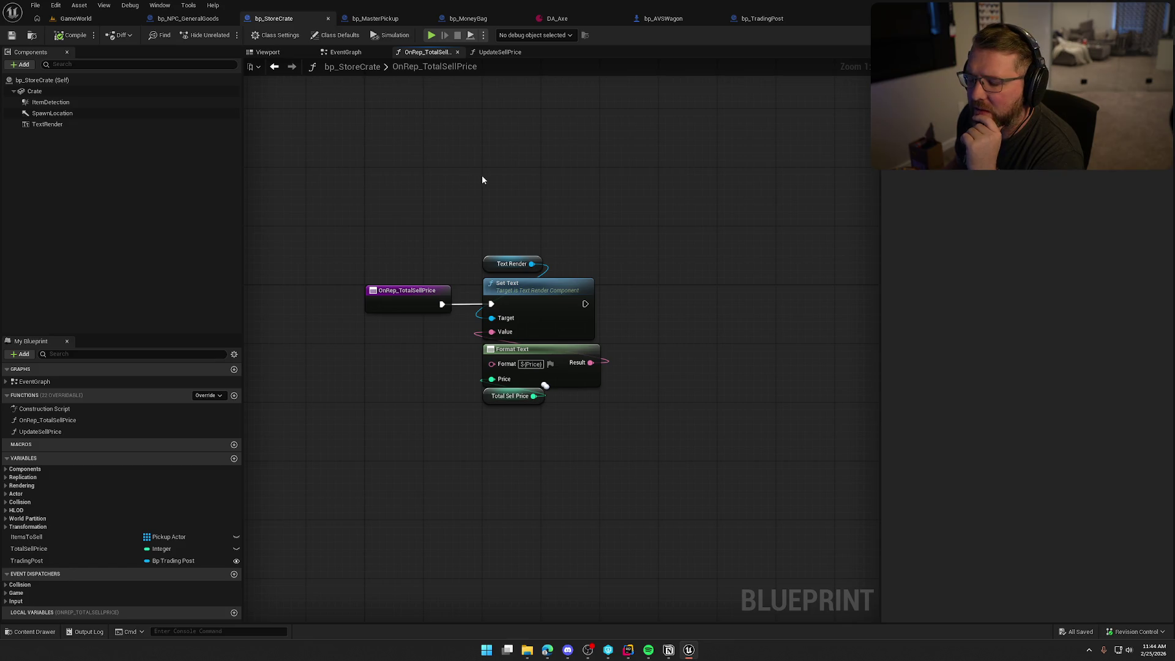
click(627, 650)
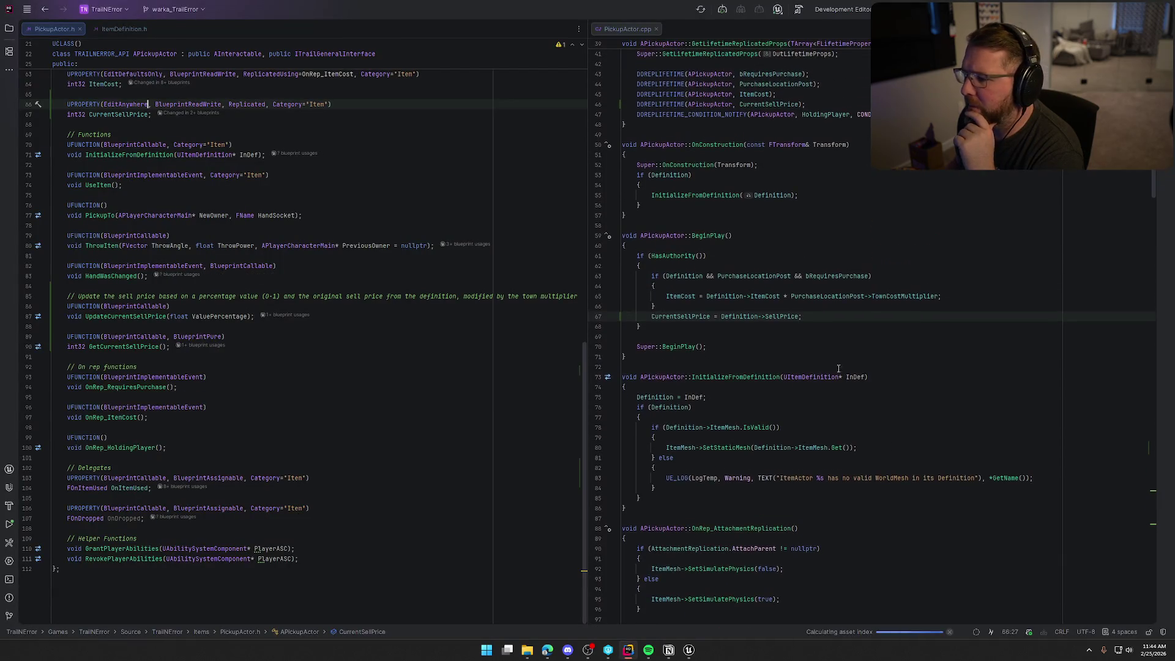
Check CurrentSellPrice's BeginPlay assignment and its Replicated UPROPERTY in PickupActor, then return to Unreal
click(651, 316)
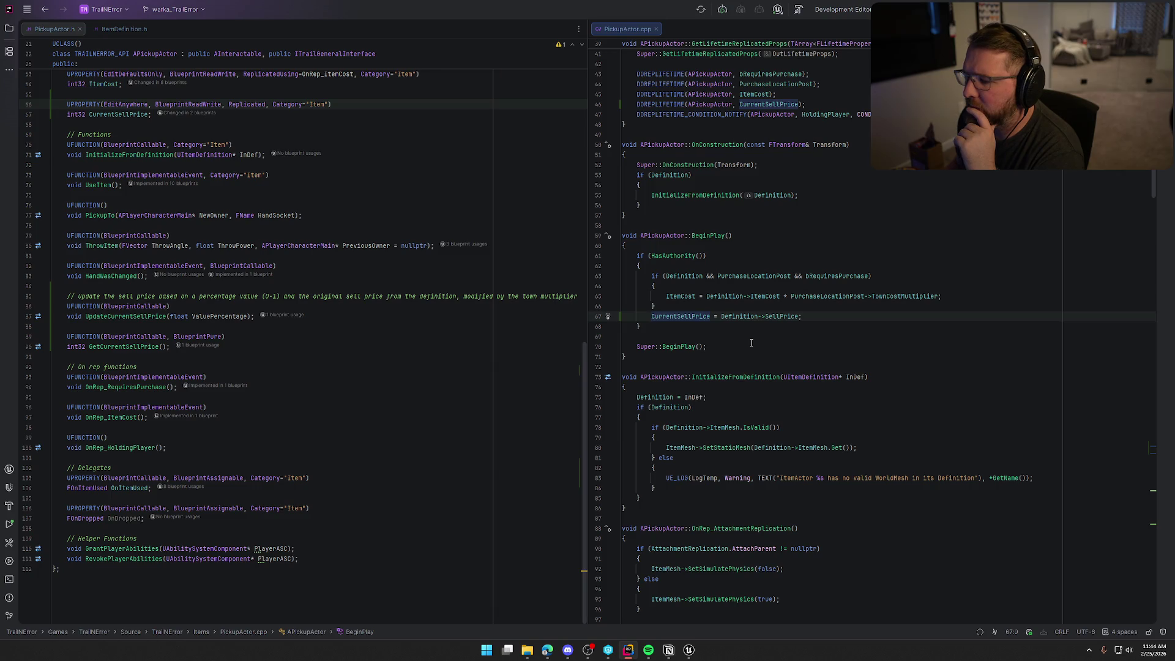
double_click(677, 318)
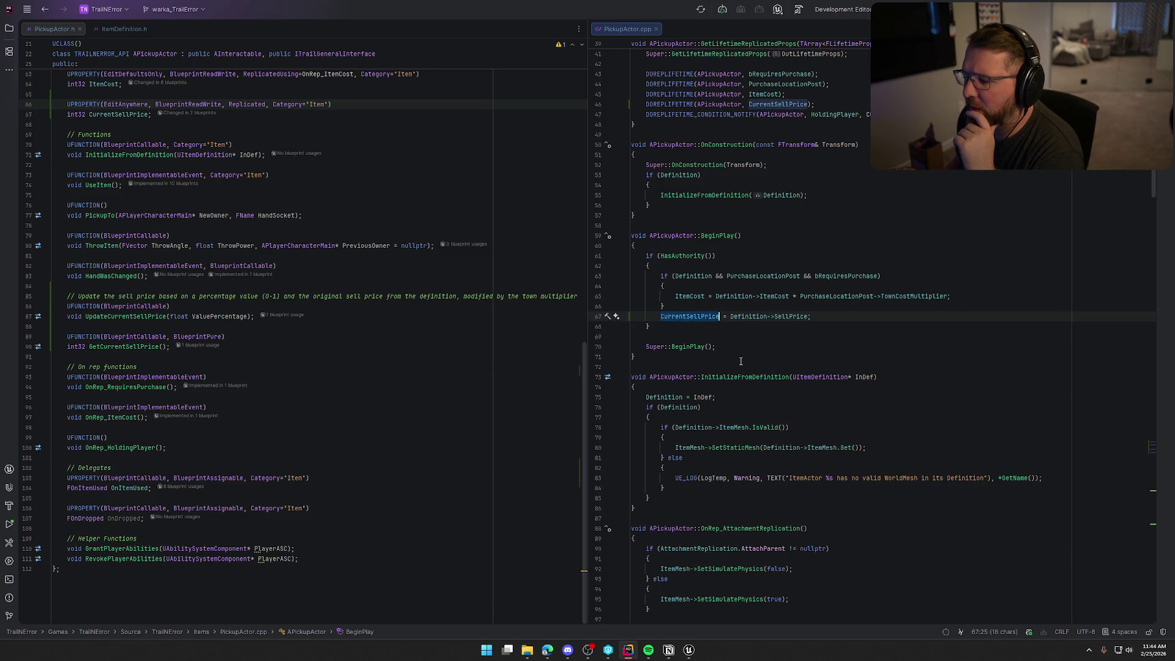
scroll(254, 244, up, 5)
click(254, 247)
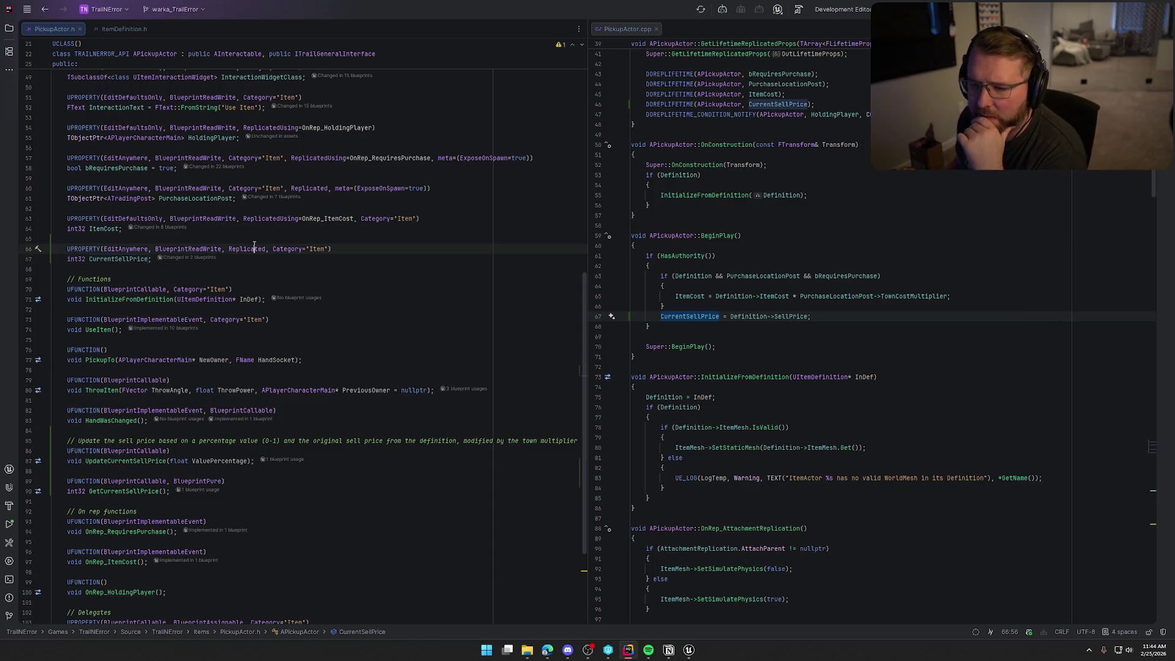
scroll(835, 430, up, 3)
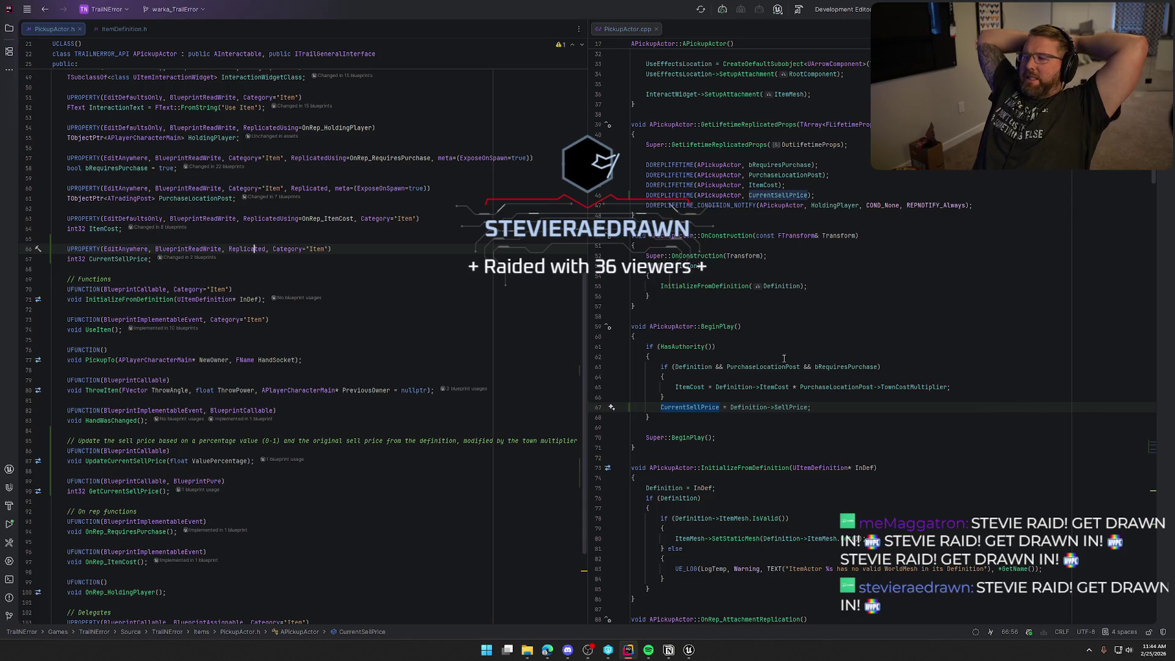
click(694, 651)
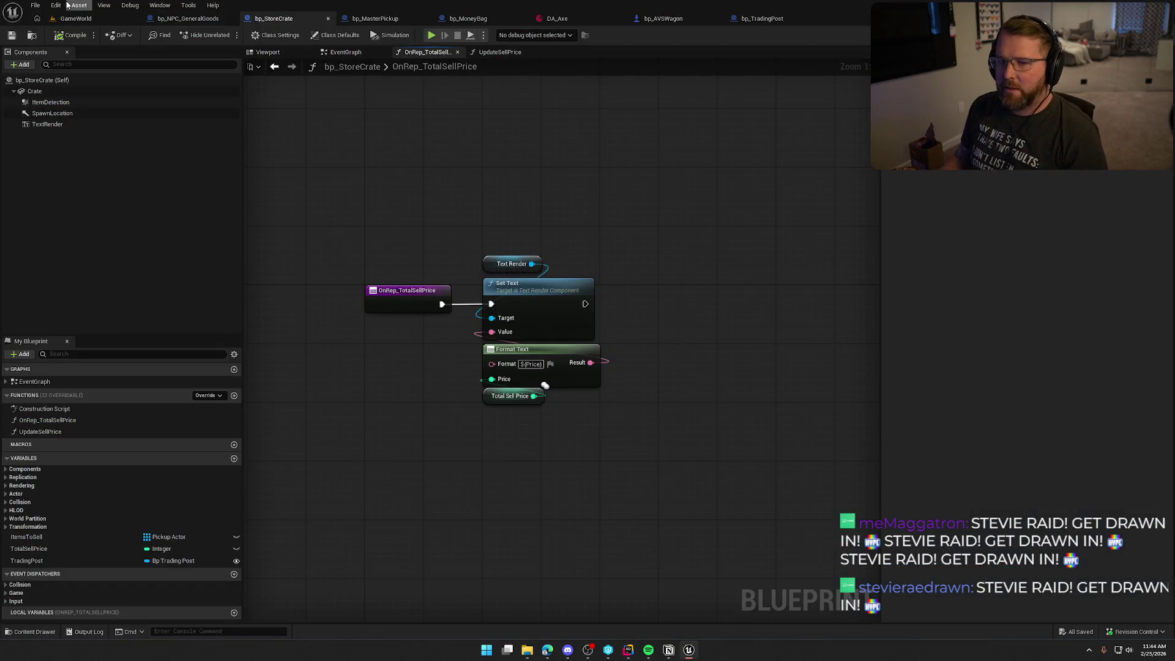
Play-test GameWorld: drop the axe in the crate and sell it at the trading post
click(75, 19)
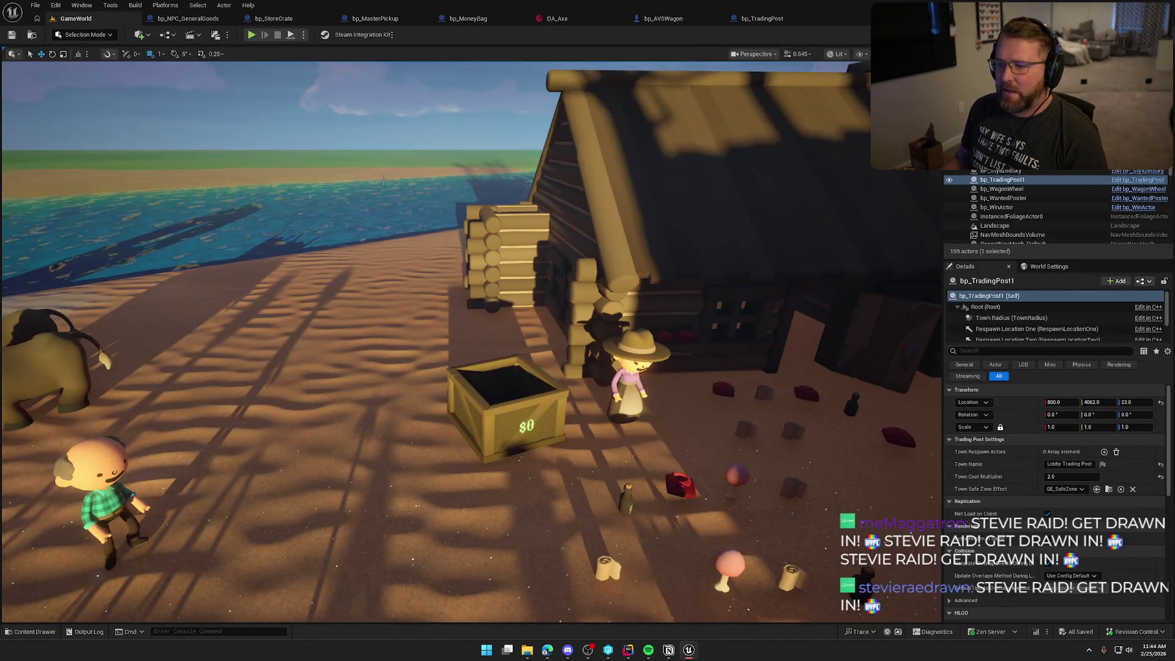
click(251, 35)
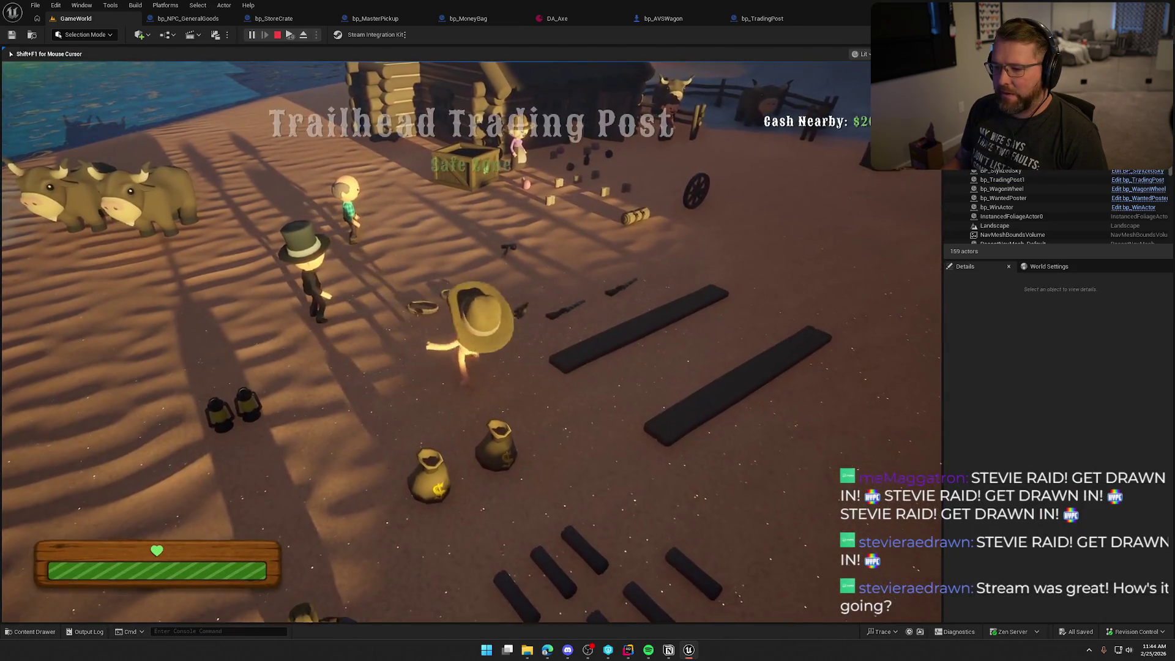
key(w)
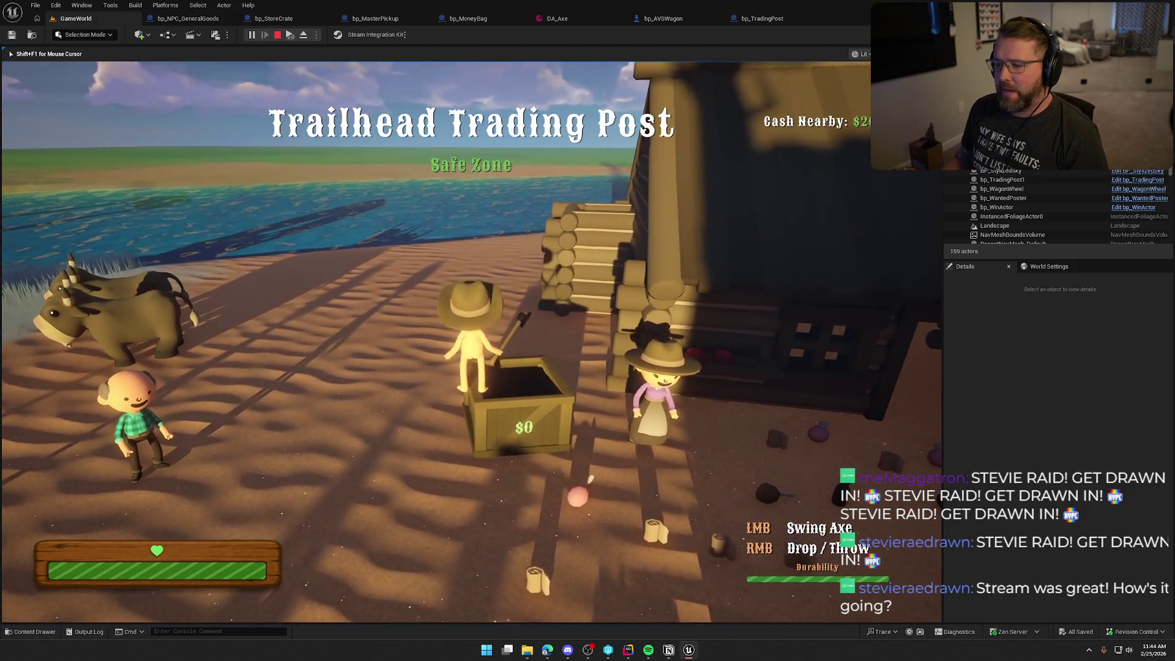
right_click(435, 341)
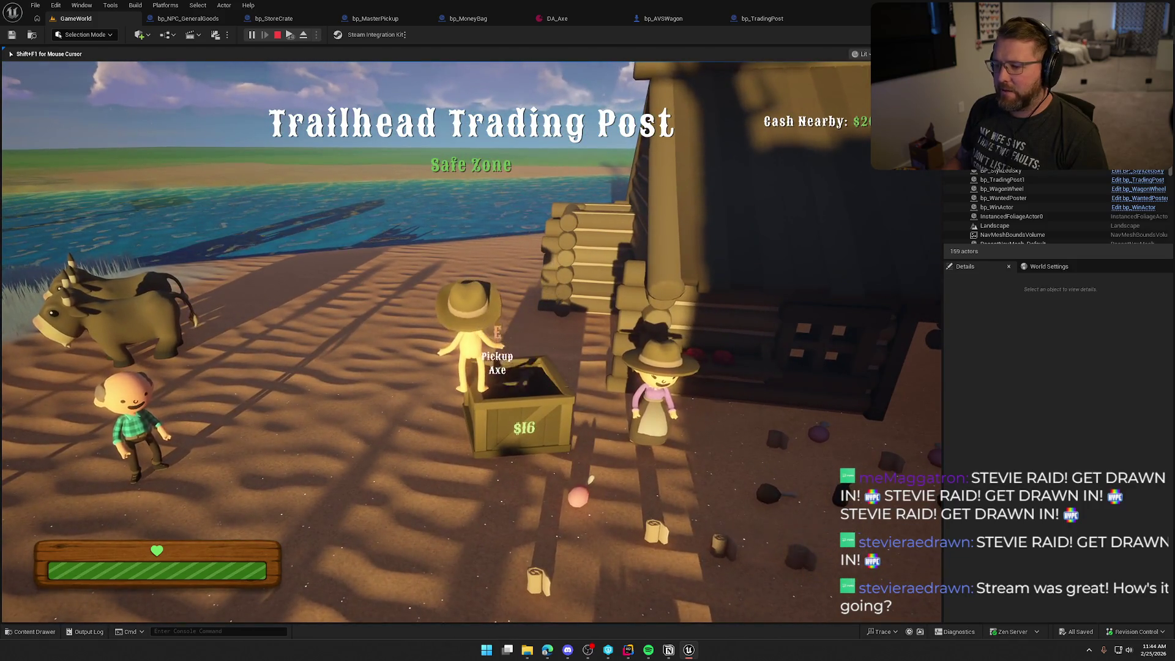
key(shift+w)
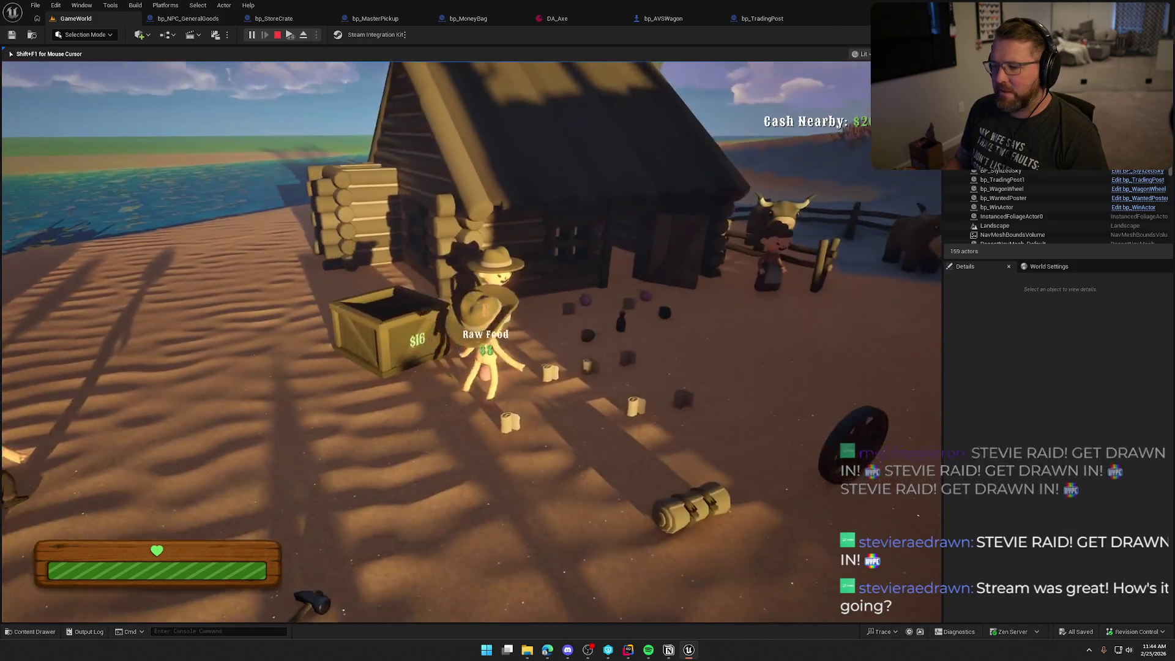
key(w)
key(s)
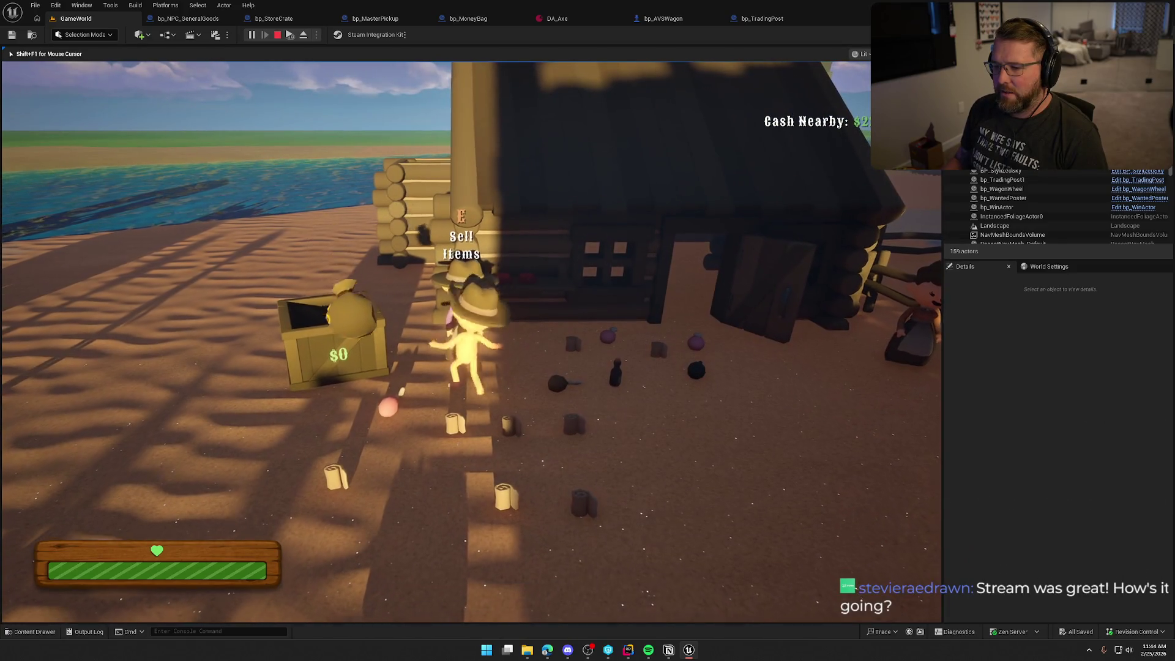
Carry the money bag past the crate, drop it, and stop the play-test
key(e)
key(s)
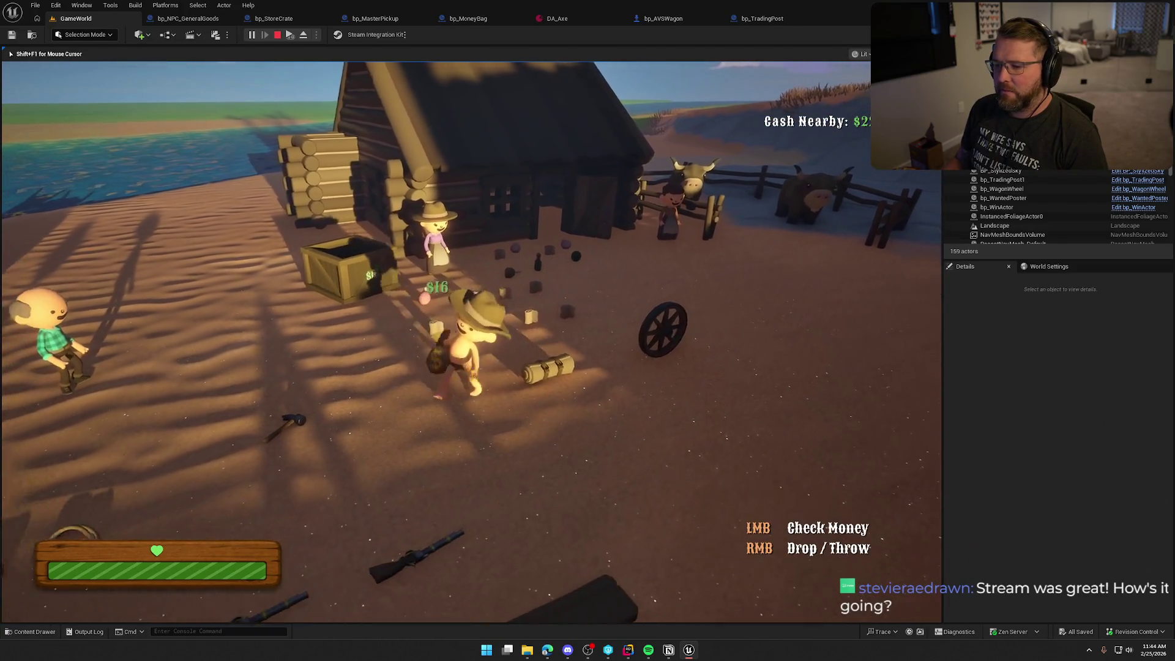
right_click(471, 343)
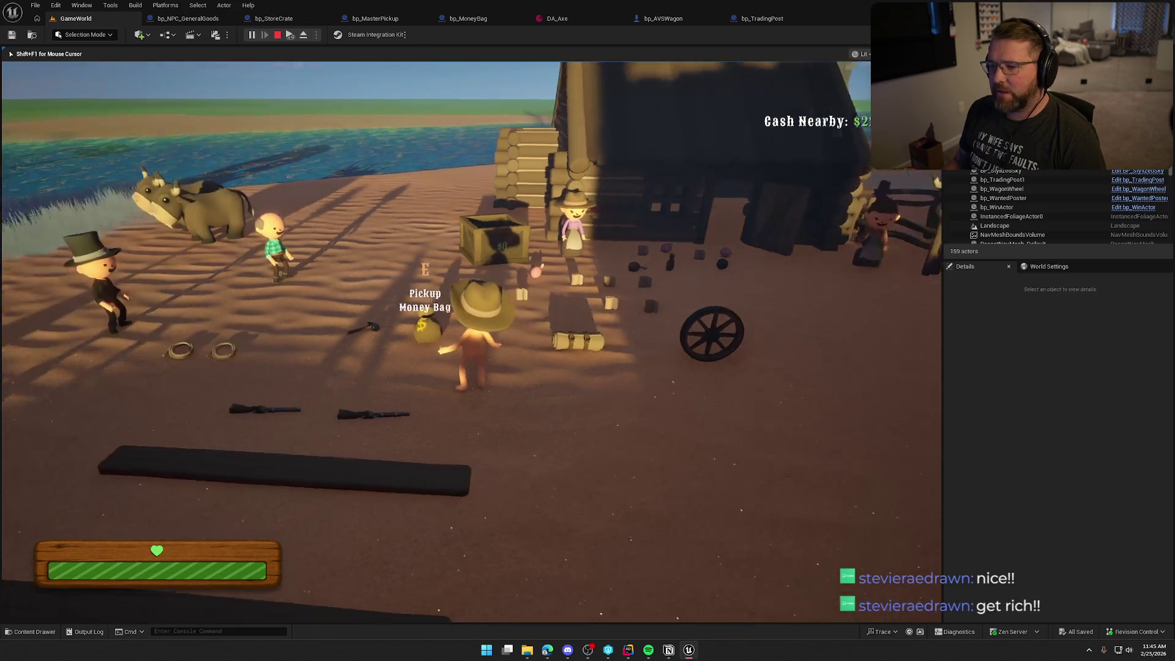
key(Escape)
mouse_move(471, 342)
mouse_down()
mouse_move(434, 306)
mouse_move(413, 322)
mouse_up()
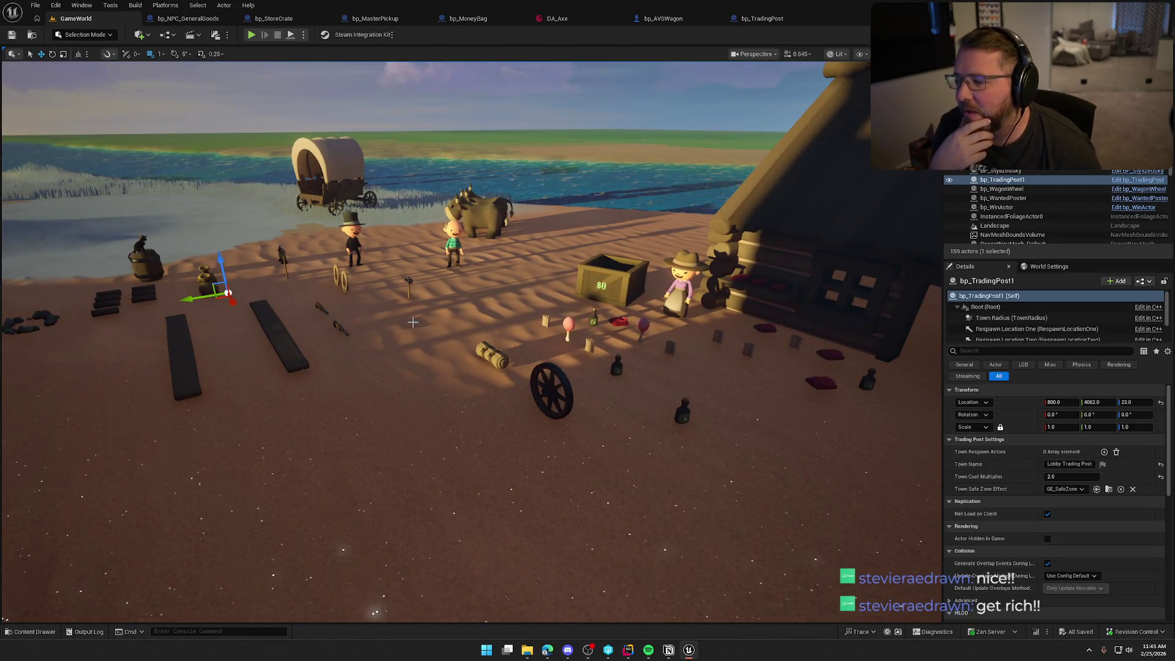
Fly the camera from the $0 crate over the lake down into the TrailMap wagon enclosure
mouse_move(622, 309)
mouse_down()
mouse_move(593, 303)
mouse_move(599, 318)
mouse_move(624, 310)
mouse_move(597, 298)
mouse_up()
key(Escape)
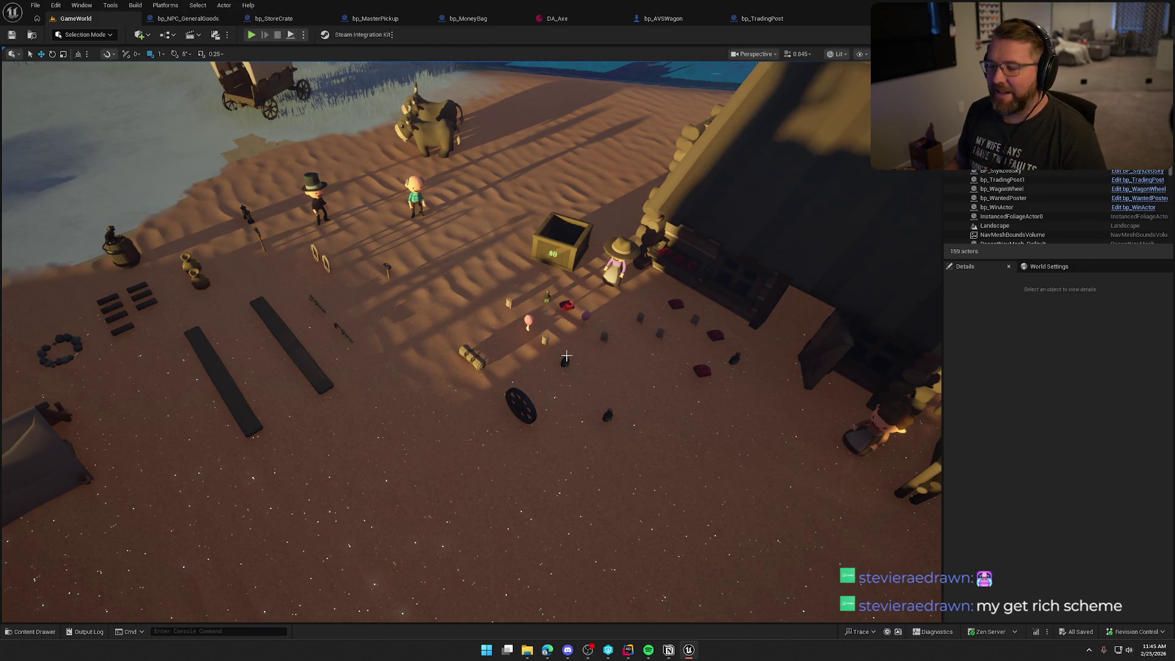
mouse_move(505, 314)
mouse_down()
mouse_move(506, 343)
mouse_move(505, 288)
mouse_move(513, 307)
mouse_up()
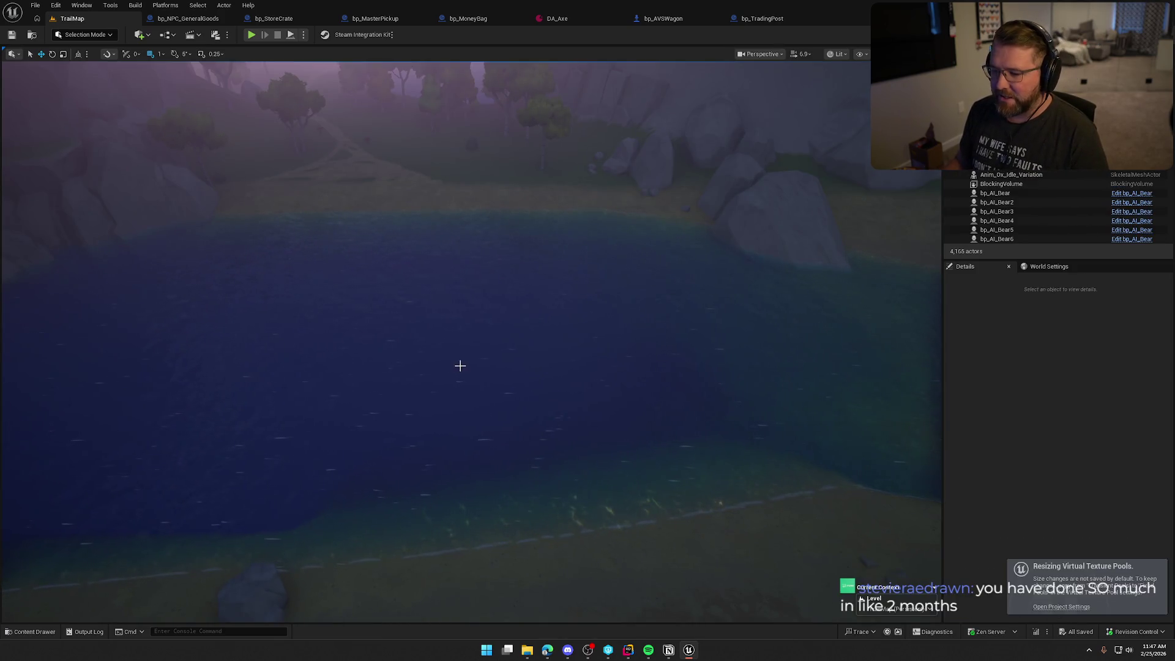
drag(472, 365, 453, 306)
mouse_move(341, 284)
mouse_down()
mouse_move(340, 269)
mouse_move(341, 283)
mouse_up()
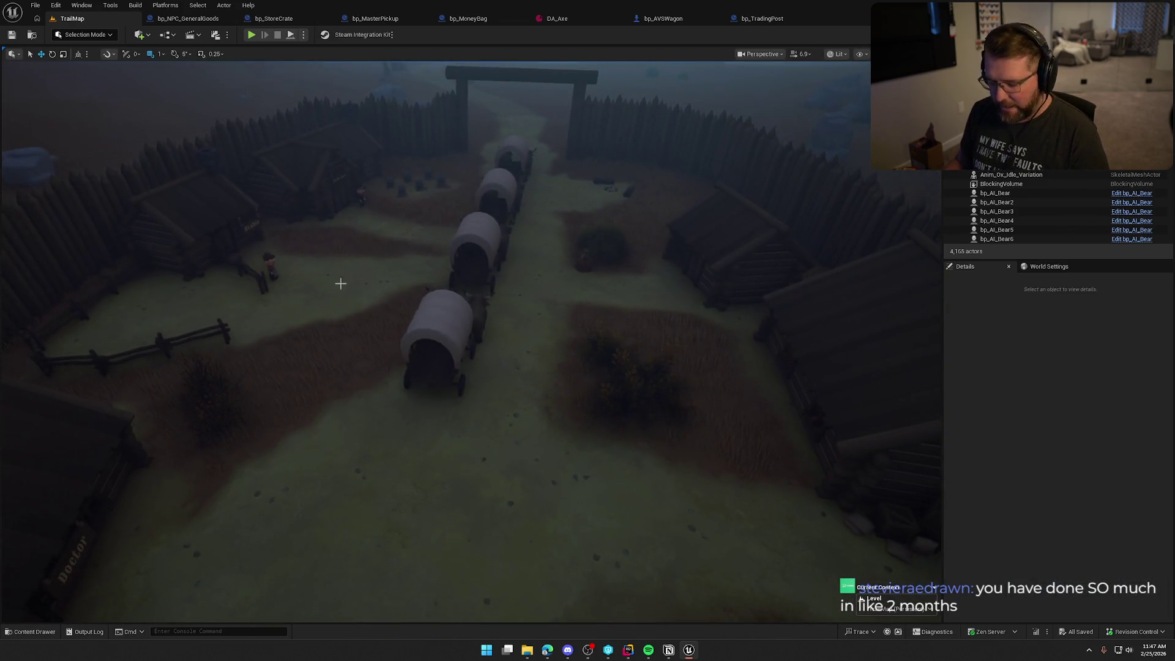